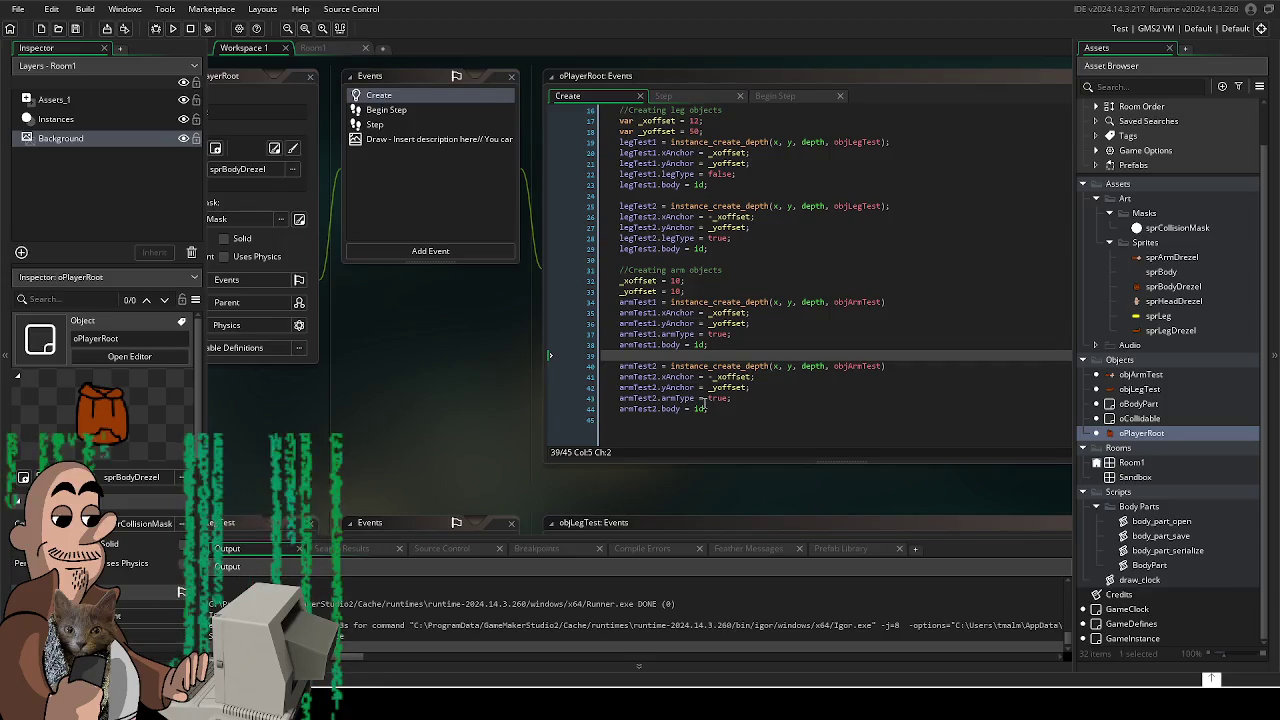
- Change the second arm's armType from true to false, save, and test-run the game
{"action": "double_click", "coordinate": [718, 398]}
{"action": "type", "text": "fal"}
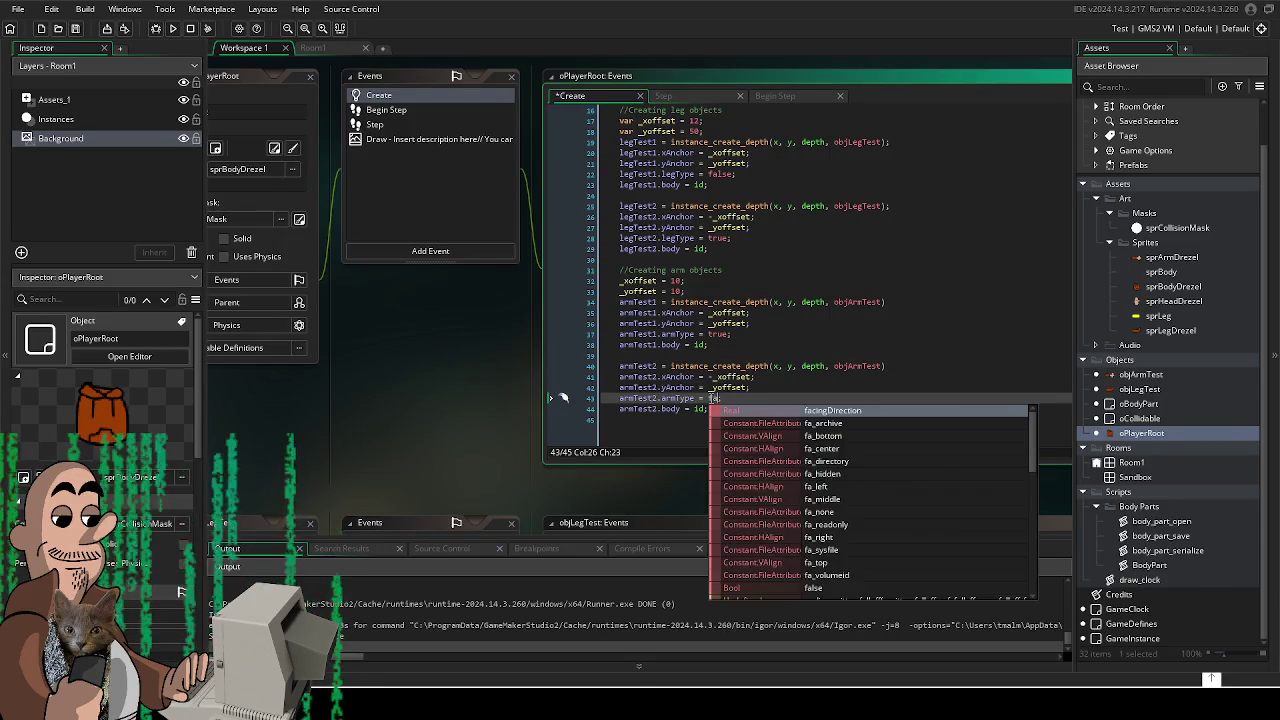
{"action": "key", "text": "Return"}
{"action": "key", "text": "ctrl+s"}
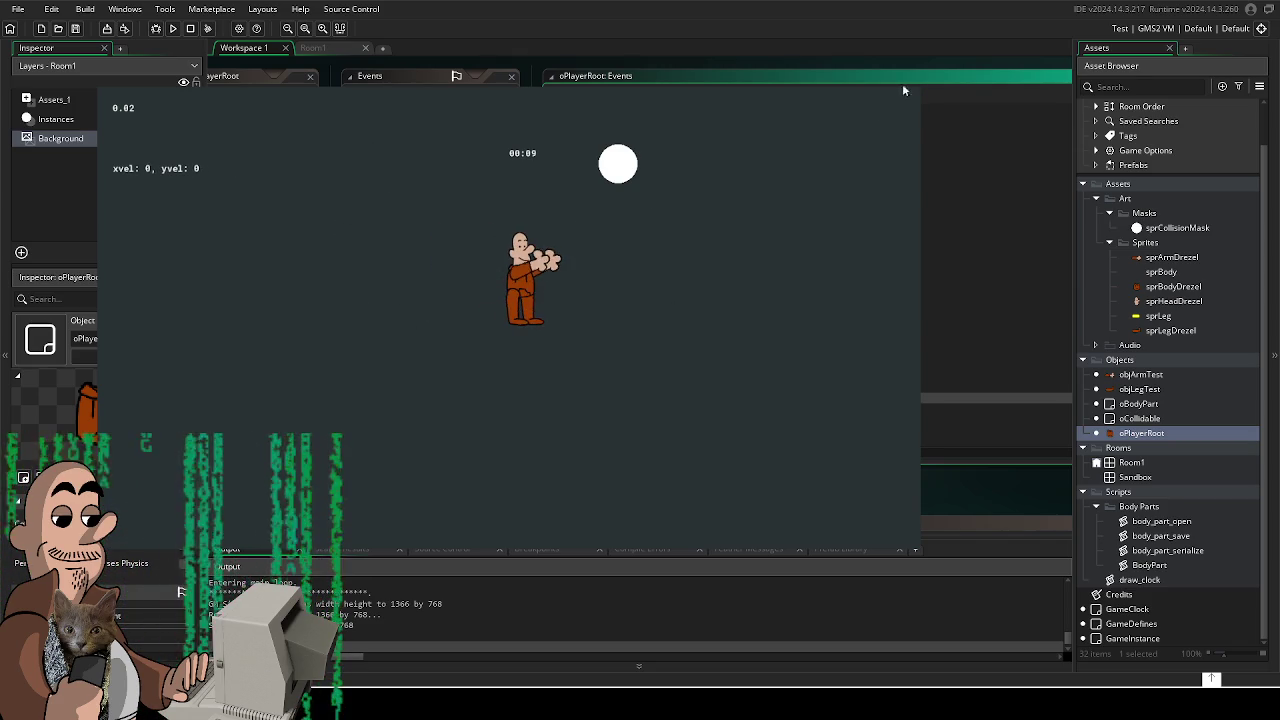
{"action": "key", "text": "Escape"}
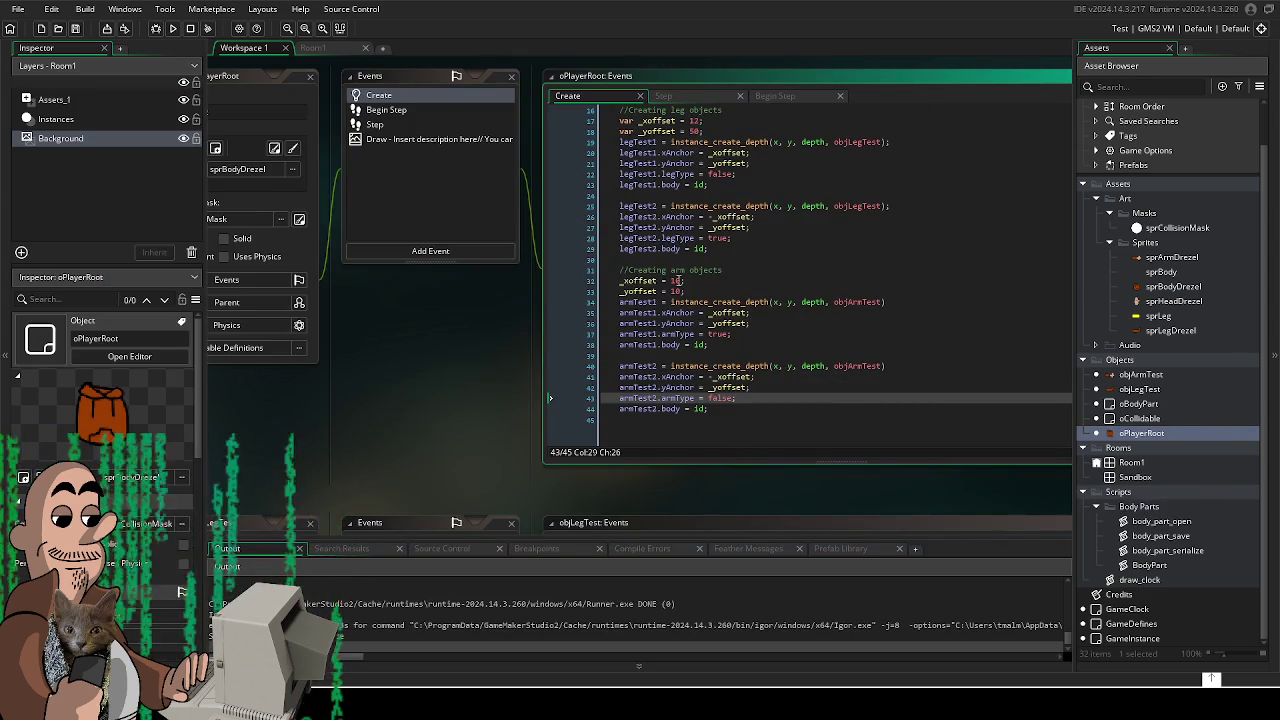
- Change the arm _xoffset from 10 to 12 and rerun the game, walking right
{"action": "double_click", "coordinate": [678, 281]}
{"action": "type", "text": "12"}
{"action": "key", "text": "Down"}
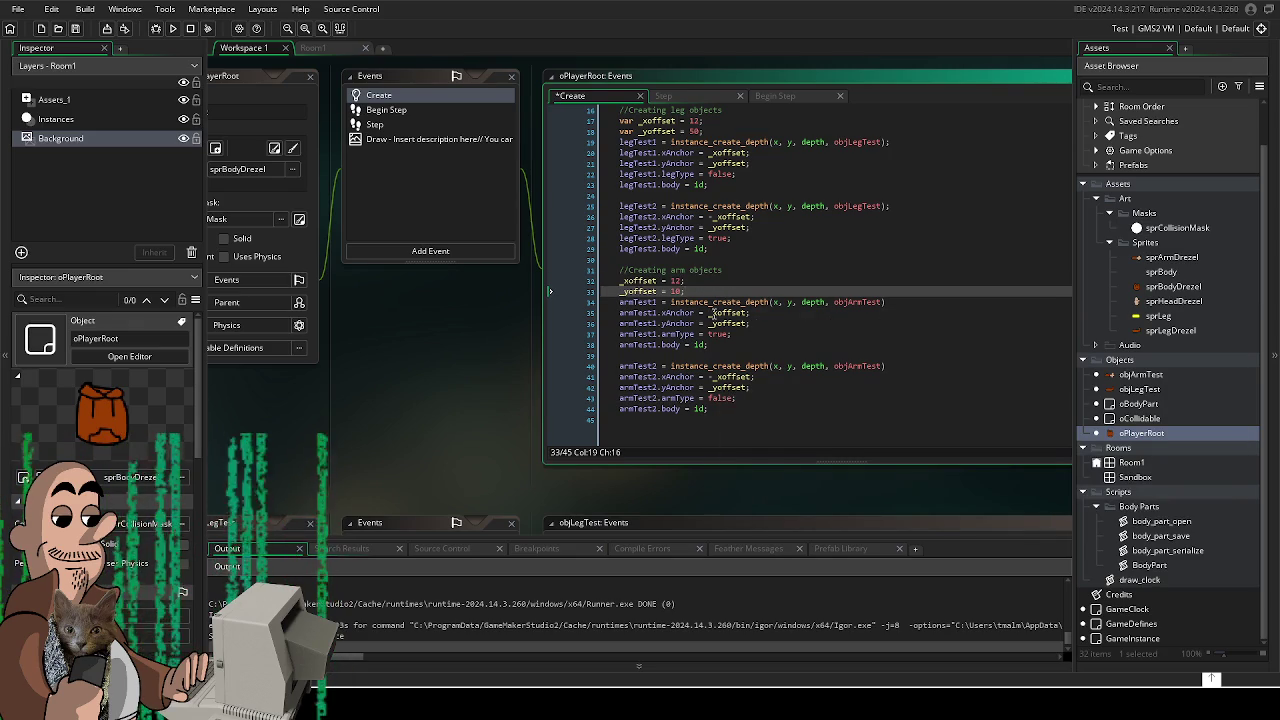
{"action": "key", "text": "F5"}
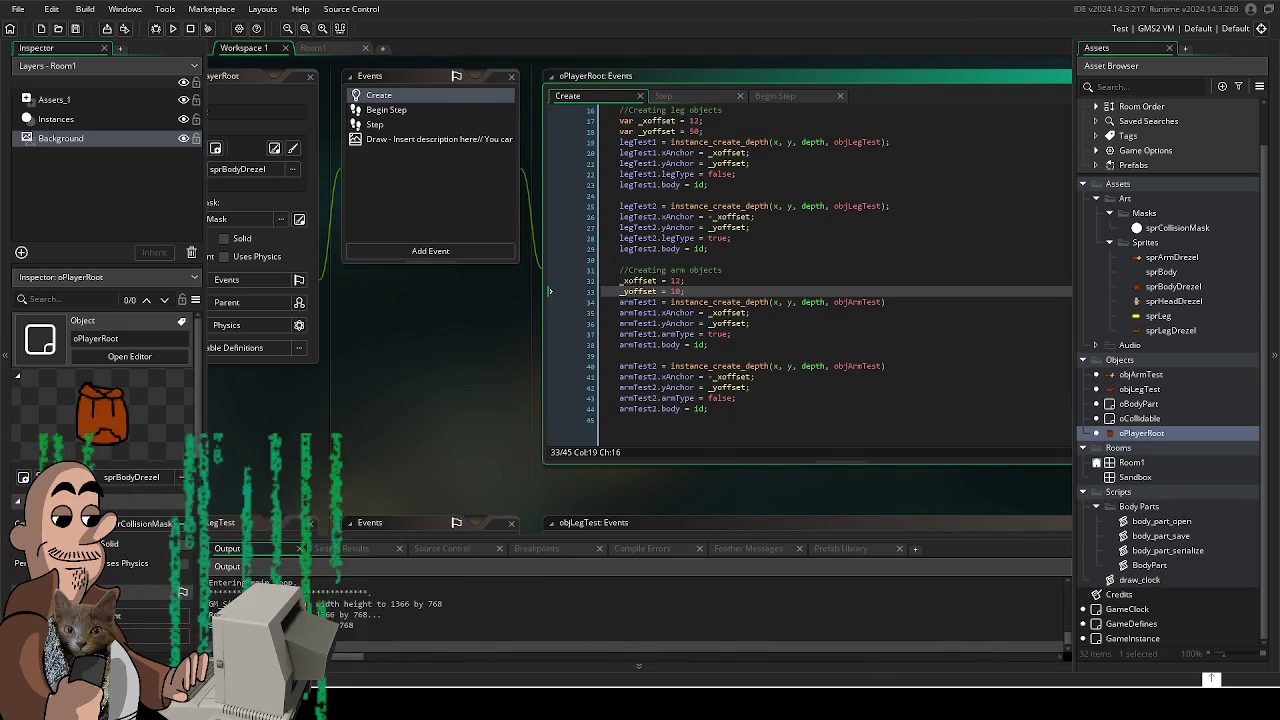
{"action": "key", "text": "Right"}
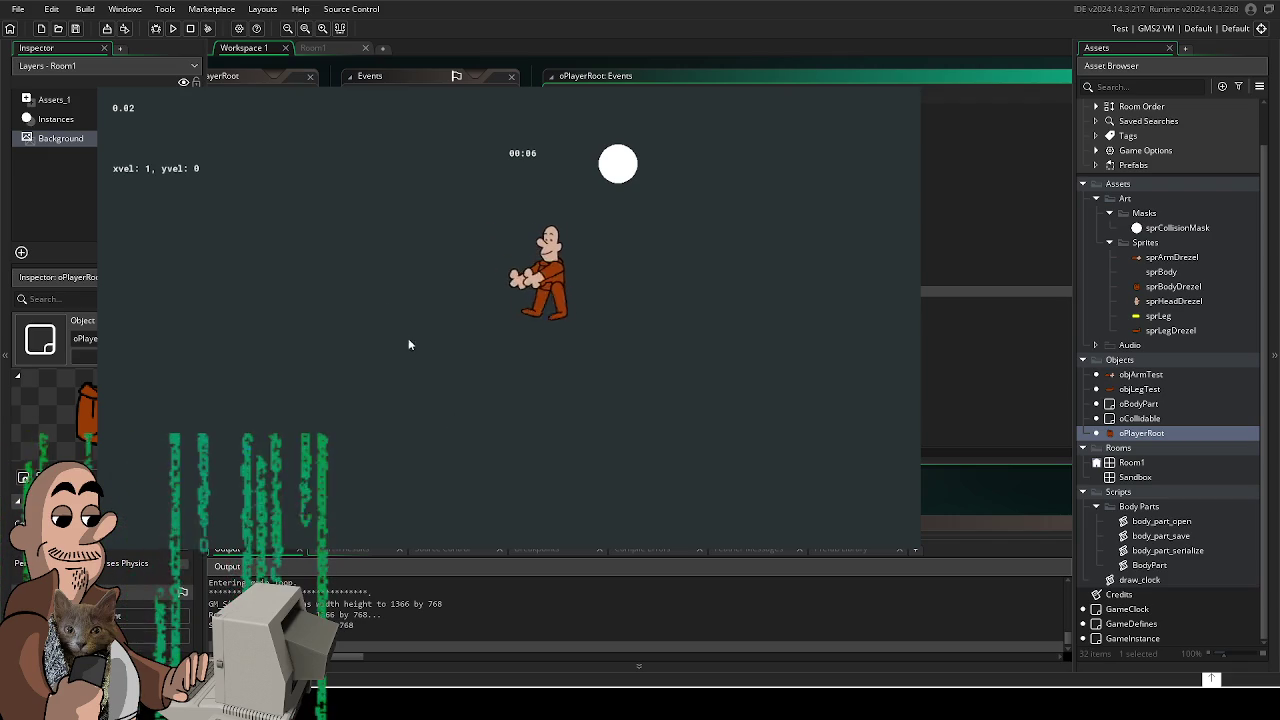
- Walk the character left, down-left, up-left, up-right and straight up, then close the game
{"action": "key", "text": "Left"}
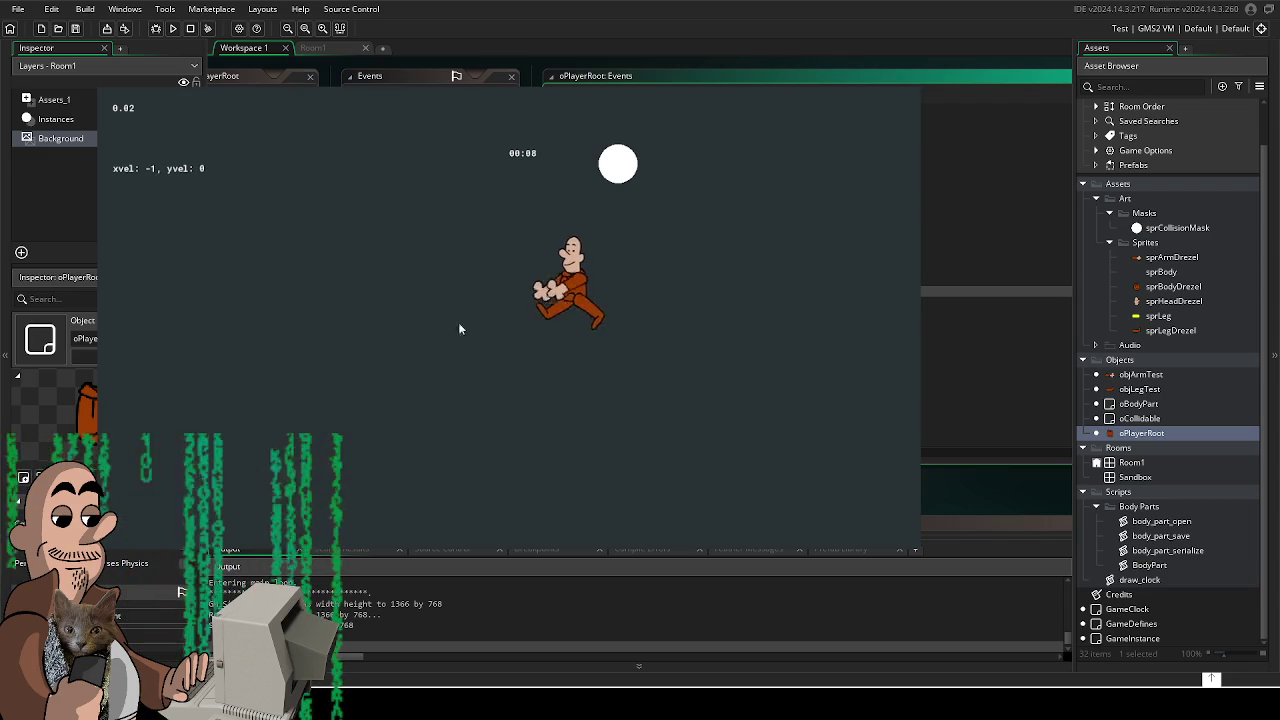
{"action": "key", "text": "Down"}
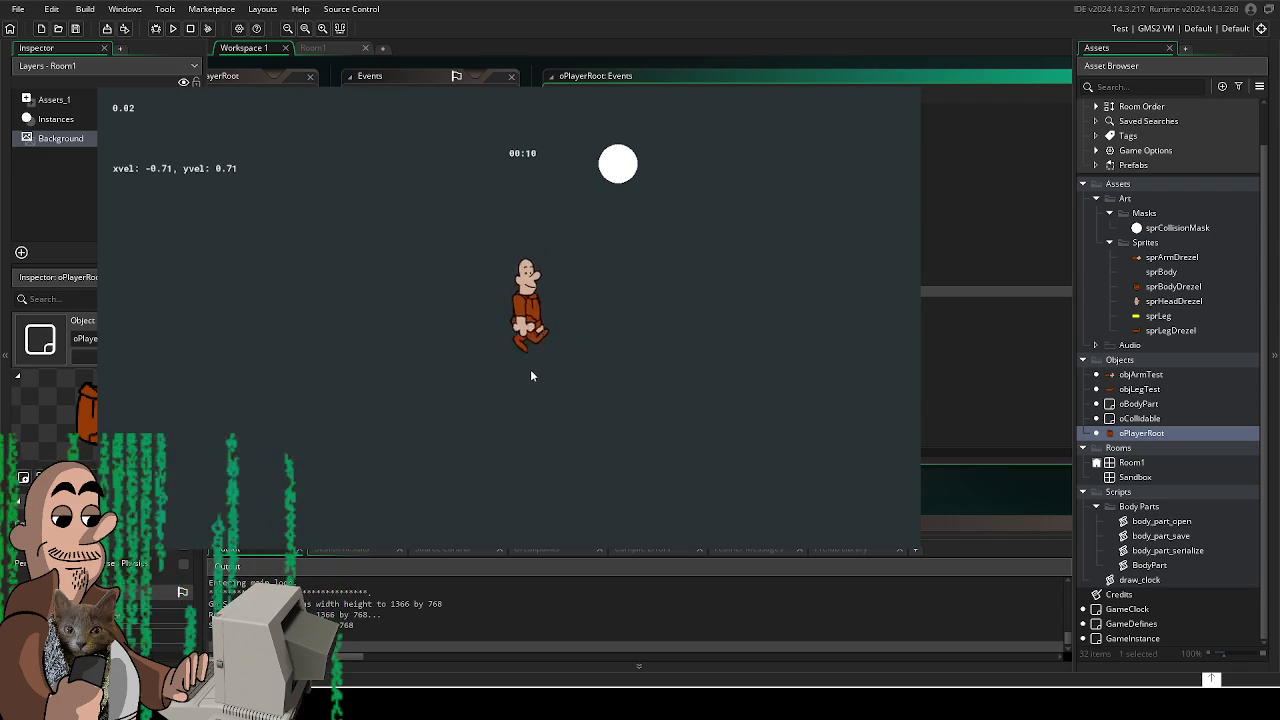
{"action": "key", "text": "Up"}
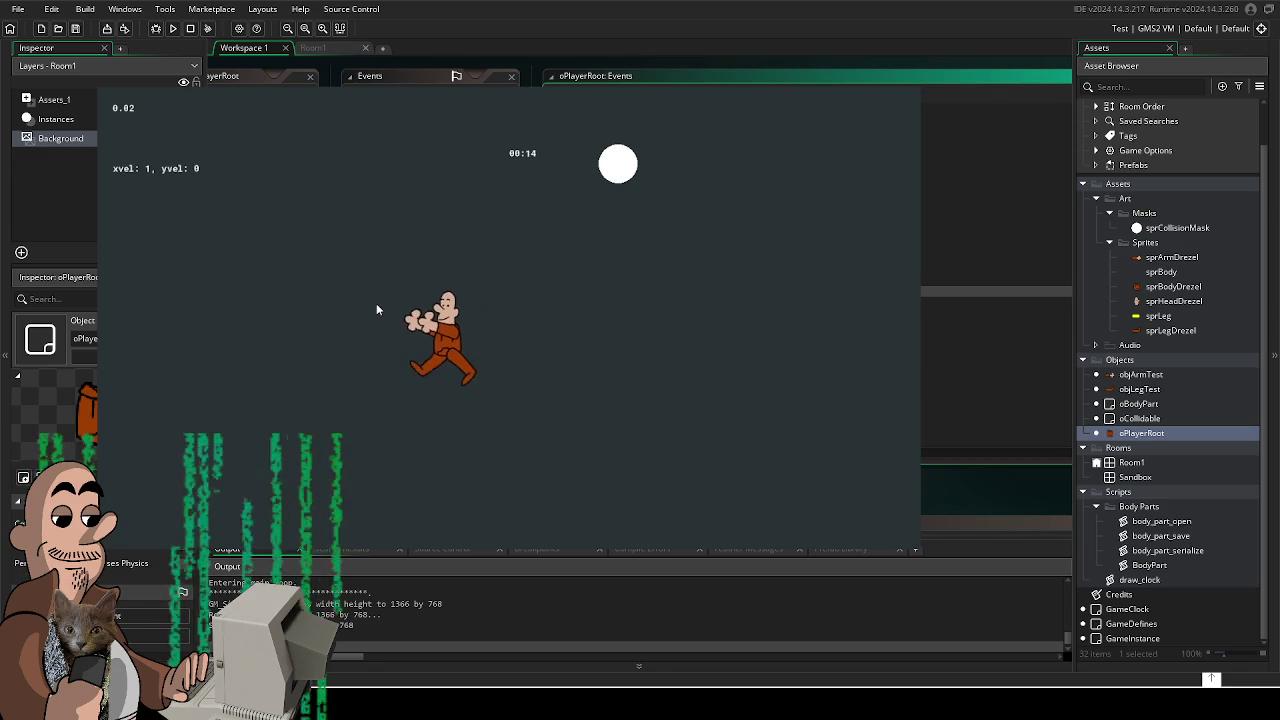
{"action": "key", "text": "Right"}
{"action": "key", "text": "Up"}
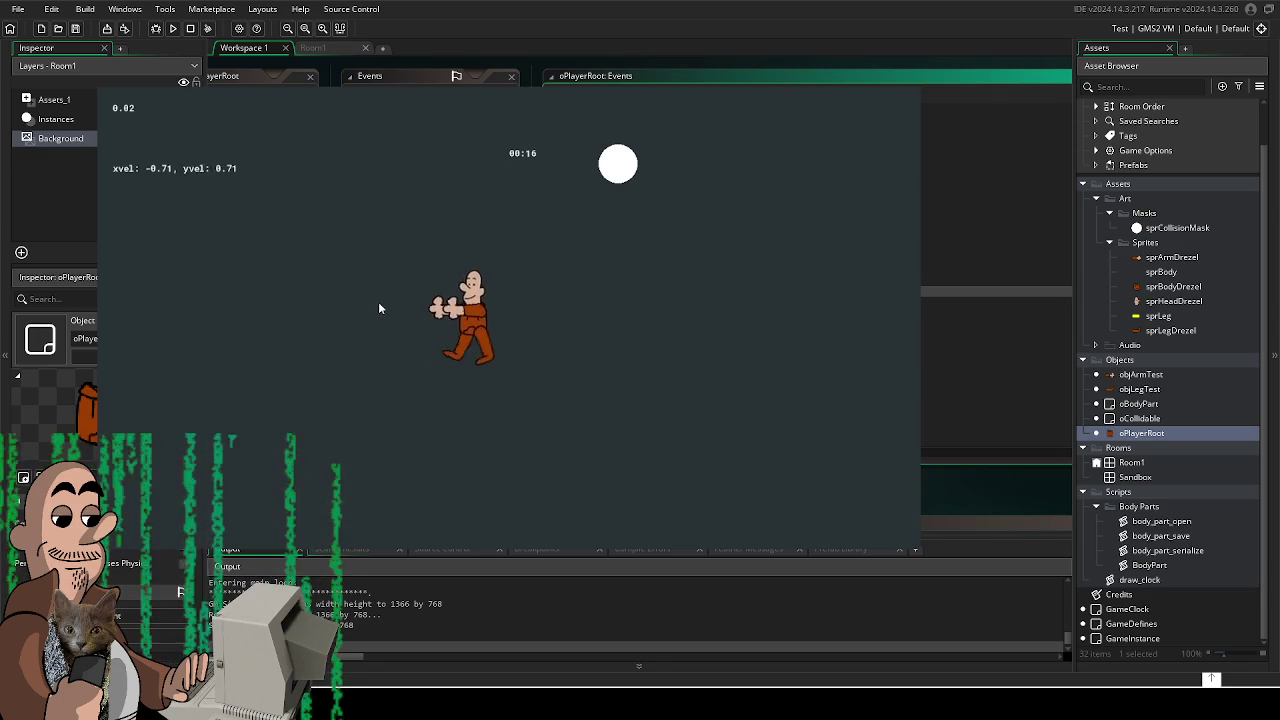
{"action": "key", "text": "Right"}
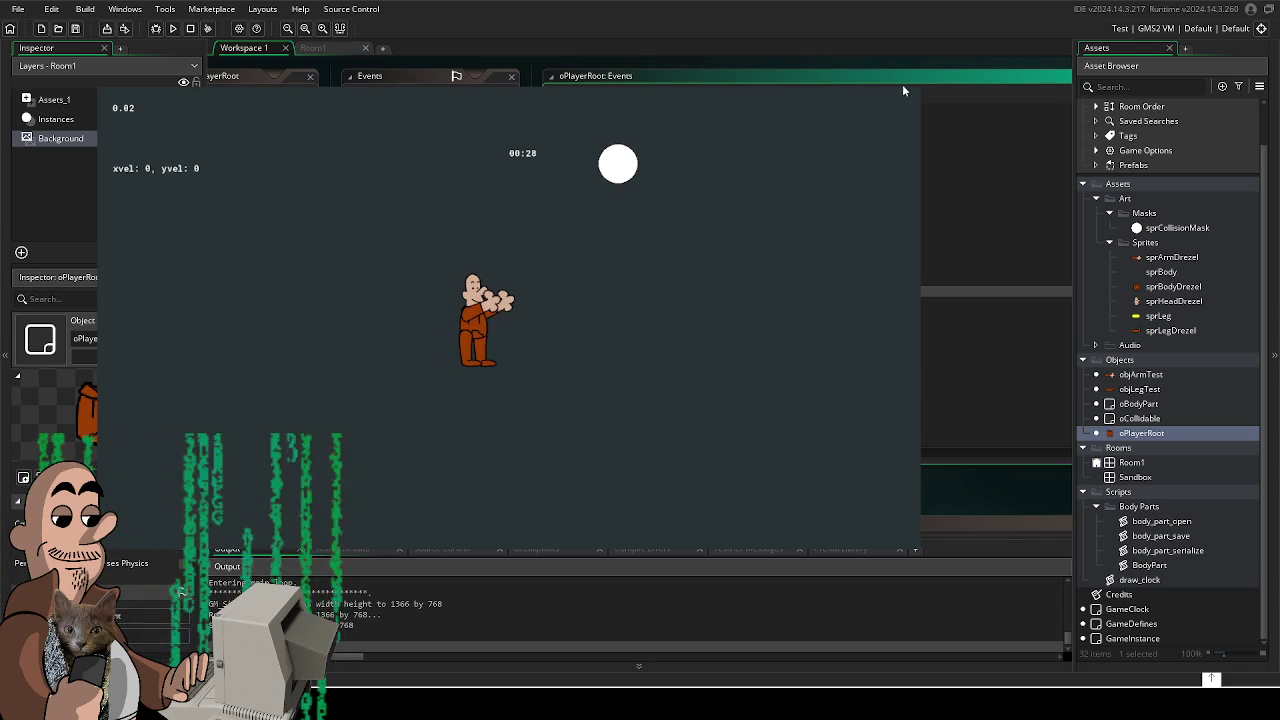
{"action": "key", "text": "Escape"}
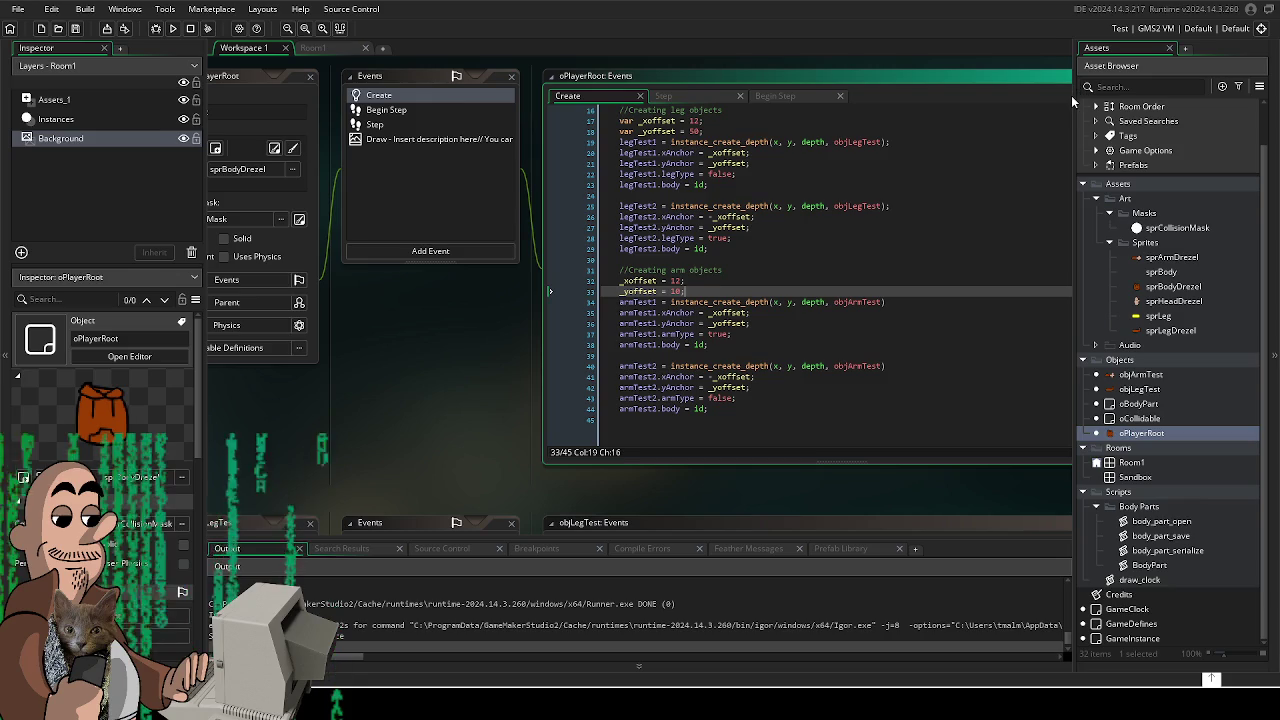
{"action": "scroll", "coordinate": [460, 322], "scroll_direction": "up", "scroll_amount": 3}
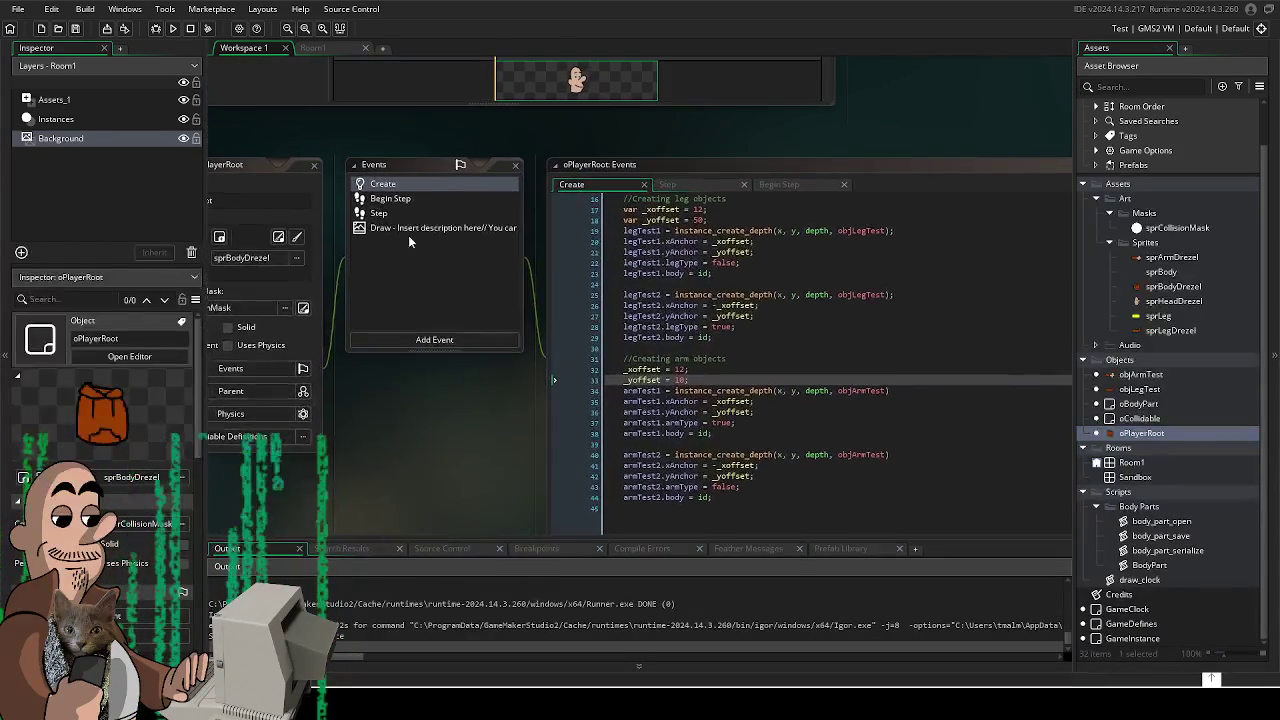
{"action": "scroll", "coordinate": [443, 300], "scroll_direction": "left", "scroll_amount": 3}
{"action": "scroll", "coordinate": [526, 480], "scroll_direction": "up", "scroll_amount": 8}
{"action": "scroll", "coordinate": [526, 480], "scroll_direction": "right", "scroll_amount": 2}
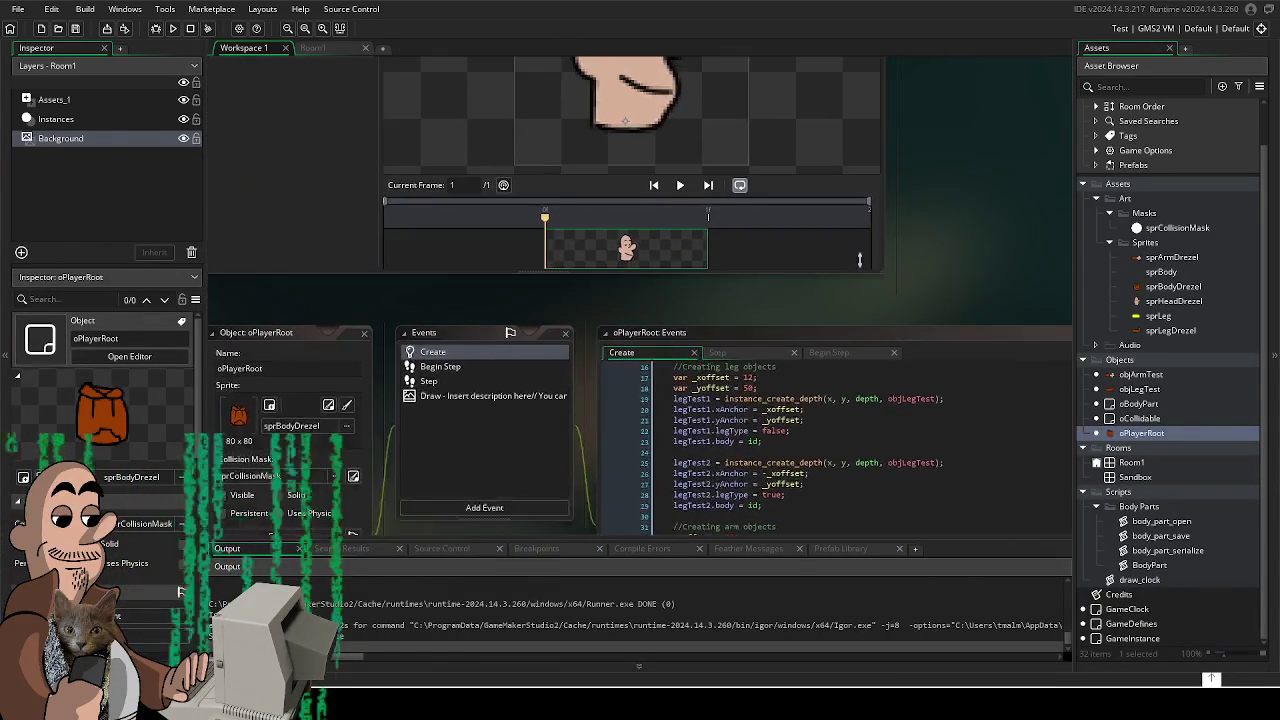
{"action": "scroll", "coordinate": [948, 403], "scroll_direction": "left", "scroll_amount": 2}
{"action": "scroll", "coordinate": [946, 406], "scroll_direction": "down", "scroll_amount": 9}
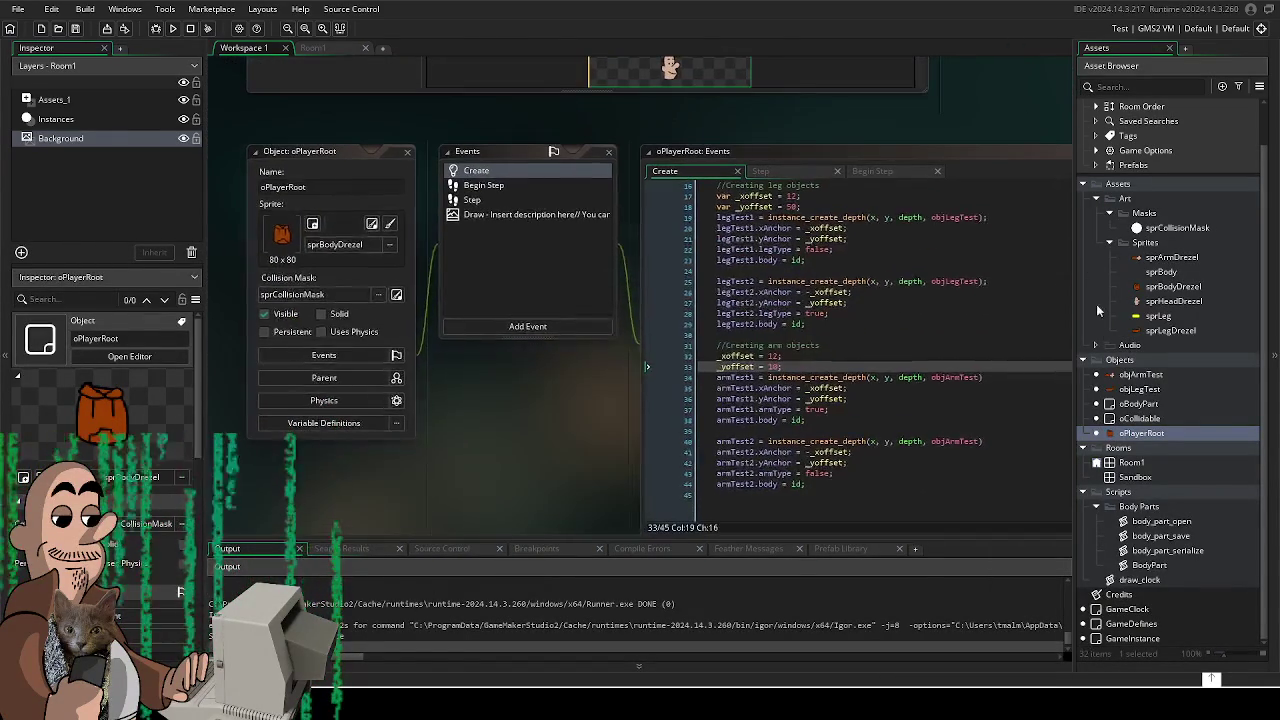
{"action": "scroll", "coordinate": [452, 340], "scroll_direction": "down", "scroll_amount": 1}
{"action": "scroll", "coordinate": [452, 340], "scroll_direction": "right", "scroll_amount": 1}
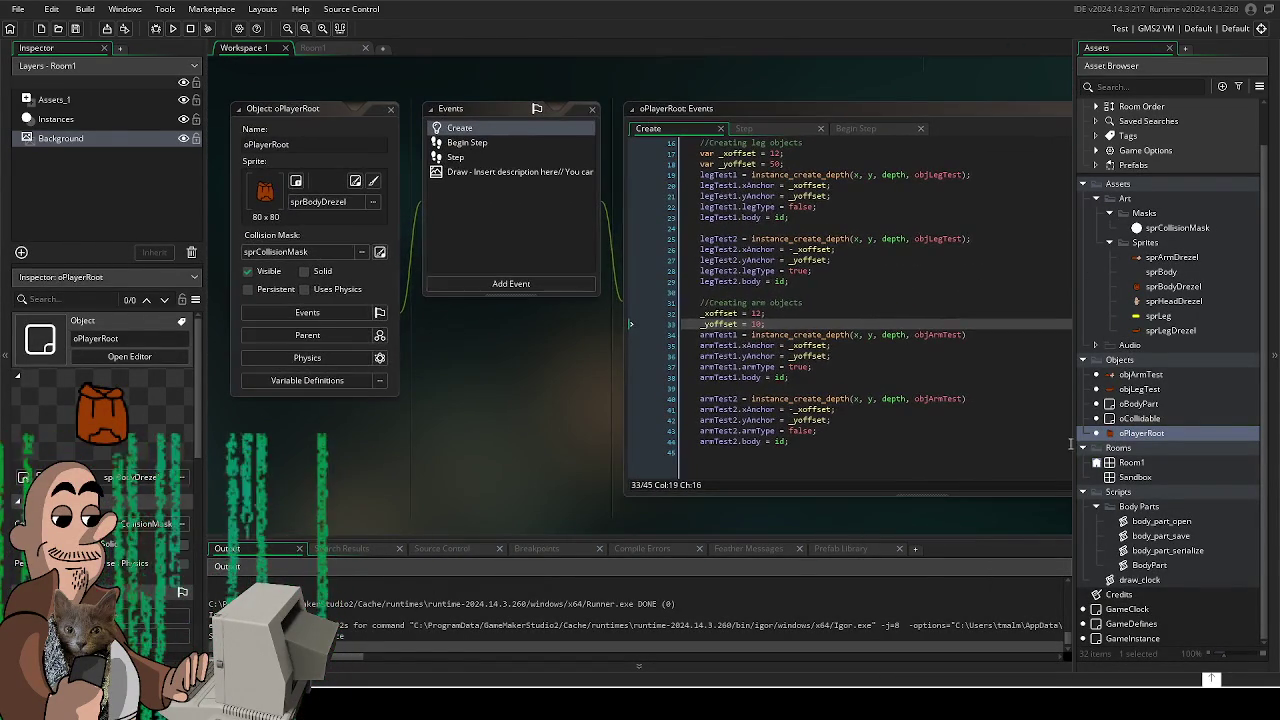
{"action": "scroll", "coordinate": [570, 437], "scroll_direction": "right", "scroll_amount": 3}
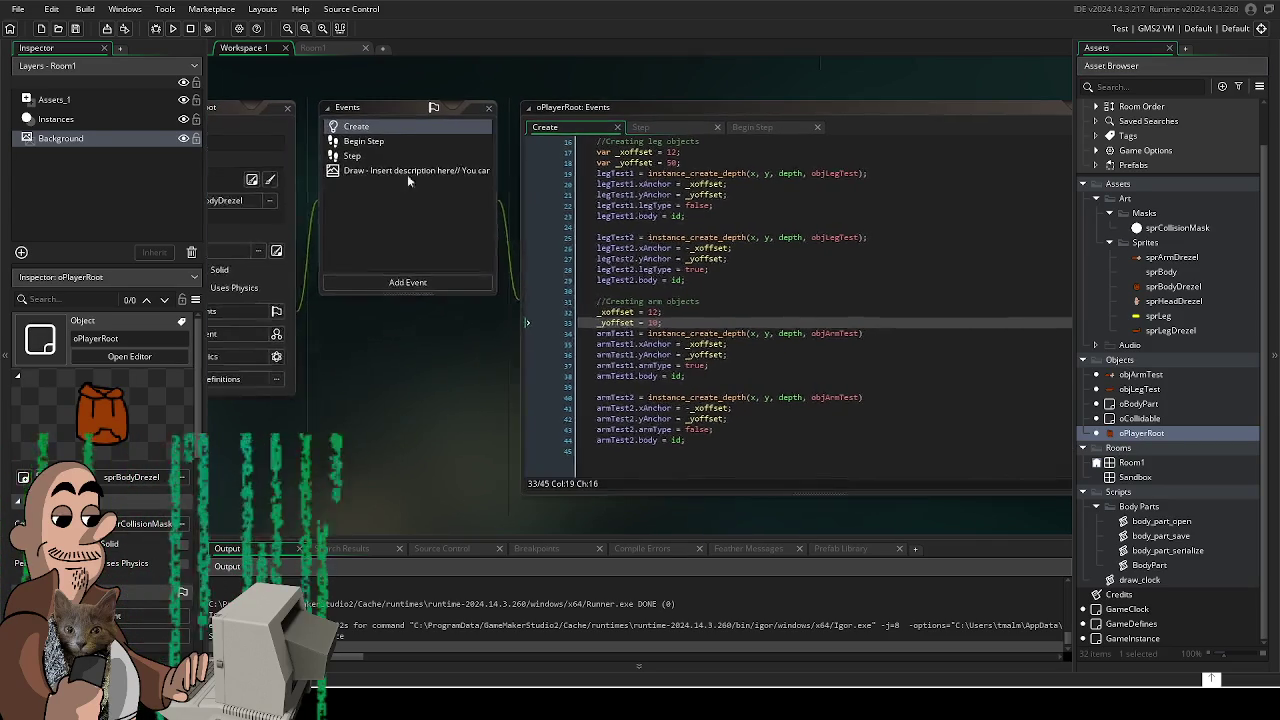
{"action": "left_click", "coordinate": [388, 135]}
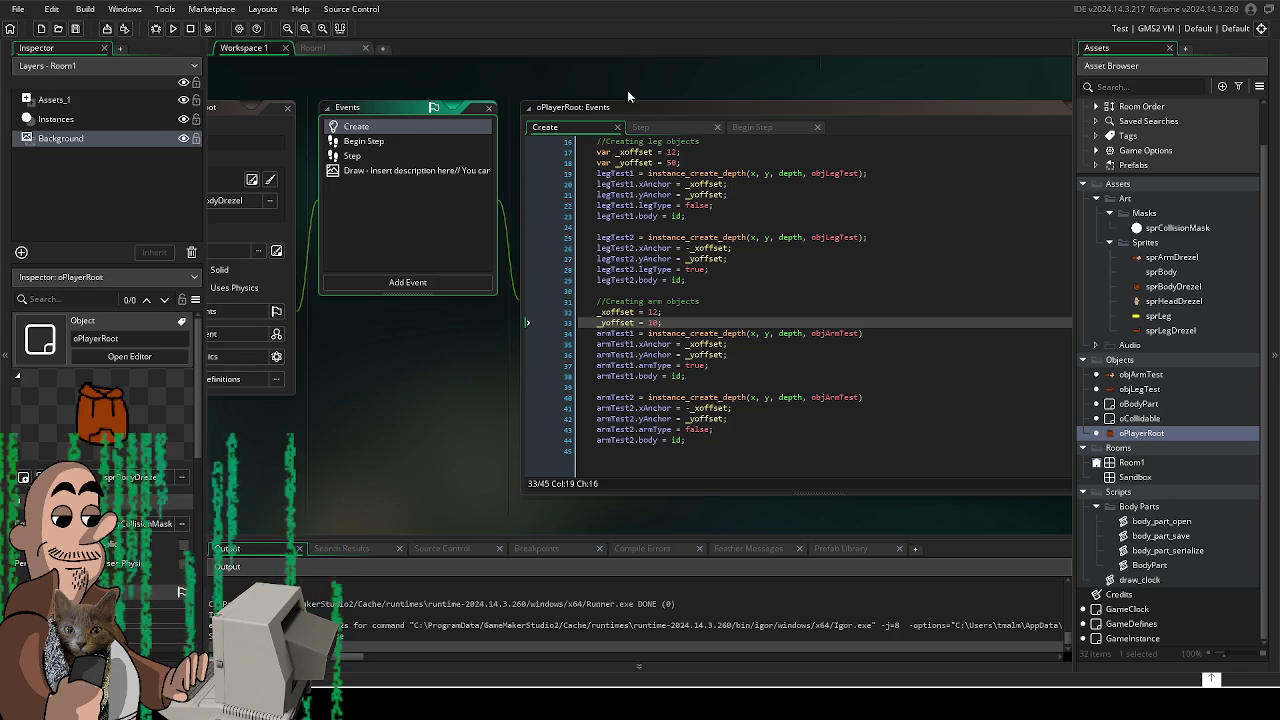
- Test-run from oPlayerRoot's Begin Step code, walking diagonally, then open the sprCollisionMask sprite
{"action": "left_click", "coordinate": [411, 139]}
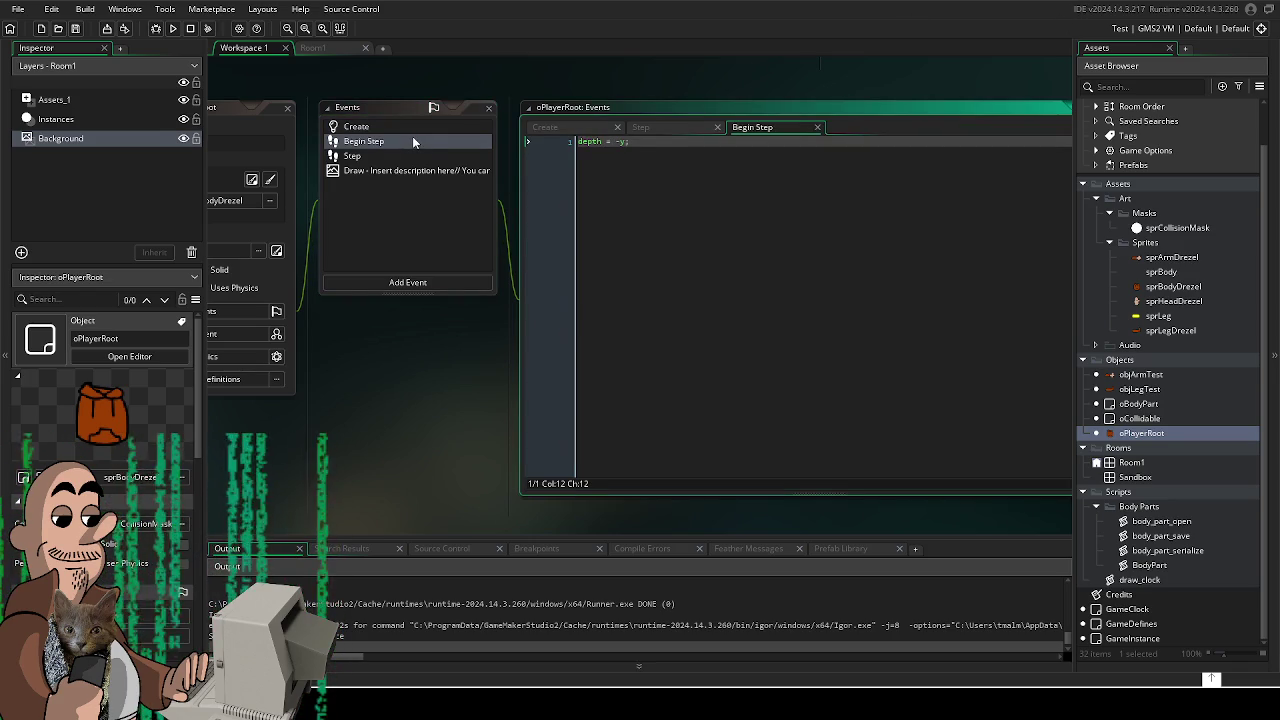
{"action": "left_click", "coordinate": [172, 28]}
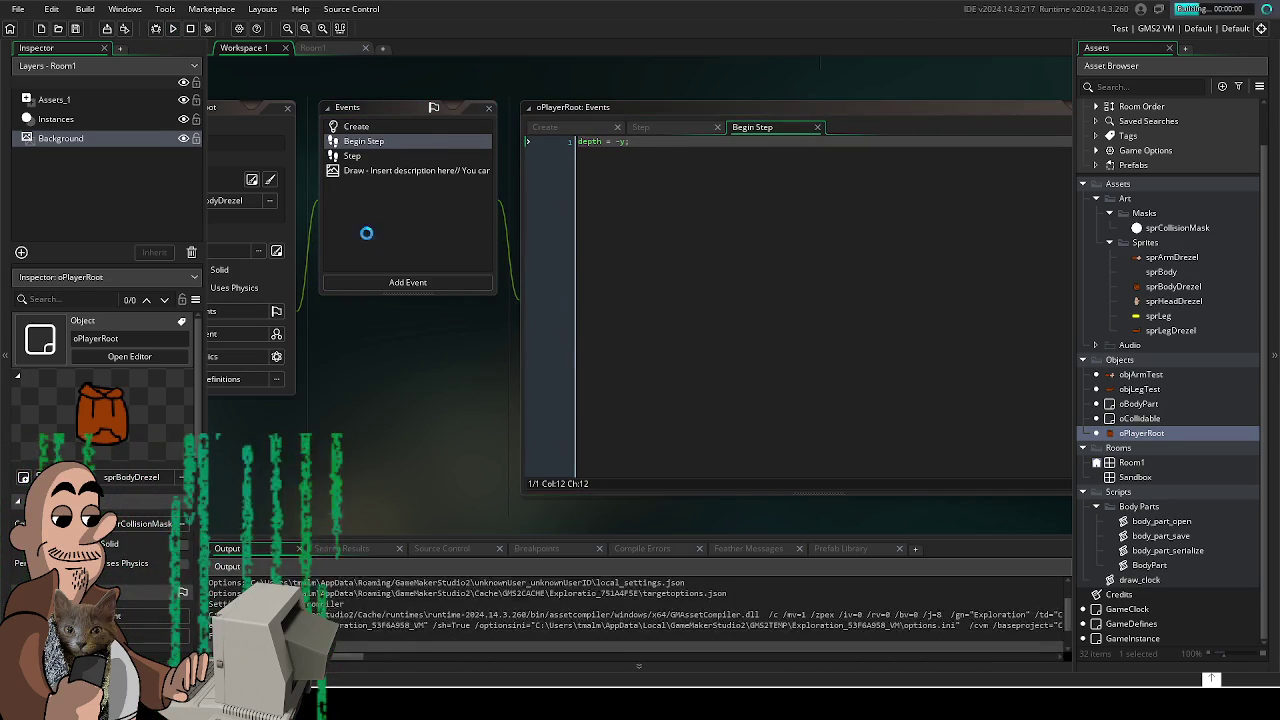
{"action": "key", "text": "w+d"}
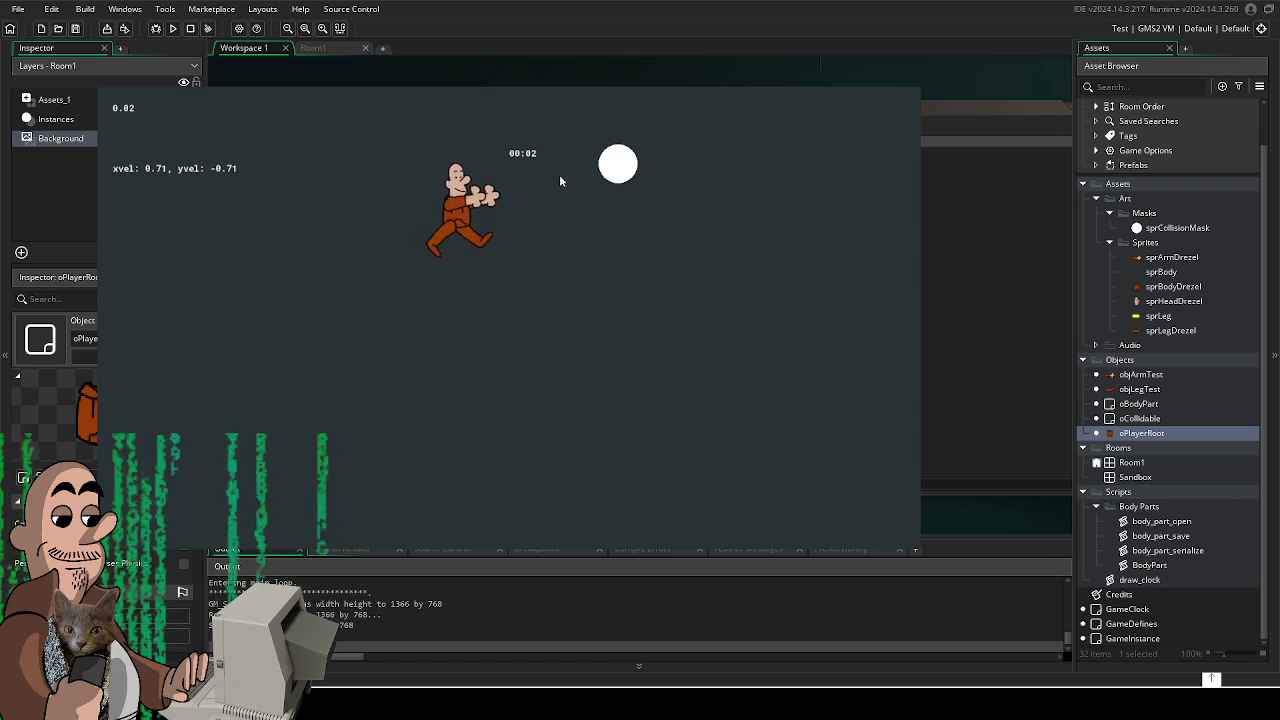
{"action": "key", "text": "w"}
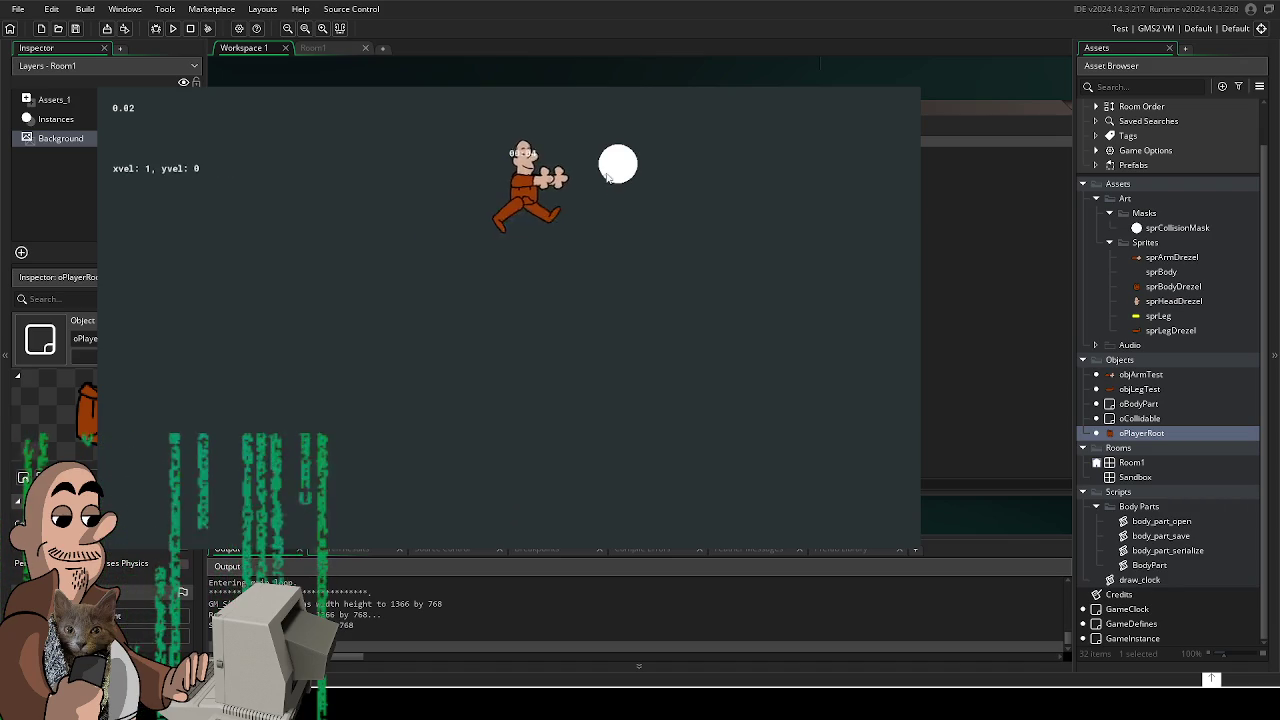
{"action": "key", "text": "w"}
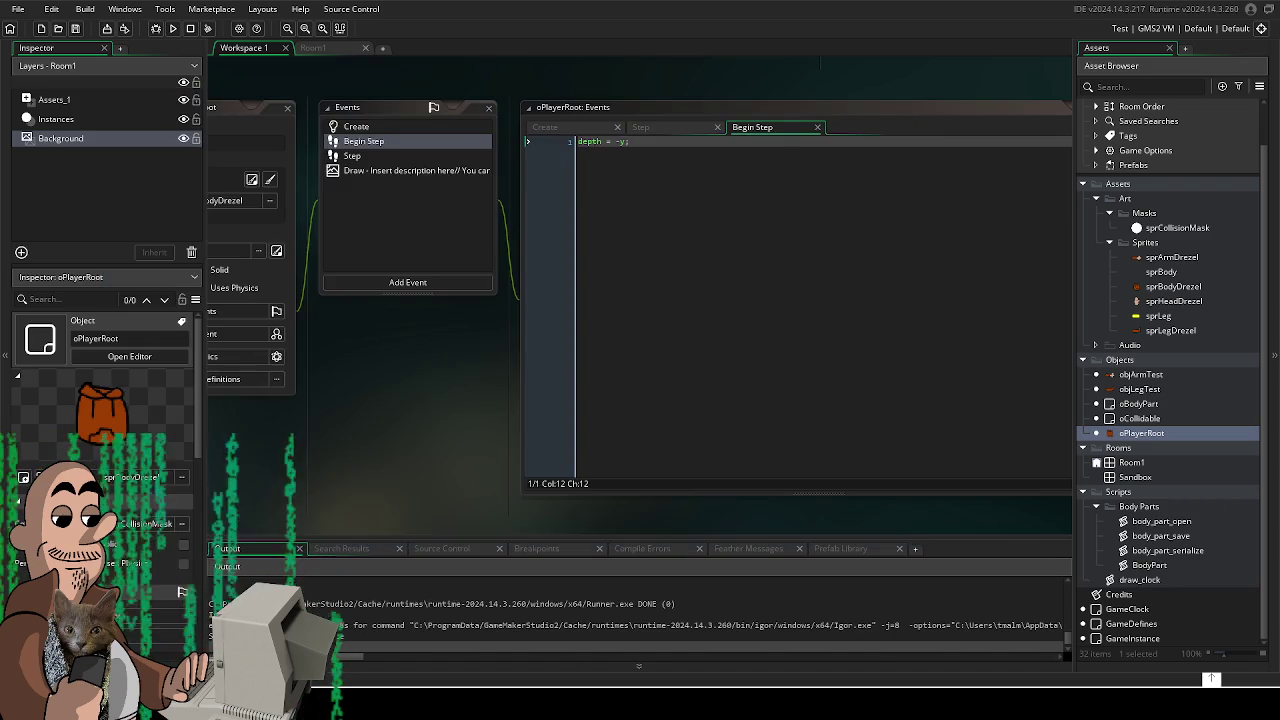
{"action": "key", "text": "Escape"}
{"action": "left_click", "coordinate": [1210, 230]}
{"action": "double_click", "coordinate": [1177, 228]}
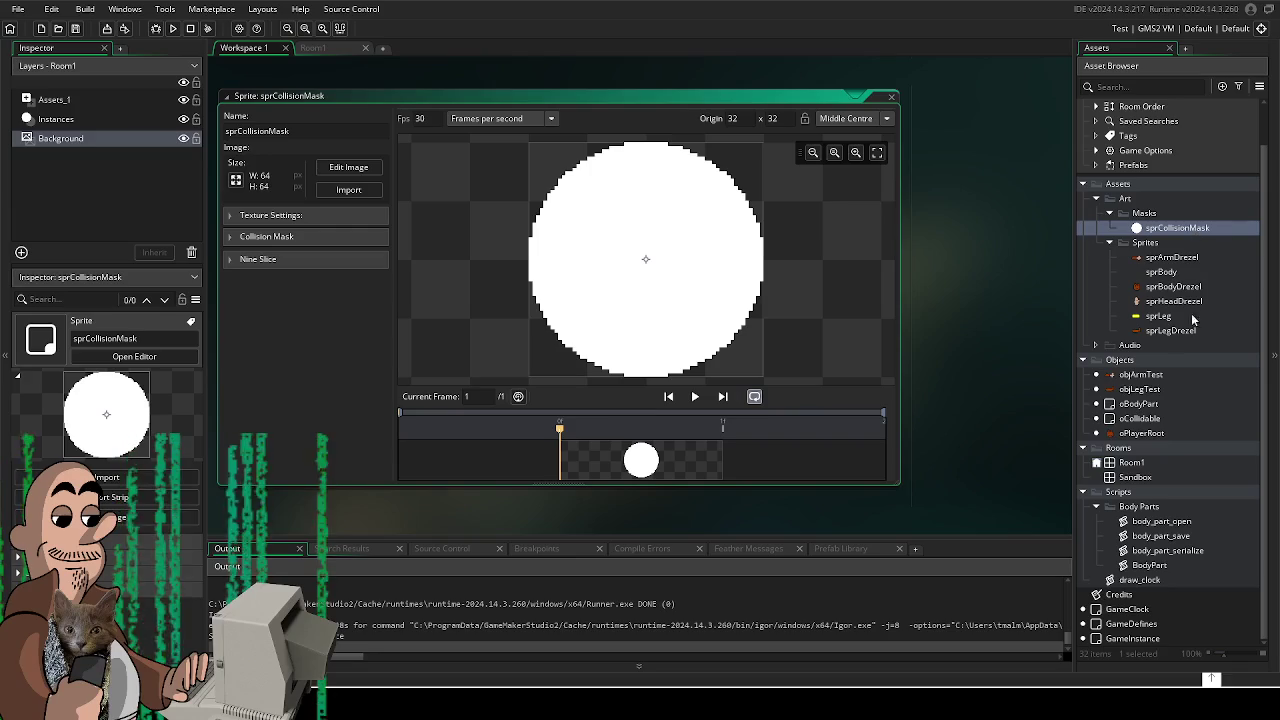
- Add a Begin Step event to oCollidable, start typing 'depth', and run the game
{"action": "double_click", "coordinate": [1153, 418]}
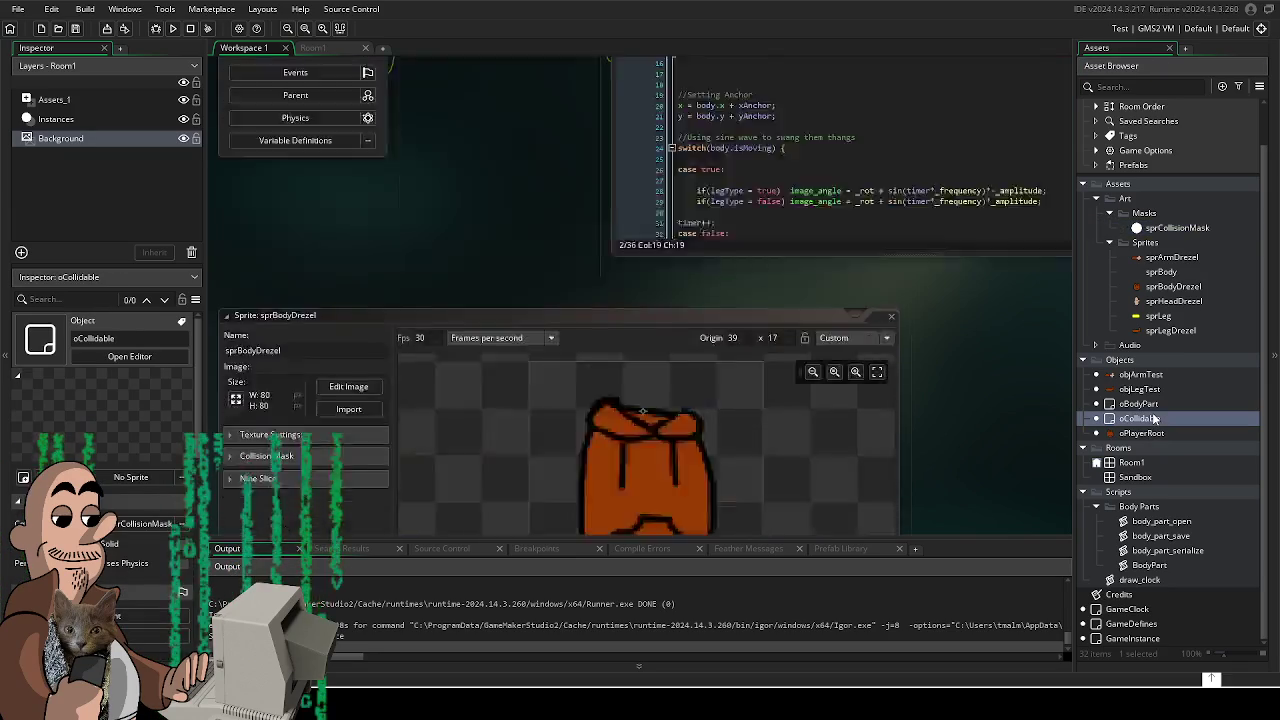
{"action": "left_click", "coordinate": [495, 265]}
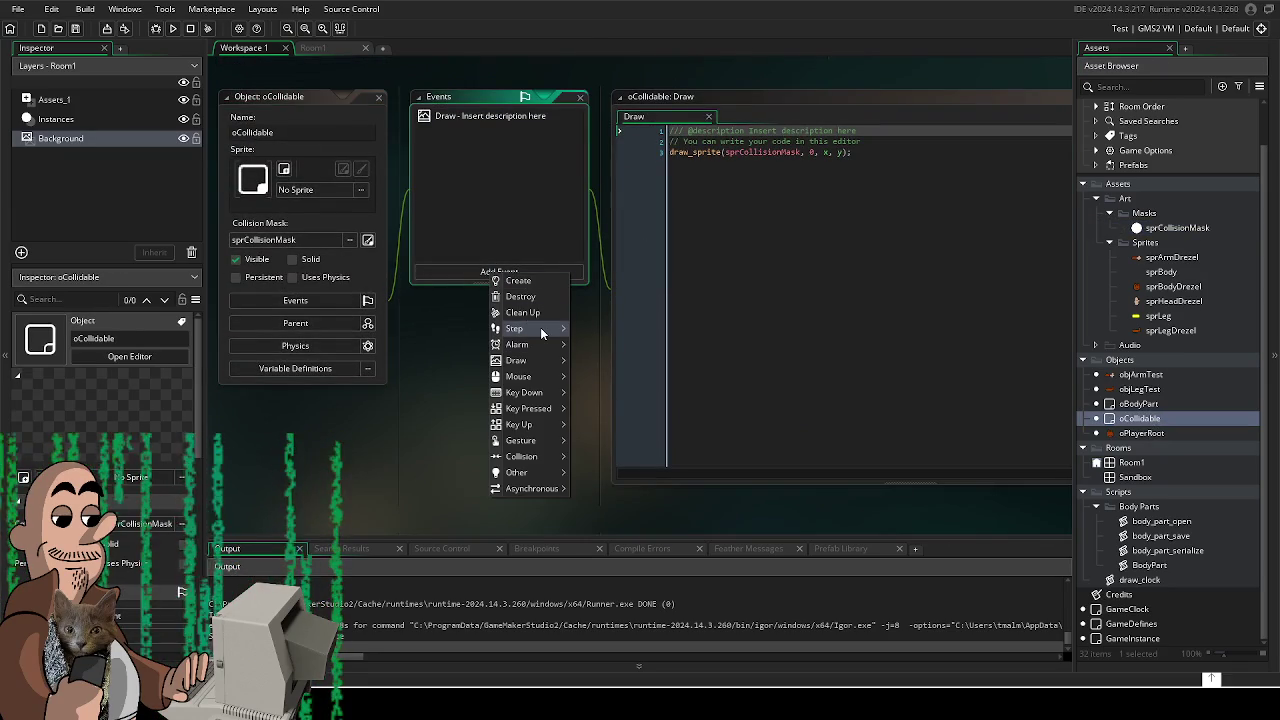
{"action": "mouse_move", "coordinate": [545, 335]}
{"action": "left_click", "coordinate": [590, 345]}
{"action": "type", "text": "de"}
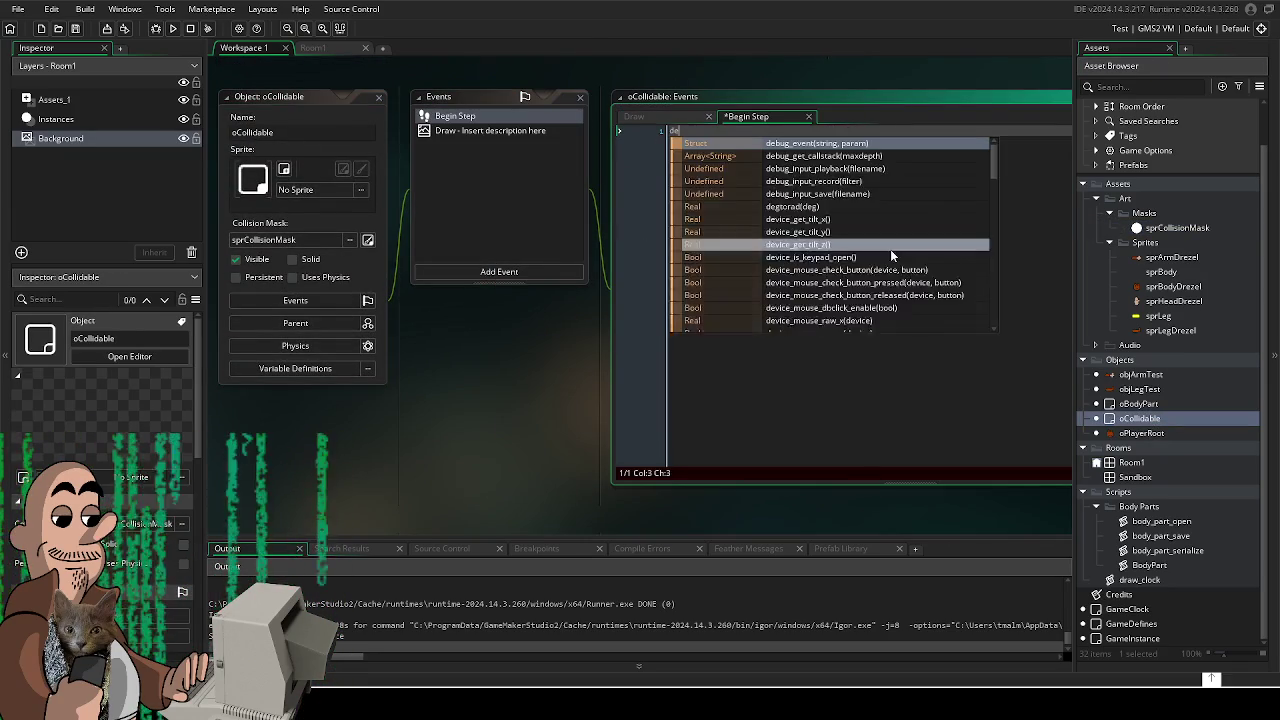
{"action": "type", "text": "pth = -"}
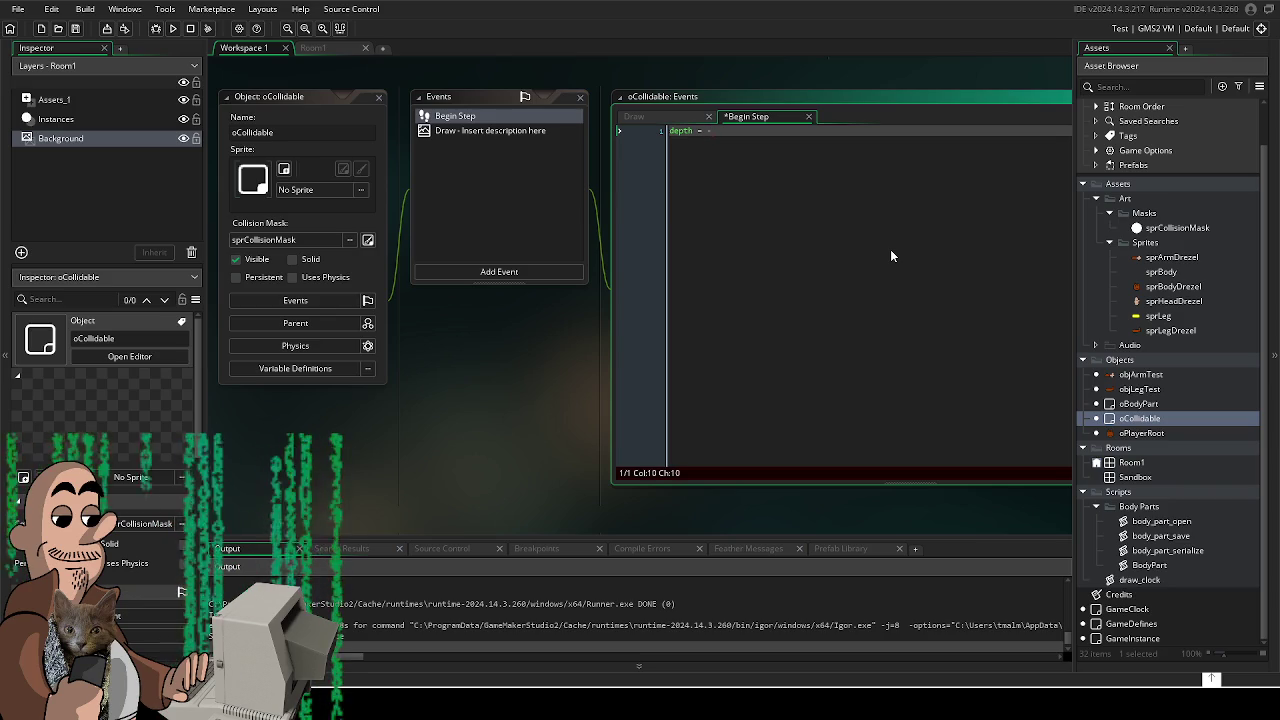
{"action": "key", "text": "F5"}
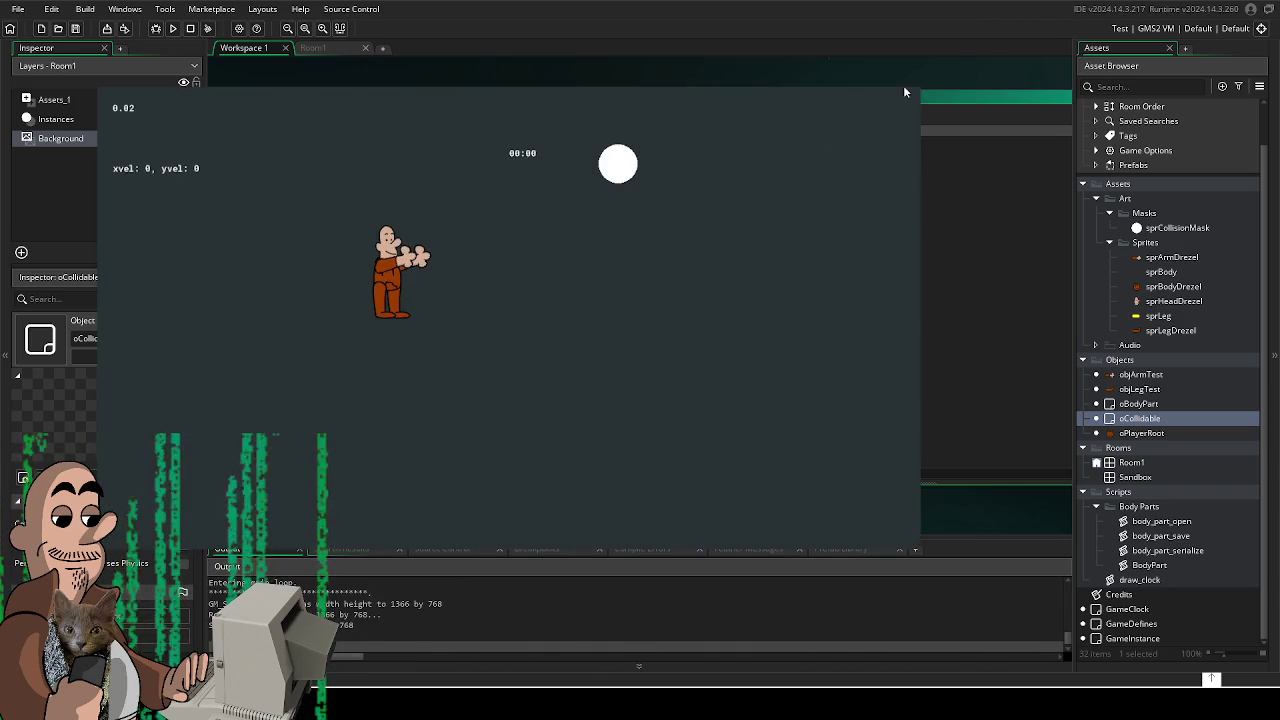
- Walk the character right toward the white circle twice, then stop the game
{"action": "left_click", "coordinate": [903, 83]}
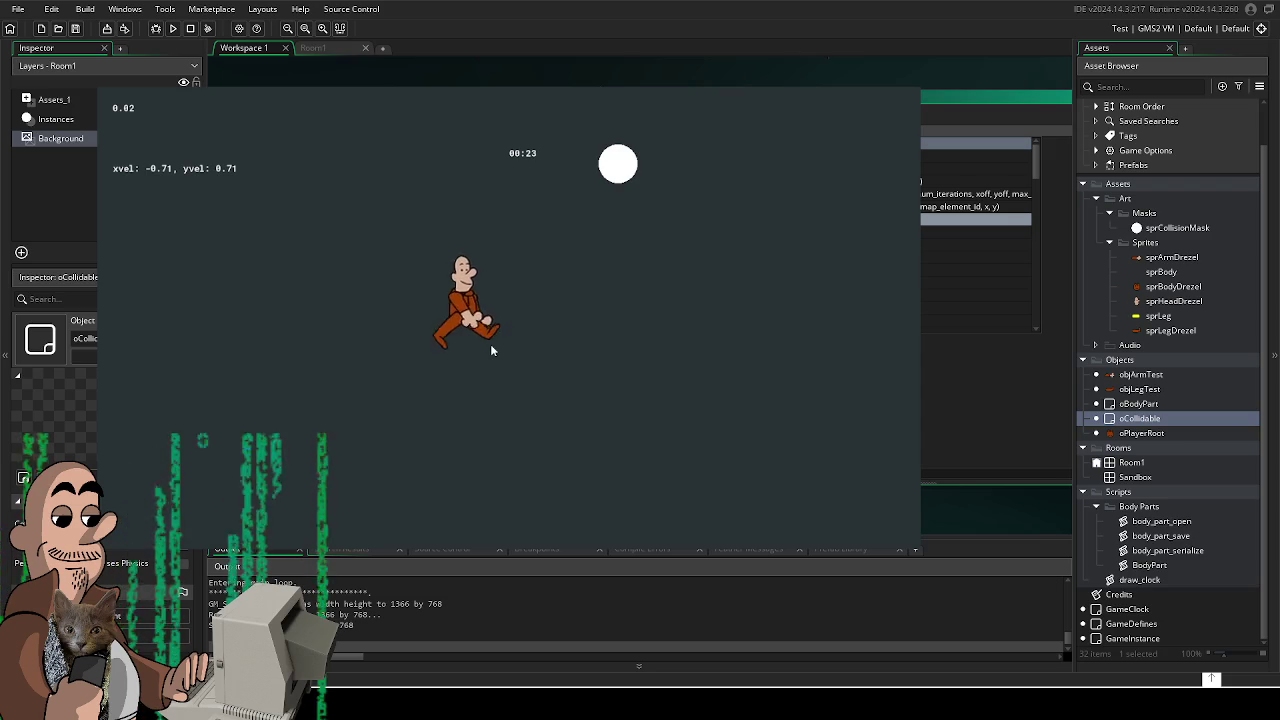
{"action": "key", "text": "Right"}
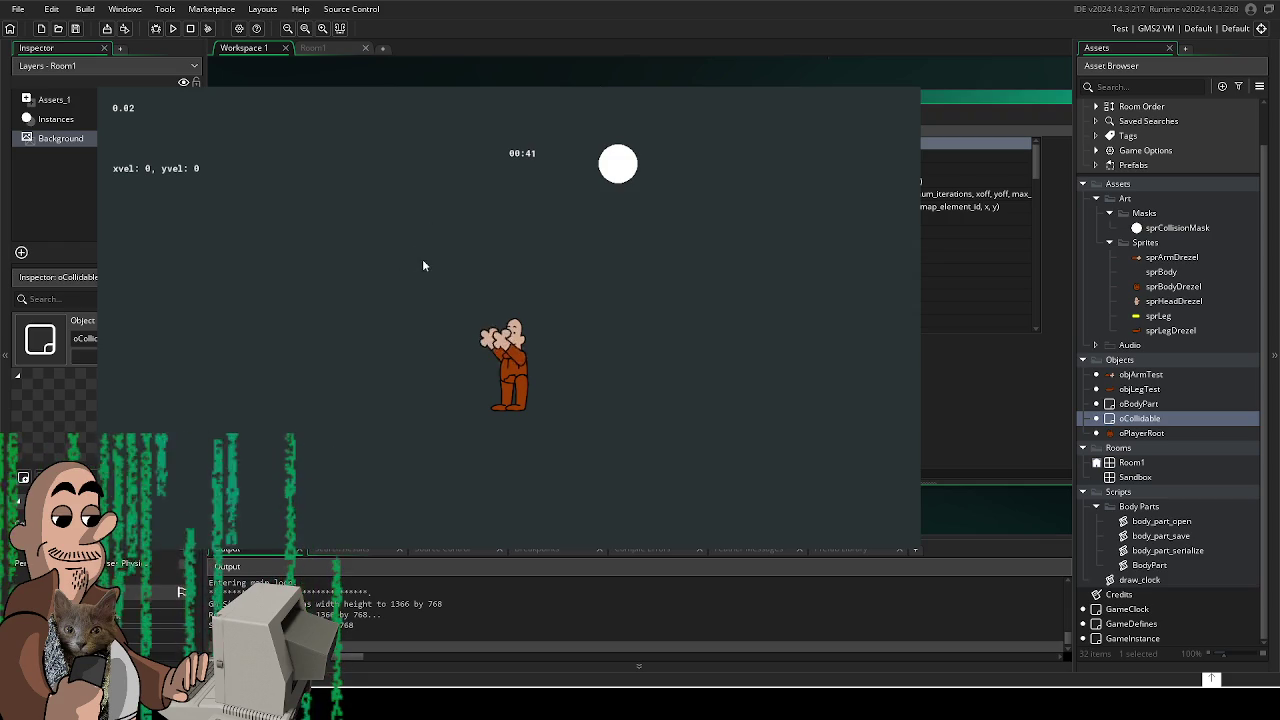
{"action": "key", "text": "Right"}
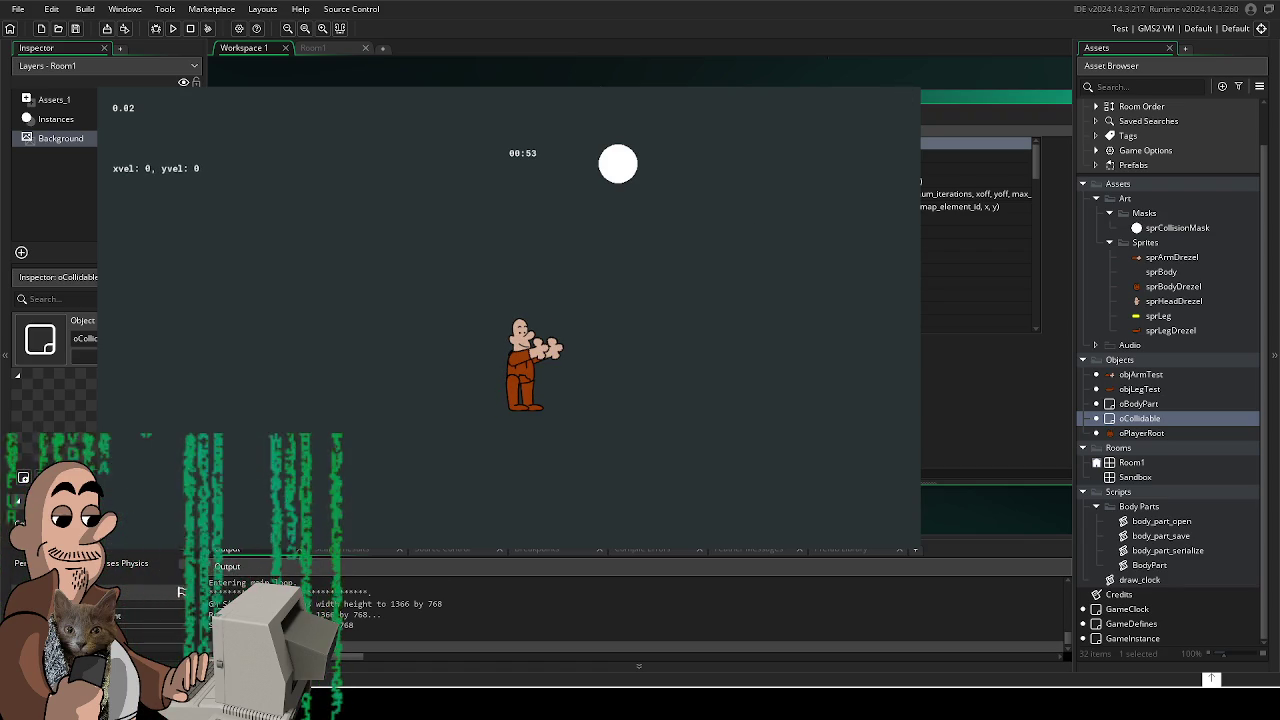
{"action": "key", "text": "Escape"}
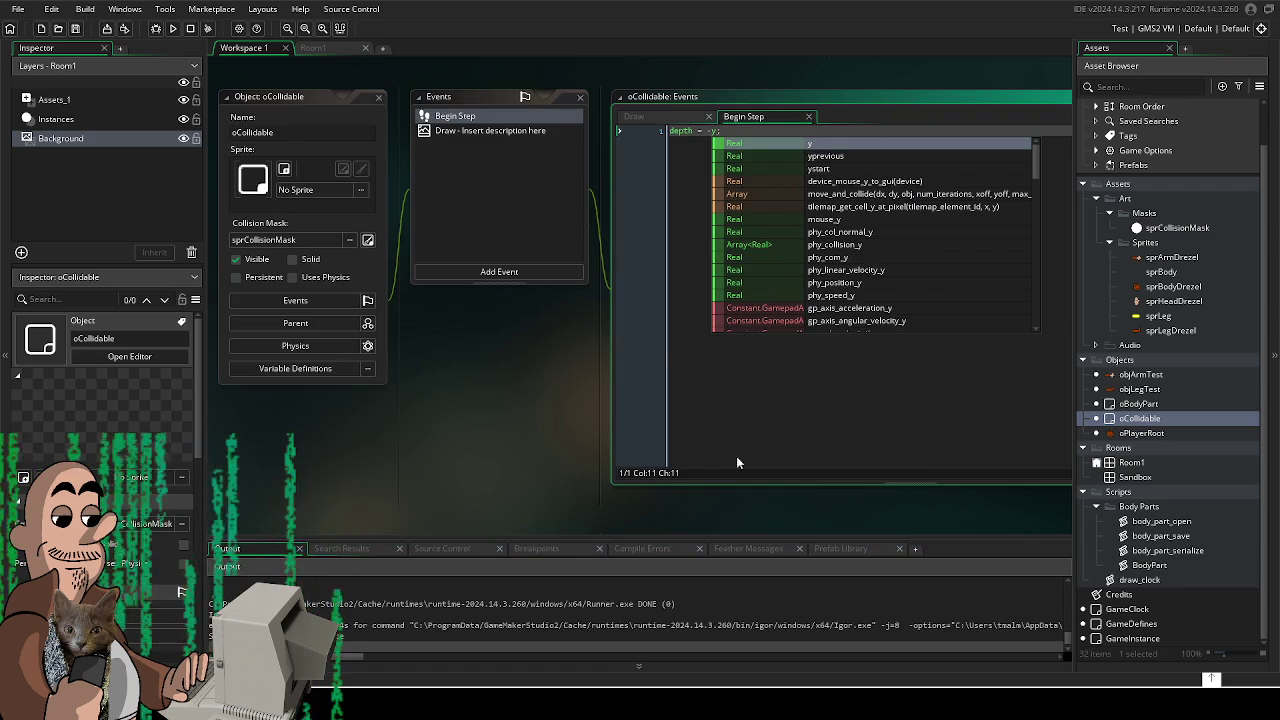
- Dismiss the code suggestions, switch to Room1, pan the canvas and clear the instance selection
{"action": "left_click", "coordinate": [664, 340]}
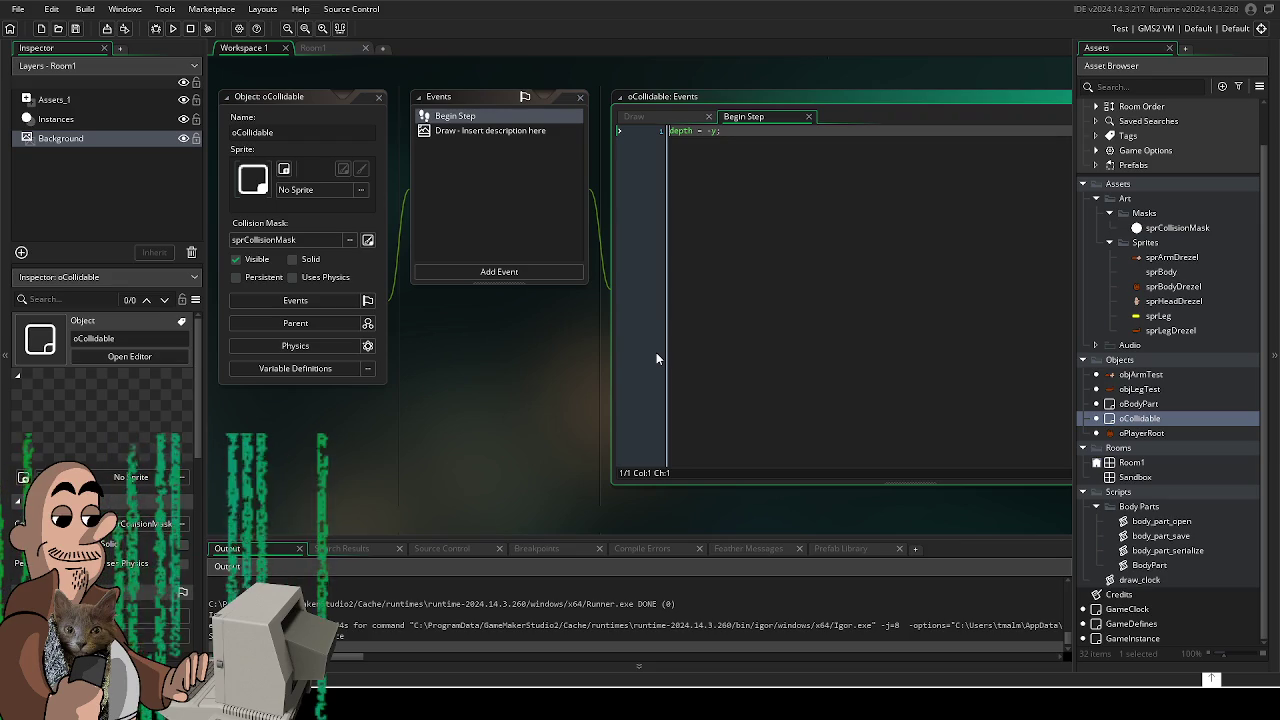
{"action": "left_click", "coordinate": [320, 47]}
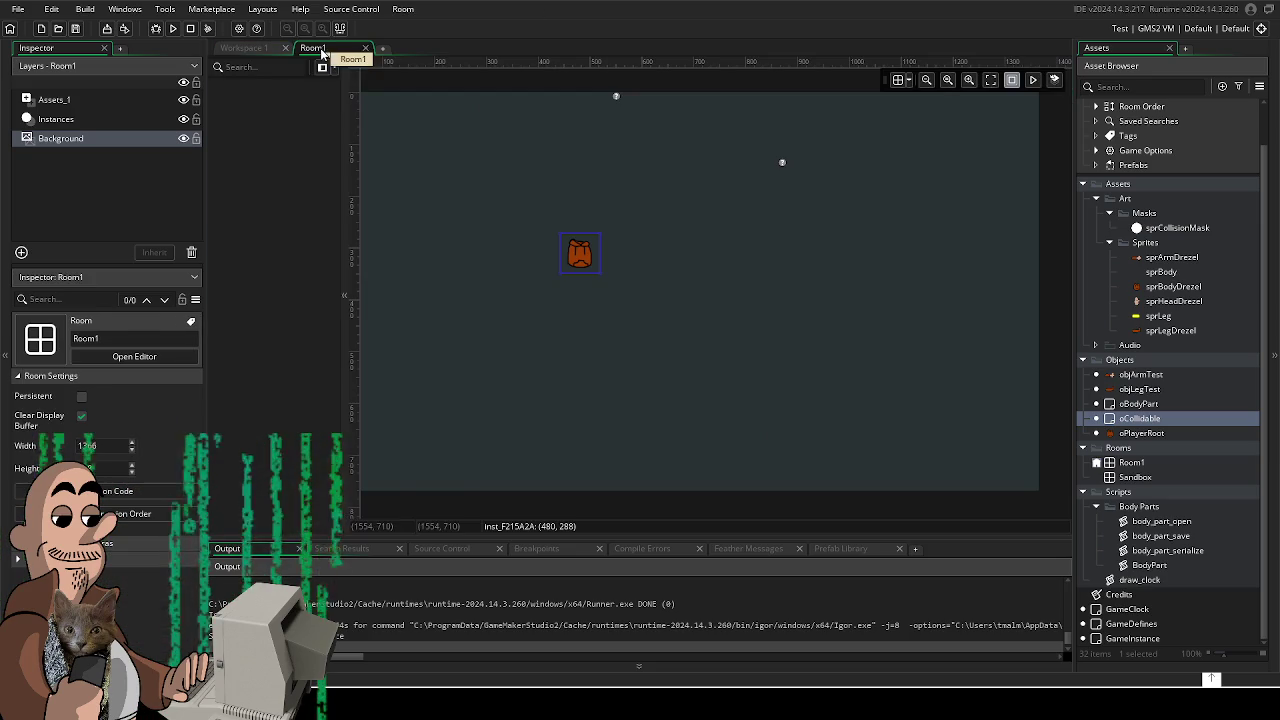
{"action": "scroll", "coordinate": [615, 339], "scroll_direction": "down", "scroll_amount": 2}
{"action": "scroll", "coordinate": [611, 300], "scroll_direction": "up", "scroll_amount": 3}
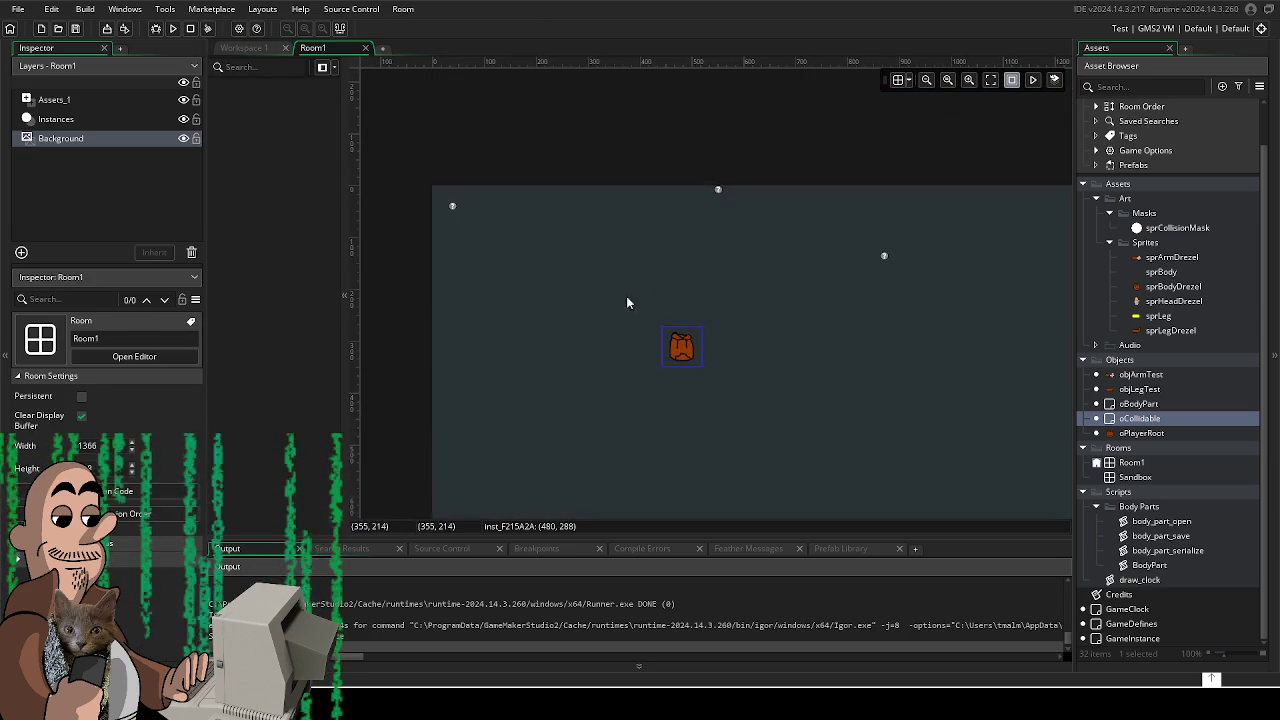
{"action": "scroll", "coordinate": [700, 303], "scroll_direction": "right", "scroll_amount": 1}
{"action": "scroll", "coordinate": [751, 306], "scroll_direction": "down", "scroll_amount": 1}
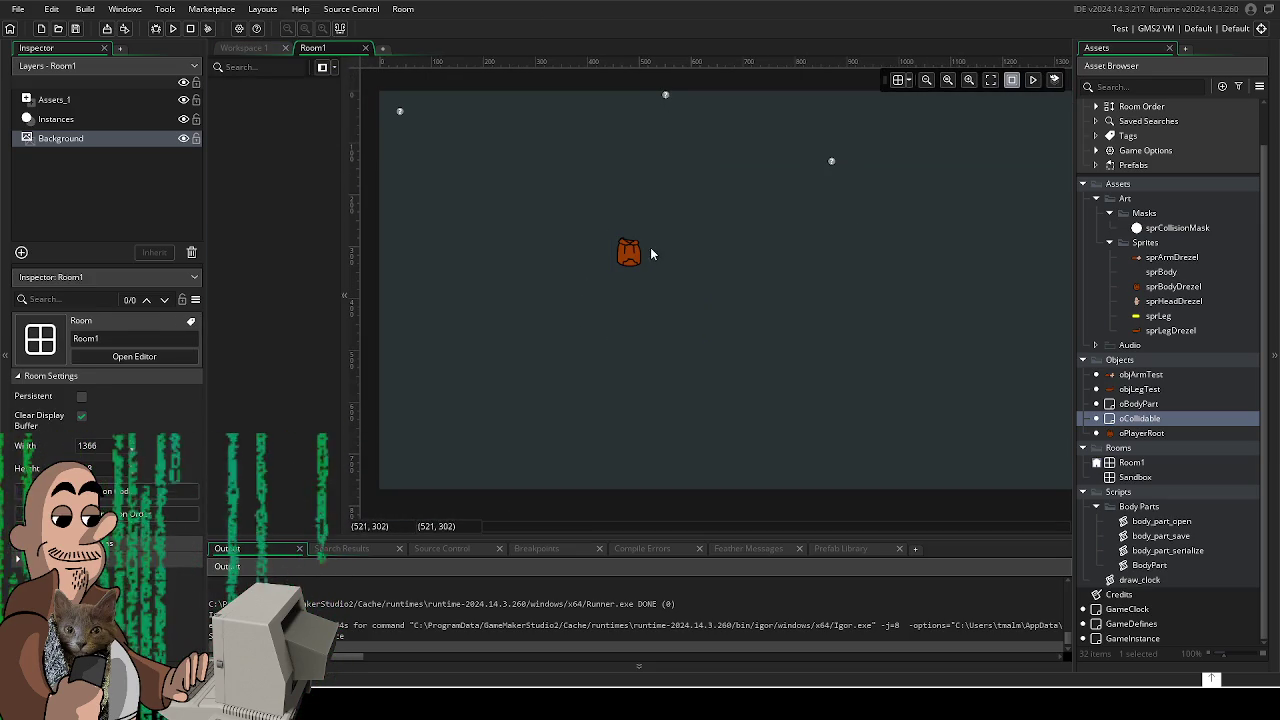
{"action": "left_click", "coordinate": [888, 310]}
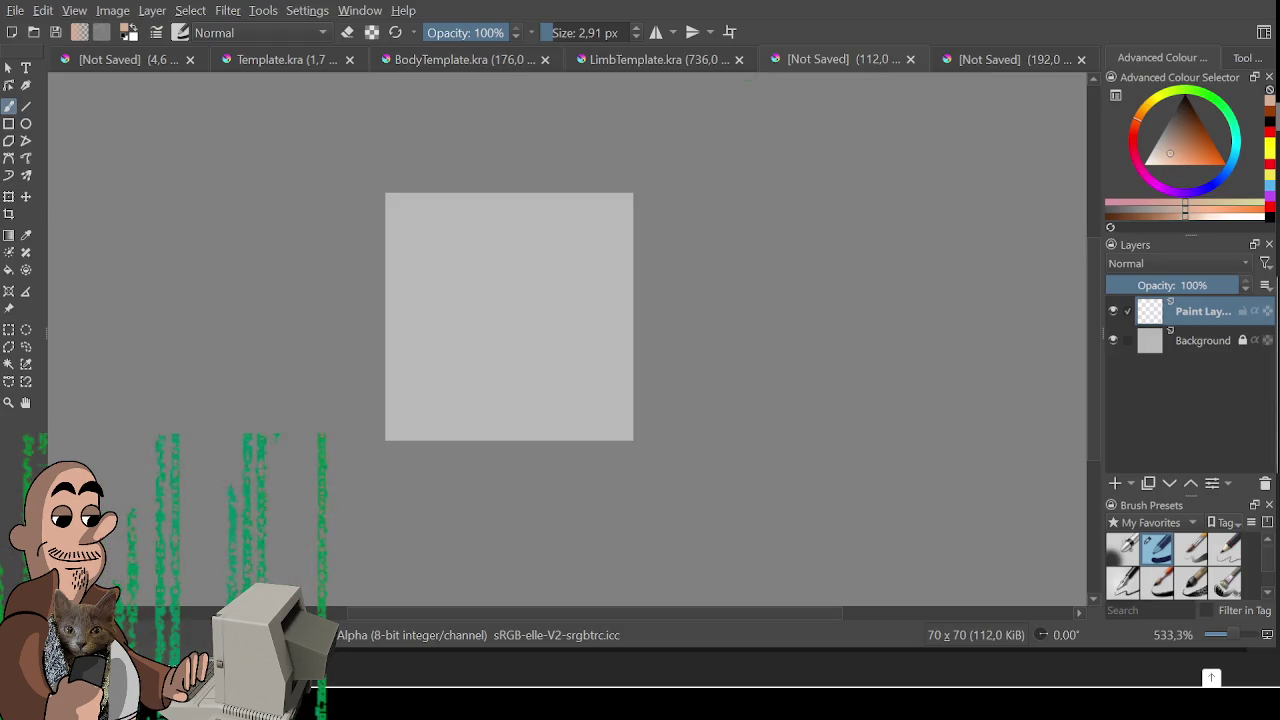
- Switch to the face-drawing document and set a black 2 px brush
{"action": "scroll", "coordinate": [623, 314], "scroll_direction": "up", "scroll_amount": 2}
{"action": "left_click_drag", "start_coordinate": [478, 290], "coordinate": [690, 370]}
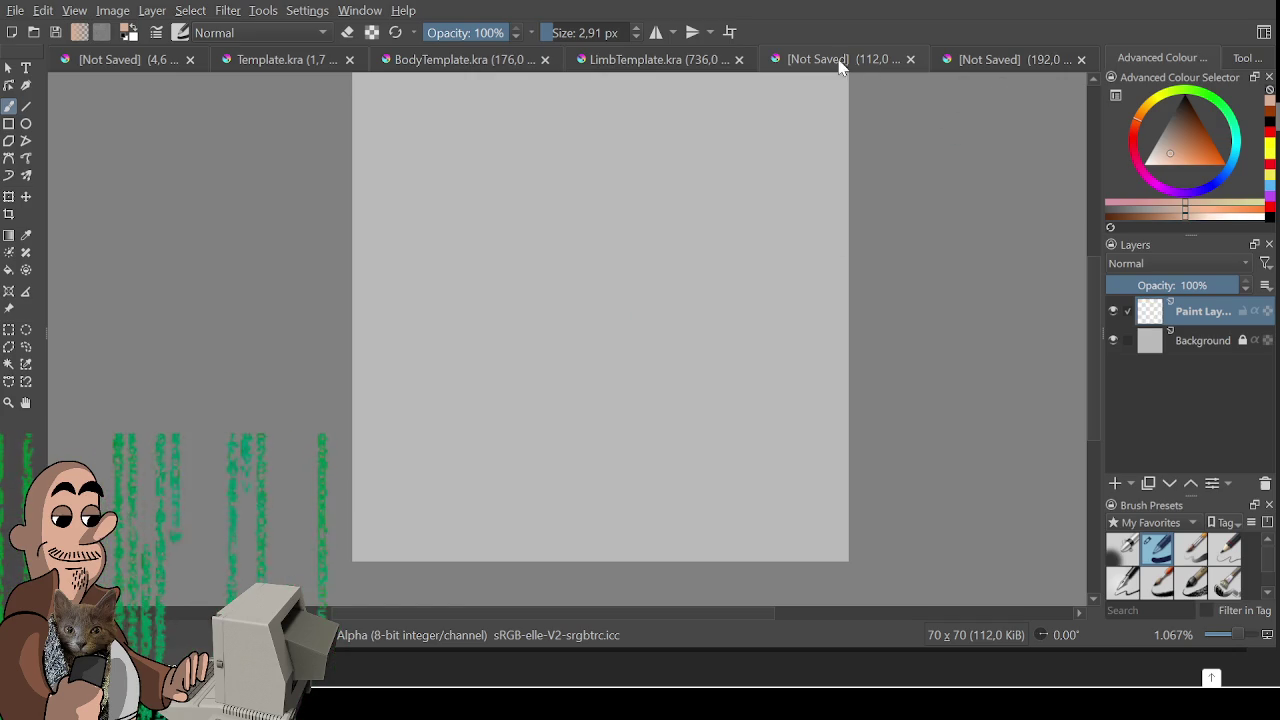
{"action": "left_click", "coordinate": [983, 62]}
{"action": "scroll", "coordinate": [780, 349], "scroll_direction": "up", "scroll_amount": 3}
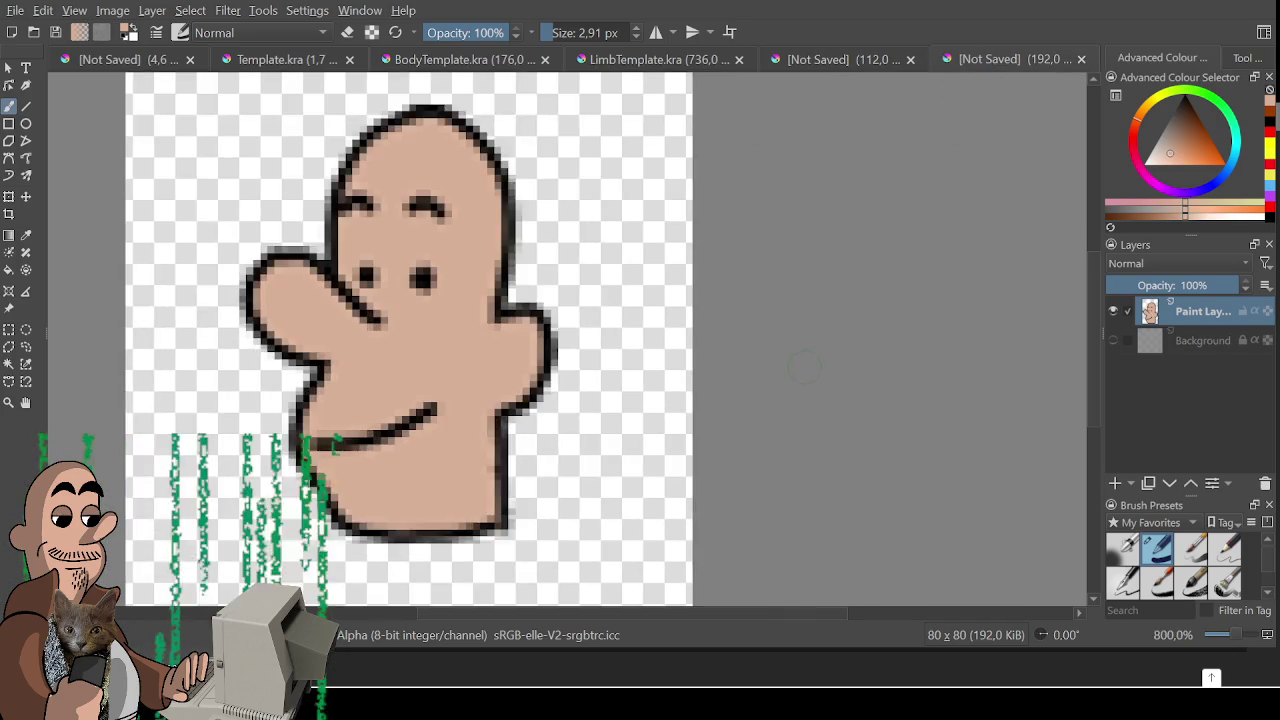
{"action": "key", "text": "d"}
{"action": "left_click", "coordinate": [585, 32]}
{"action": "type", "text": "2"}
{"action": "key", "text": "Return"}
- Retrace the head, arms and body outline, mouth, solid eyes and eyebrows in thick black
{"action": "left_click_drag", "start_coordinate": [632, 225], "coordinate": [714, 143]}
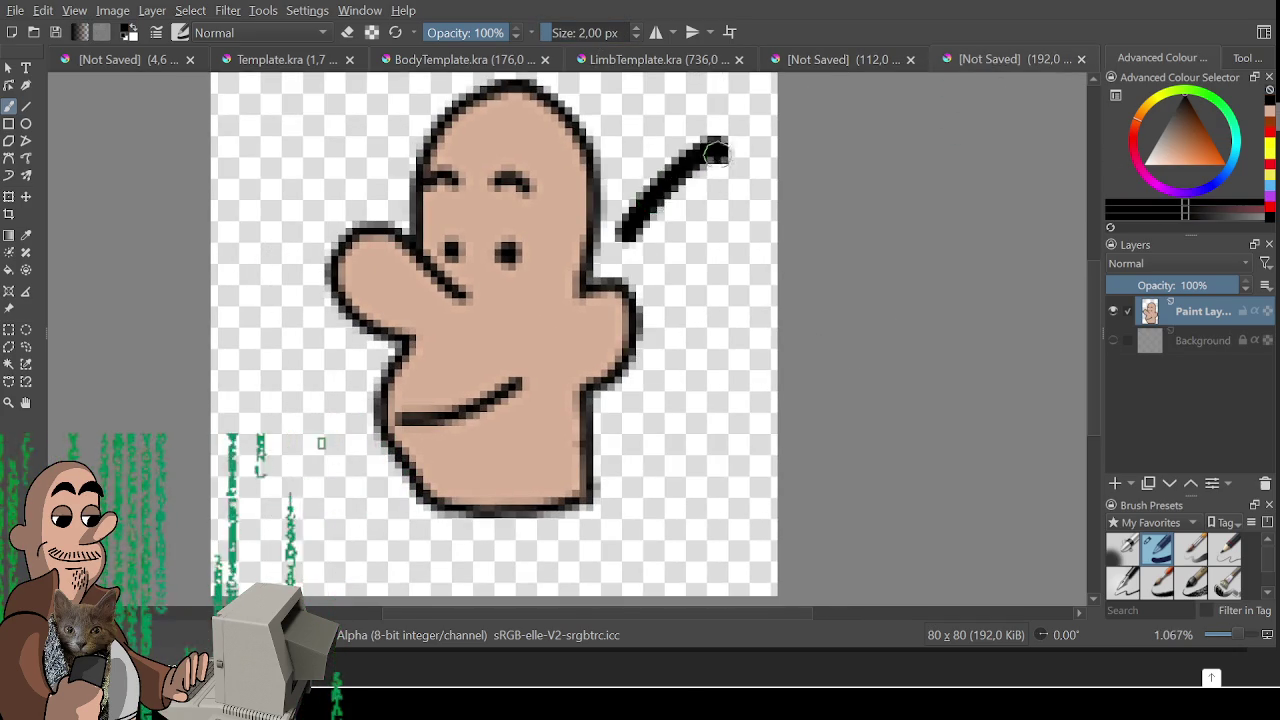
{"action": "key", "text": "ctrl+z"}
{"action": "mouse_move", "coordinate": [410, 240]}
{"action": "left_mouse_down"}
{"action": "mouse_move", "coordinate": [410, 140]}
{"action": "mouse_move", "coordinate": [530, 82]}
{"action": "mouse_move", "coordinate": [600, 225]}
{"action": "mouse_move", "coordinate": [598, 262]}
{"action": "left_mouse_up"}
{"action": "key", "text": "ctrl+z"}
{"action": "mouse_move", "coordinate": [418, 255]}
{"action": "left_mouse_down"}
{"action": "mouse_move", "coordinate": [445, 122]}
{"action": "mouse_move", "coordinate": [555, 100]}
{"action": "mouse_move", "coordinate": [588, 292]}
{"action": "left_mouse_up"}
{"action": "mouse_move", "coordinate": [466, 306]}
{"action": "left_mouse_down"}
{"action": "mouse_move", "coordinate": [342, 228]}
{"action": "mouse_move", "coordinate": [375, 333]}
{"action": "mouse_move", "coordinate": [405, 350]}
{"action": "mouse_move", "coordinate": [390, 420]}
{"action": "mouse_move", "coordinate": [428, 503]}
{"action": "mouse_move", "coordinate": [455, 518]}
{"action": "mouse_move", "coordinate": [565, 508]}
{"action": "mouse_move", "coordinate": [595, 485]}
{"action": "left_mouse_up"}
{"action": "mouse_move", "coordinate": [590, 390]}
{"action": "left_mouse_down"}
{"action": "mouse_move", "coordinate": [588, 505]}
{"action": "mouse_move", "coordinate": [612, 375]}
{"action": "mouse_move", "coordinate": [597, 290]}
{"action": "mouse_move", "coordinate": [578, 298]}
{"action": "left_mouse_up"}
{"action": "mouse_move", "coordinate": [398, 414]}
{"action": "left_mouse_down"}
{"action": "mouse_move", "coordinate": [418, 420]}
{"action": "mouse_move", "coordinate": [515, 382]}
{"action": "left_mouse_up"}
{"action": "mouse_move", "coordinate": [456, 238]}
{"action": "left_mouse_down"}
{"action": "mouse_move", "coordinate": [451, 254]}
{"action": "mouse_move", "coordinate": [508, 258]}
{"action": "left_mouse_up"}
{"action": "left_click_drag", "start_coordinate": [424, 180], "coordinate": [532, 190]}
{"action": "scroll", "coordinate": [533, 370], "scroll_direction": "down", "scroll_amount": 5}
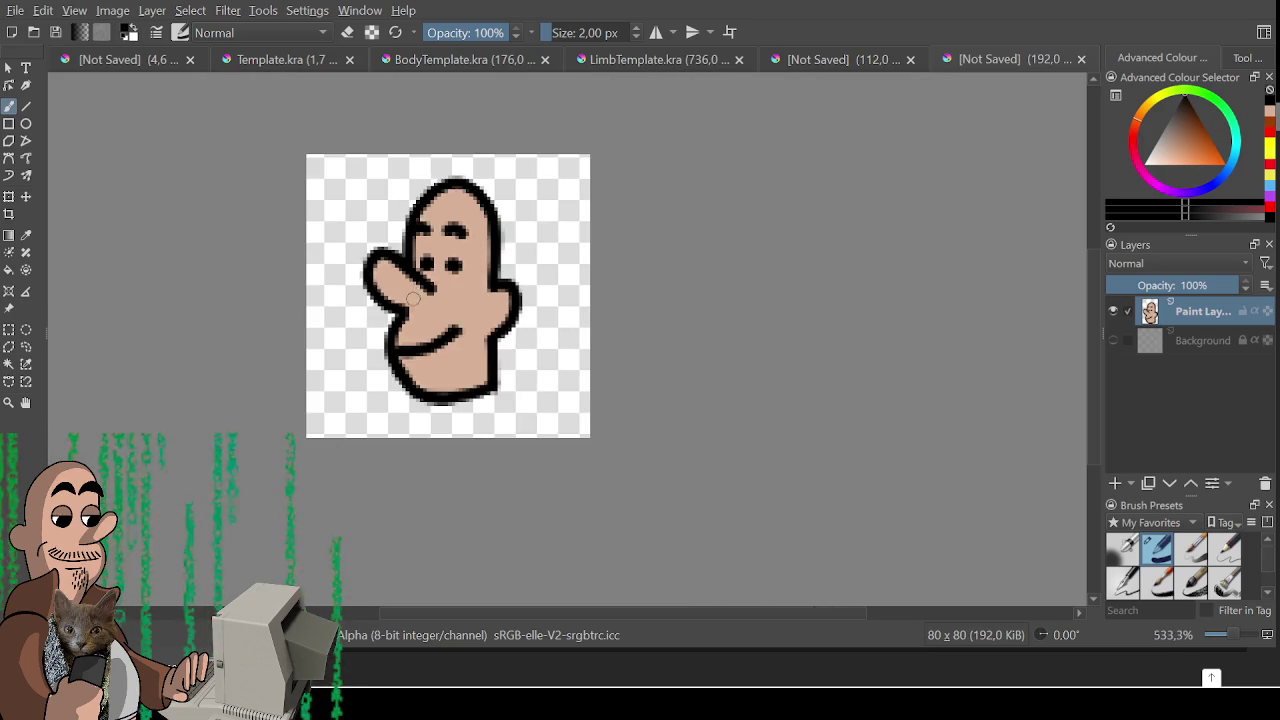
{"action": "scroll", "coordinate": [533, 370], "scroll_direction": "up", "scroll_amount": 4}
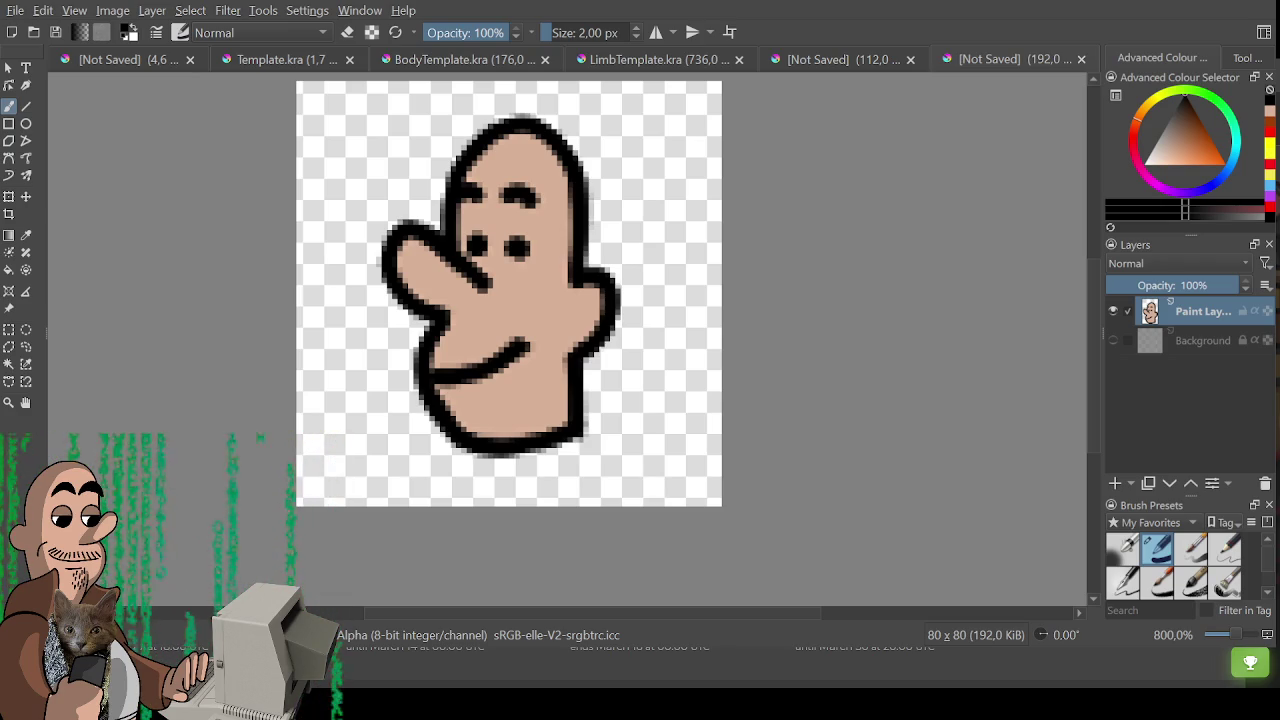
- Switch from Krita back to GameMaker with Alt+Tab
{"action": "key", "text": "alt+Tab"}
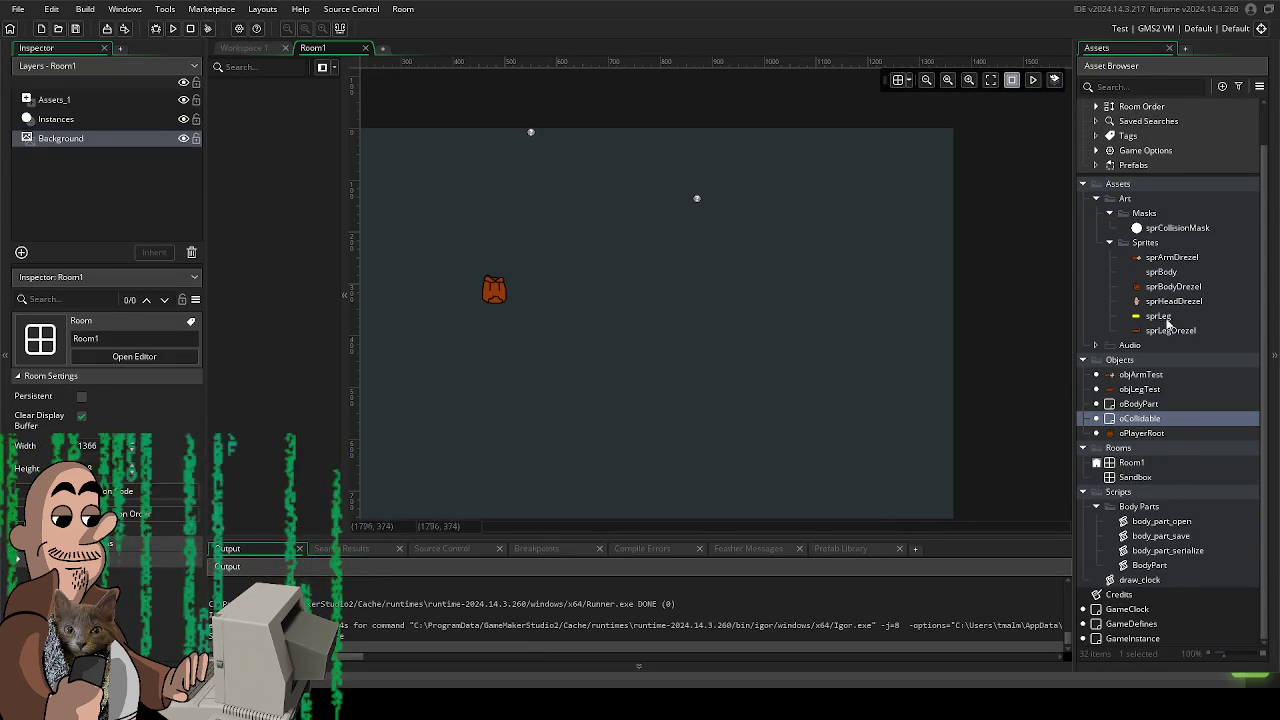
{"action": "scroll", "coordinate": [1183, 330], "scroll_direction": "up", "scroll_amount": 1}
{"action": "double_click", "coordinate": [1163, 480]}
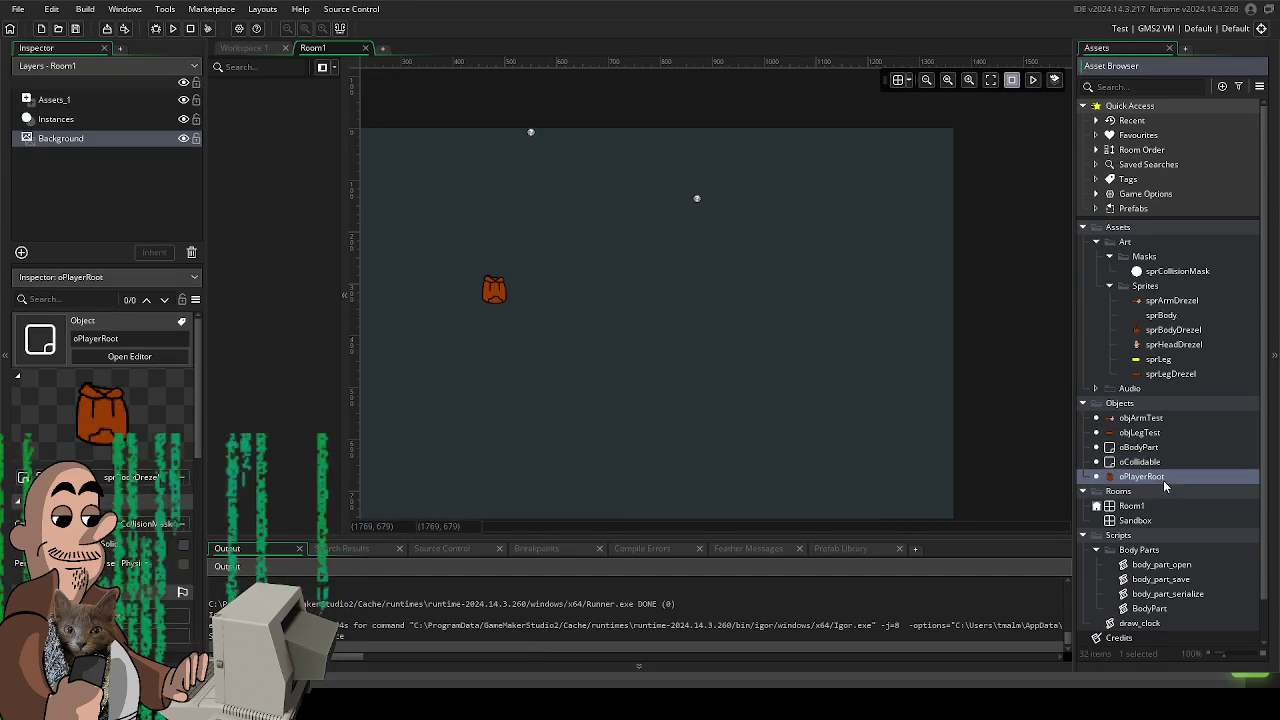
{"action": "left_click", "coordinate": [474, 120]}
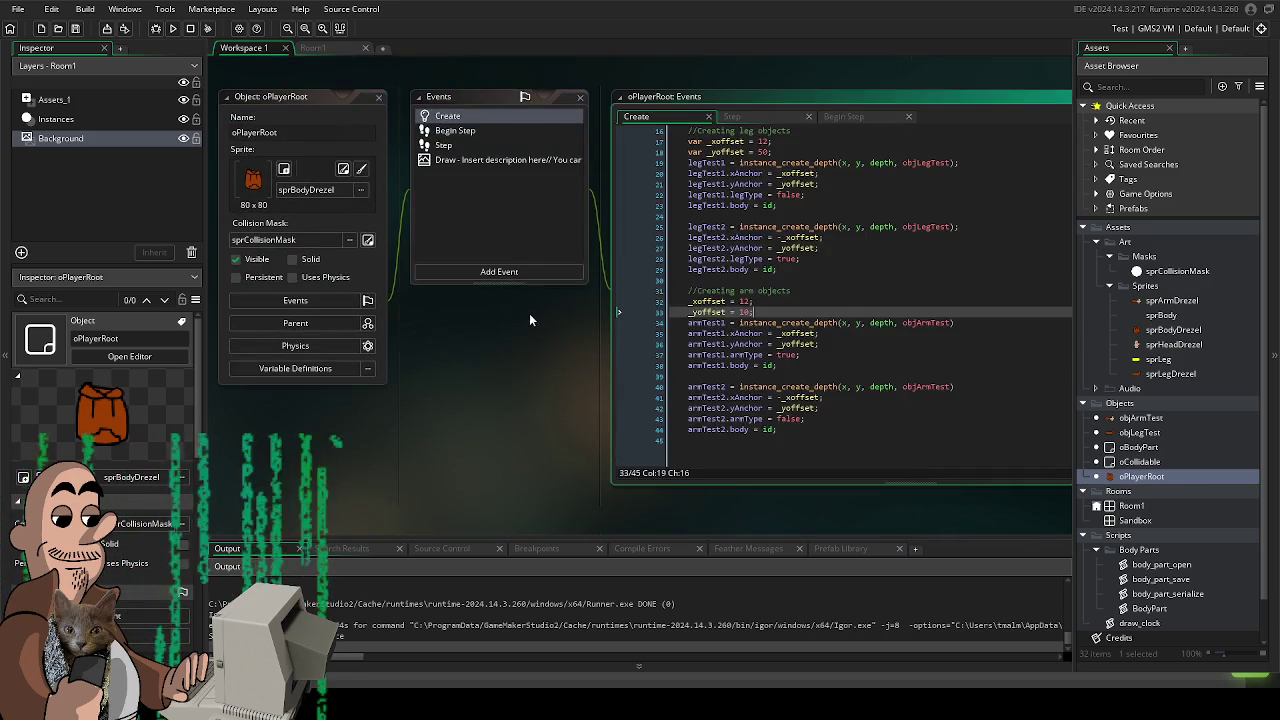
{"action": "scroll", "coordinate": [788, 346], "scroll_direction": "up", "scroll_amount": 1}
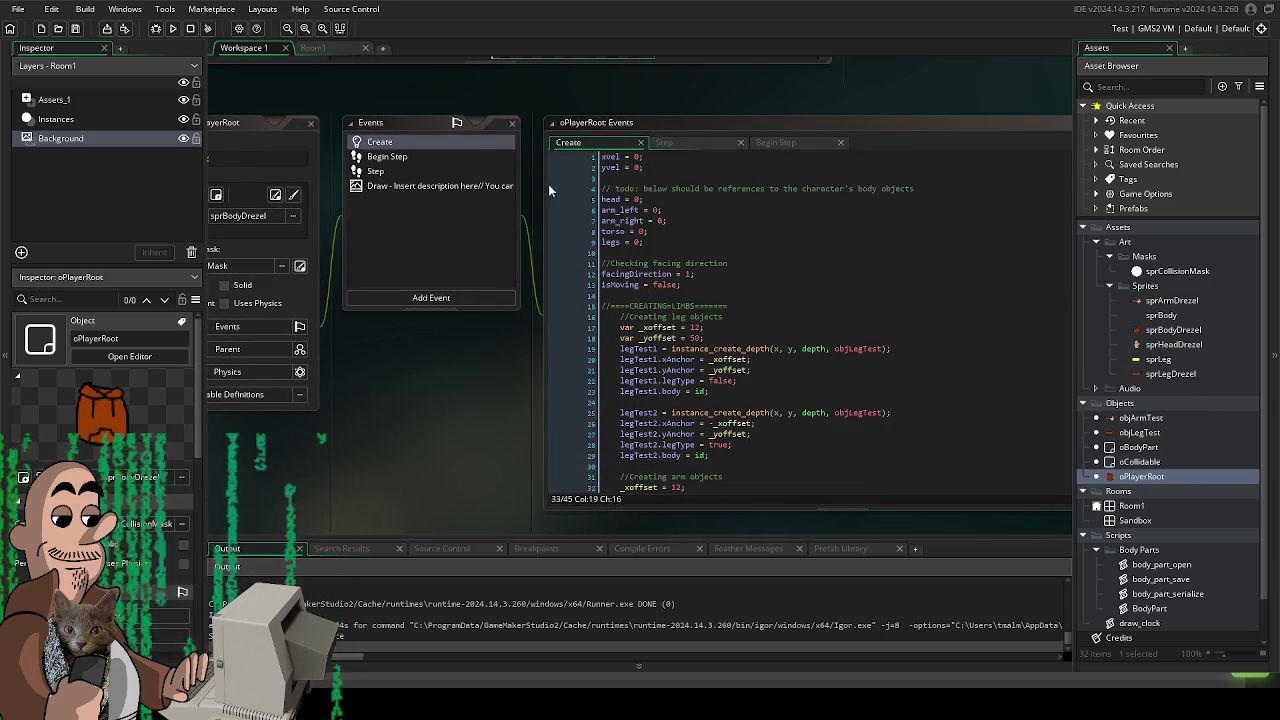
{"action": "left_click", "coordinate": [416, 168]}
{"action": "scroll", "coordinate": [880, 310], "scroll_direction": "up", "scroll_amount": 8}
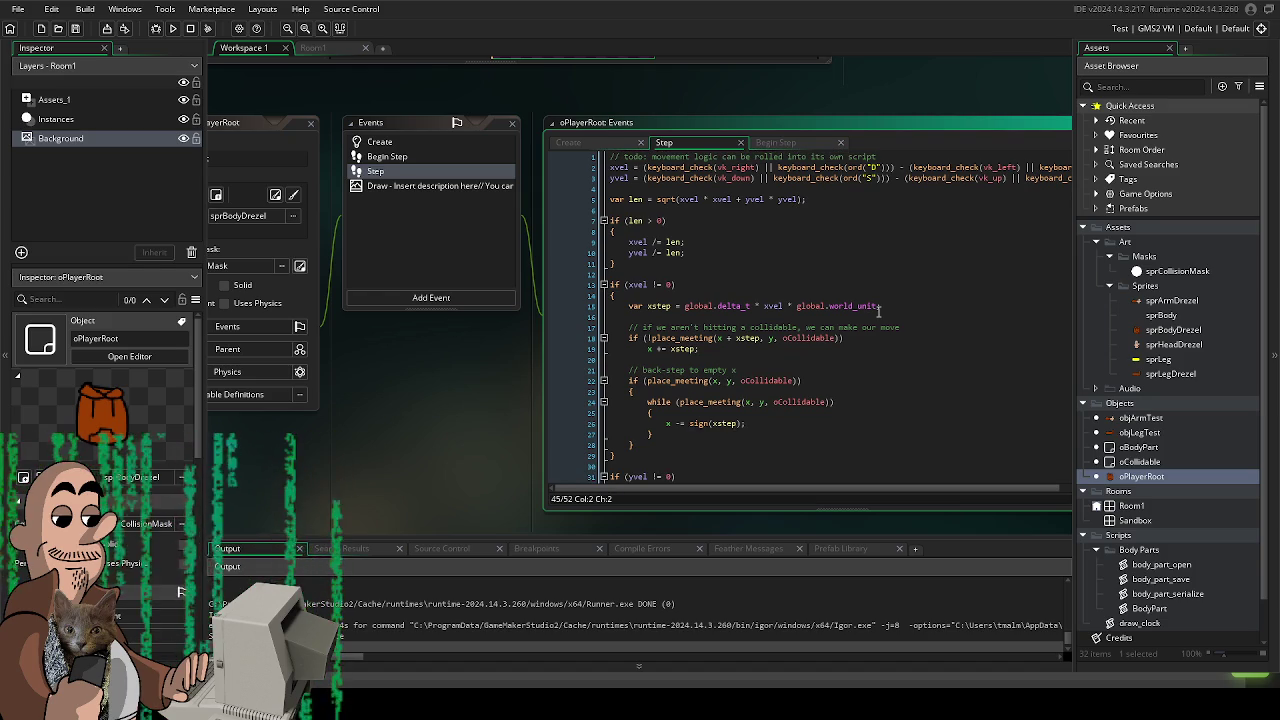
{"action": "left_click", "coordinate": [440, 158]}
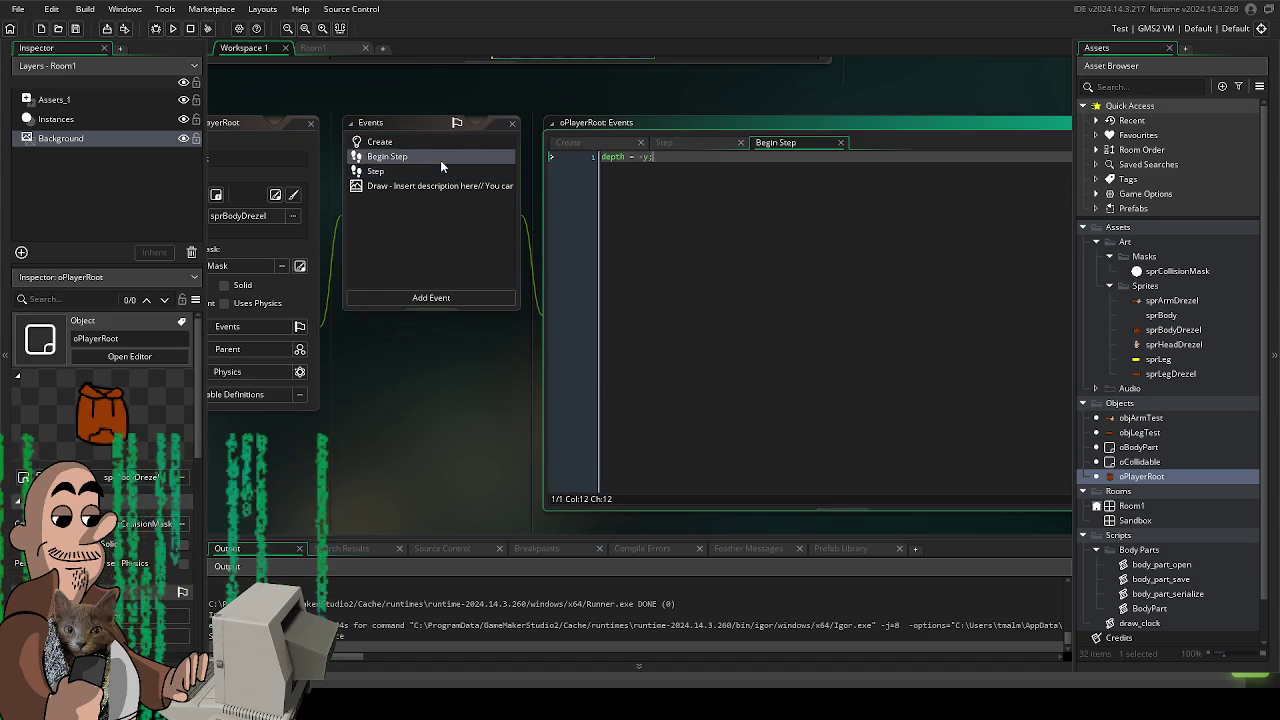
{"action": "left_click", "coordinate": [440, 143]}
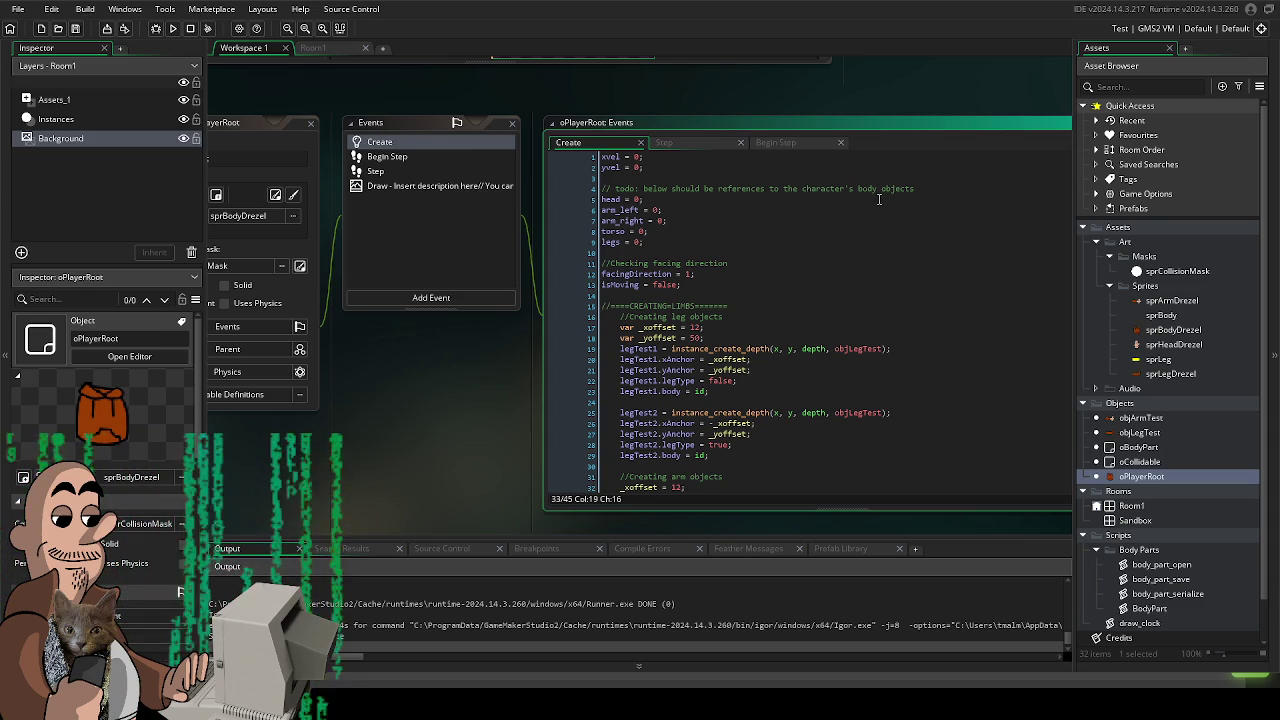
{"action": "mouse_move", "coordinate": [499, 378]}
{"action": "left_mouse_down"}
{"action": "mouse_move", "coordinate": [478, 382]}
{"action": "mouse_move", "coordinate": [490, 355]}
{"action": "left_mouse_up"}
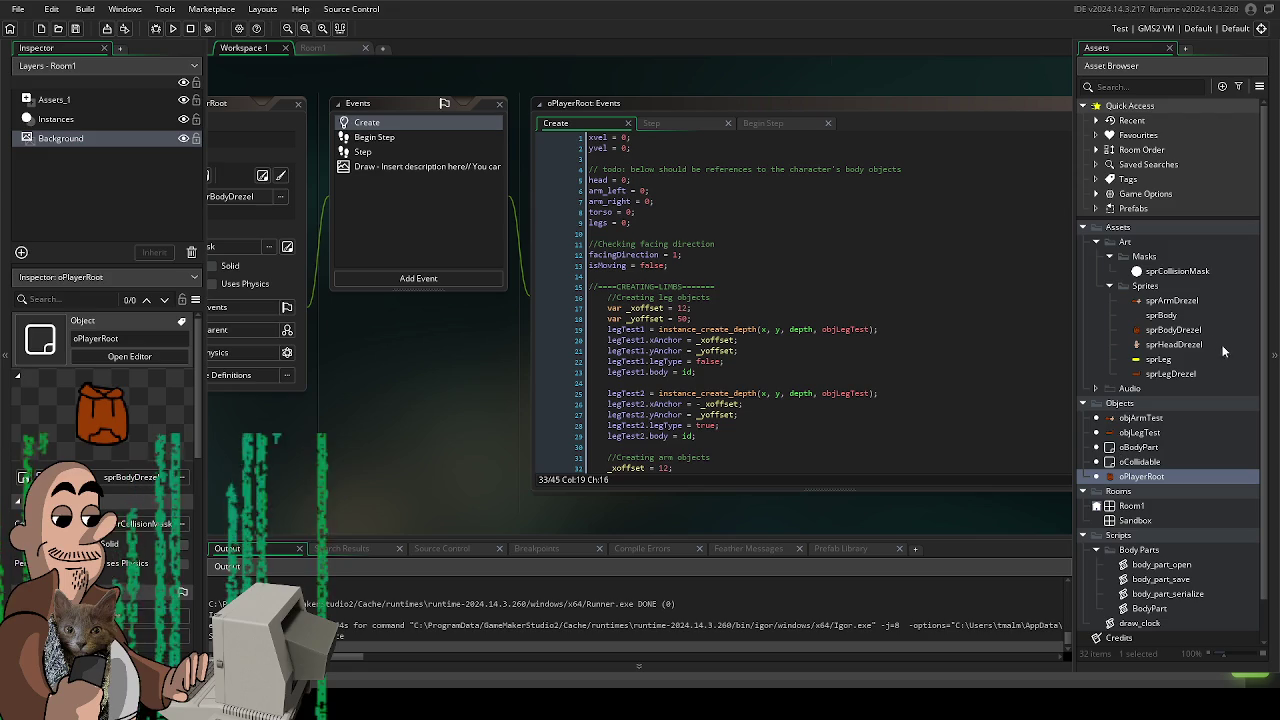
- Inspect the sprArmDrezel sprite, reopen the oPlayerRoot object, then switch over to Krita
{"action": "double_click", "coordinate": [1170, 301]}
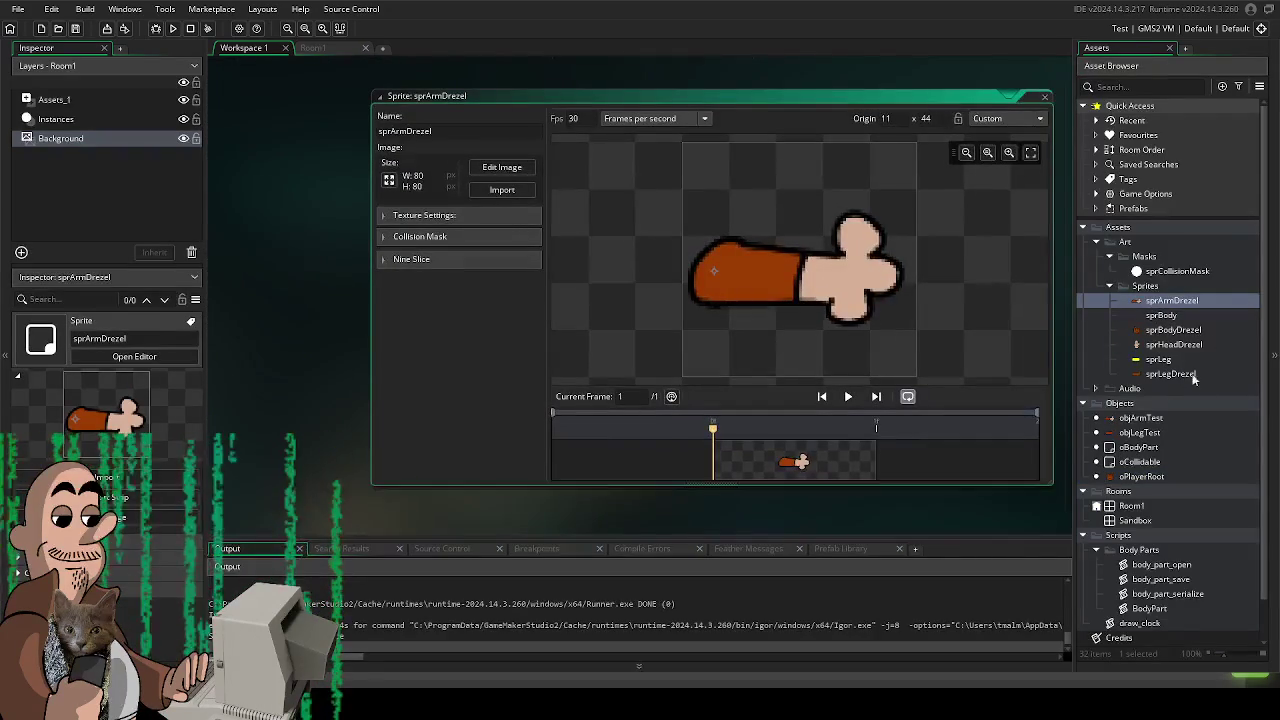
{"action": "double_click", "coordinate": [1138, 477]}
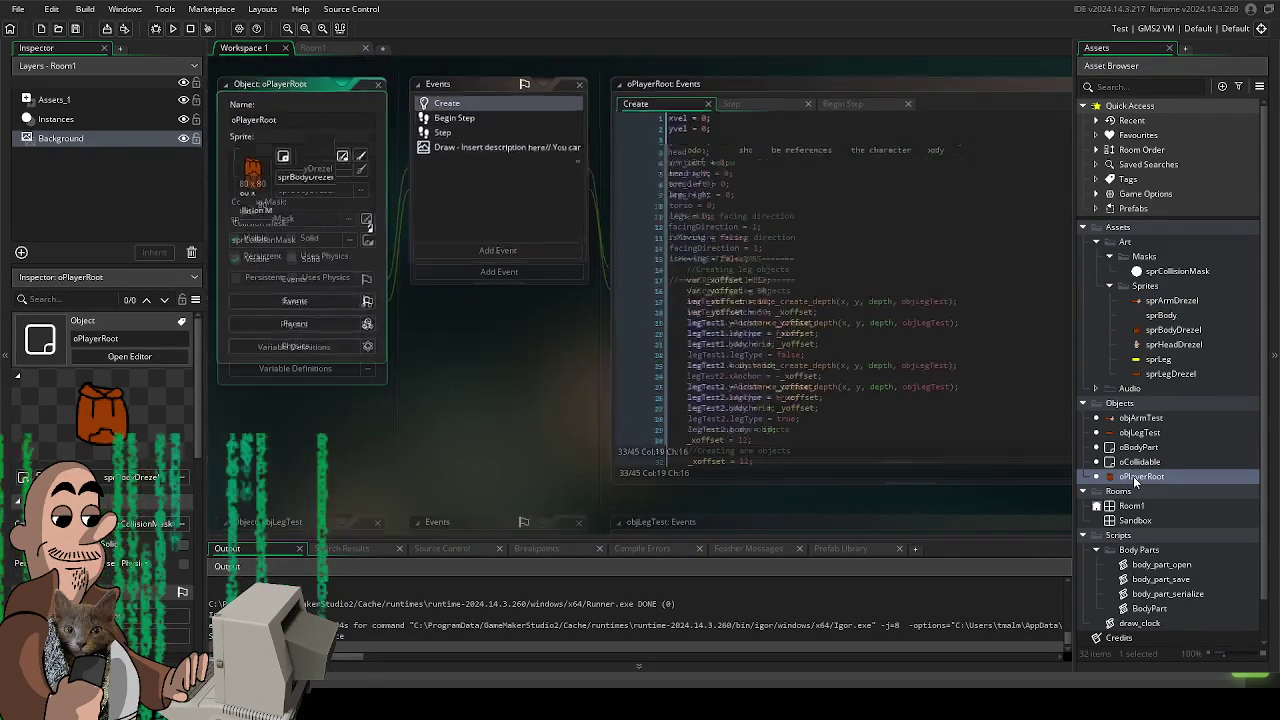
{"action": "key", "text": "alt+Tab"}
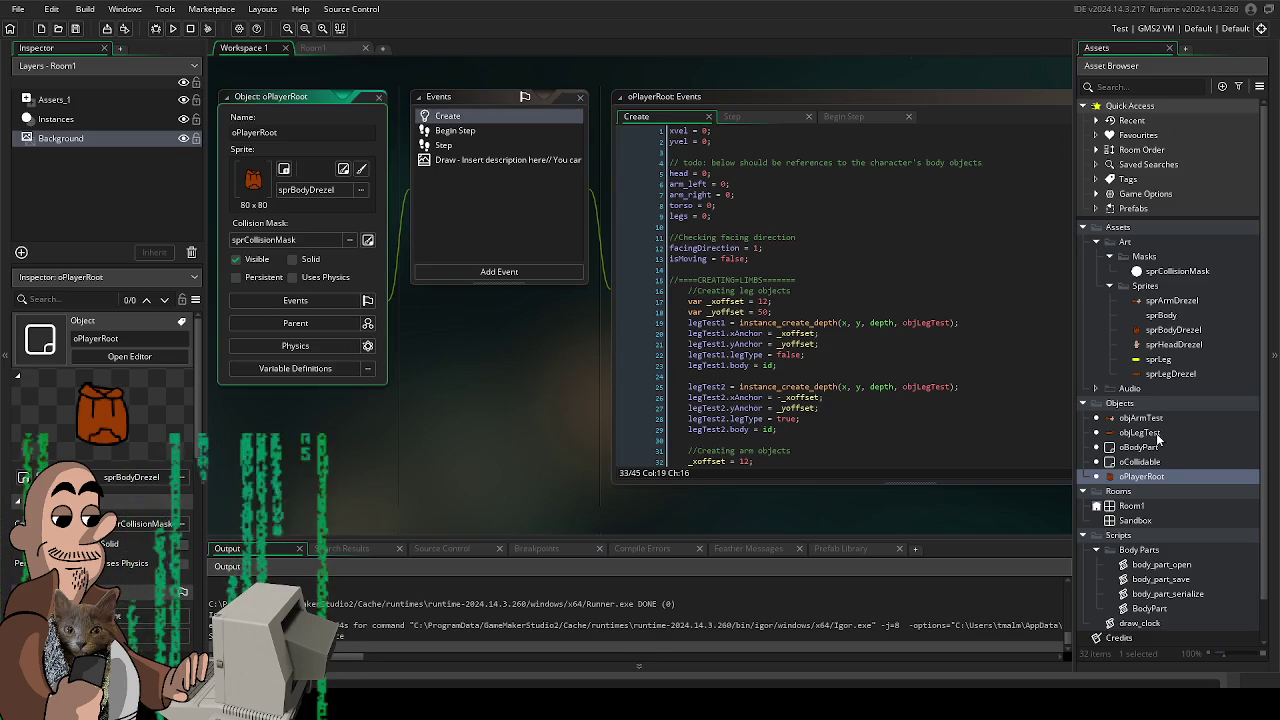
- Add a Draw event to objArmTest and insert a multi-line draw_sprite_ext call
{"action": "double_click", "coordinate": [1140, 417]}
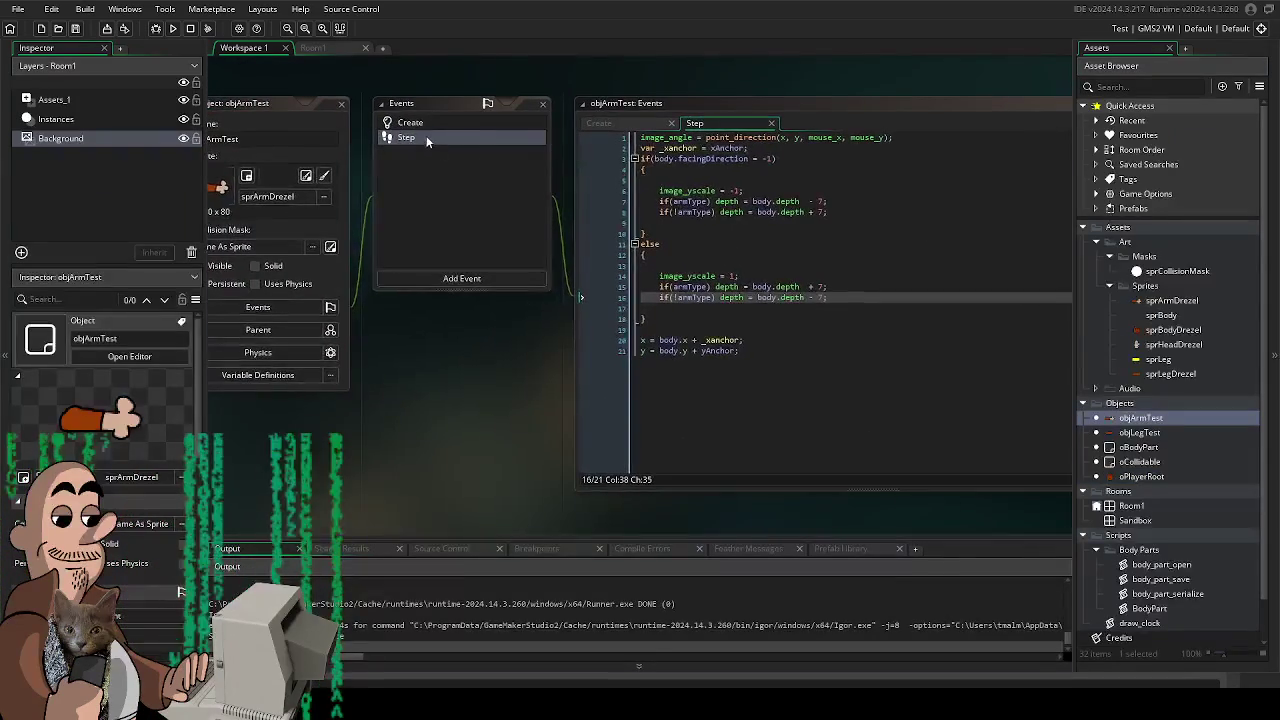
{"action": "left_click", "coordinate": [430, 279]}
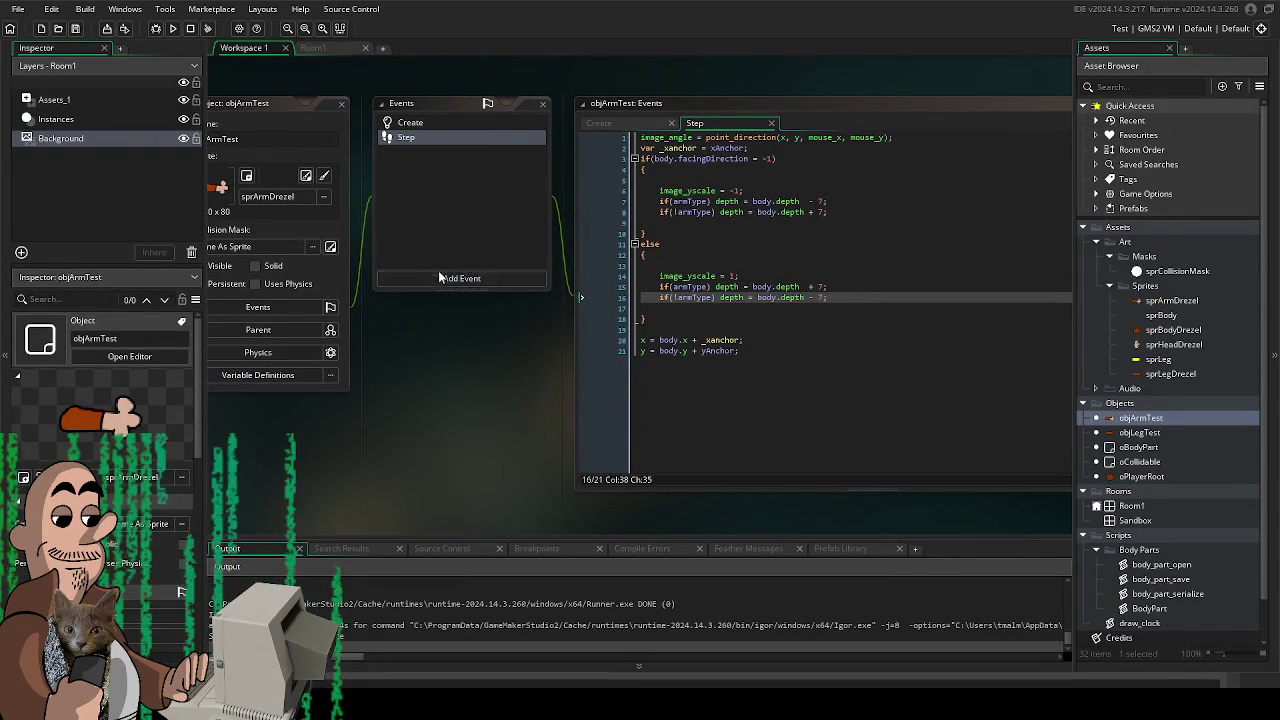
{"action": "mouse_move", "coordinate": [491, 377]}
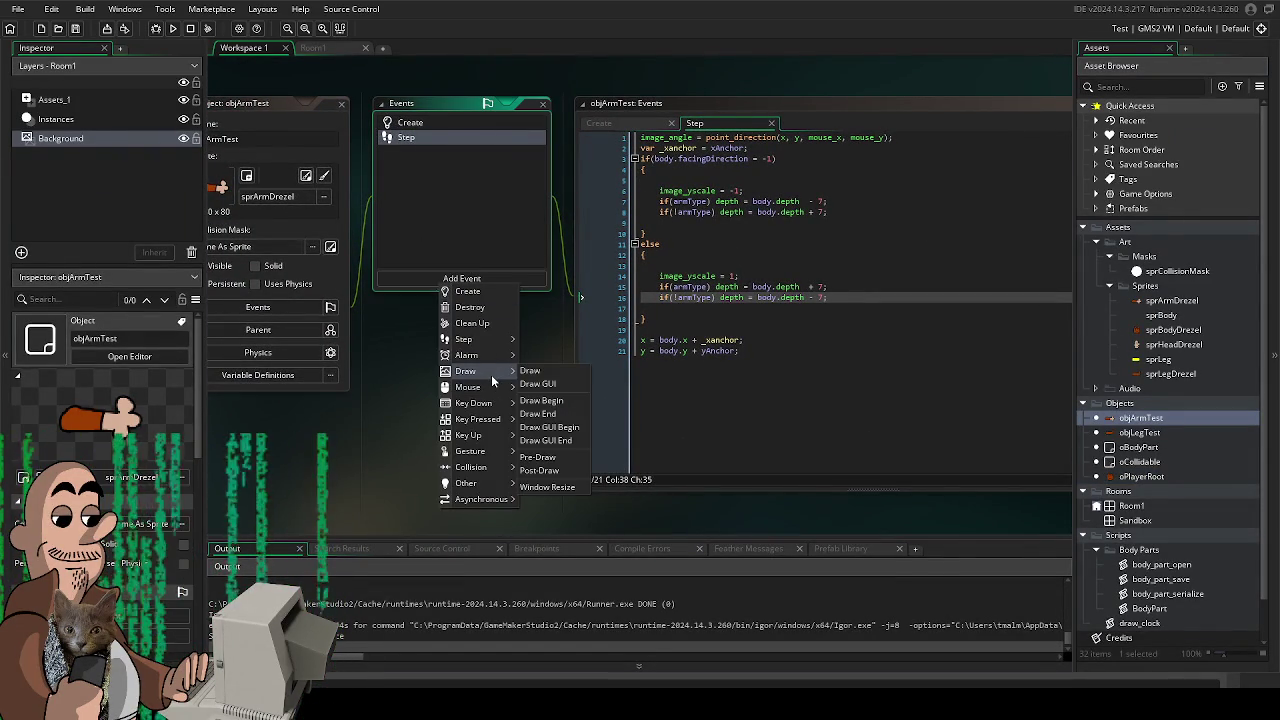
{"action": "left_click", "coordinate": [543, 375]}
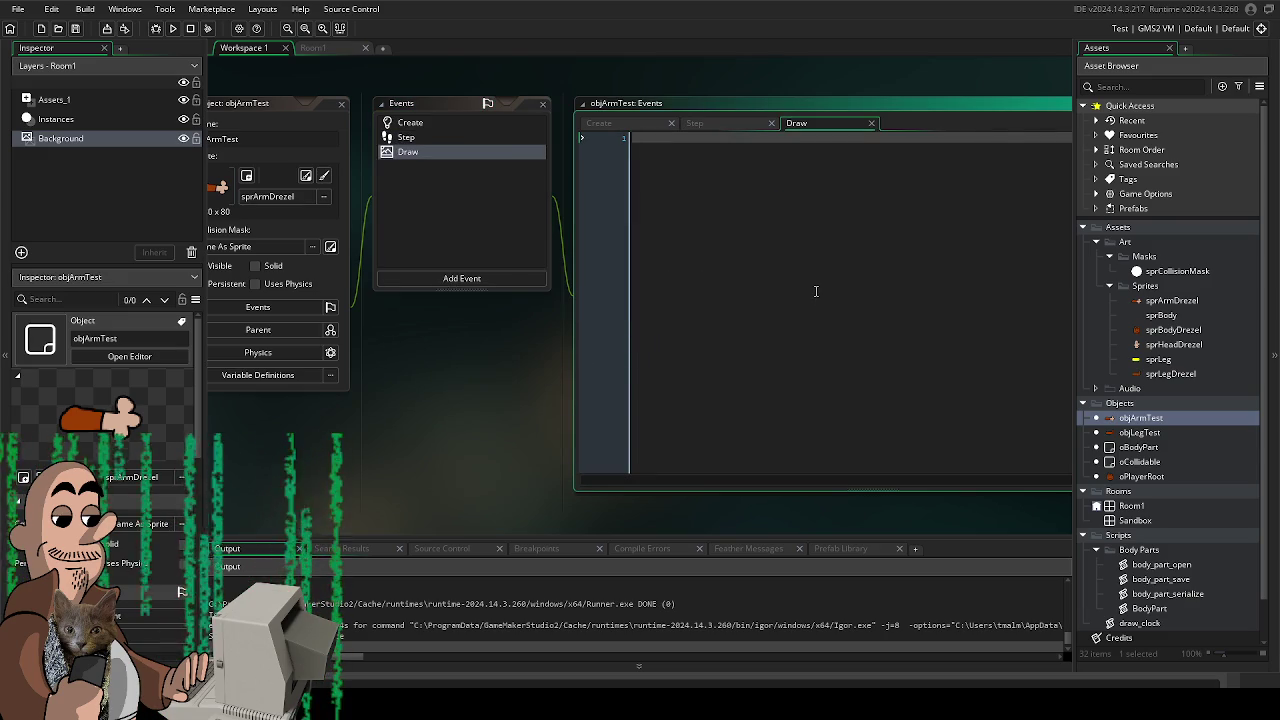
{"action": "type", "text": "draw_sprt"}
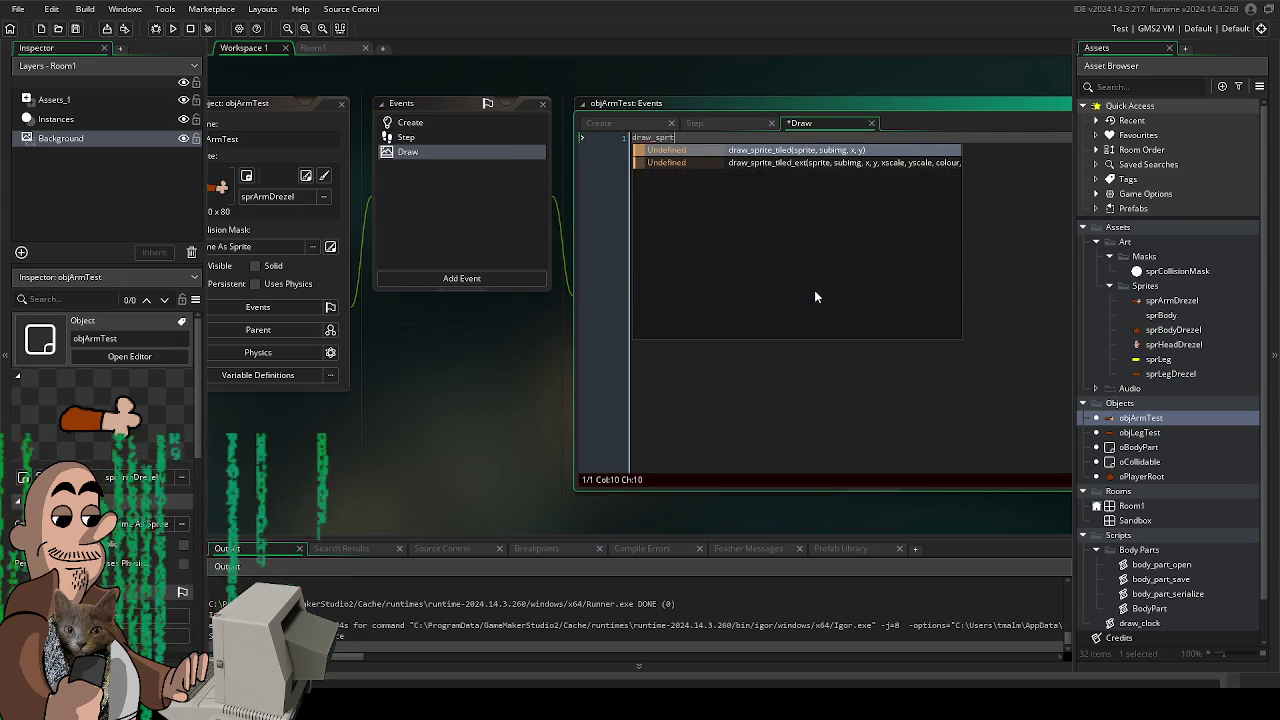
{"action": "key", "text": "BackSpace"}
{"action": "type", "text": "ite"}
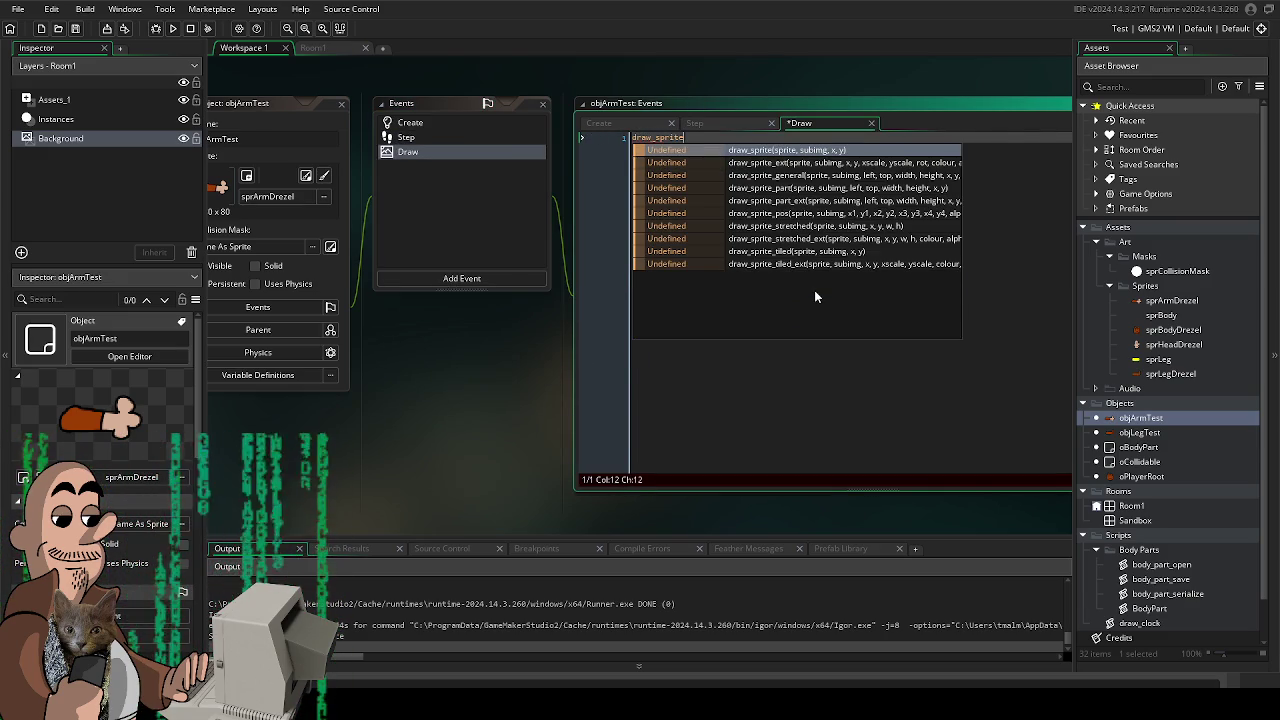
{"action": "key", "text": "Down"}
{"action": "key", "text": "Return"}
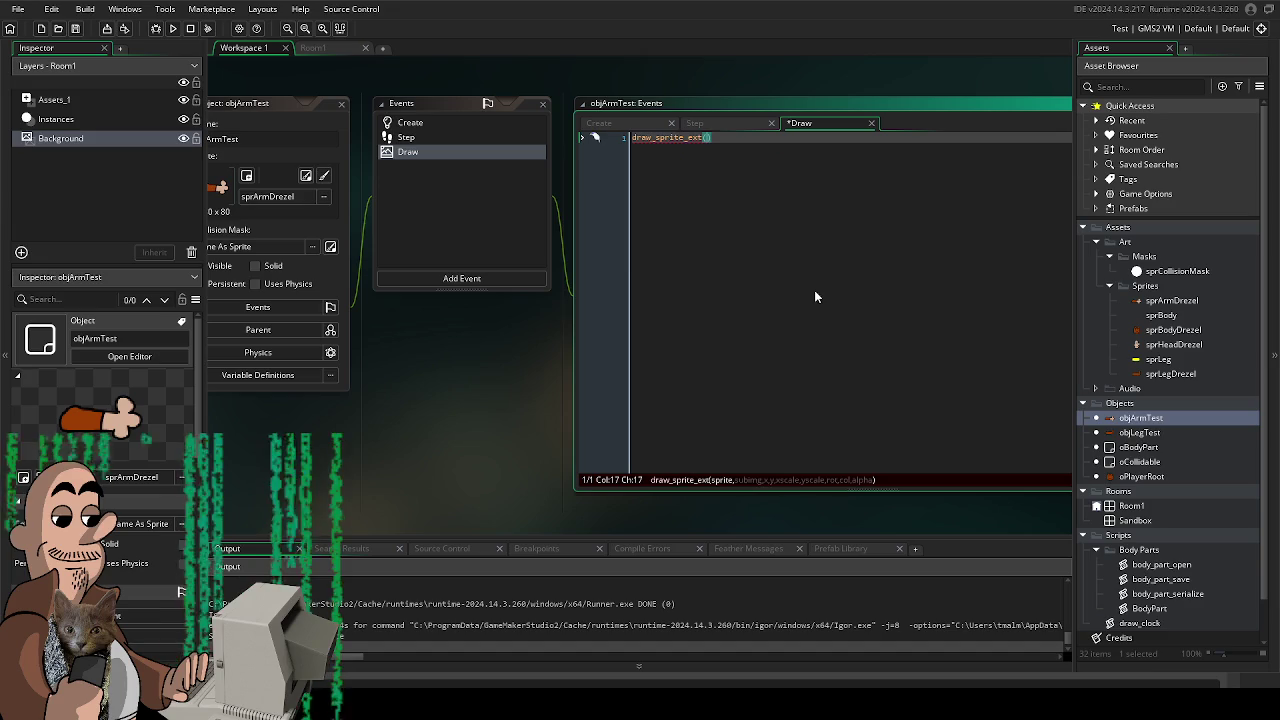
{"action": "key", "text": "Return"}
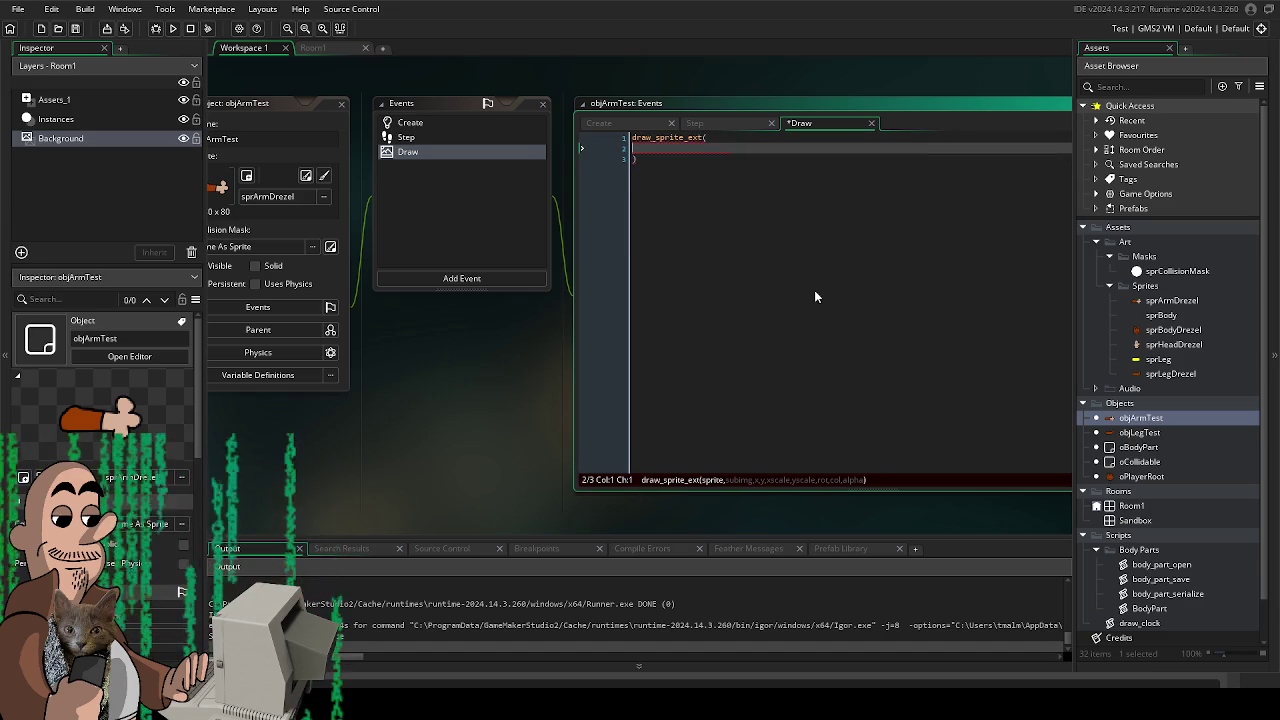
- Enter image_index, 0, x and y as the first arguments, each on its own line
{"action": "type", "text": "imag"}
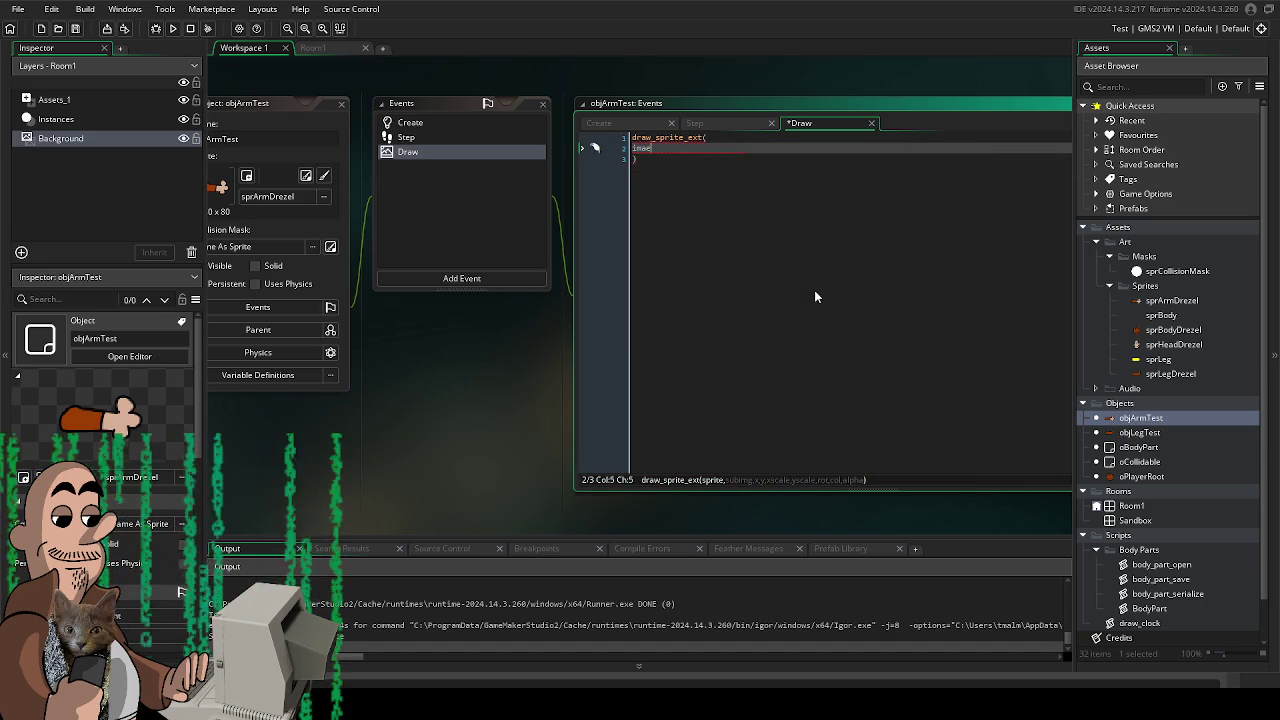
{"action": "type", "text": "e_ind"}
{"action": "key", "text": "Return"}
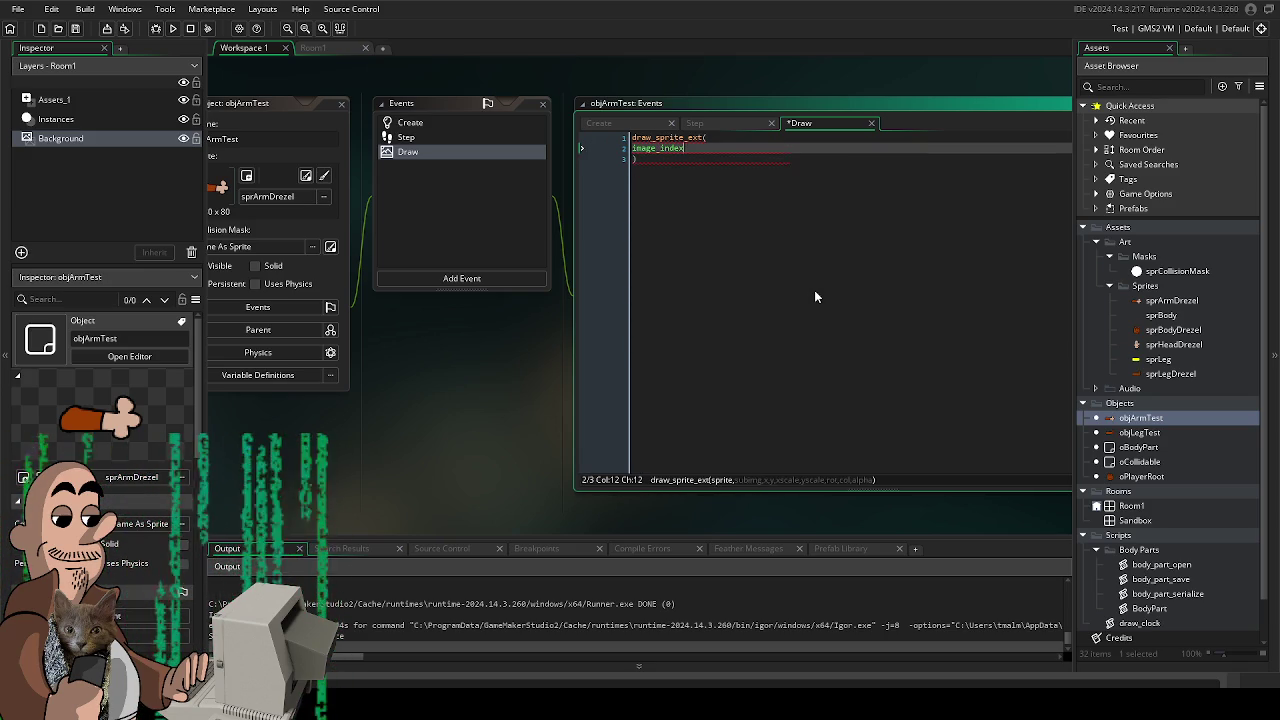
{"action": "type", "text": ","}
{"action": "key", "text": "Return"}
{"action": "type", "text": "0,"}
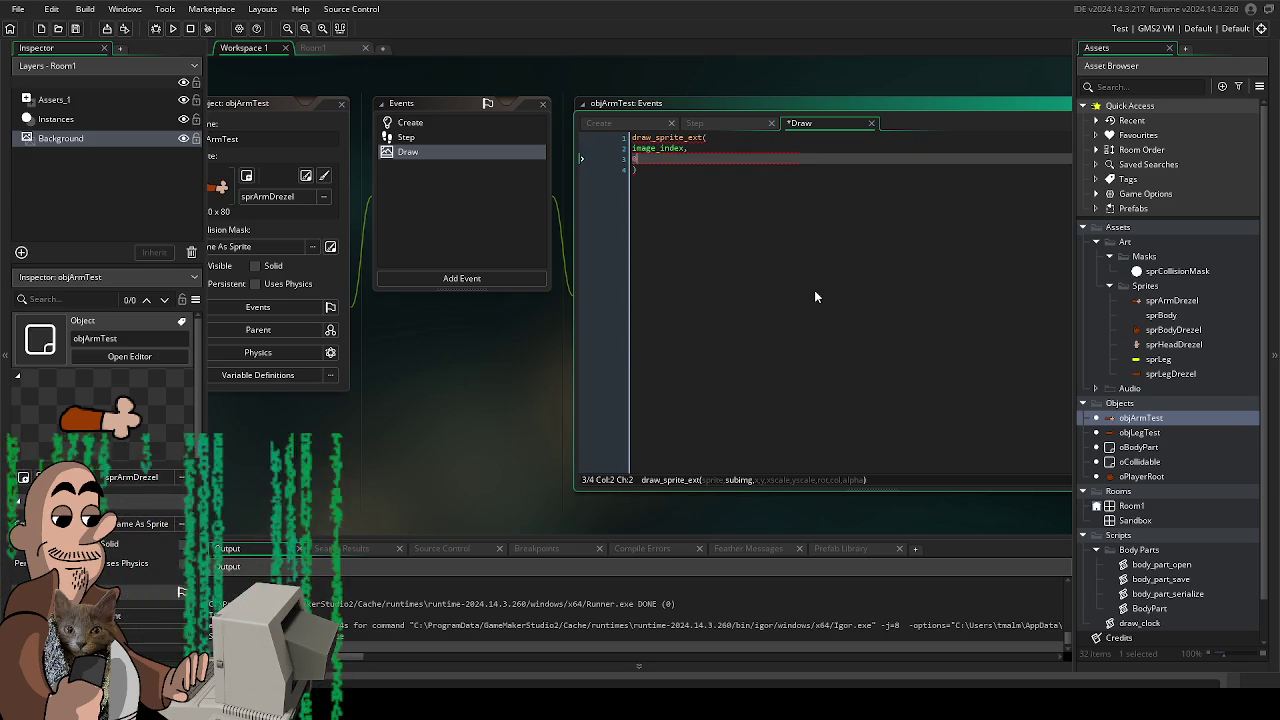
{"action": "key", "text": "Return"}
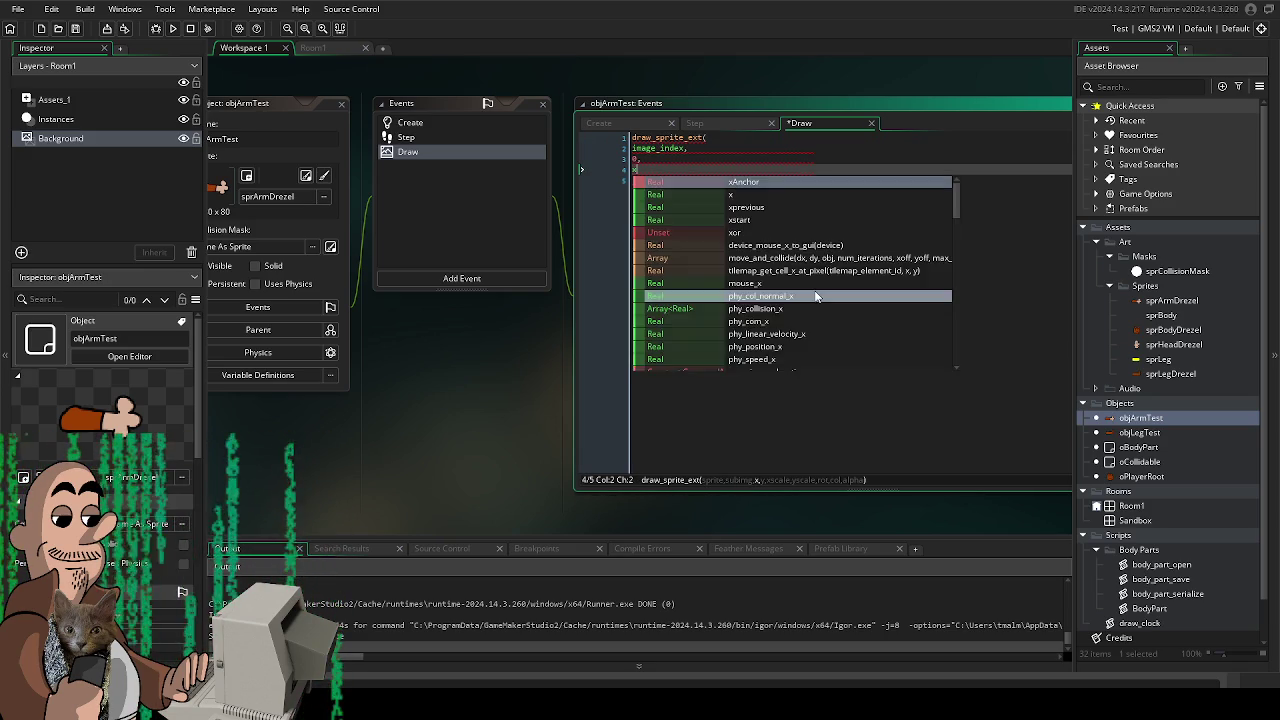
{"action": "type", "text": "x,"}
{"action": "key", "text": "Return"}
{"action": "type", "text": "y,"}
{"action": "key", "text": "Return"}
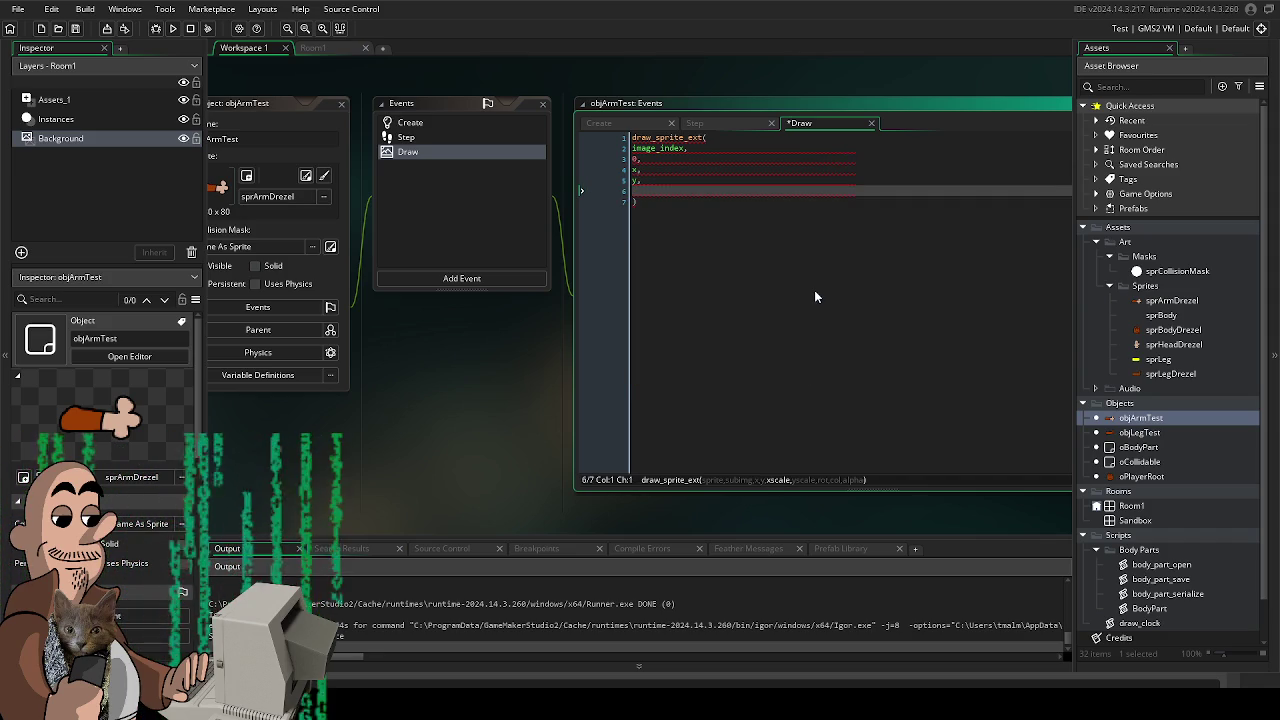
- Add image_xscale and image_yscale as the next arguments on separate lines
{"action": "type", "text": "image_"}
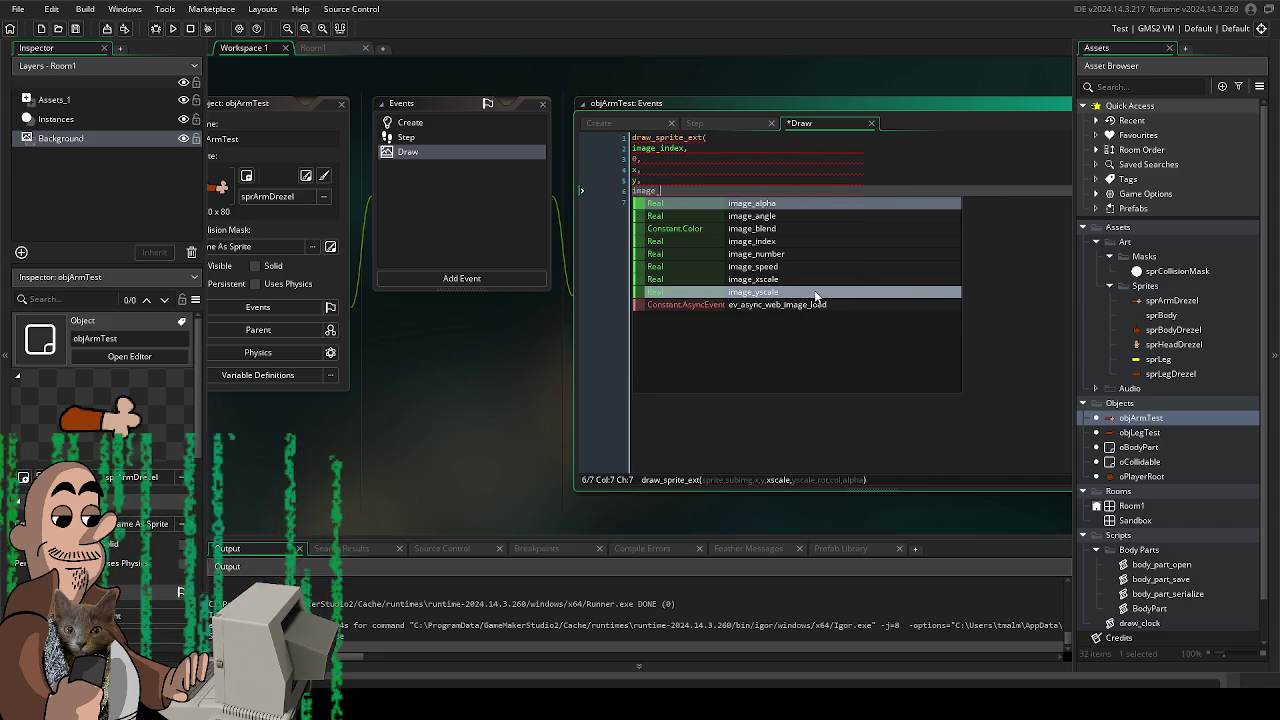
{"action": "type", "text": "x"}
{"action": "key", "text": "Tab"}
{"action": "type", "text": ","}
{"action": "key", "text": "Return"}
{"action": "type", "text": "1"}
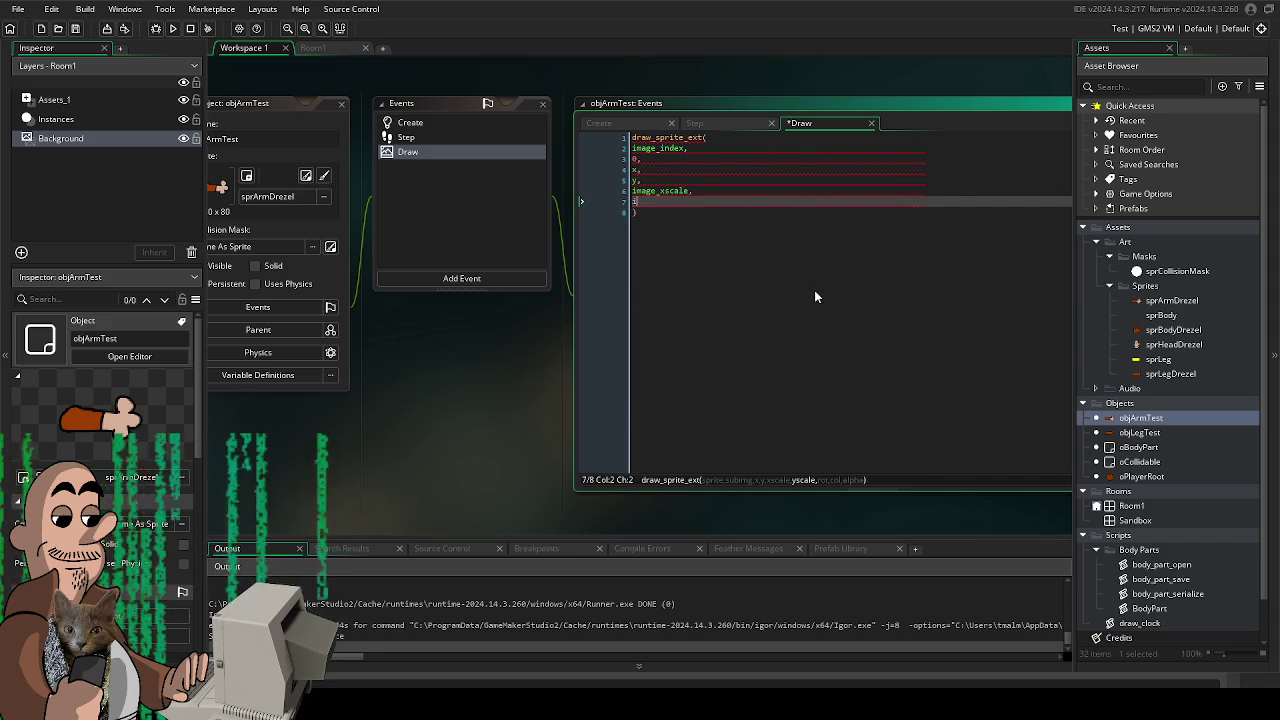
{"action": "key", "text": "BackSpace"}
{"action": "type", "text": "image"}
{"action": "type", "text": "_ysc"}
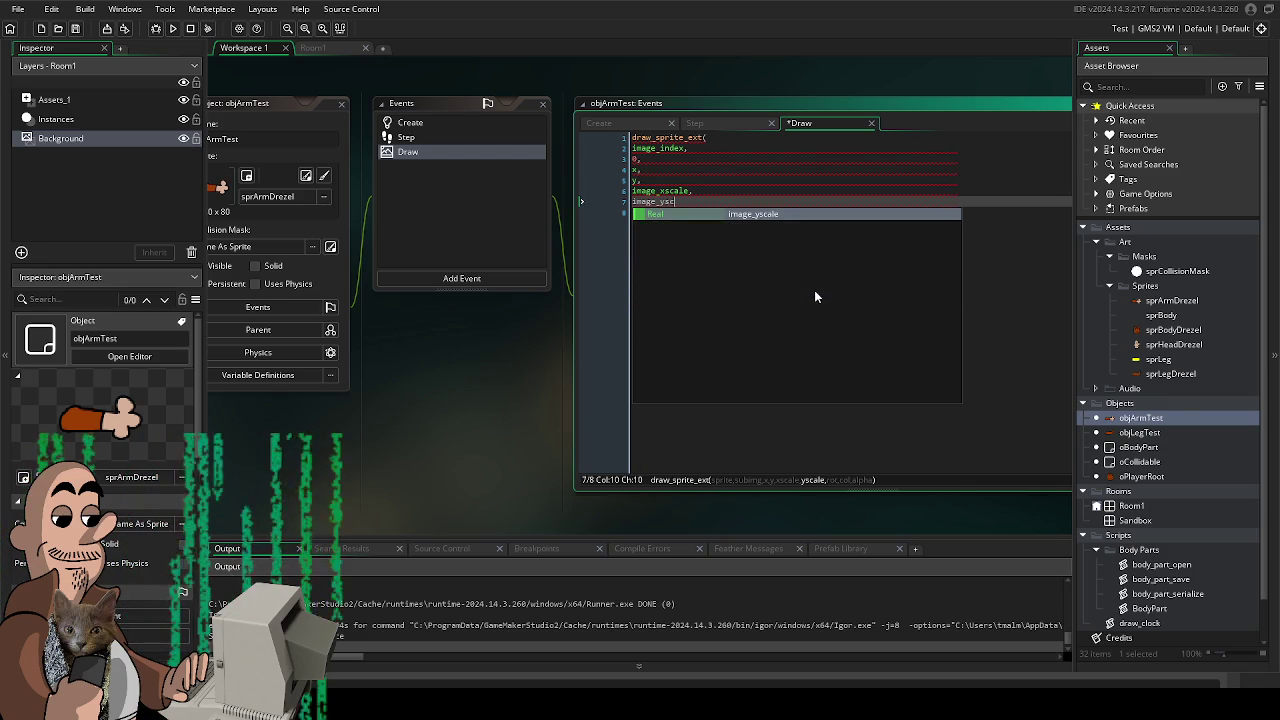
{"action": "key", "text": "Tab"}
{"action": "type", "text": ","}
{"action": "key", "text": "Return"}
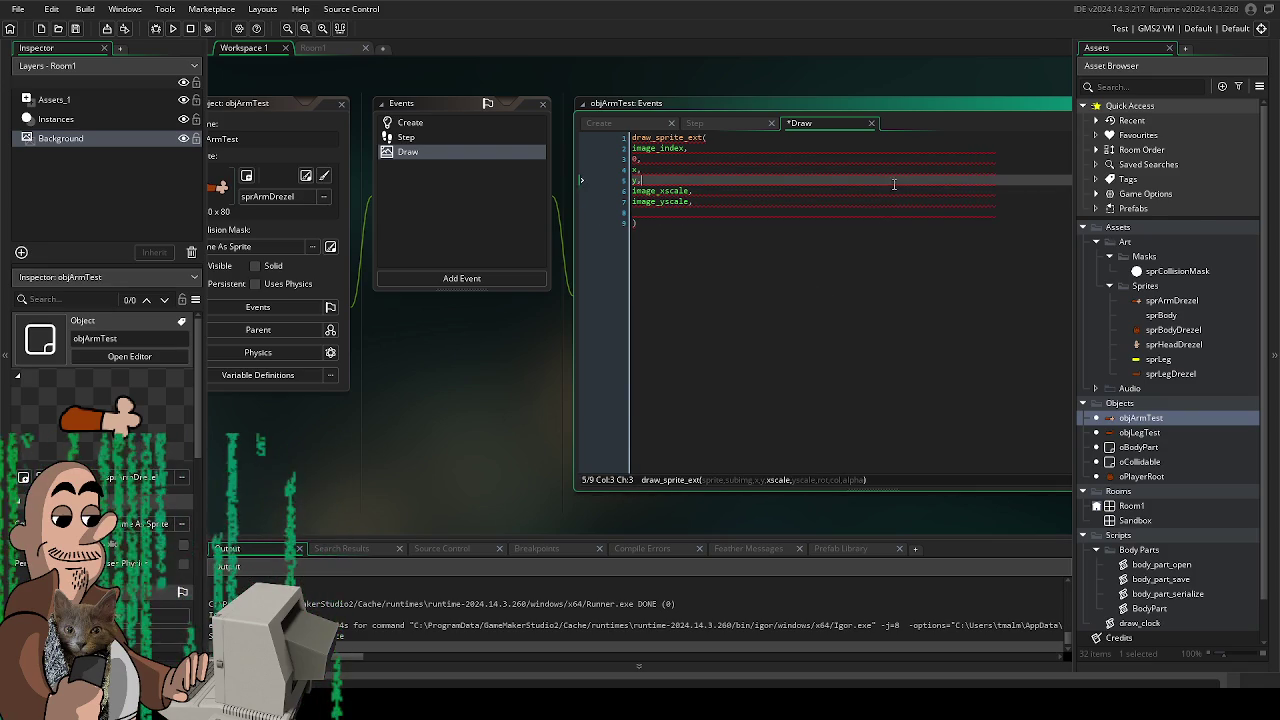
{"action": "left_click", "coordinate": [691, 147]}
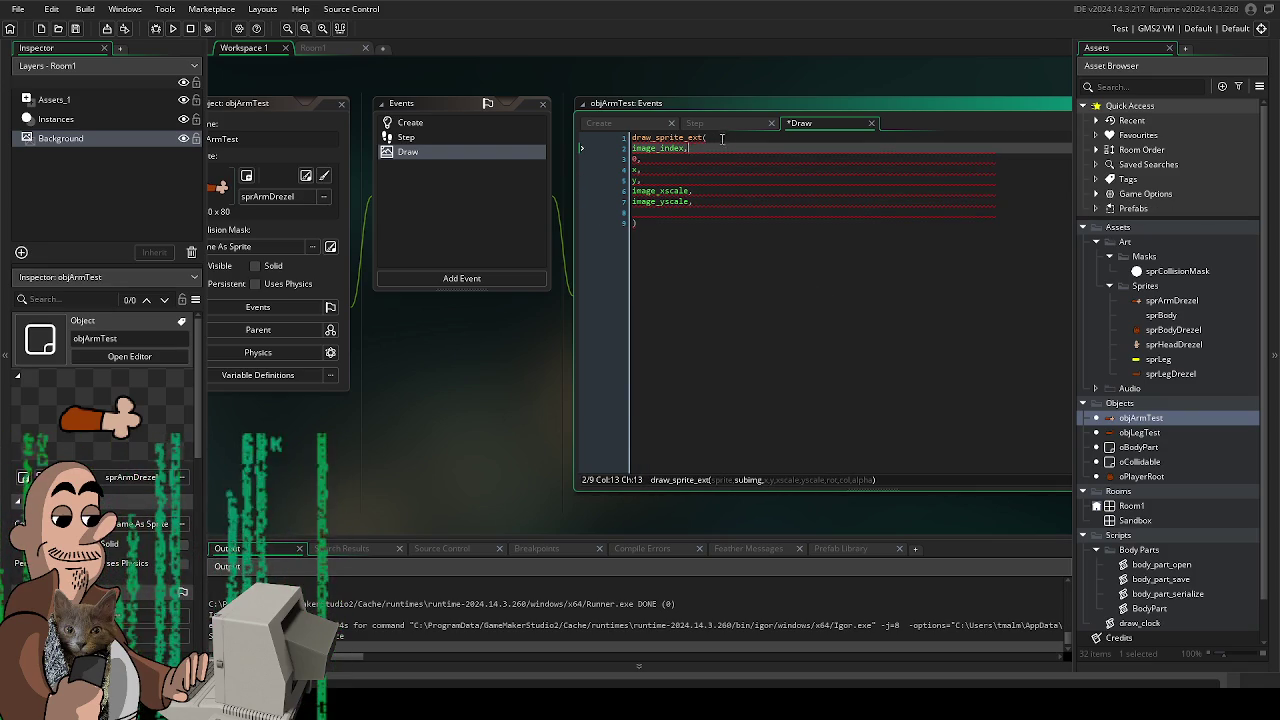
- Join the image_index argument onto the draw_sprite_ext line and review the argument list
{"action": "left_click", "coordinate": [728, 137]}
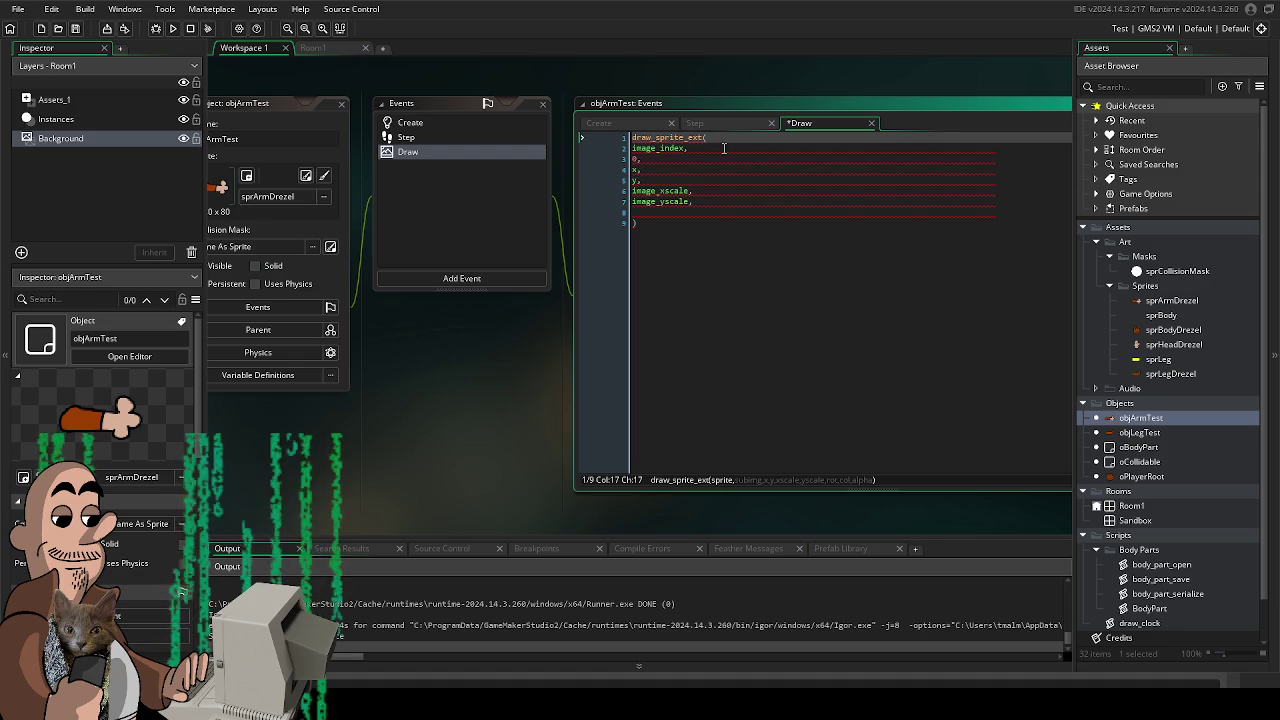
{"action": "left_click", "coordinate": [724, 148]}
{"action": "left_click", "coordinate": [740, 136]}
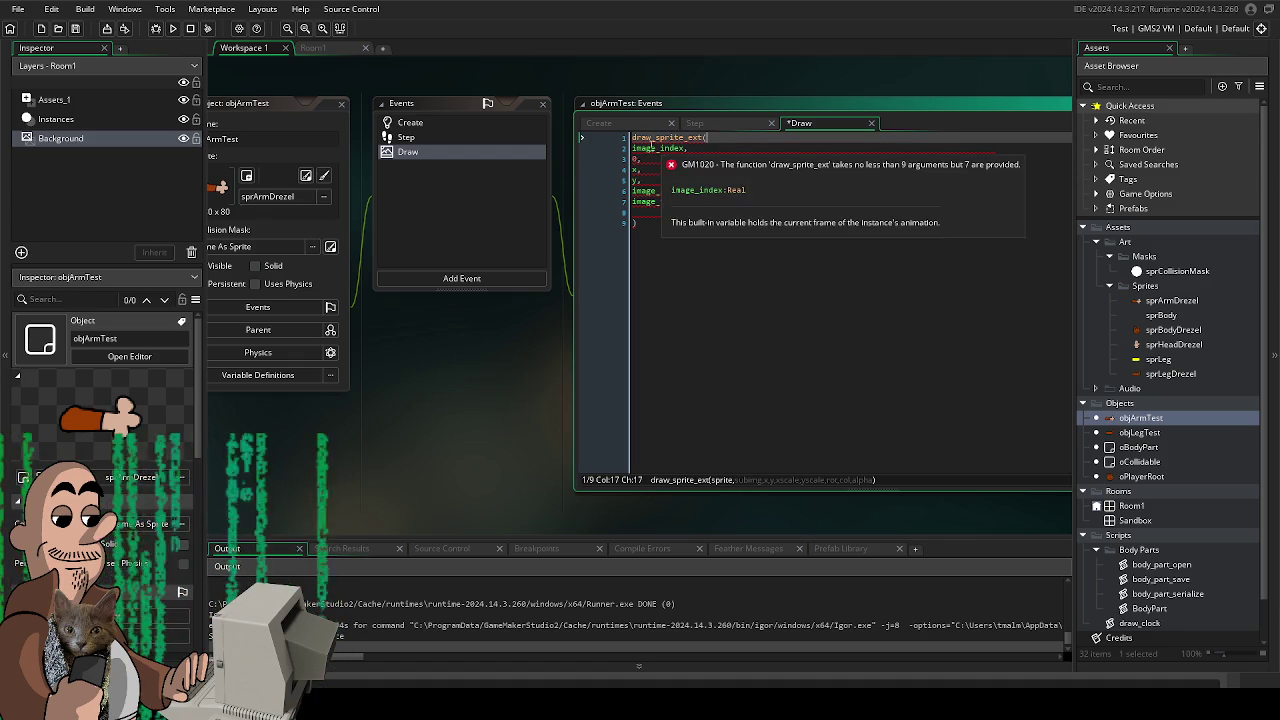
{"action": "left_click", "coordinate": [720, 149]}
{"action": "key", "text": "Home"}
{"action": "key", "text": "Delete"}
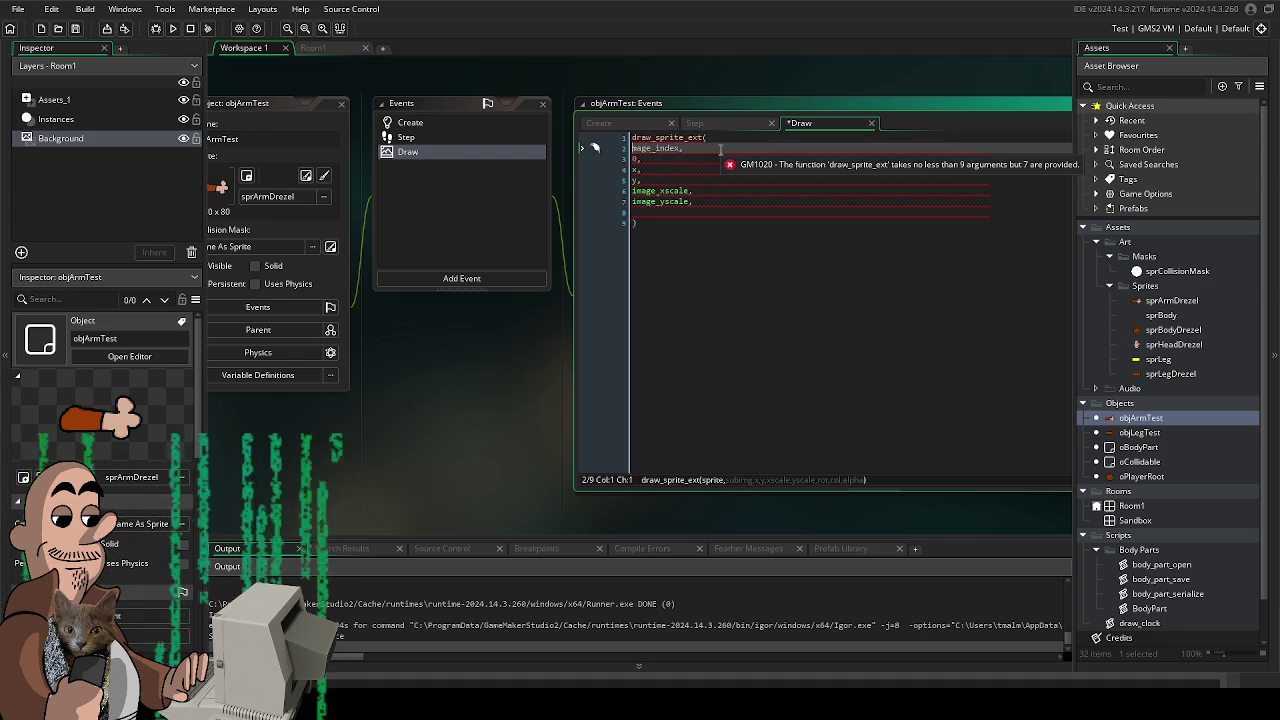
{"action": "key", "text": "BackSpace"}
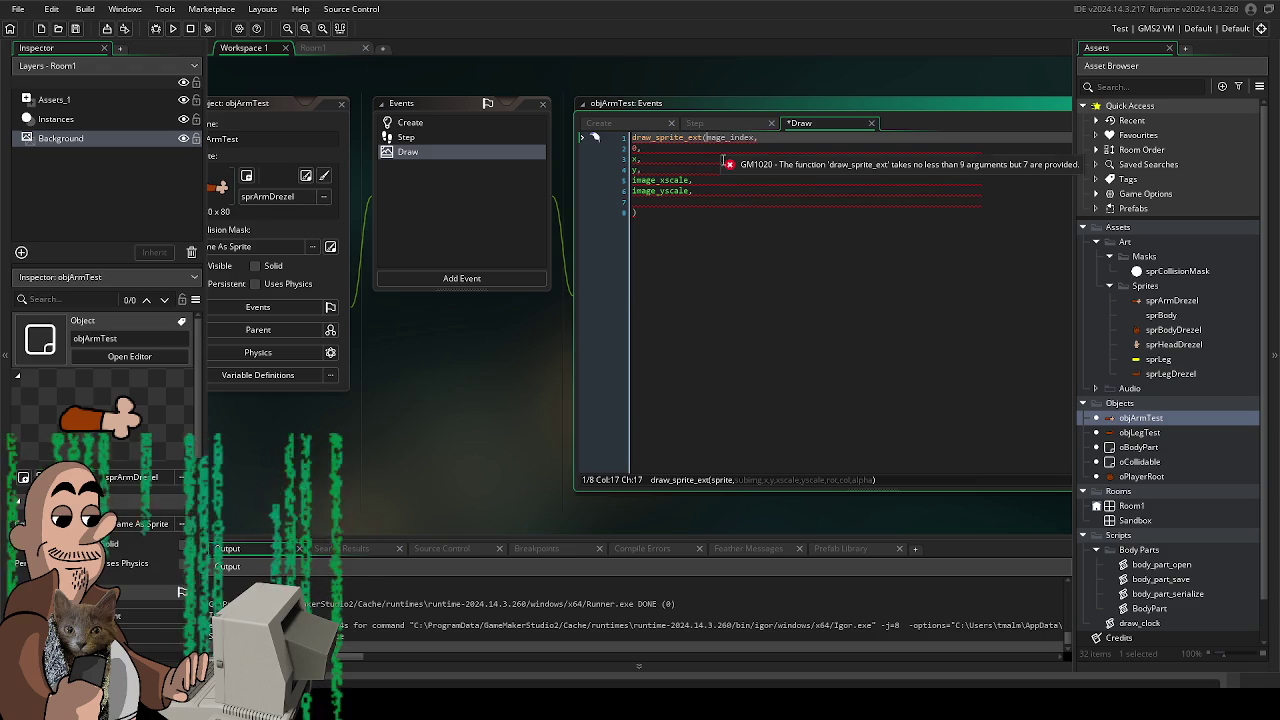
{"action": "left_click", "coordinate": [719, 263]}
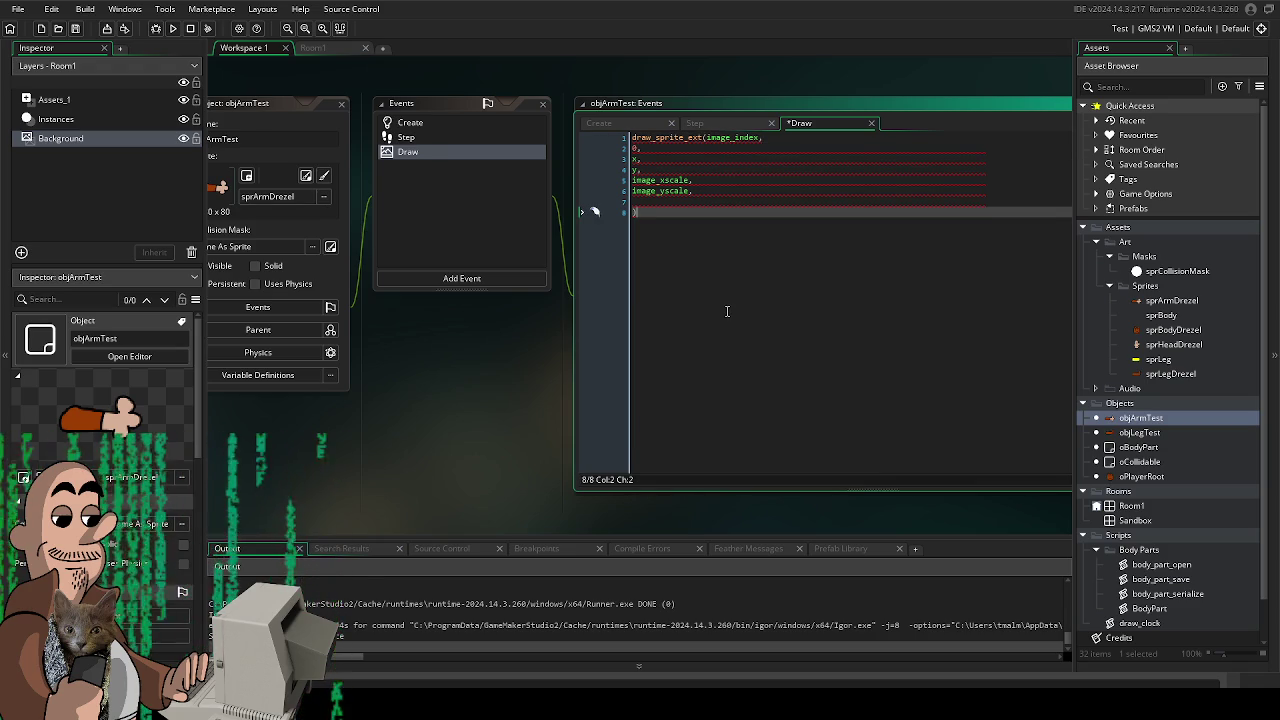
{"action": "left_click", "coordinate": [708, 147]}
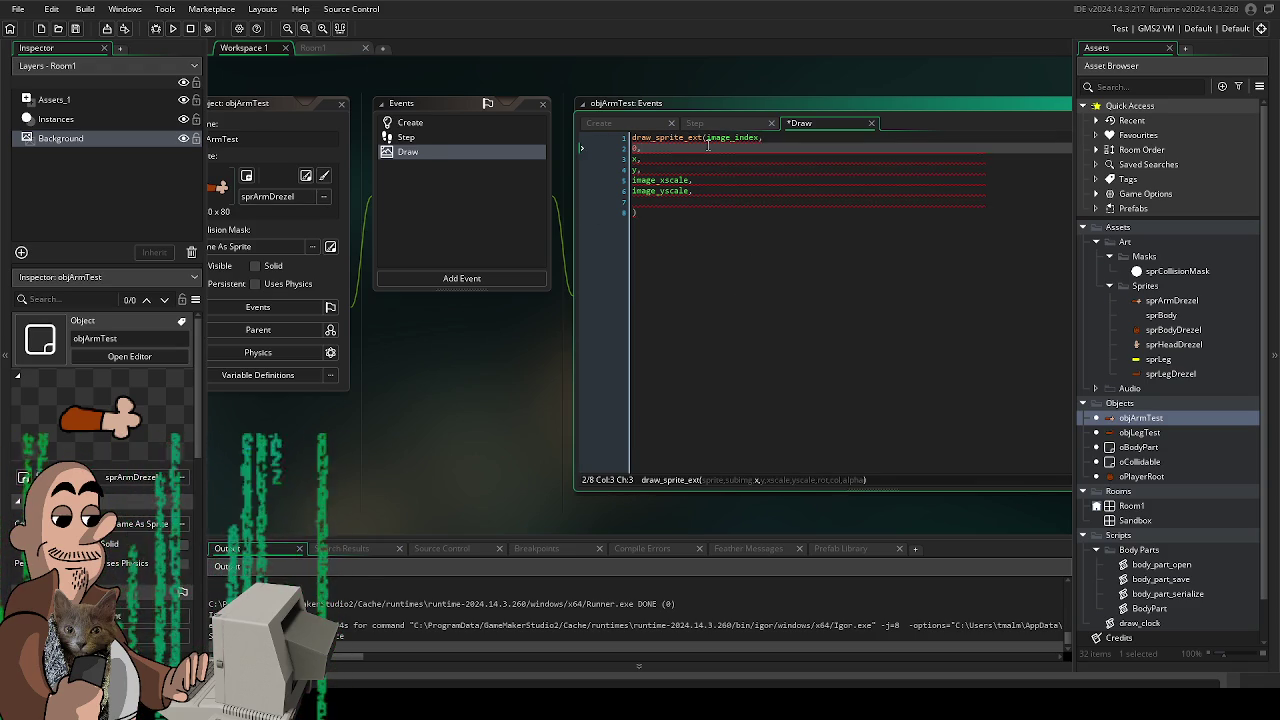
{"action": "left_click", "coordinate": [709, 138]}
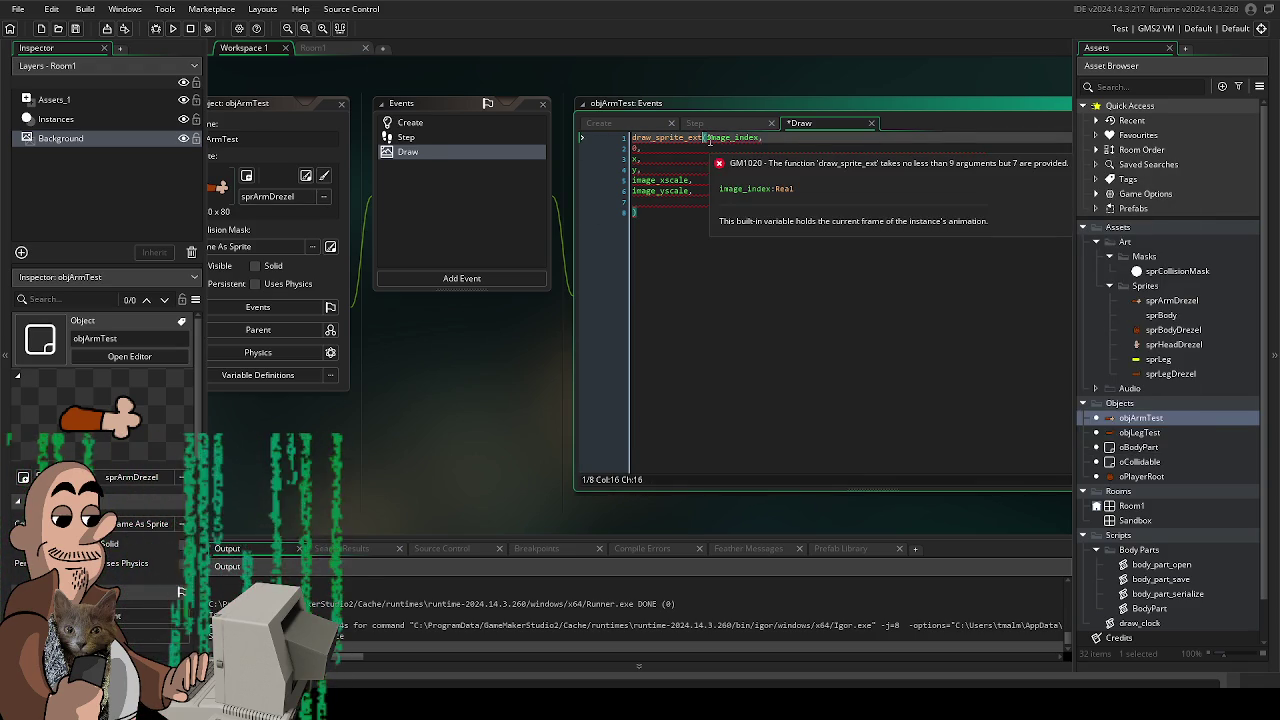
{"action": "key", "text": "Right"}
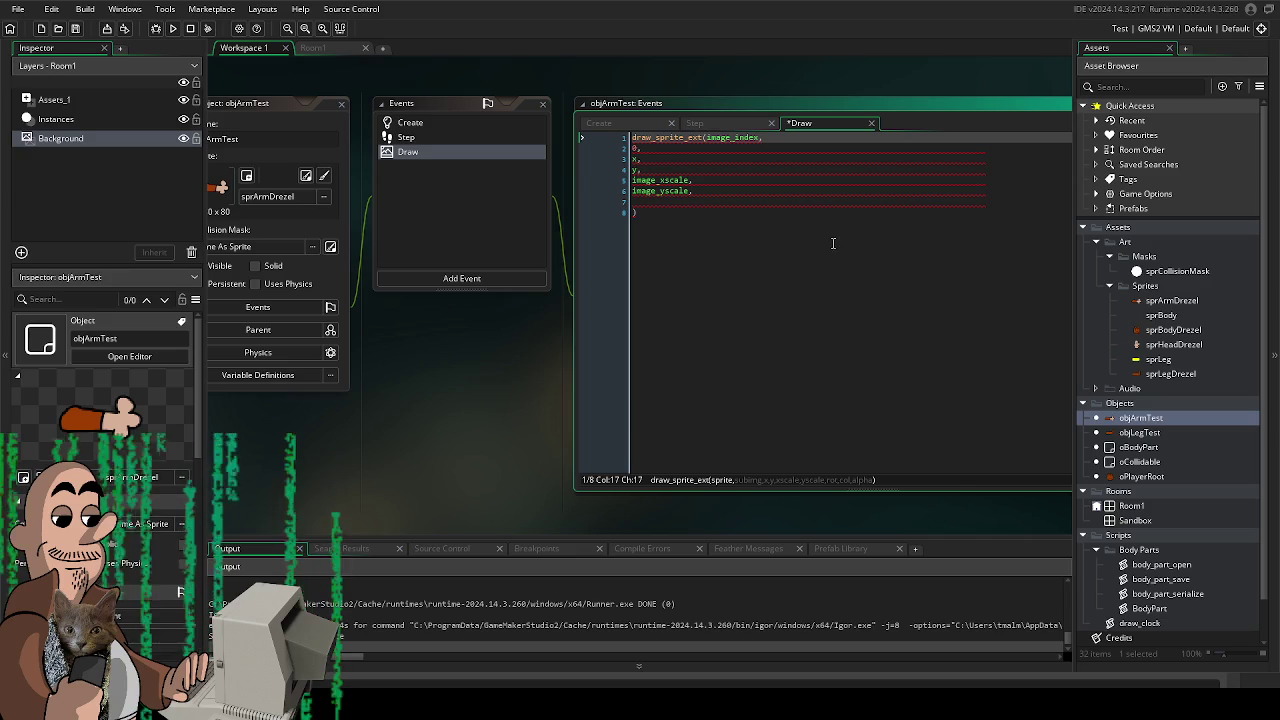
{"action": "left_click", "coordinate": [638, 148]}
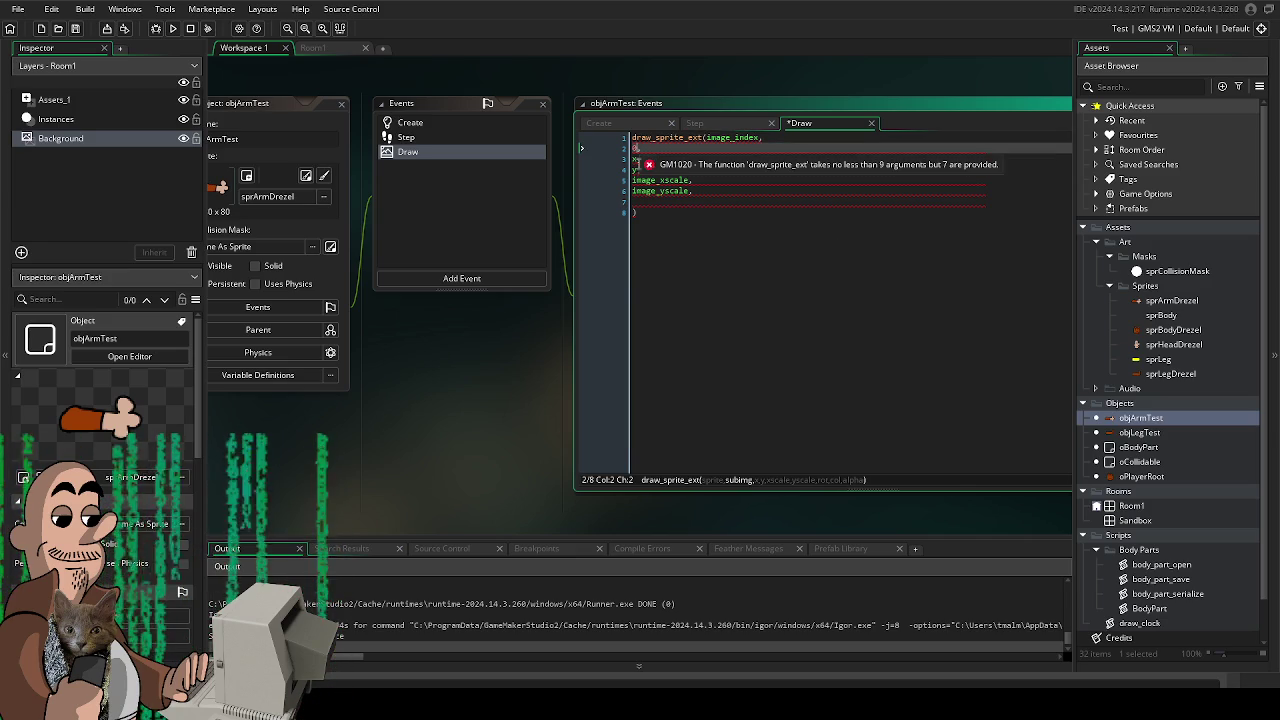
{"action": "left_click", "coordinate": [800, 201]}
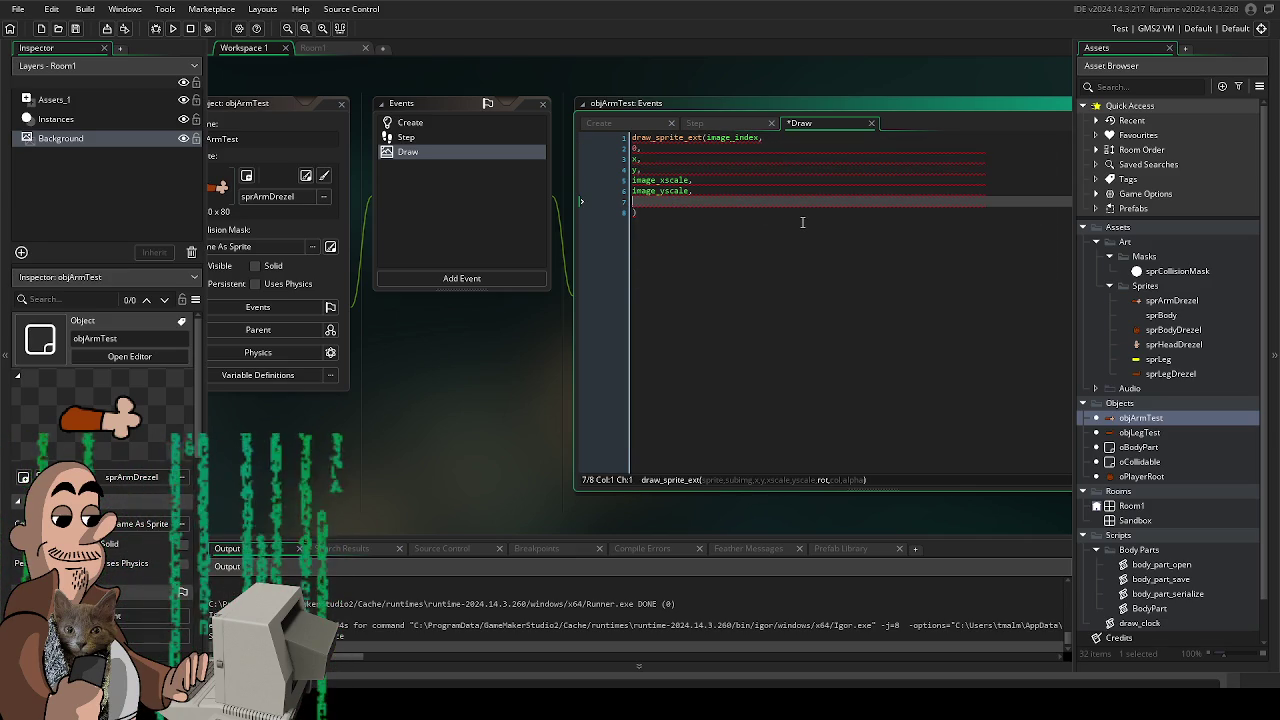
- Append image_angle, image_blend and image_alpha as the last draw_sprite_ext arguments
{"action": "type", "text": "image)"}
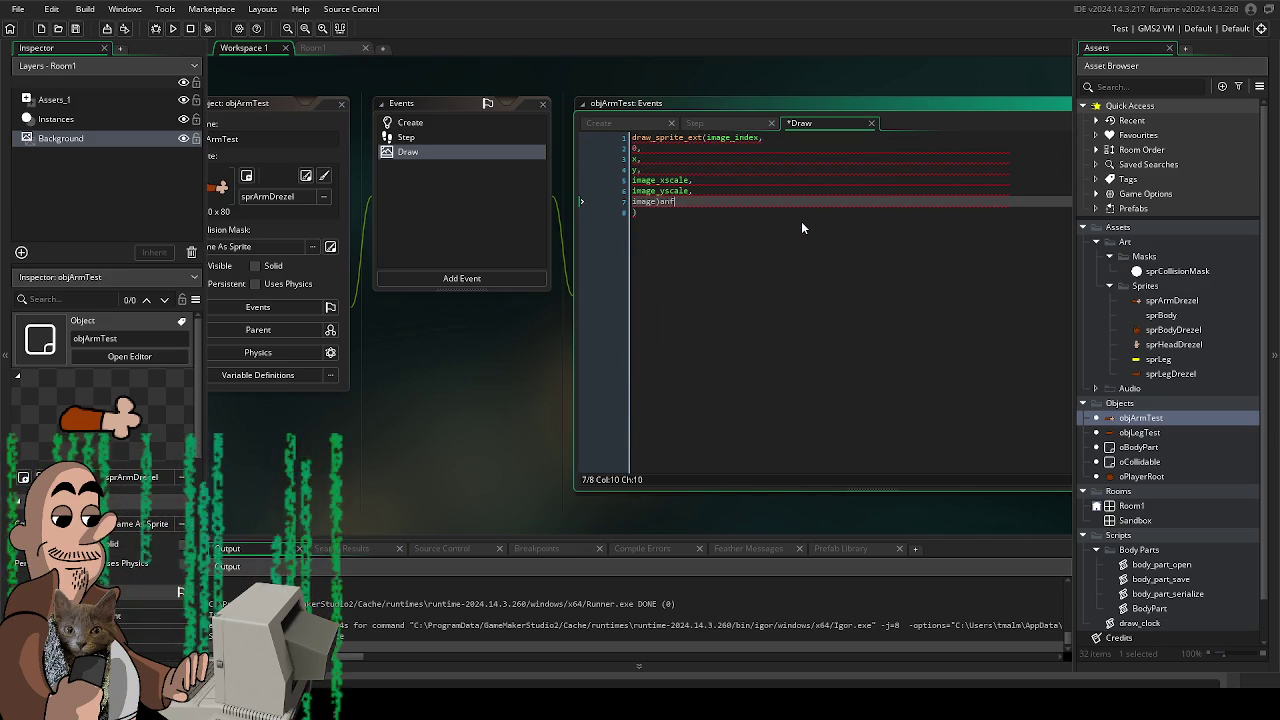
{"action": "key", "text": "BackSpace"}
{"action": "type", "text": "_angle,"}
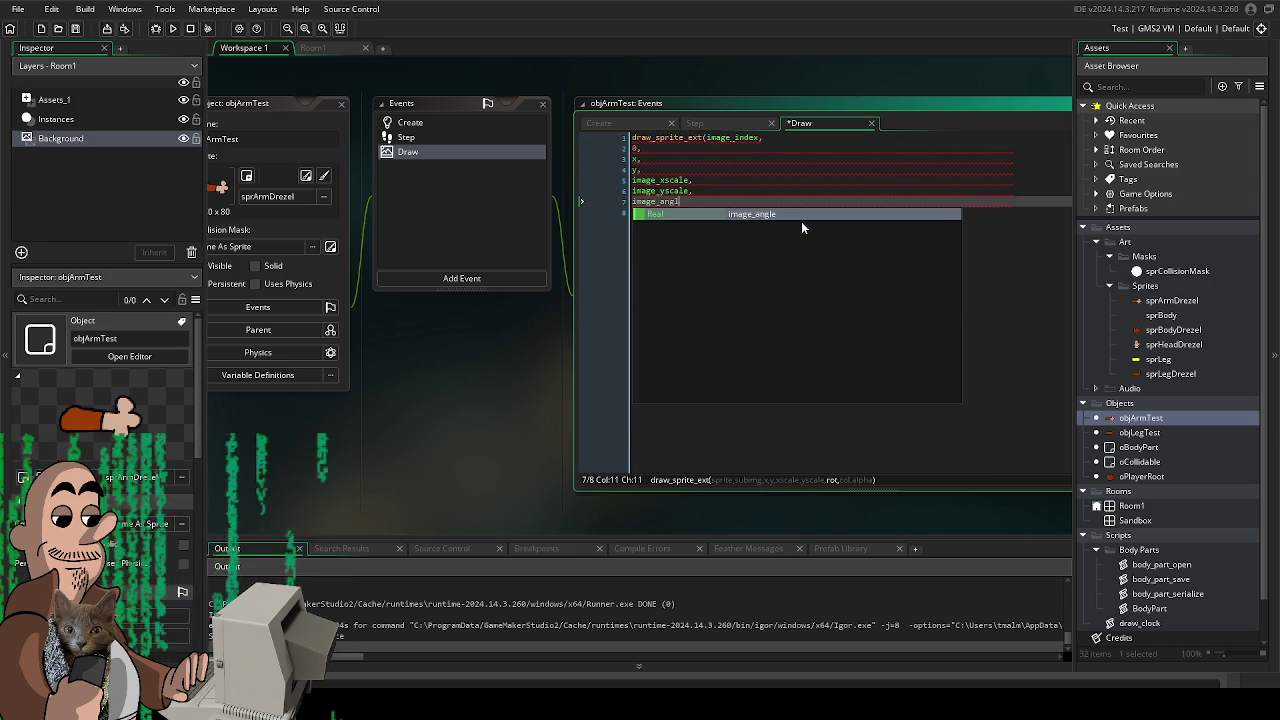
{"action": "key", "text": "Return"}
{"action": "type", "text": "i"}
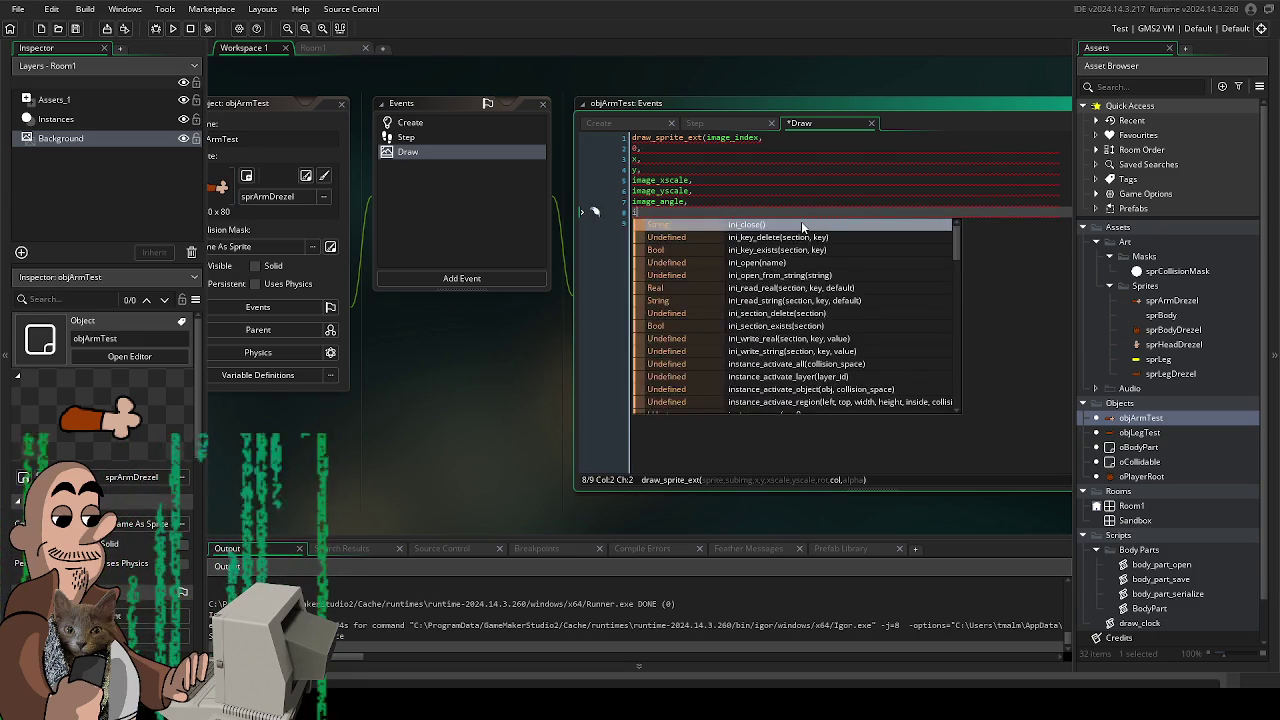
{"action": "type", "text": "mage_ble"}
{"action": "key", "text": "Return"}
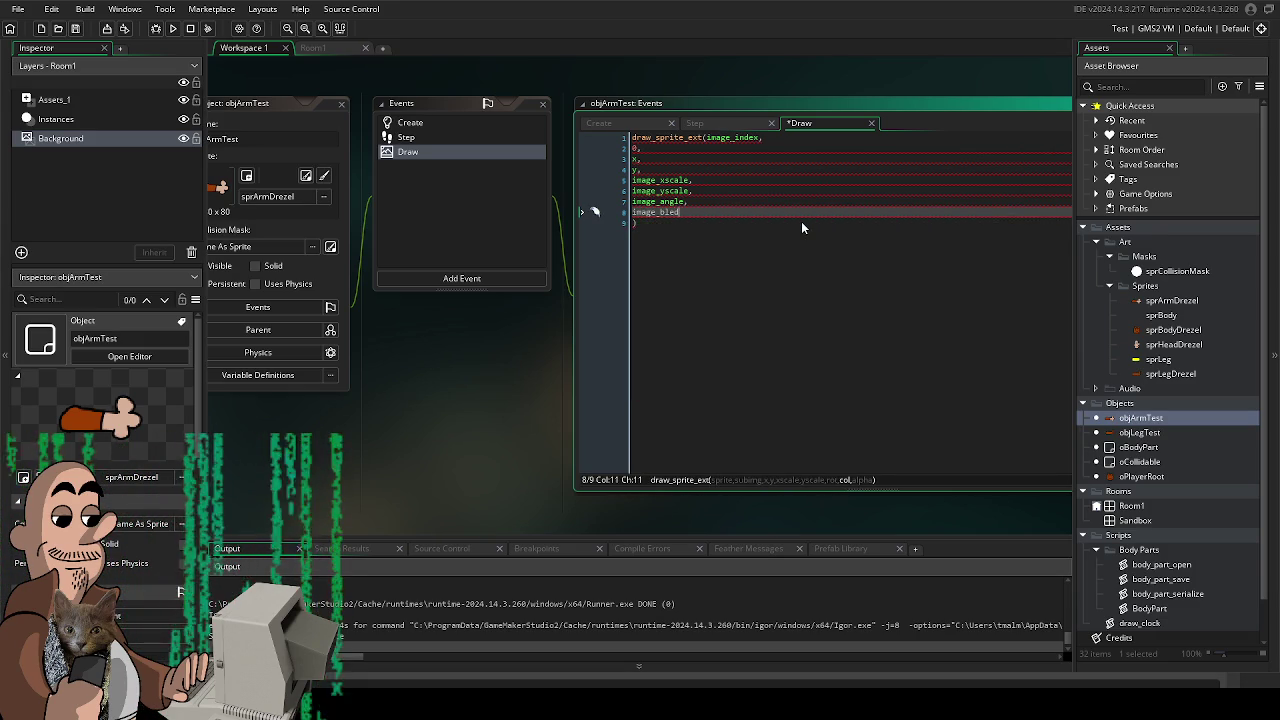
{"action": "type", "text": "nd,"}
{"action": "key", "text": "Return"}
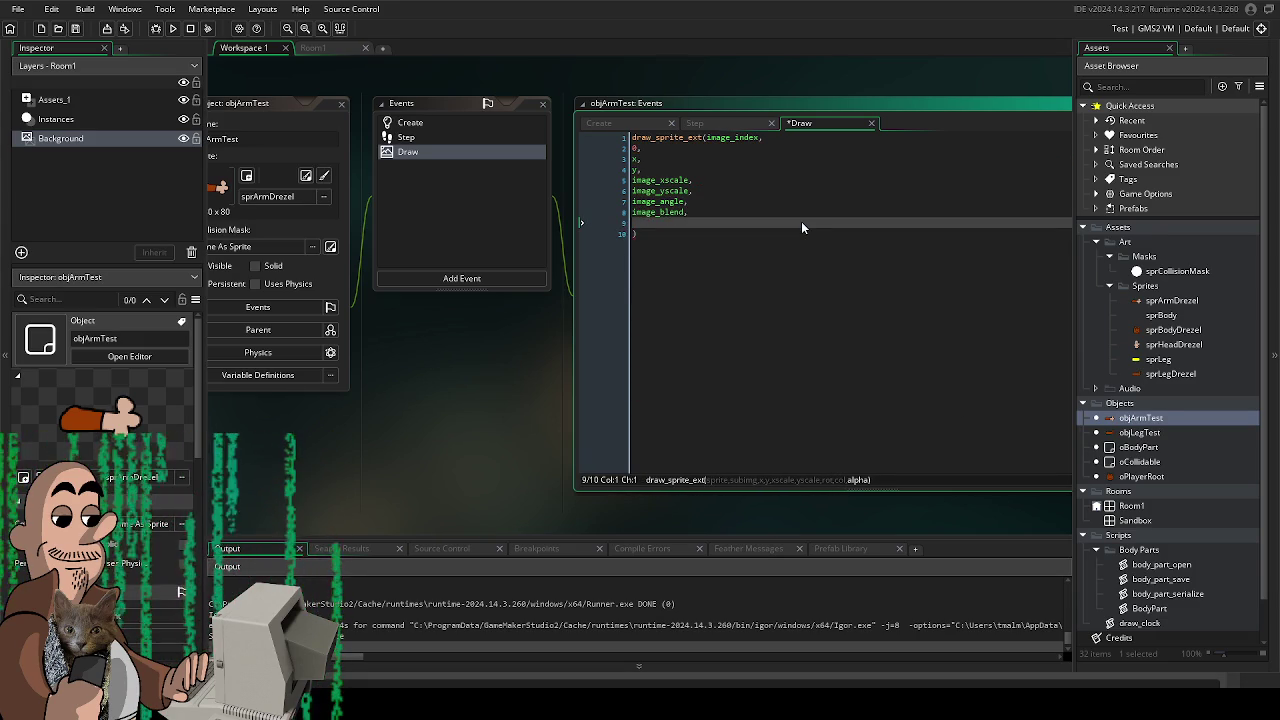
{"action": "type", "text": "image_alpha"}
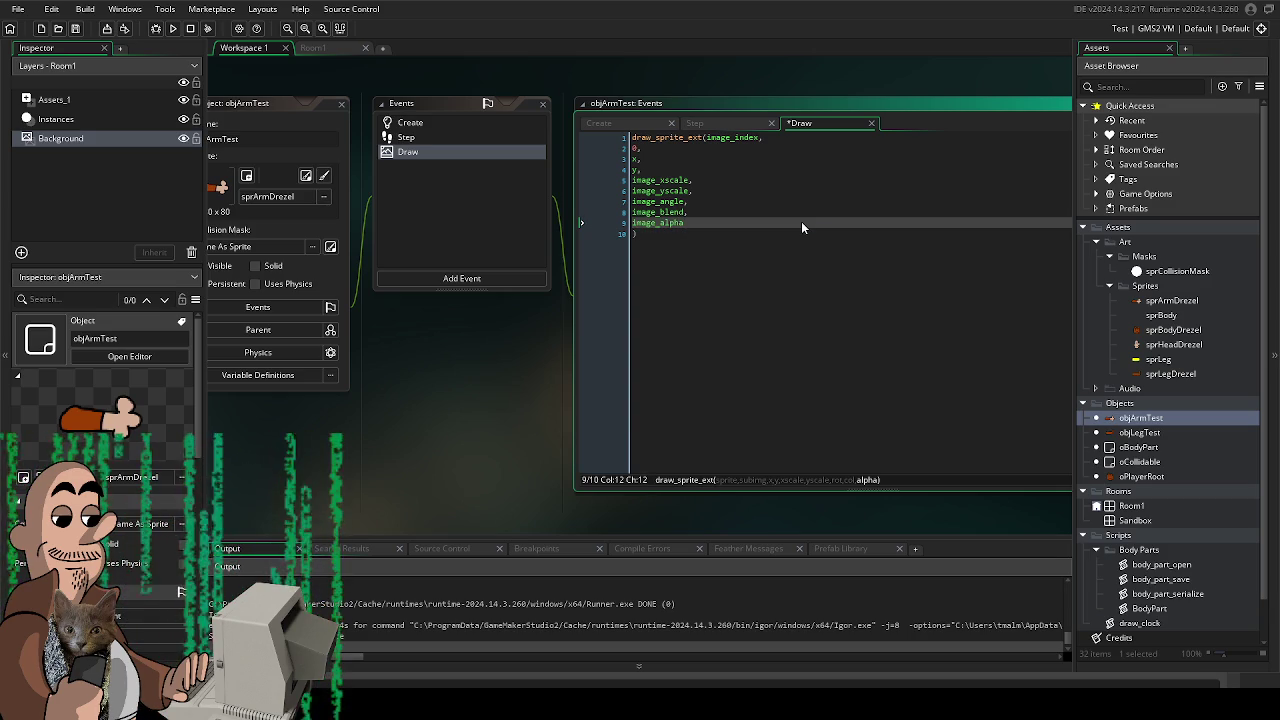
{"action": "left_click_drag", "start_coordinate": [412, 413], "coordinate": [455, 415]}
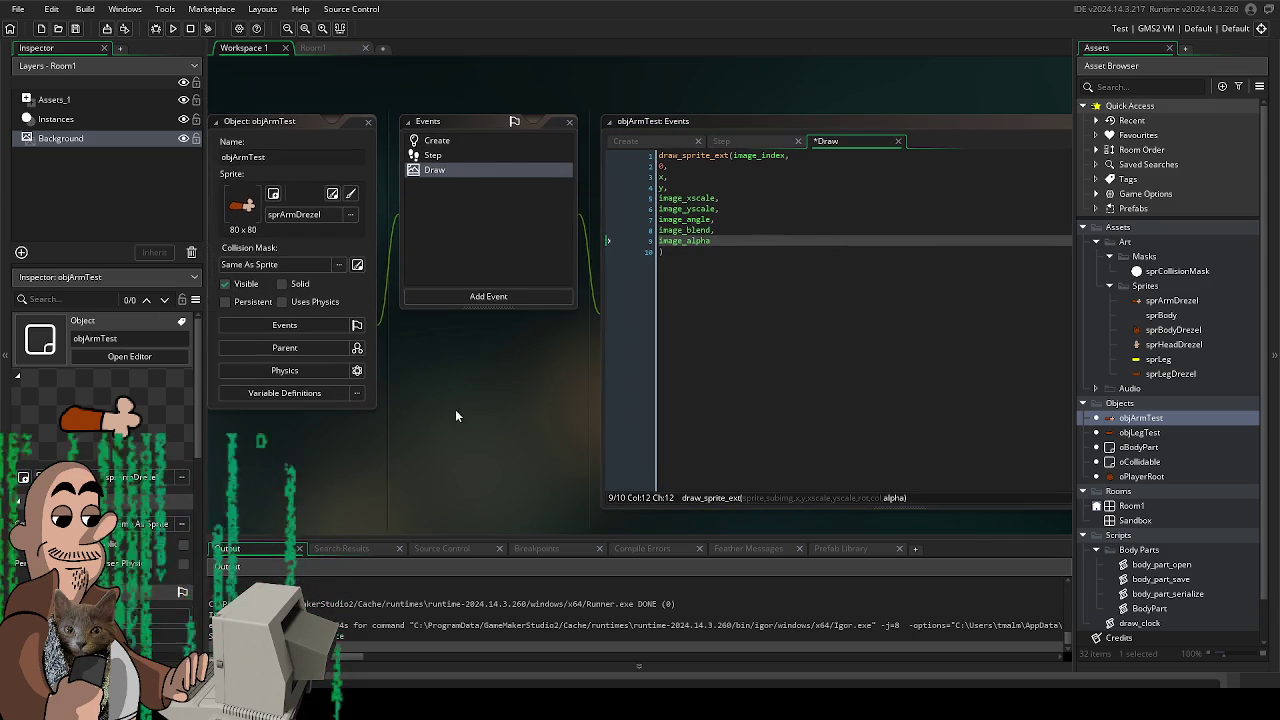
- Look over the arm's Step event code, then return to the Draw event
{"action": "left_click", "coordinate": [456, 156]}
{"action": "left_click_drag", "start_coordinate": [540, 429], "coordinate": [546, 466]}
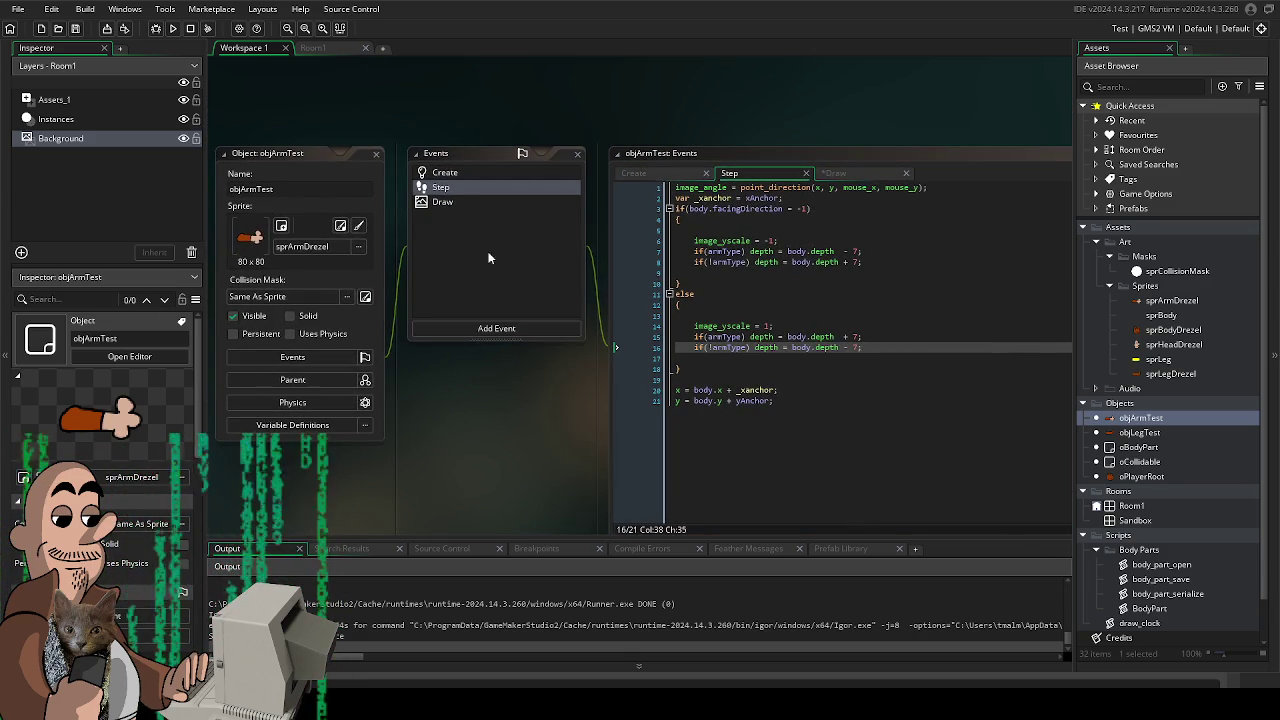
{"action": "left_click", "coordinate": [442, 202]}
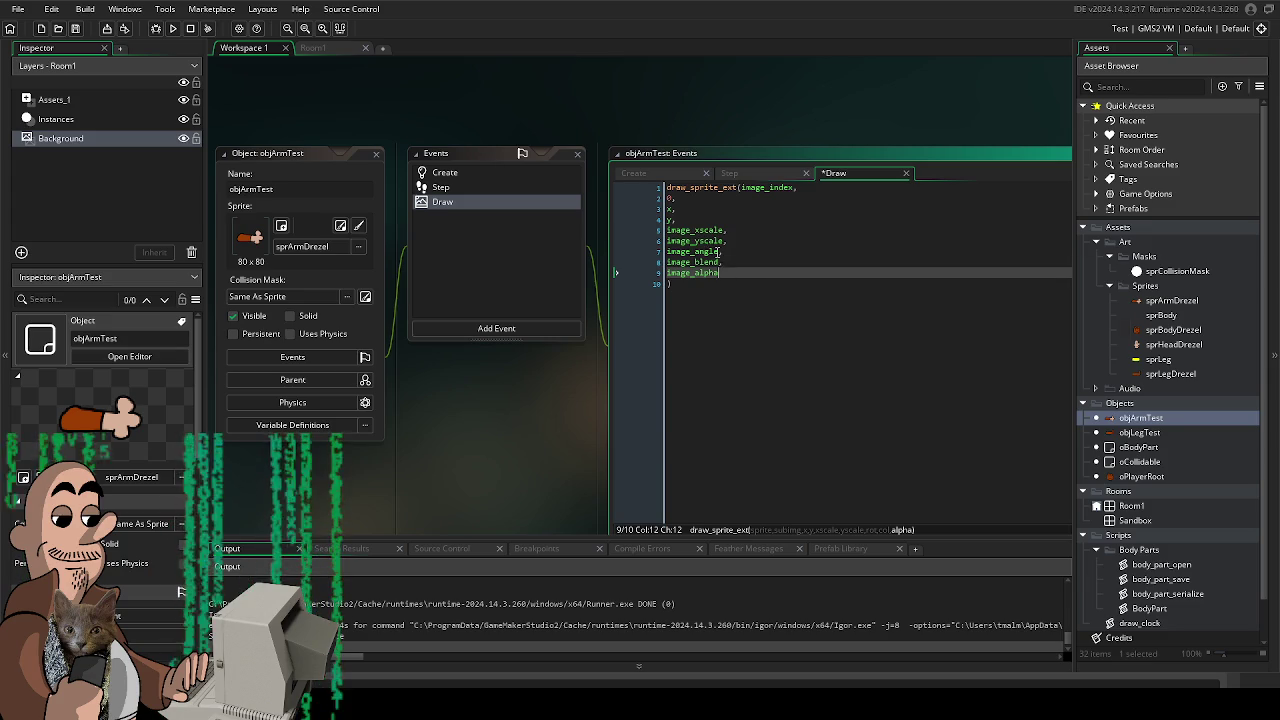
- Replace image_blend with c_grey in the Draw call, then save and run the game
{"action": "left_click", "coordinate": [717, 251]}
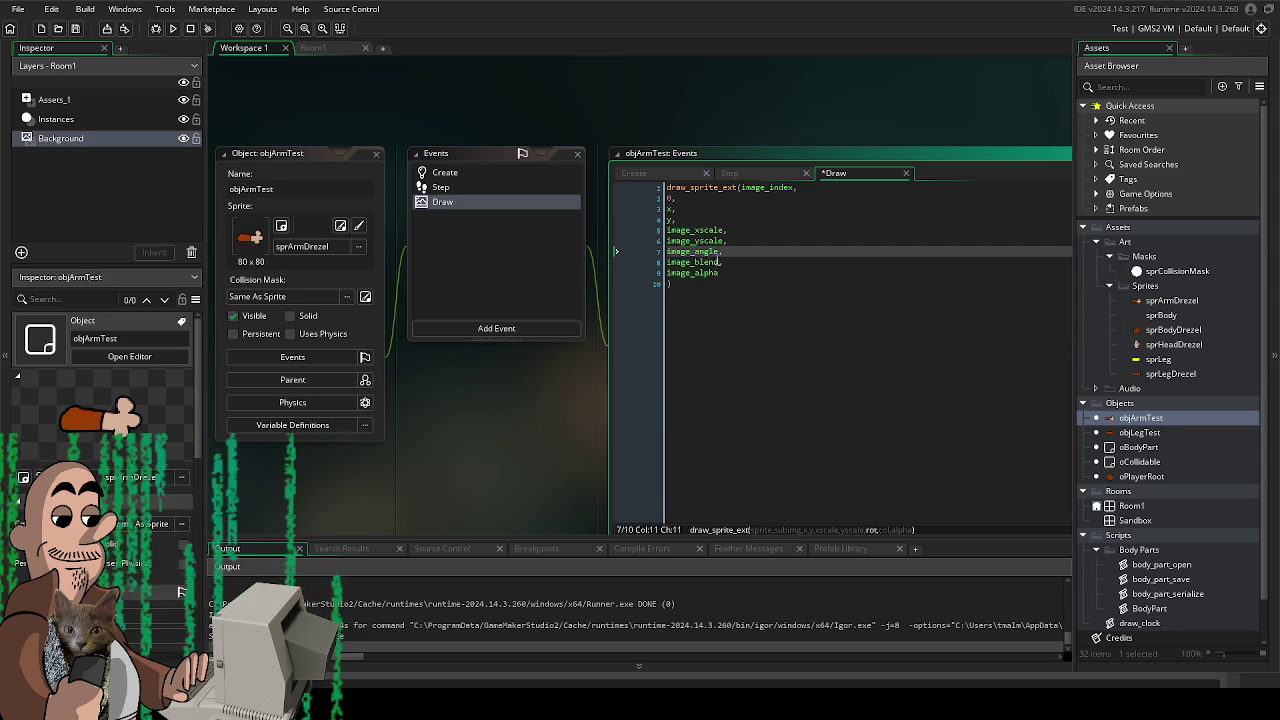
{"action": "left_click", "coordinate": [710, 261]}
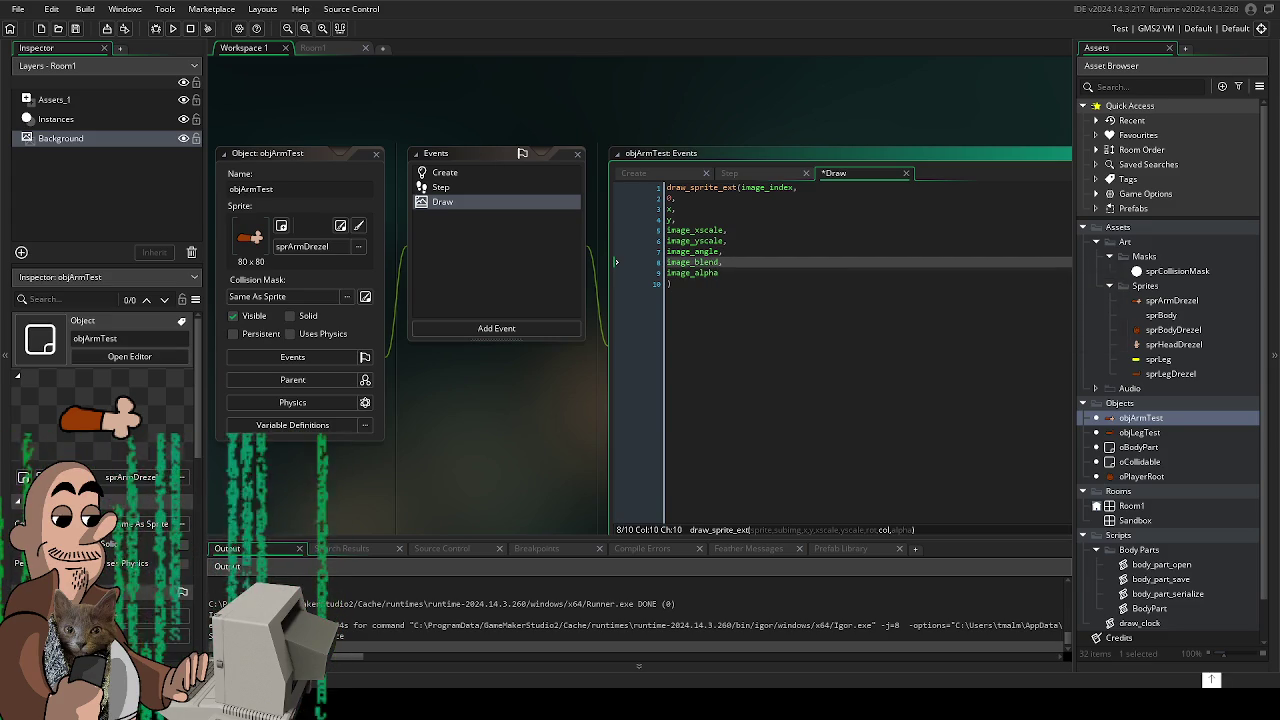
{"action": "mouse_move", "coordinate": [710, 261]}
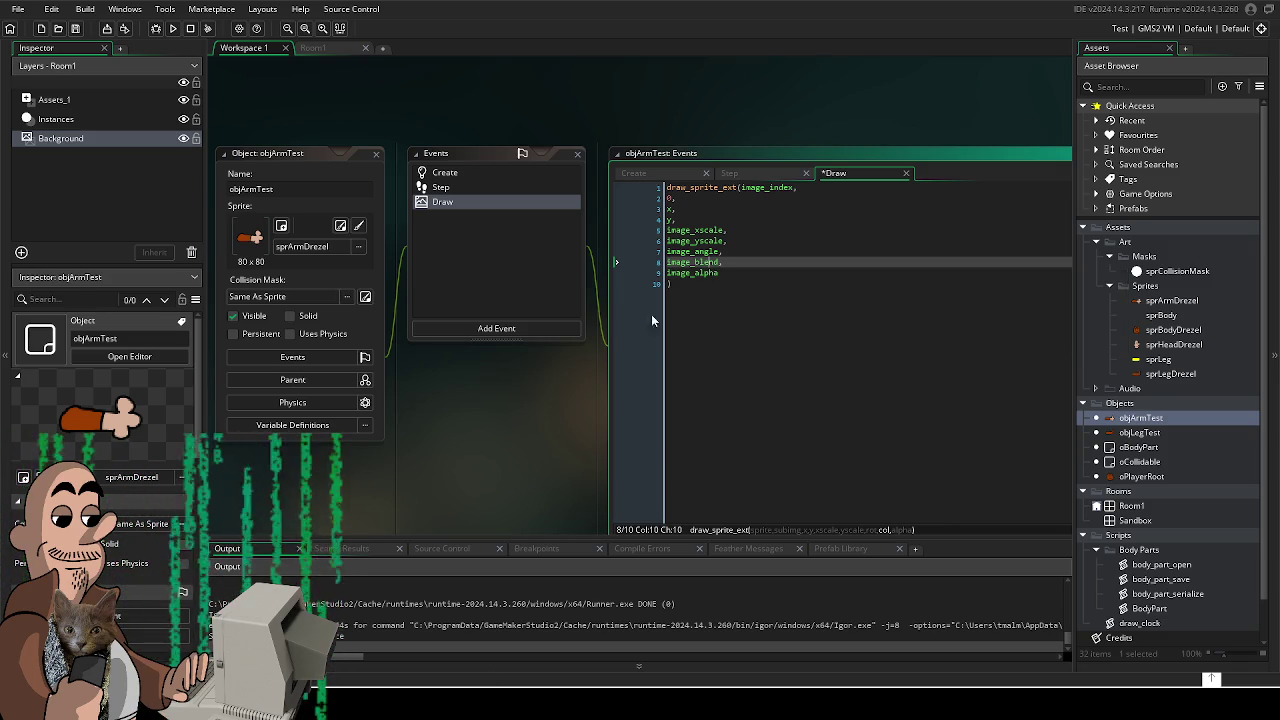
{"action": "left_click", "coordinate": [720, 262]}
{"action": "left_click_drag", "start_coordinate": [721, 262], "coordinate": [660, 265]}
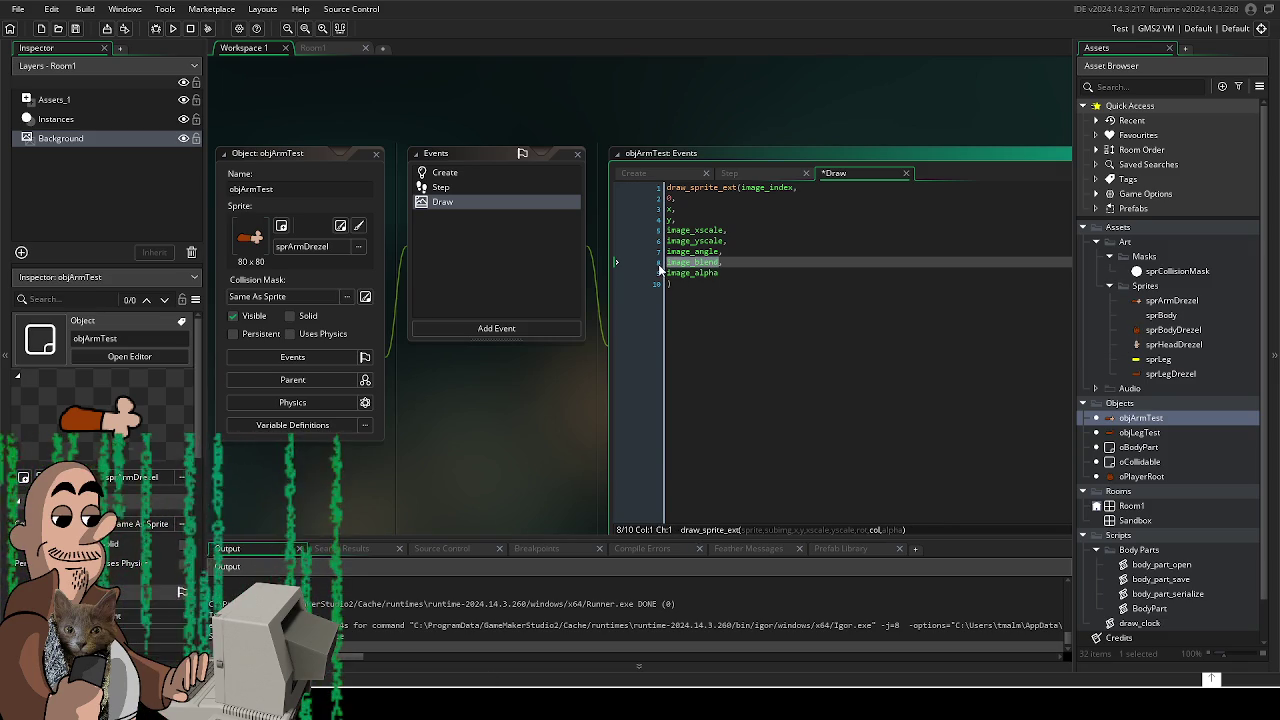
{"action": "type", "text": "c_grey,"}
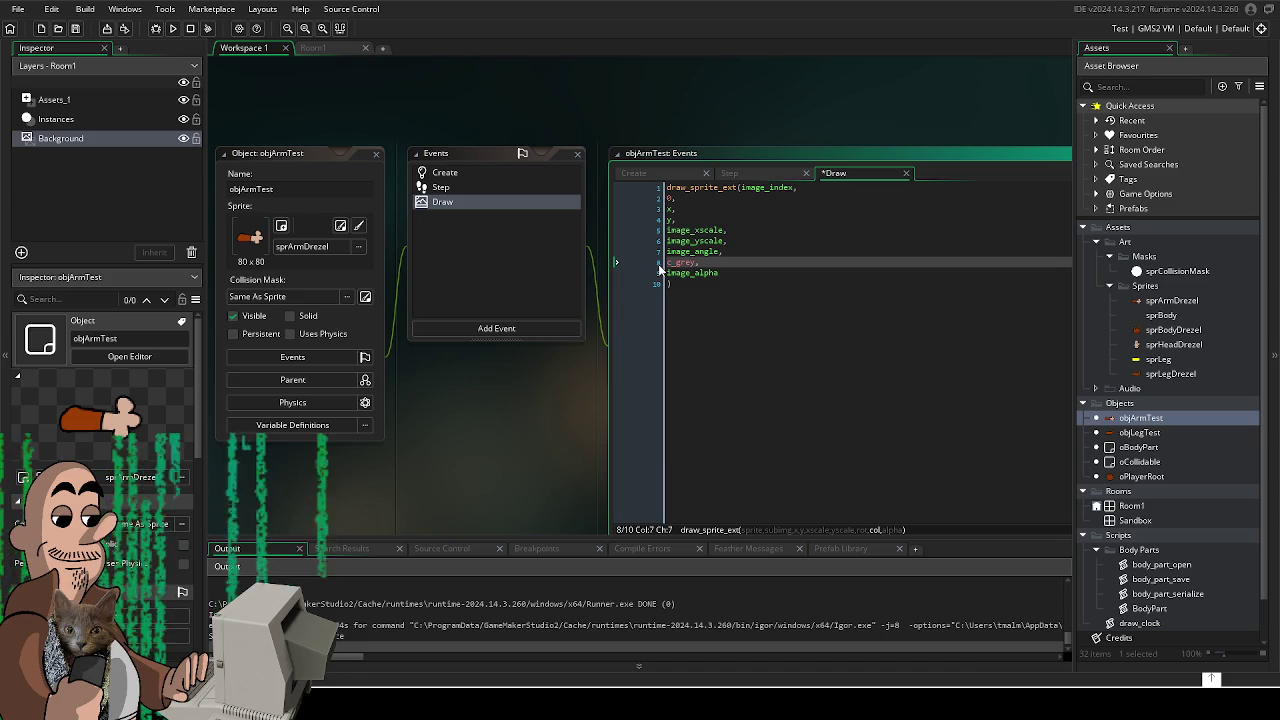
{"action": "key", "text": "F5"}
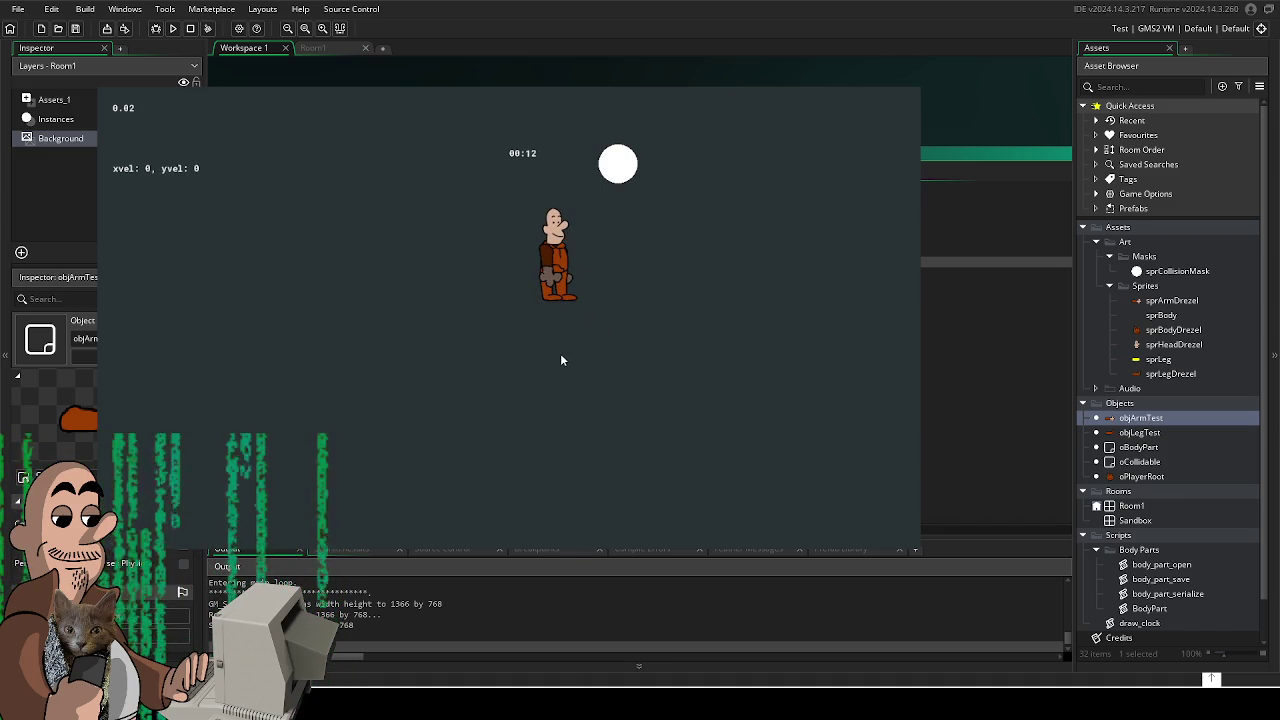
- Close the running game after checking the grey-tinted arm
{"action": "left_click", "coordinate": [905, 98]}
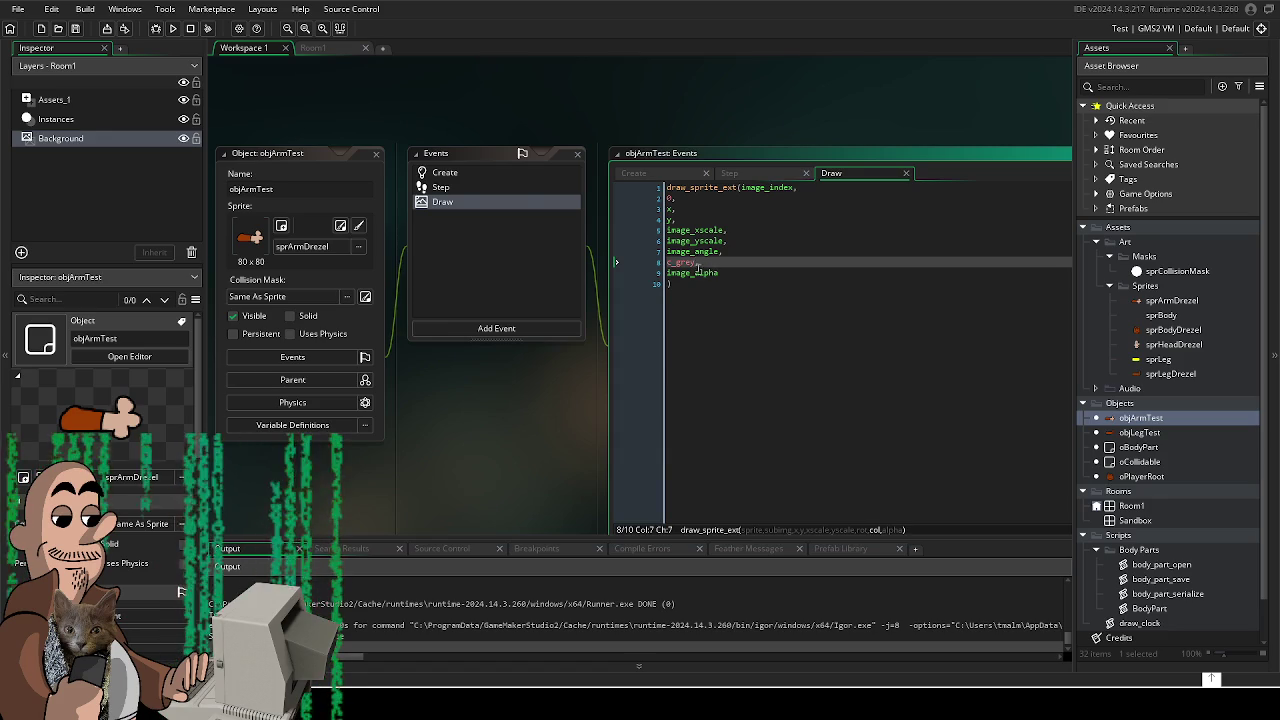
- Undo the c_grey change back to image_blend and go to the Create event
{"action": "key", "text": "ctrl+z"}
{"action": "left_click", "coordinate": [772, 262]}
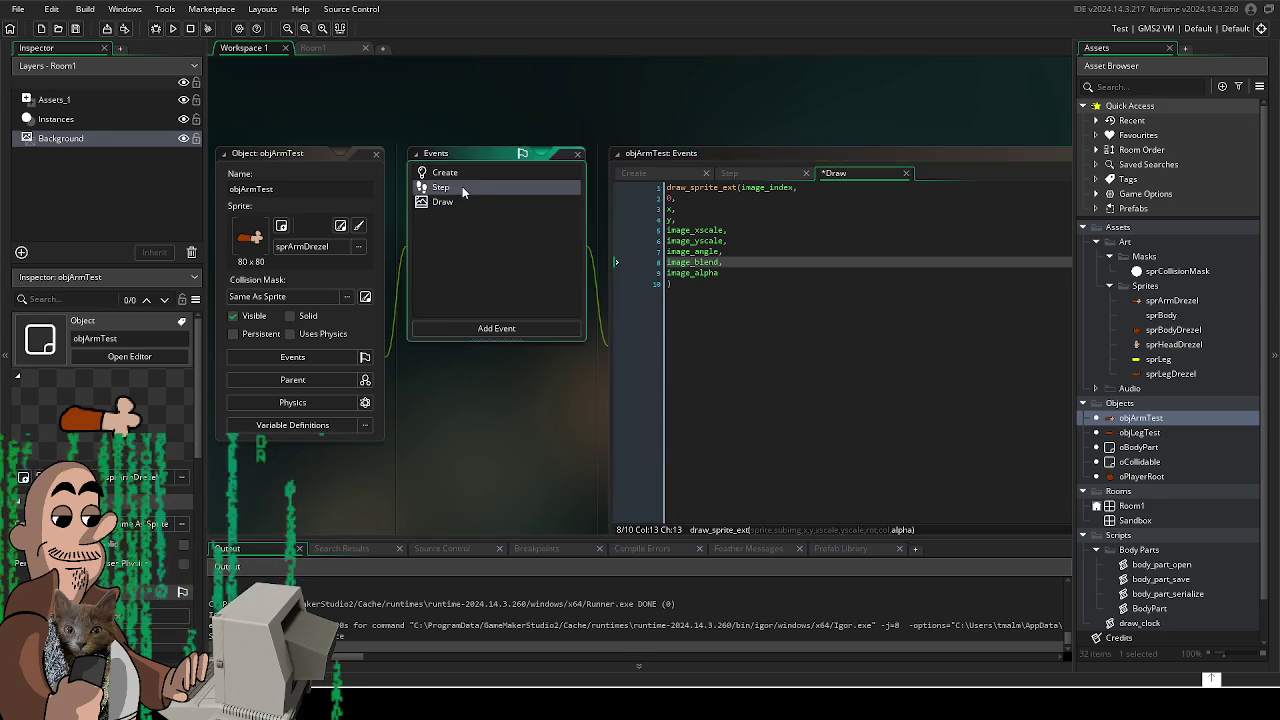
{"action": "left_click", "coordinate": [462, 186]}
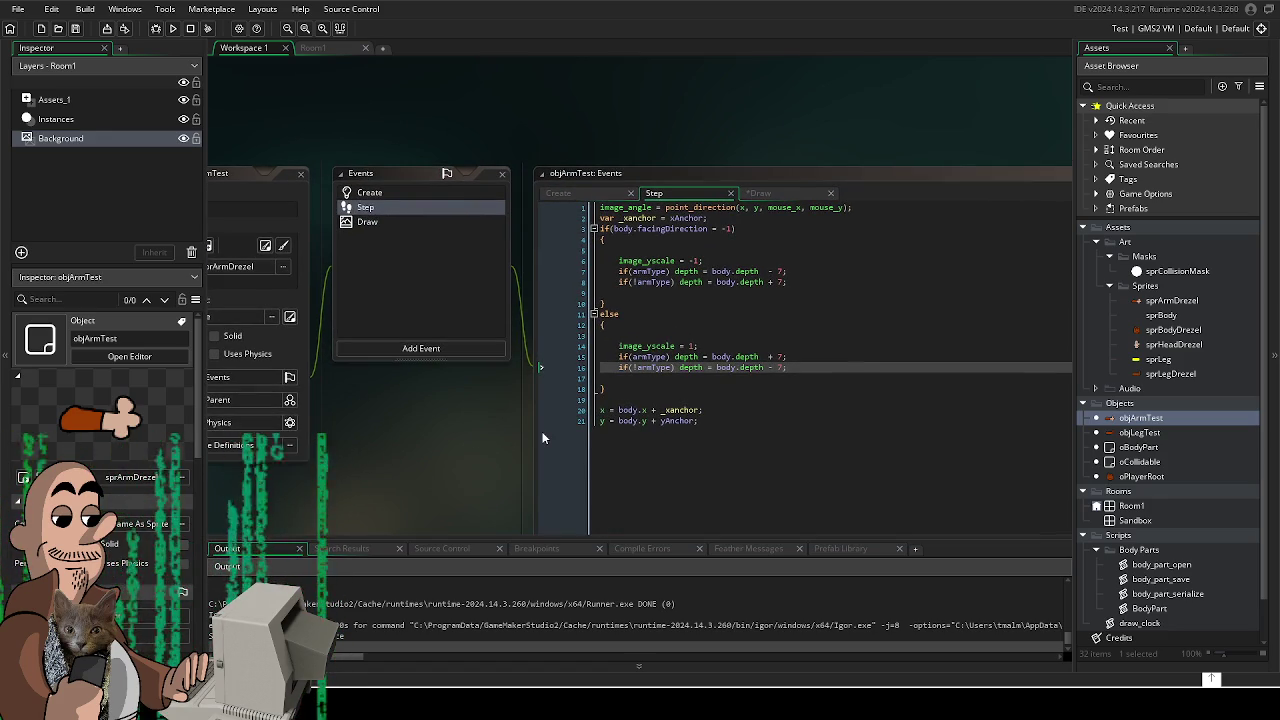
{"action": "left_click", "coordinate": [410, 193]}
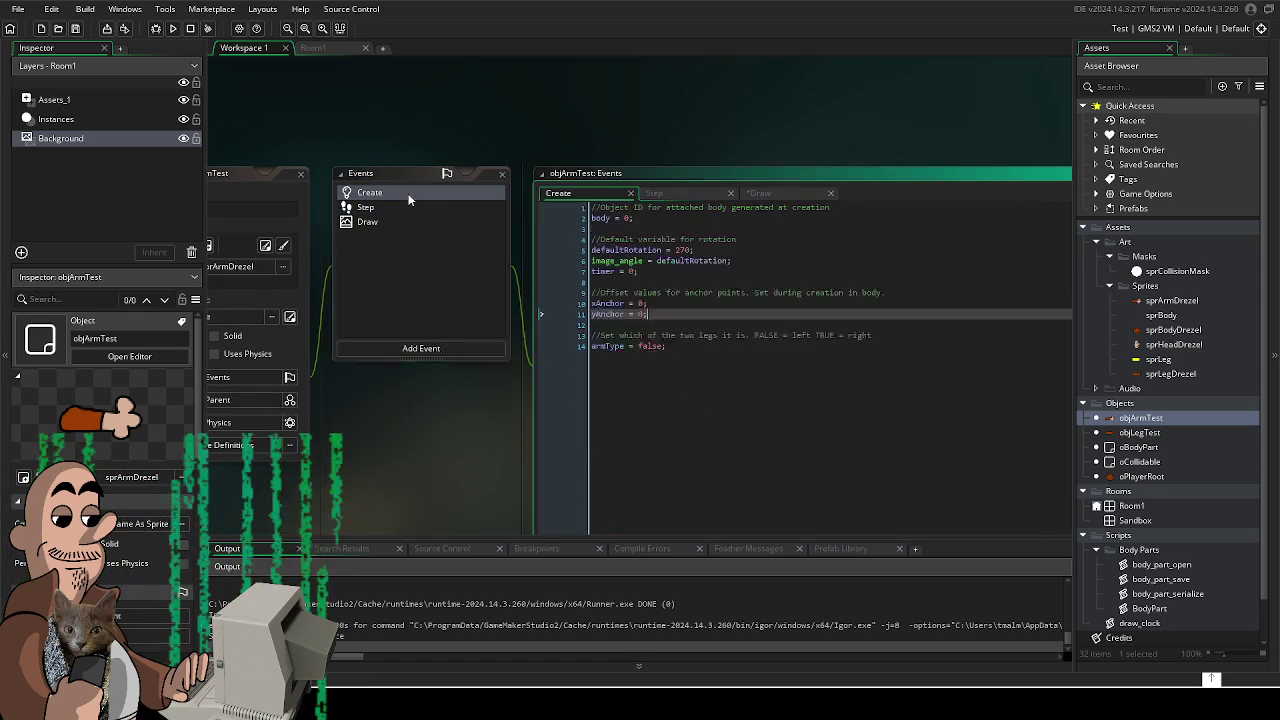
{"action": "left_click", "coordinate": [734, 356]}
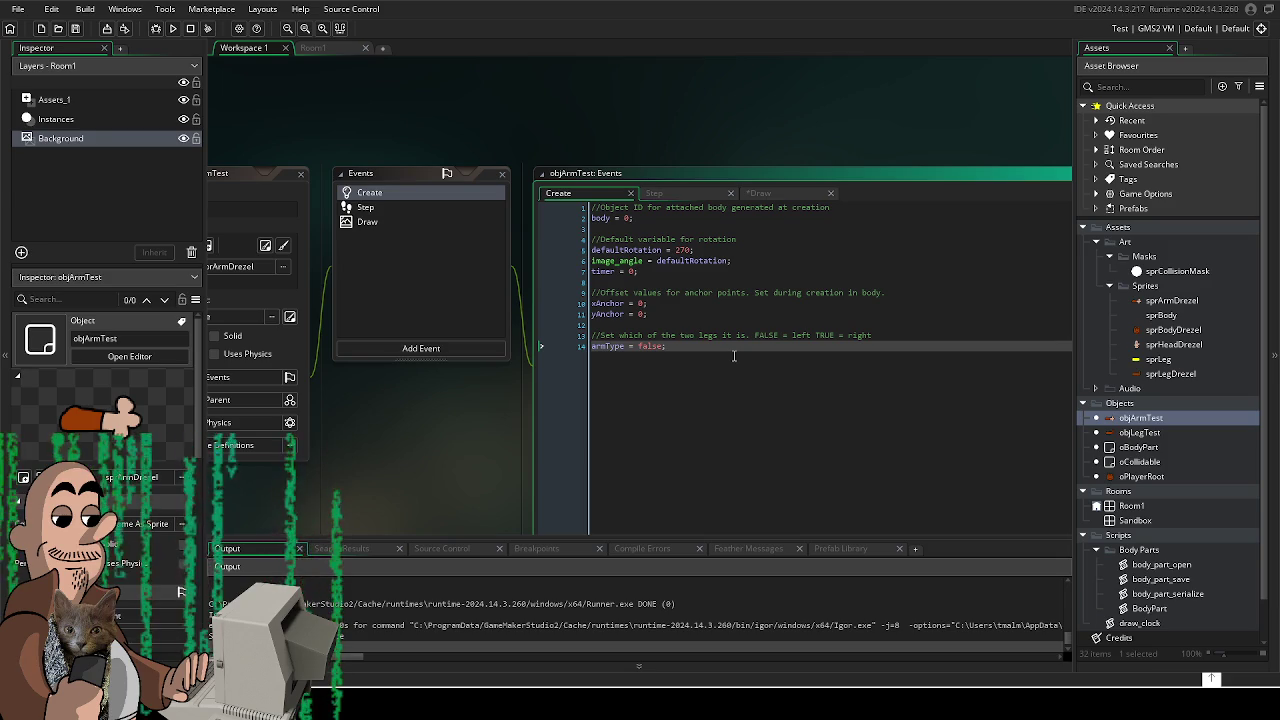
- Add a Define State comment and stateMachine = 0; below the body = 0 line
{"action": "left_click", "coordinate": [740, 228]}
{"action": "key", "text": "Return"}
{"action": "key", "text": "Return"}
{"action": "key", "text": "Up"}
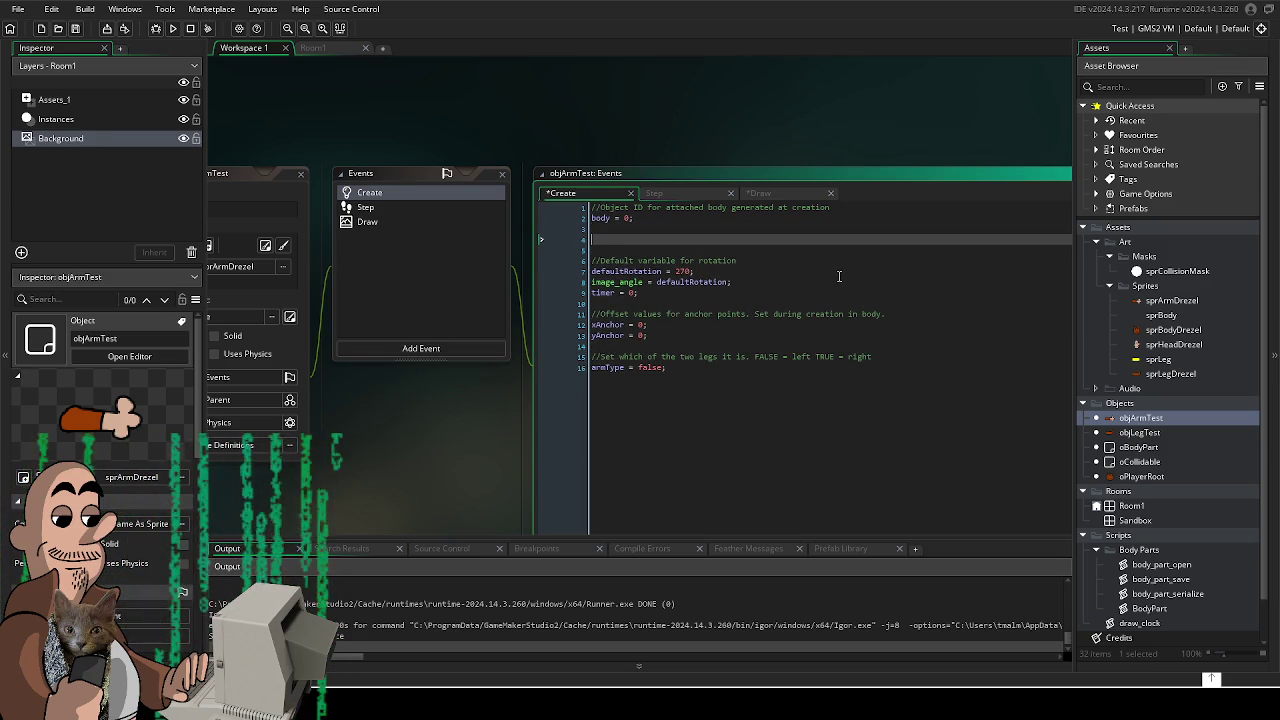
{"action": "type", "text": "//"}
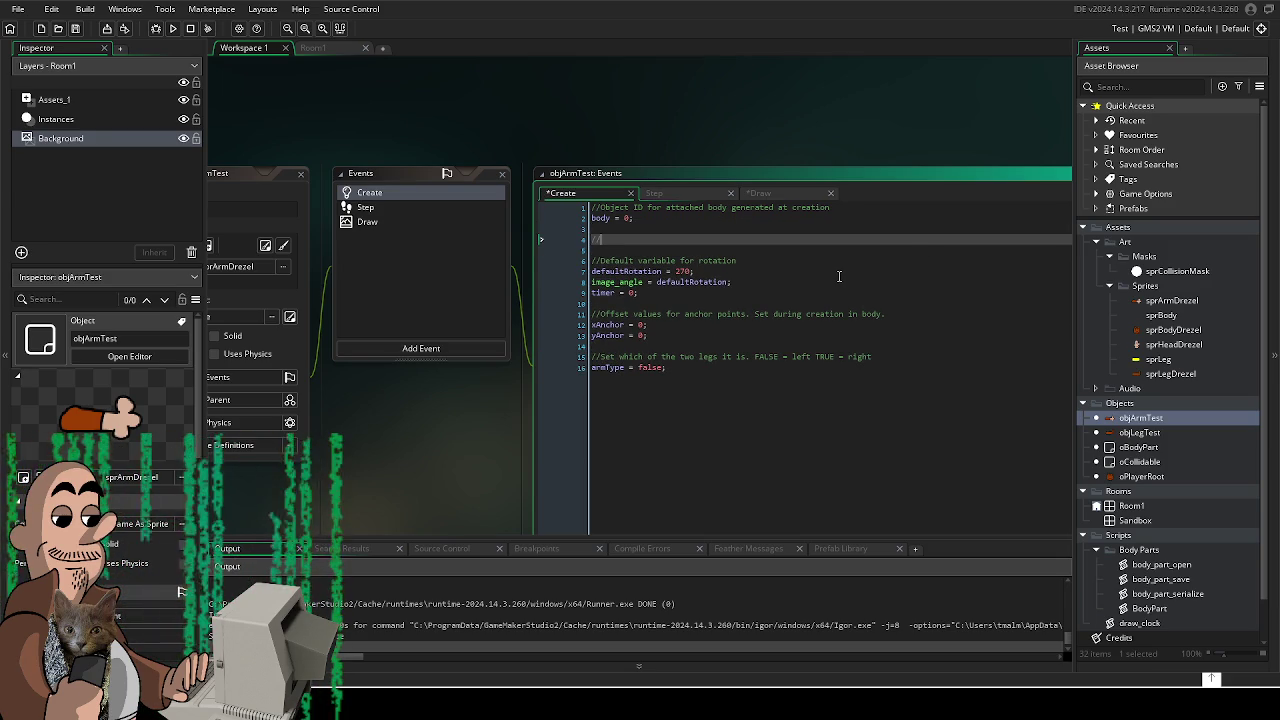
{"action": "type", "text": "Define "}
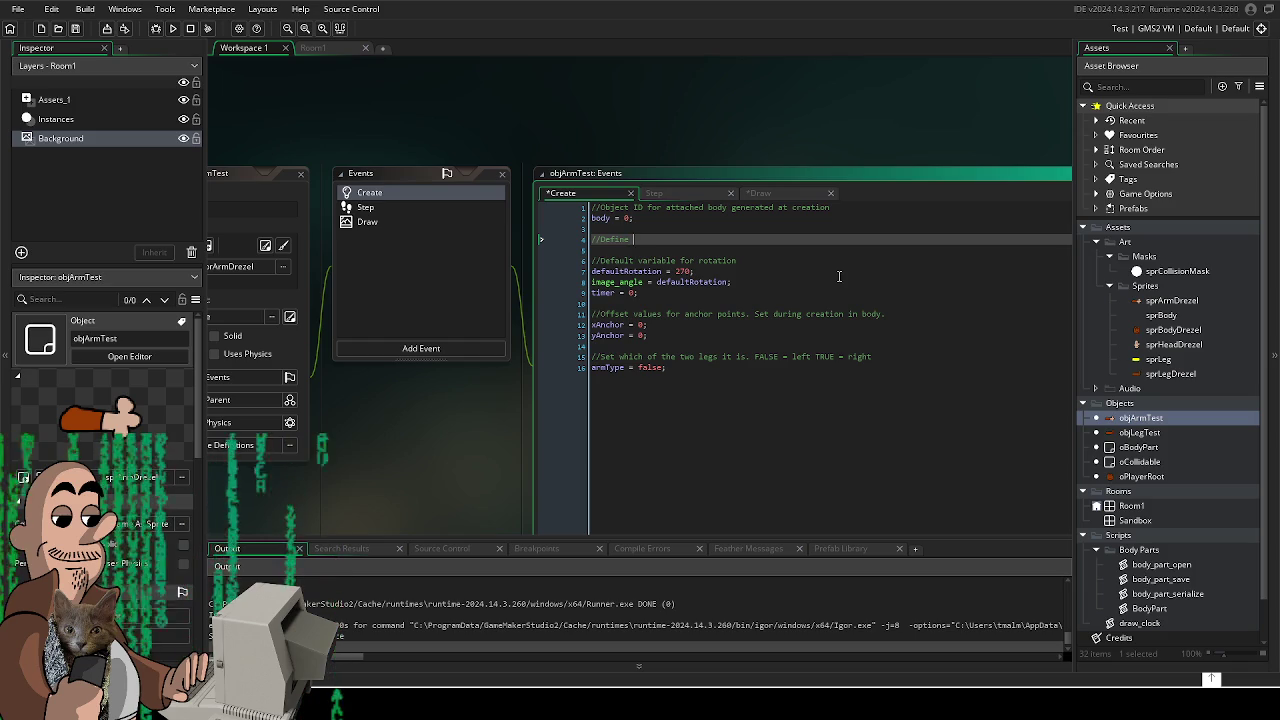
{"action": "type", "text": "State"}
{"action": "key", "text": "Return"}
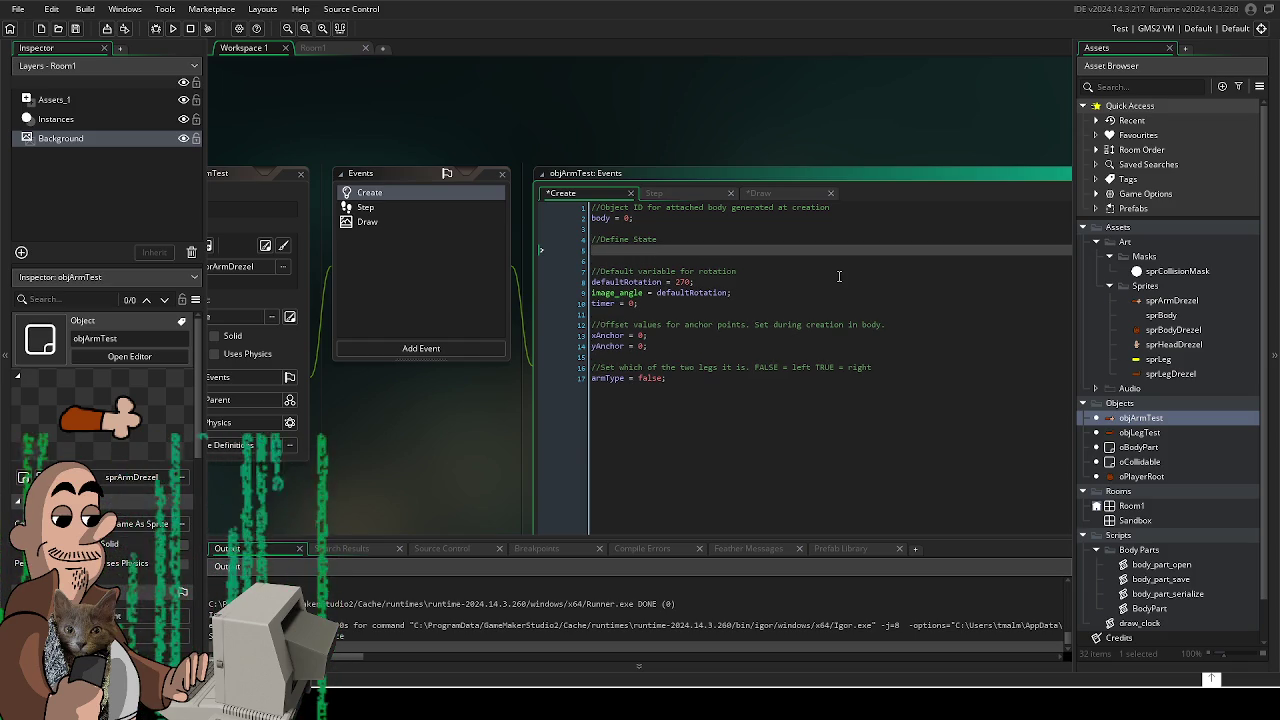
{"action": "type", "text": "arm"}
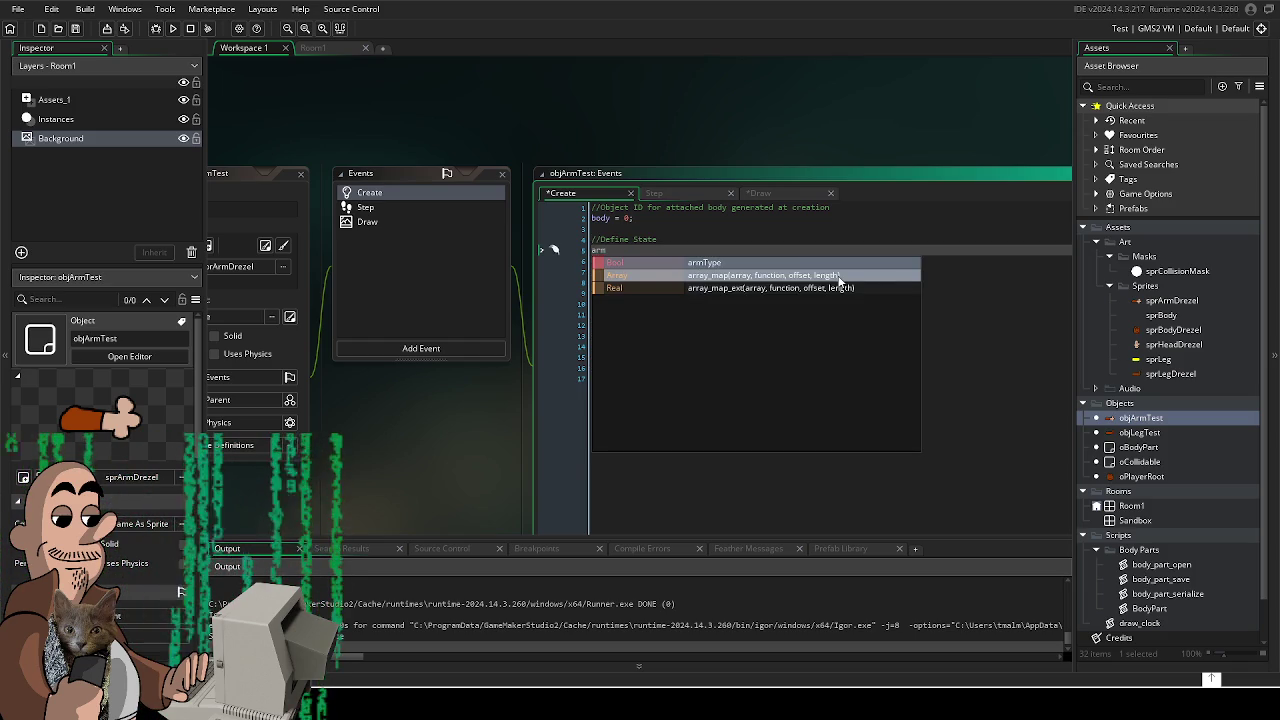
{"action": "key", "text": "BackSpace"}
{"action": "key", "text": "BackSpace"}
{"action": "type", "text": "state ="}
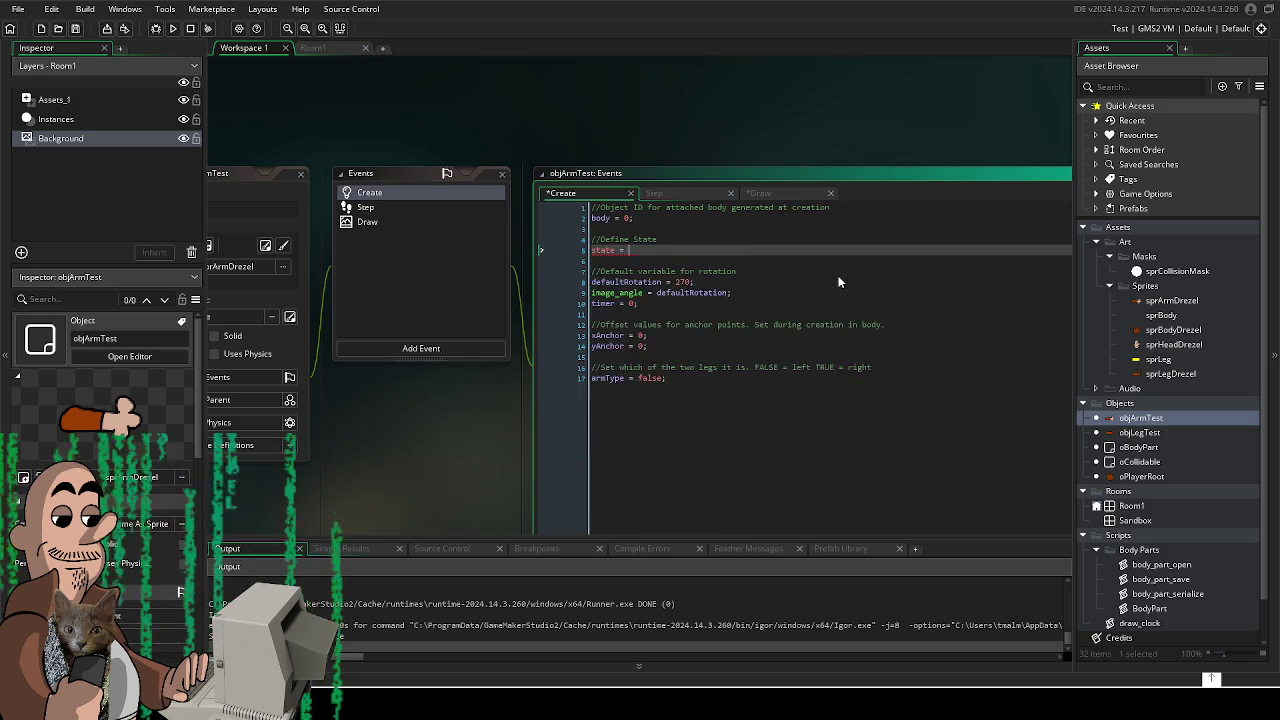
{"action": "key", "text": "BackSpace"}
{"action": "key", "text": "BackSpace"}
{"action": "key", "text": "BackSpace"}
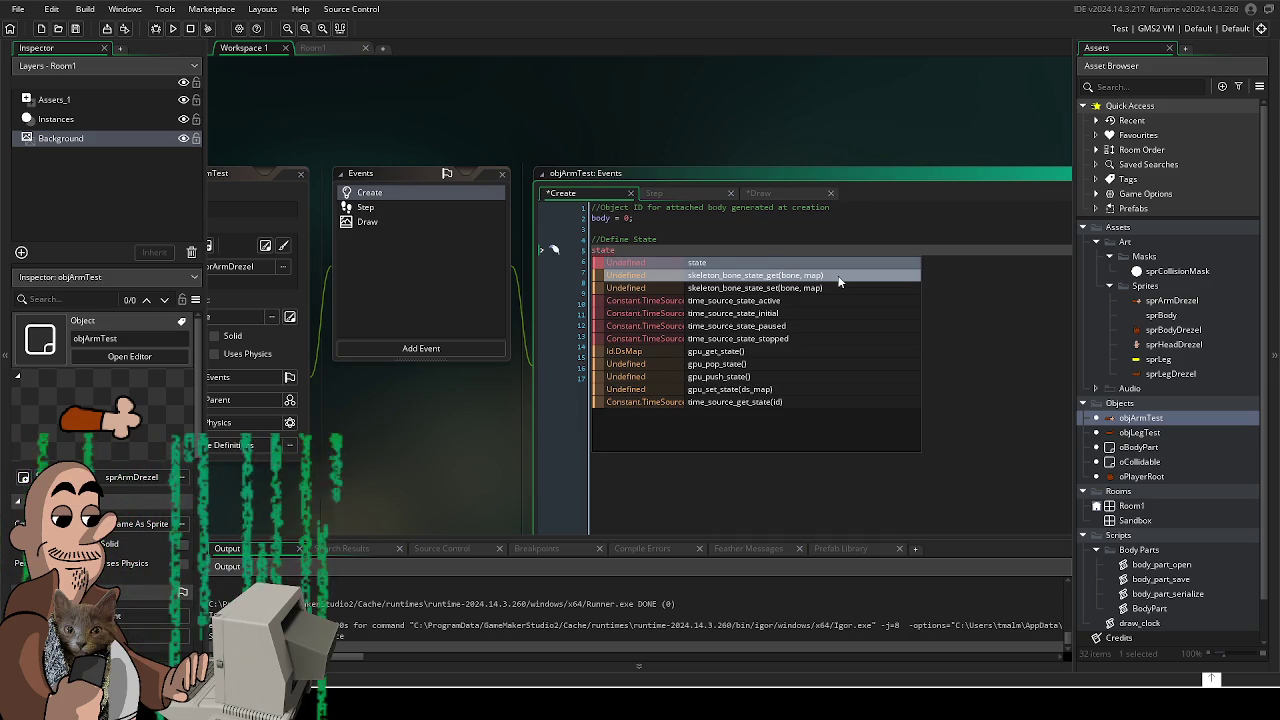
{"action": "type", "text": "Machine = 0;"}
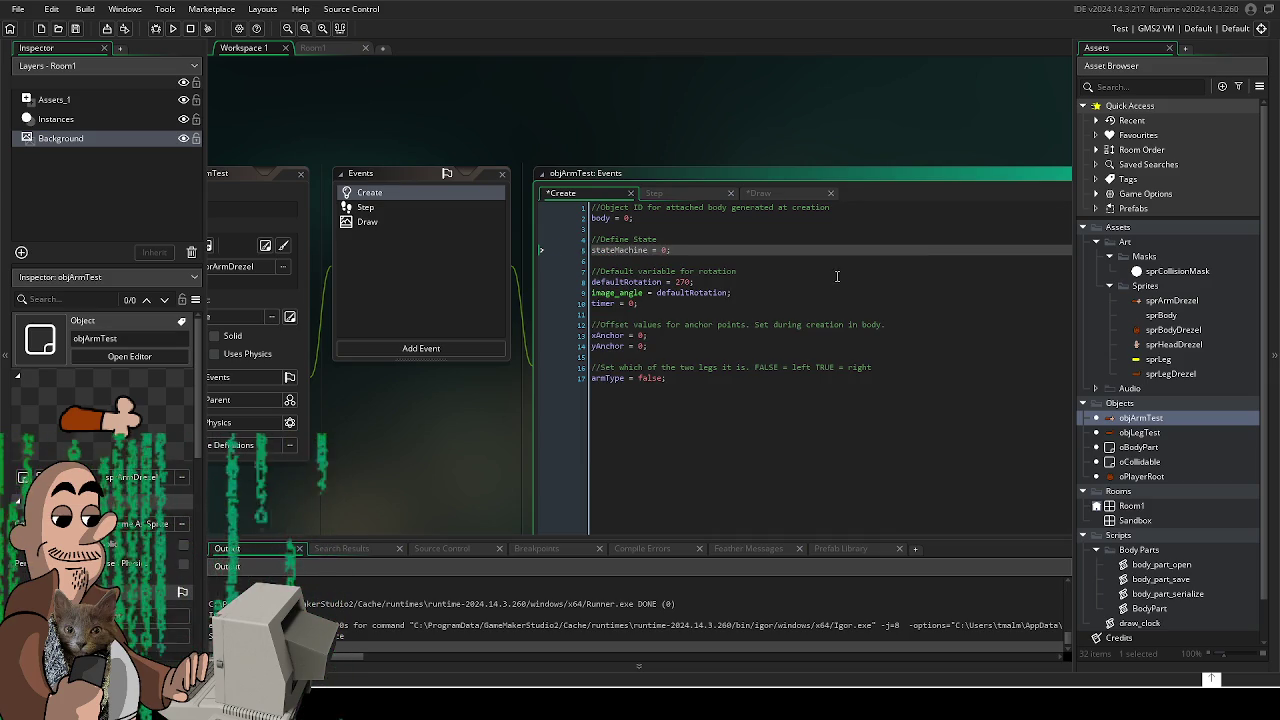
- Reword the comment to read 'Define state machine'
{"action": "left_click", "coordinate": [817, 323]}
{"action": "left_click", "coordinate": [728, 244]}
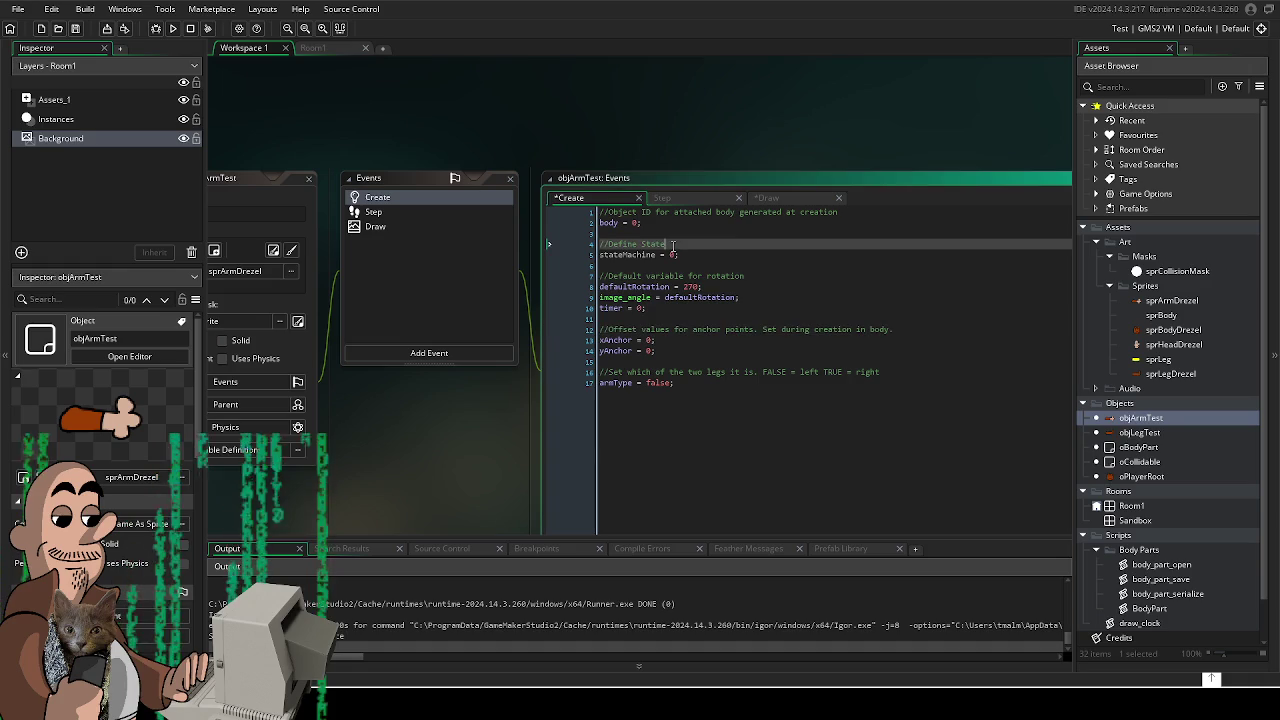
{"action": "key", "text": "BackSpace"}
{"action": "key", "text": "BackSpace"}
{"action": "key", "text": "BackSpace"}
{"action": "key", "text": "BackSpace"}
{"action": "key", "text": "BackSpace"}
{"action": "type", "text": "state machine"}
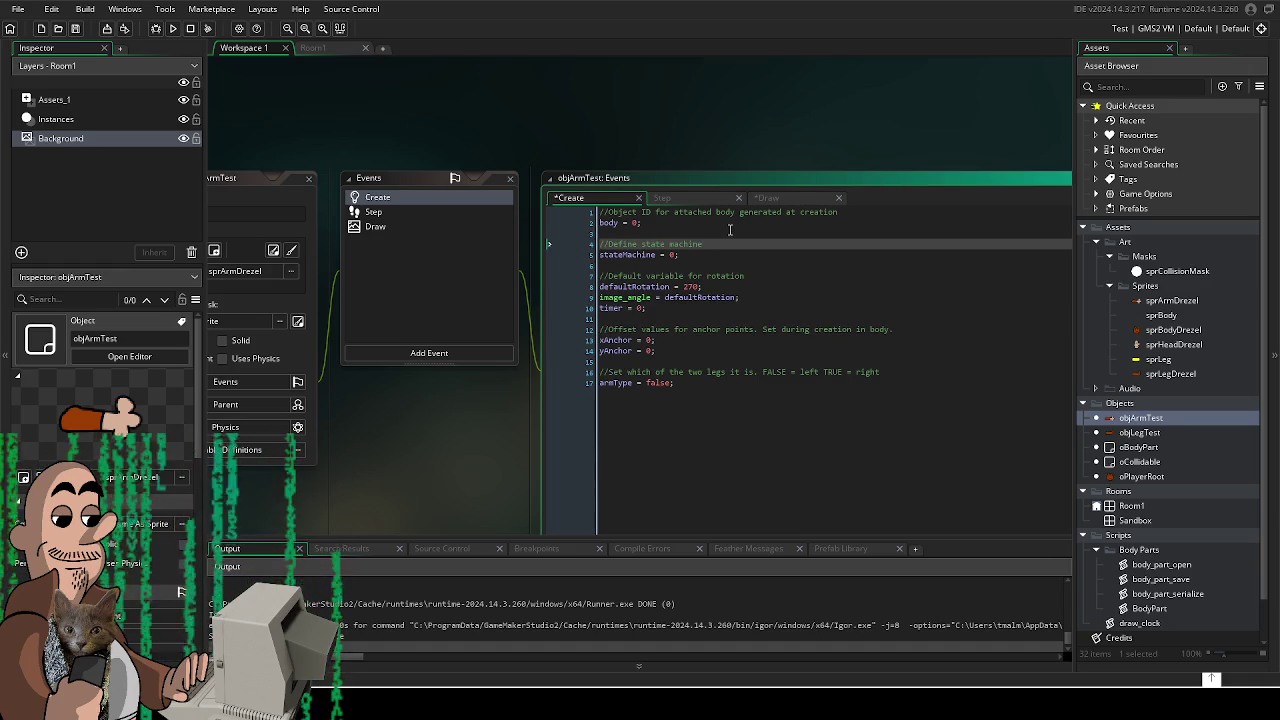
{"action": "left_click", "coordinate": [375, 212]}
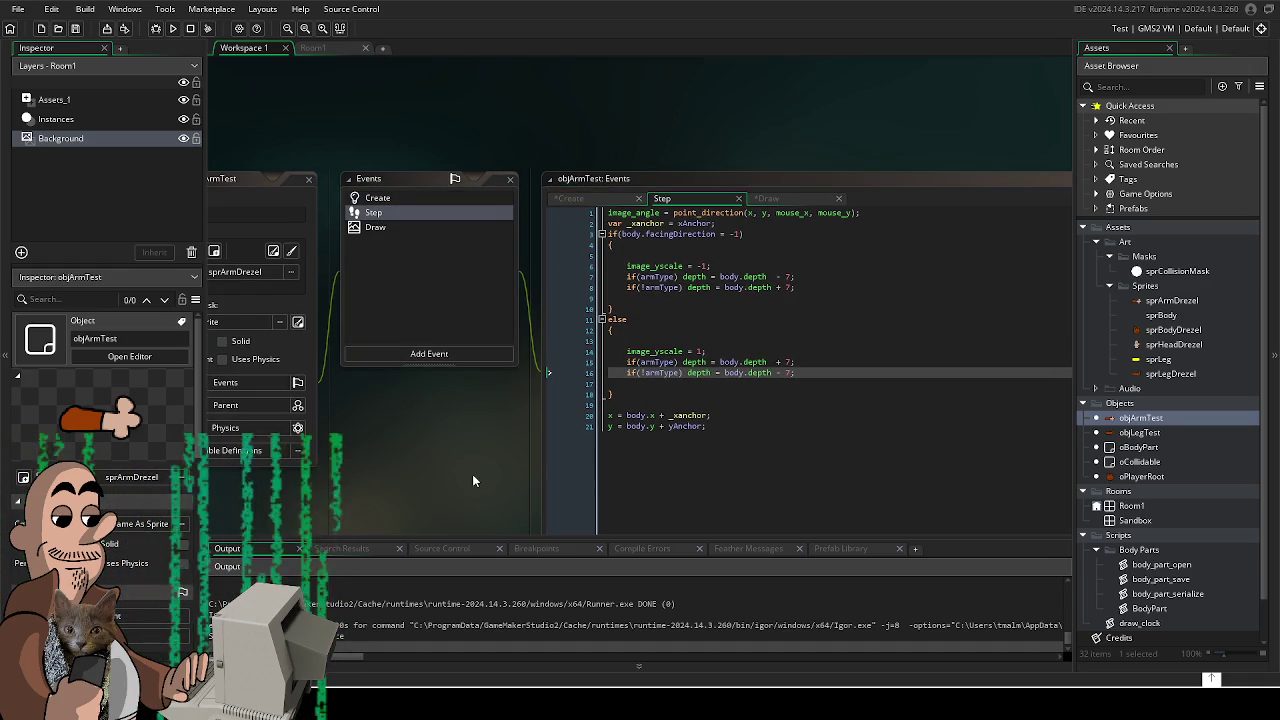
{"action": "left_click_drag", "start_coordinate": [774, 451], "coordinate": [521, 210]}
{"action": "left_click", "coordinate": [727, 470]}
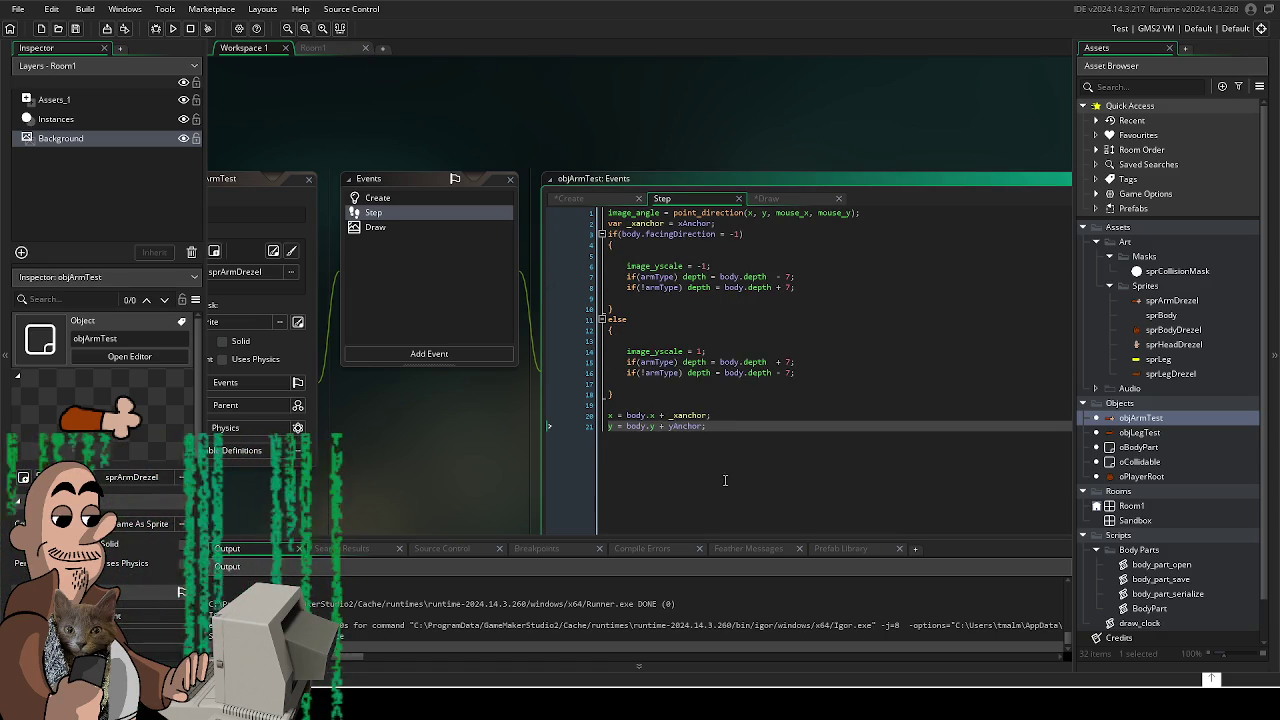
{"action": "left_click", "coordinate": [424, 197]}
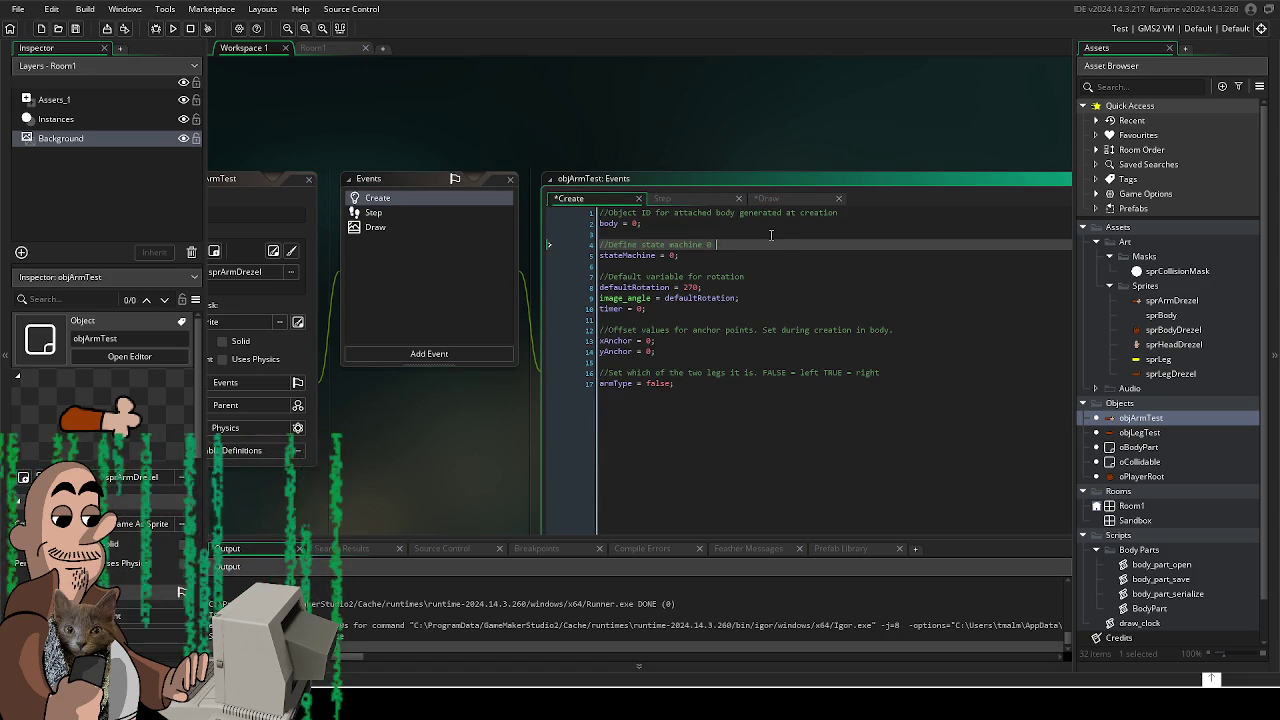
- Set stateMachine's starting value to true and extend its comment with TRUE = Active FALSE = Inactive
{"action": "key", "text": "Down"}
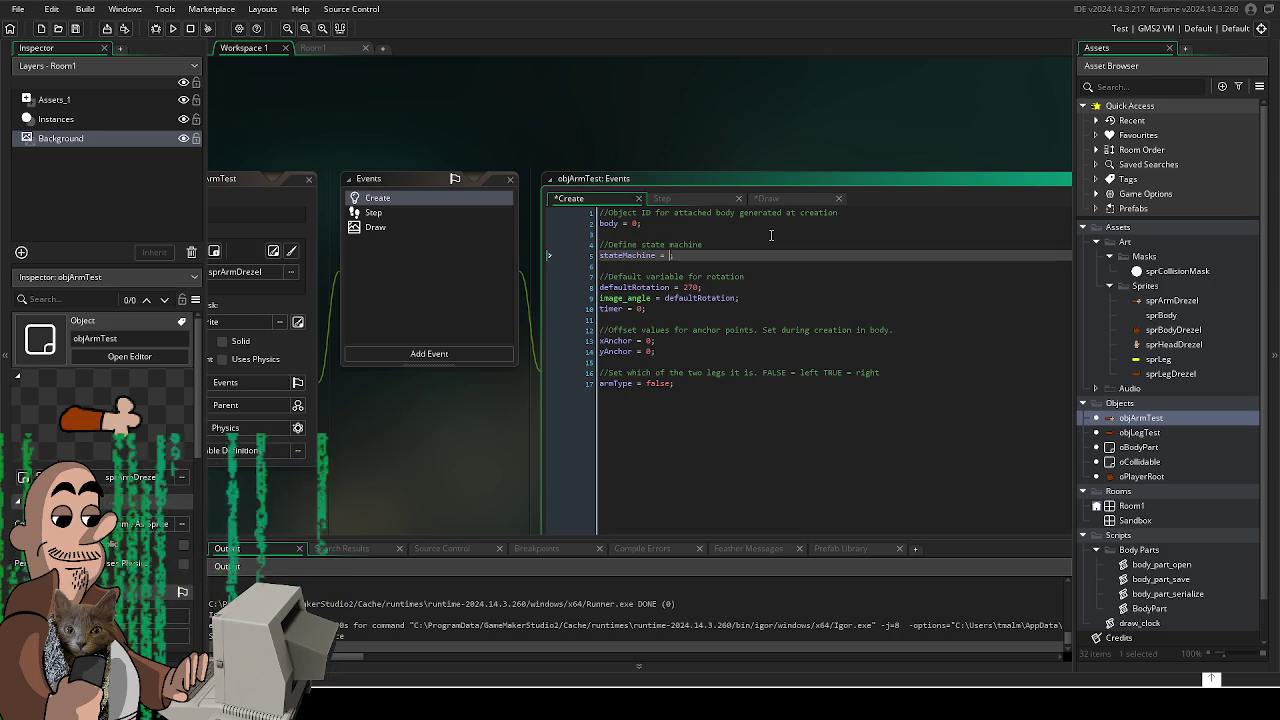
{"action": "key", "text": "BackSpace"}
{"action": "type", "text": "true"}
{"action": "key", "text": "Up"}
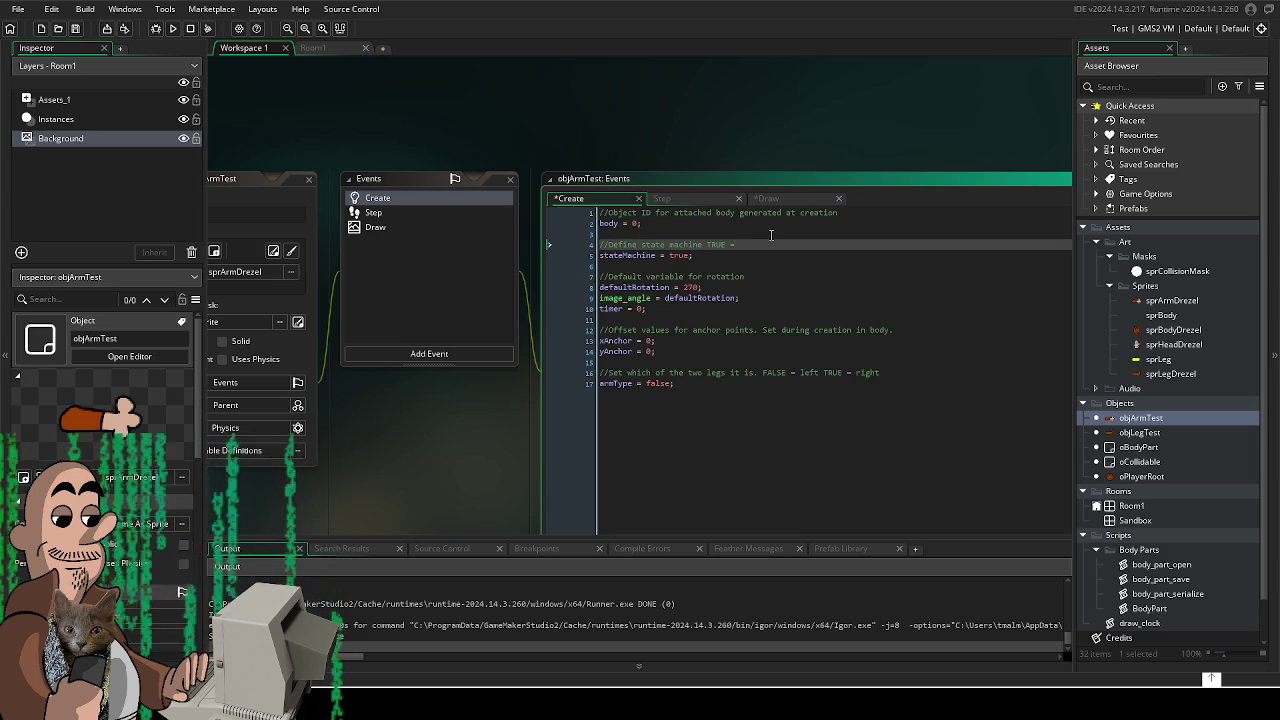
{"action": "type", "text": " Active"}
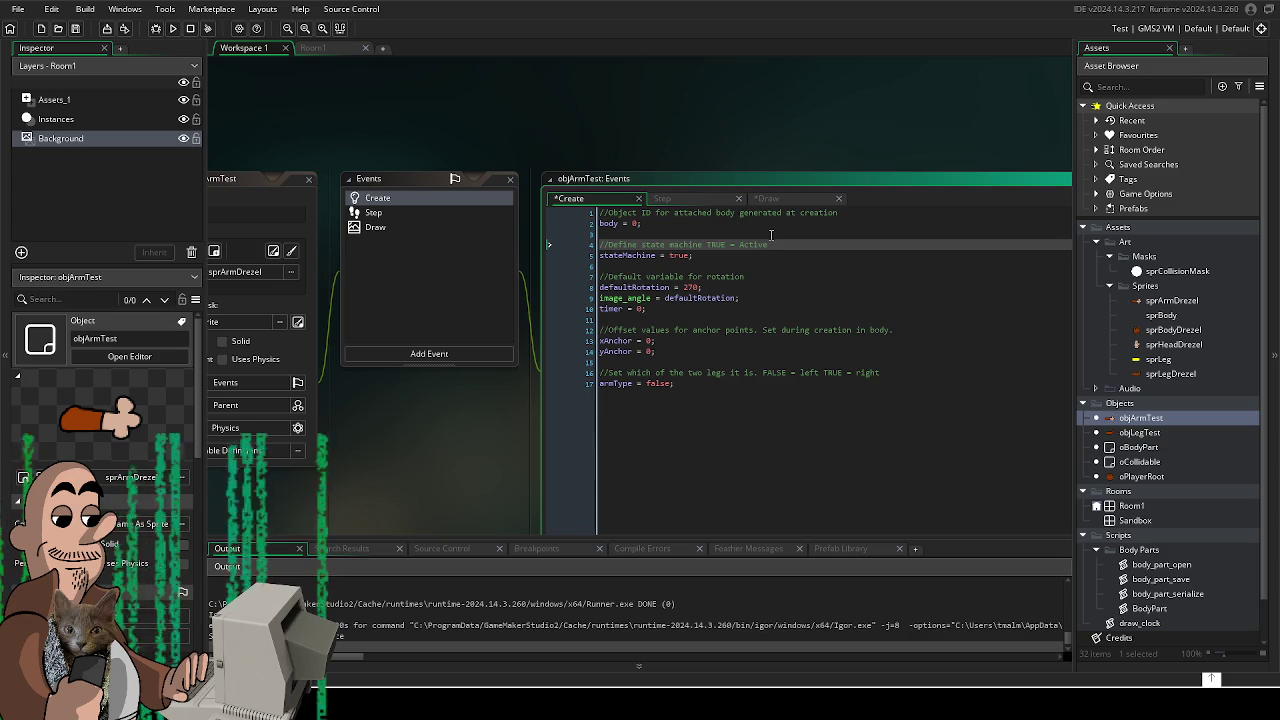
{"action": "type", "text": " FALSE = I"}
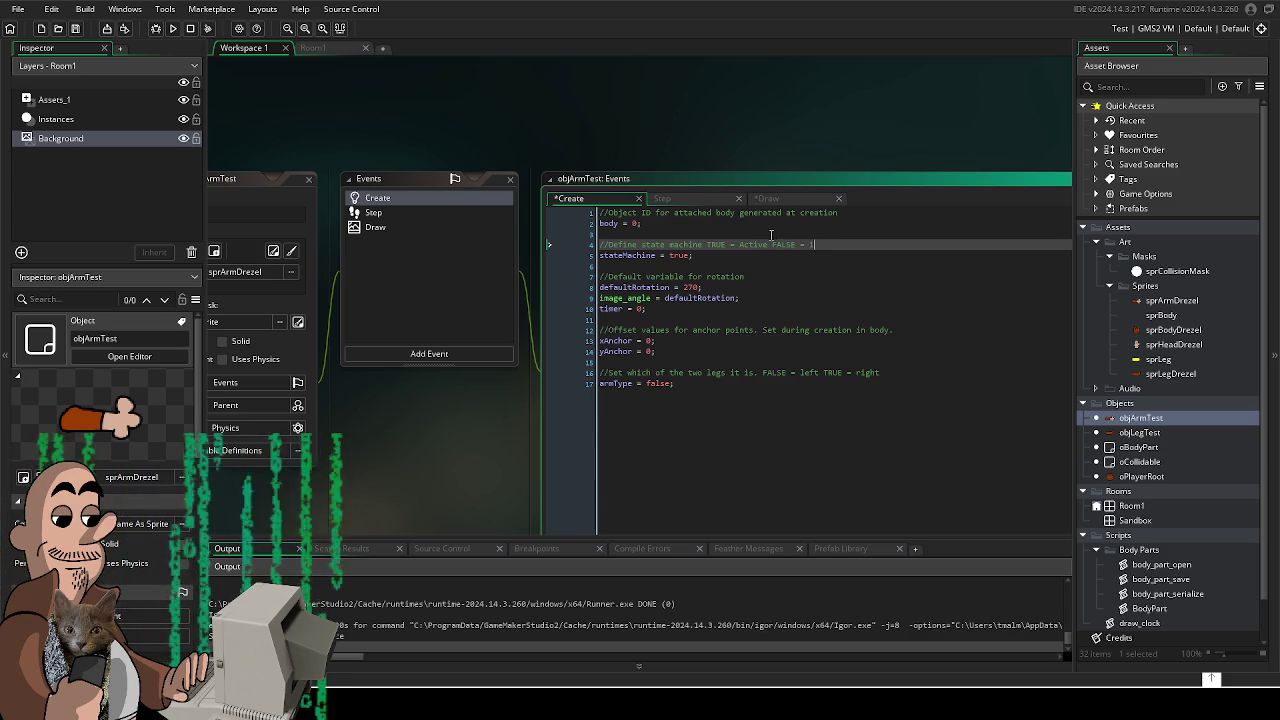
{"action": "key", "text": "BackSpace"}
{"action": "key", "text": "BackSpace"}
{"action": "key", "text": "BackSpace"}
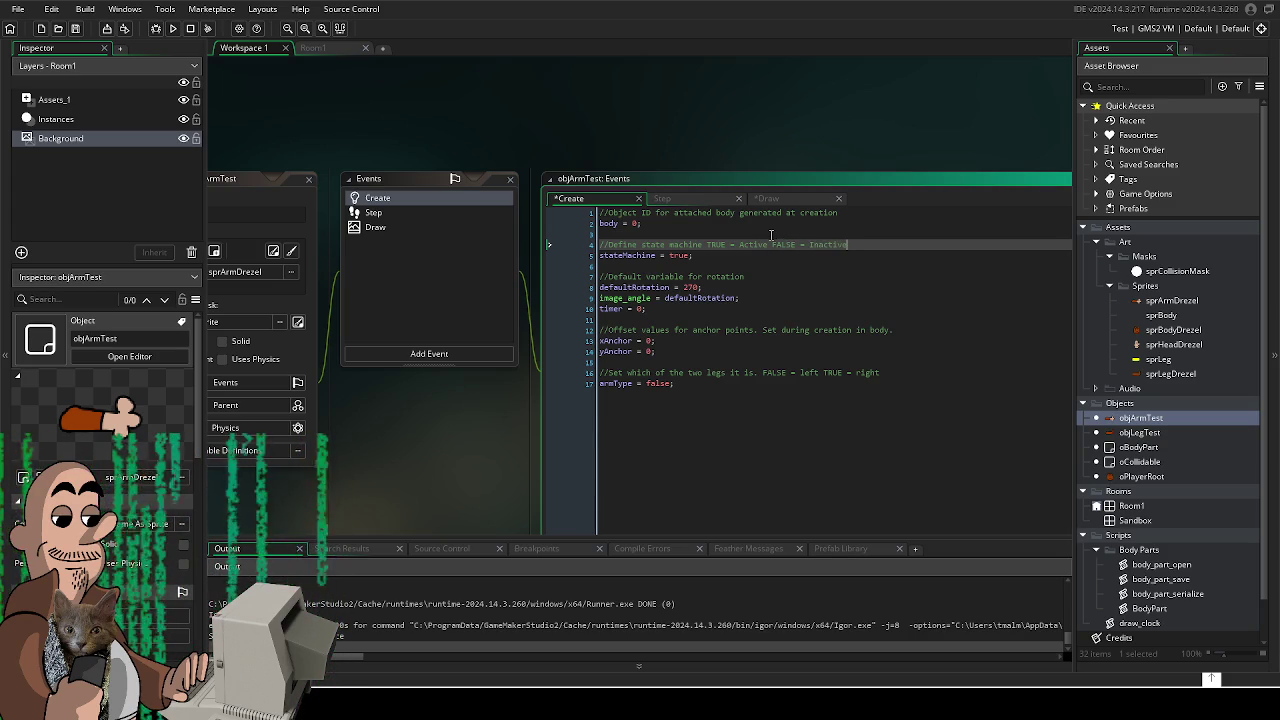
- Insert a switch(stateMachine){ } block at the top of the Step code
{"action": "left_click", "coordinate": [399, 211]}
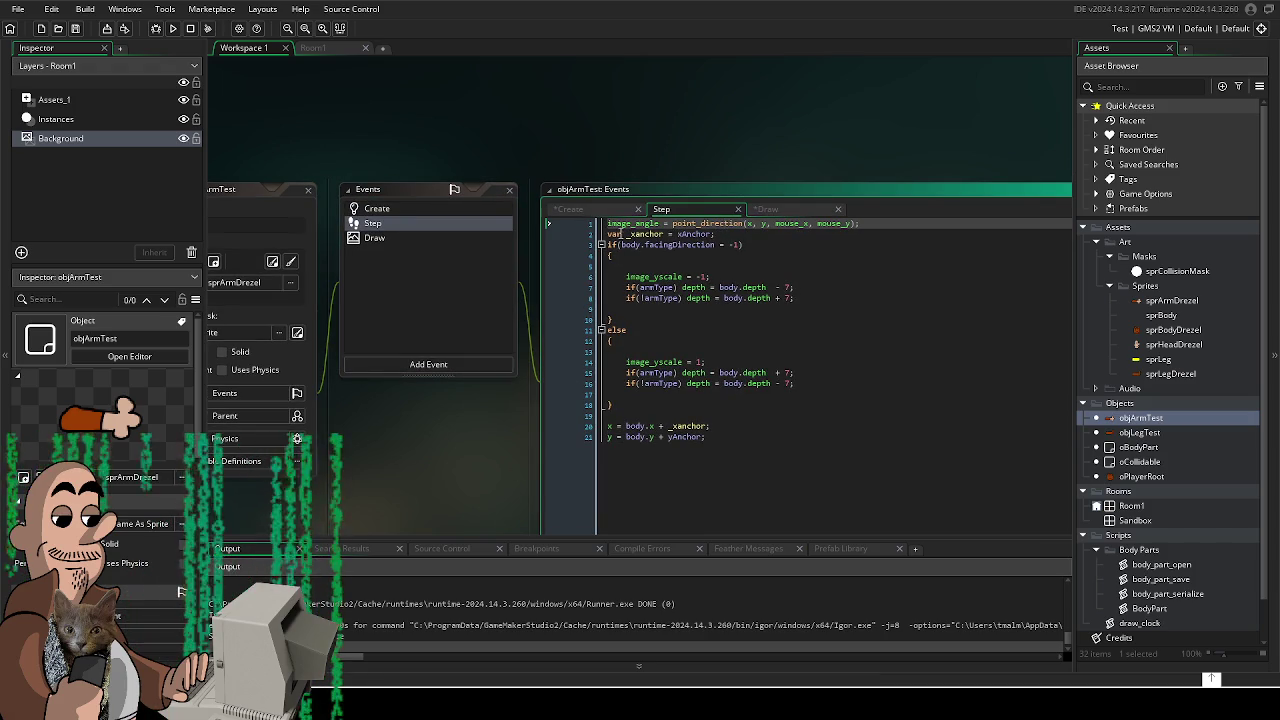
{"action": "left_click", "coordinate": [753, 238]}
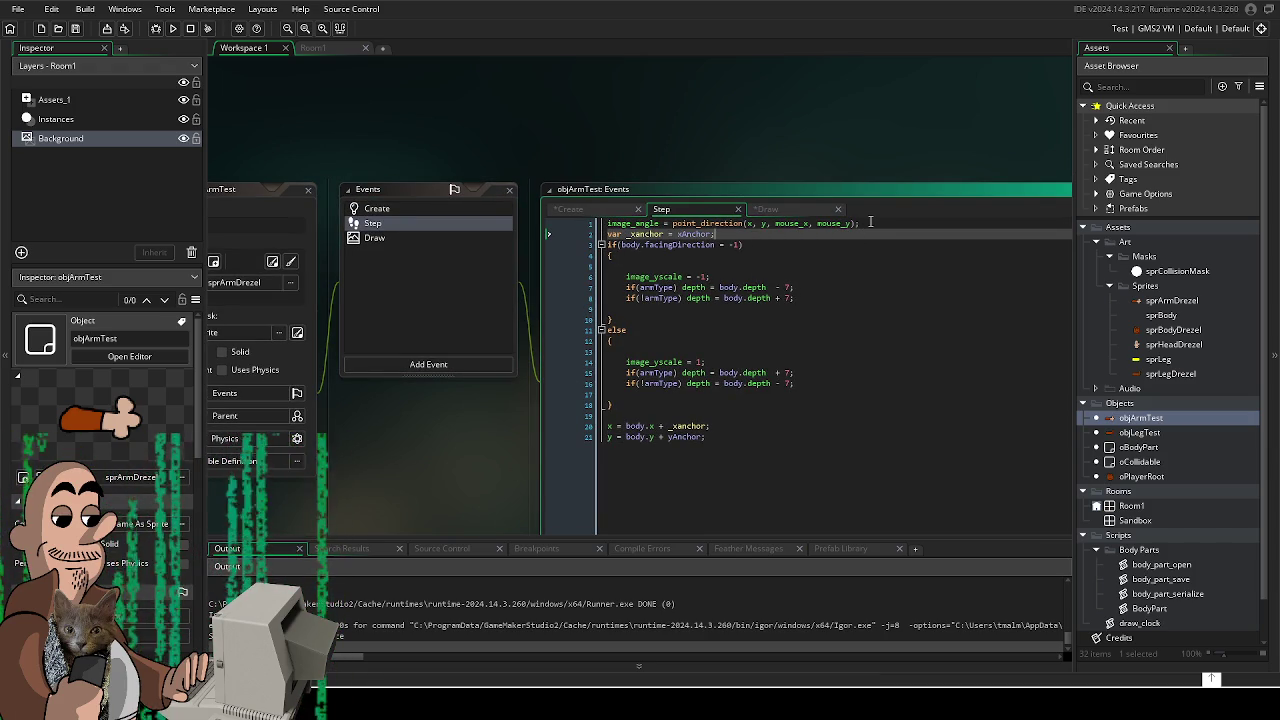
{"action": "left_click", "coordinate": [608, 222]}
{"action": "key", "text": "Return"}
{"action": "key", "text": "Return"}
{"action": "key", "text": "Return"}
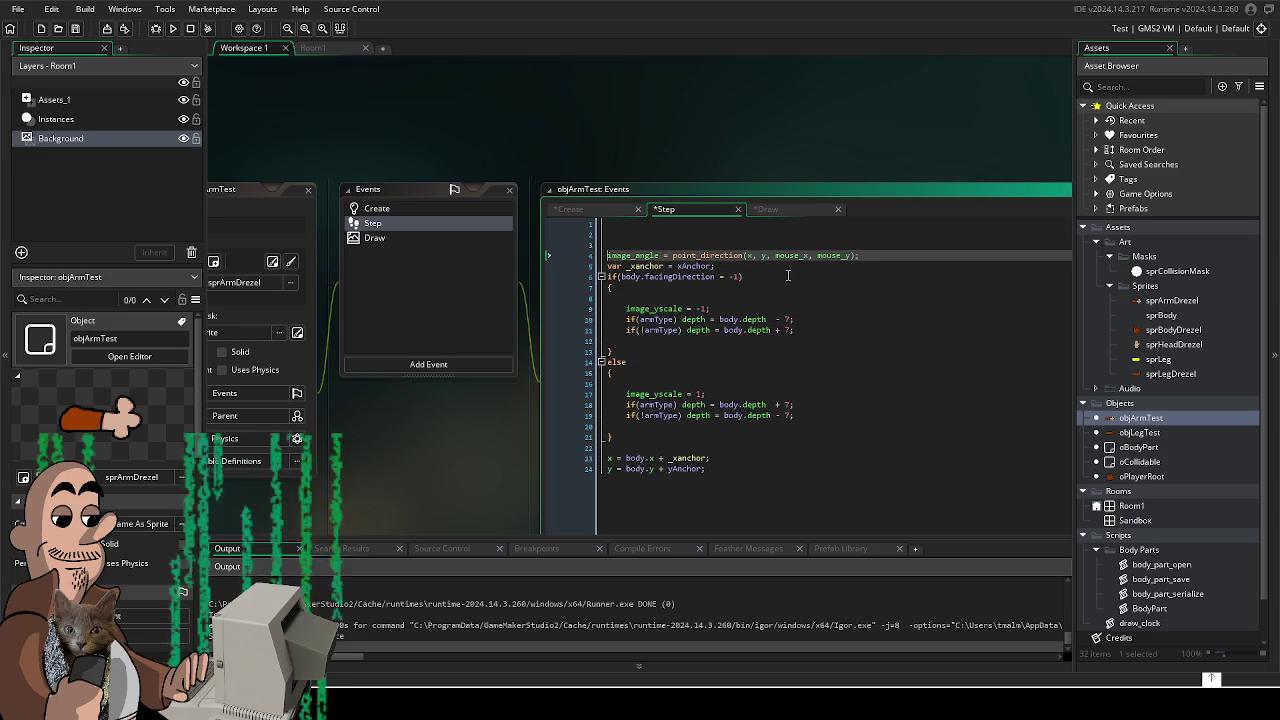
{"action": "key", "text": "Up"}
{"action": "key", "text": "Up"}
{"action": "key", "text": "Up"}
{"action": "type", "text": "switch("}
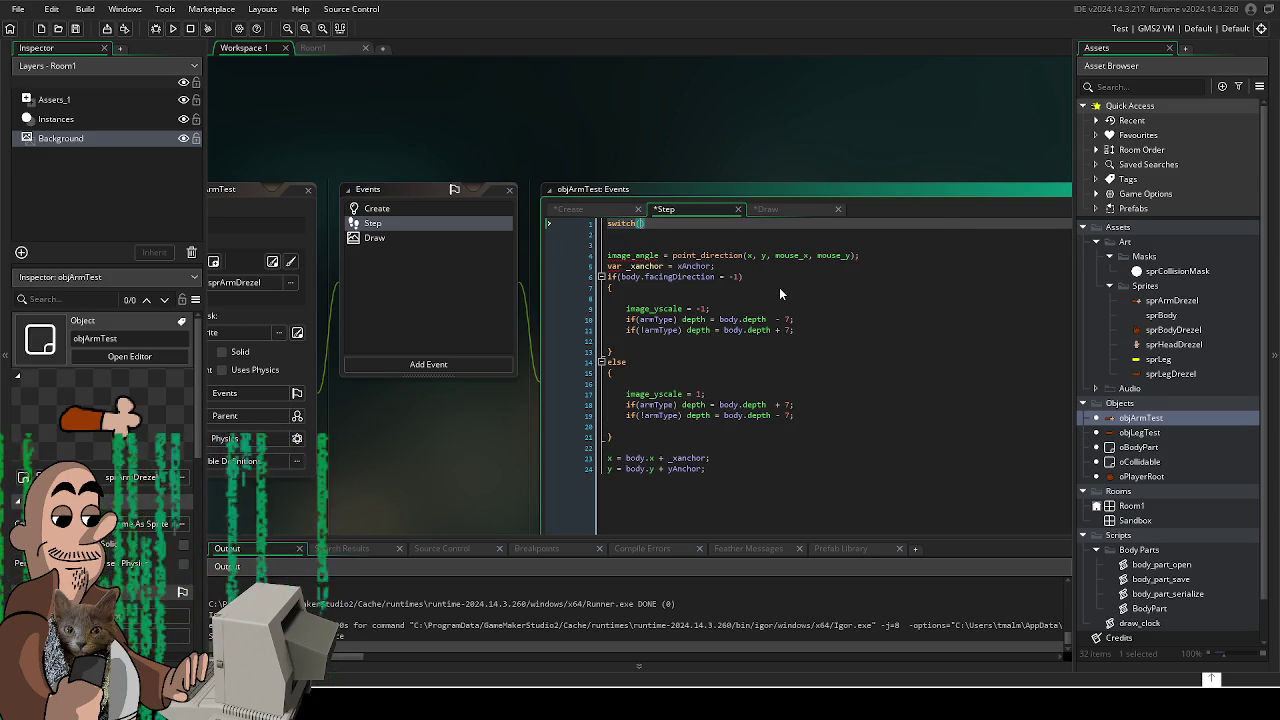
{"action": "type", "text": "stateMachine)"}
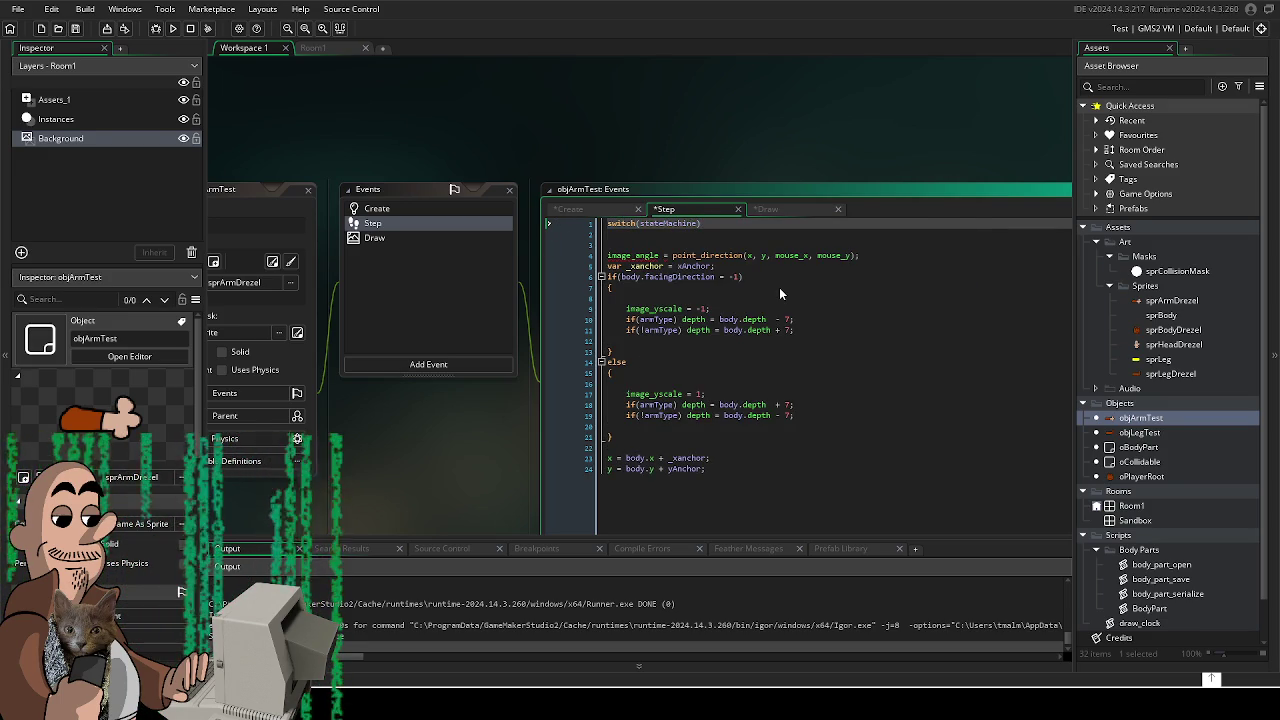
{"action": "type", "text": "{"}
{"action": "key", "text": "Return"}
{"action": "key", "text": "Return"}
{"action": "key", "text": "Return"}
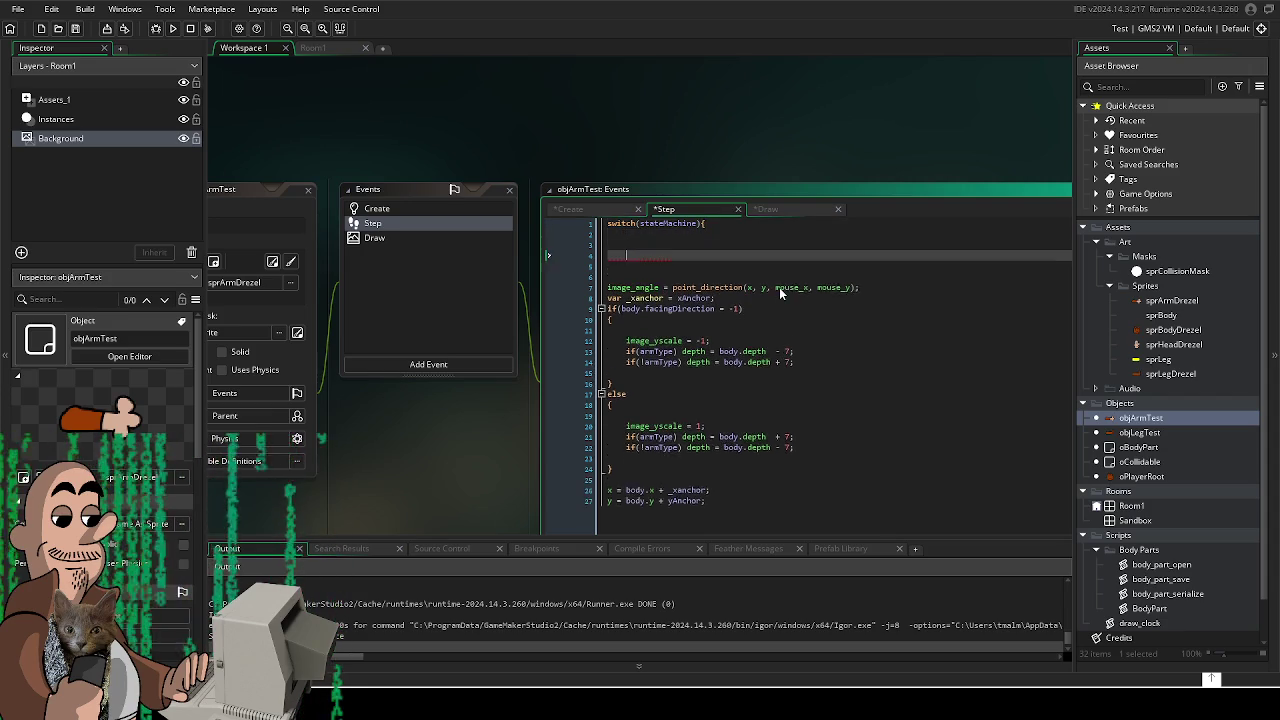
{"action": "key", "text": "Up"}
{"action": "key", "text": "Up"}
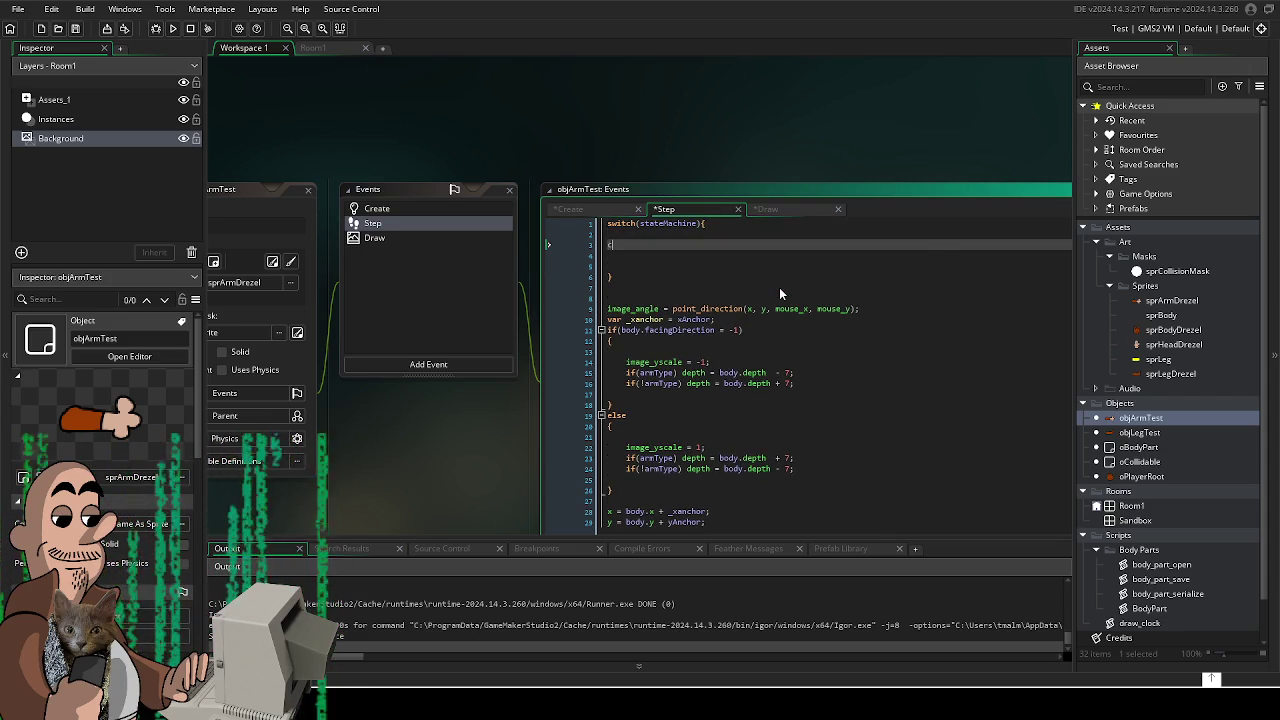
- Add empty case true: and case false: branches inside the switch
{"action": "type", "text": "c"}
{"action": "key", "text": "BackSpace"}
{"action": "key", "text": "Tab"}
{"action": "type", "text": "case true:"}
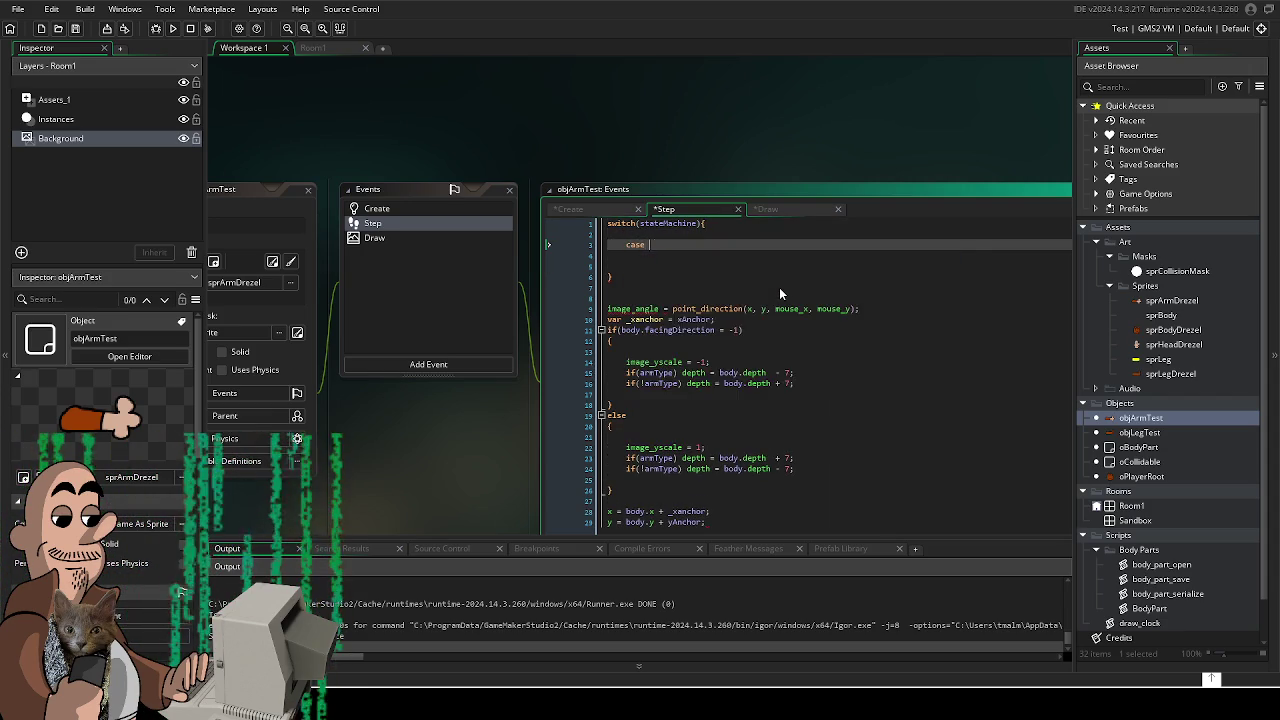
{"action": "key", "text": "Return"}
{"action": "type", "text": "case false"}
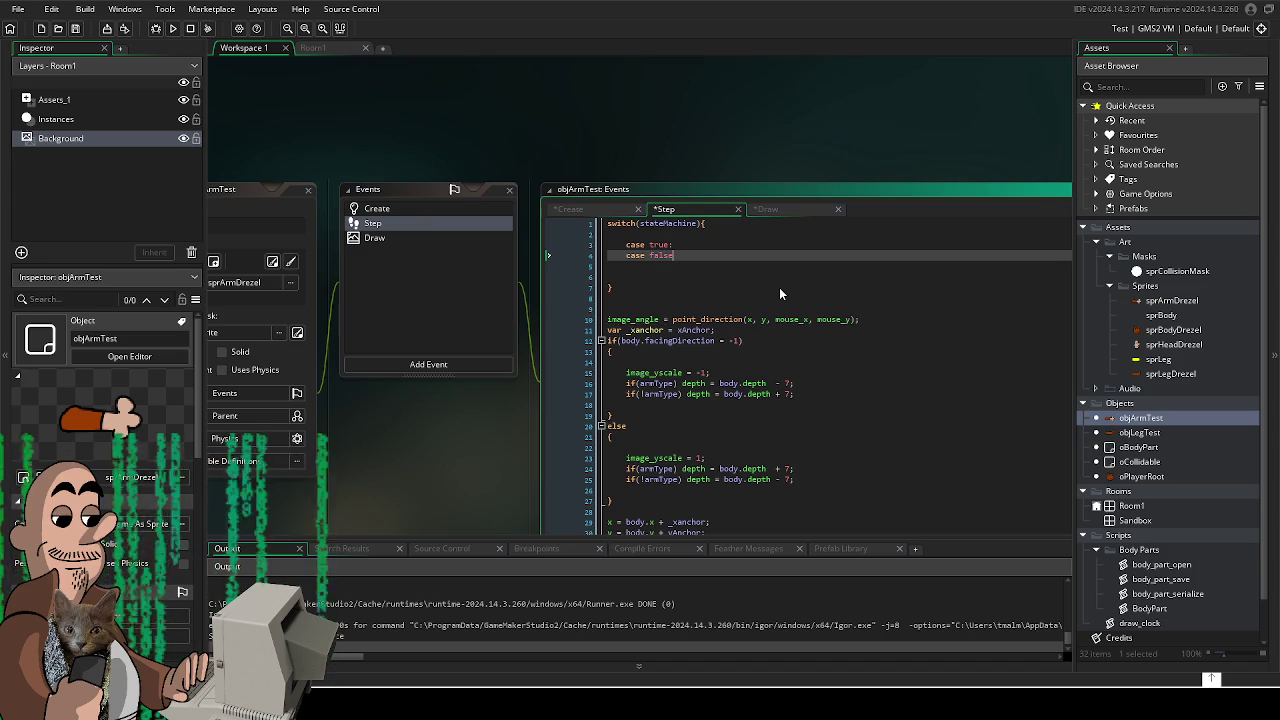
{"action": "type", "text": ":"}
{"action": "key", "text": "Up"}
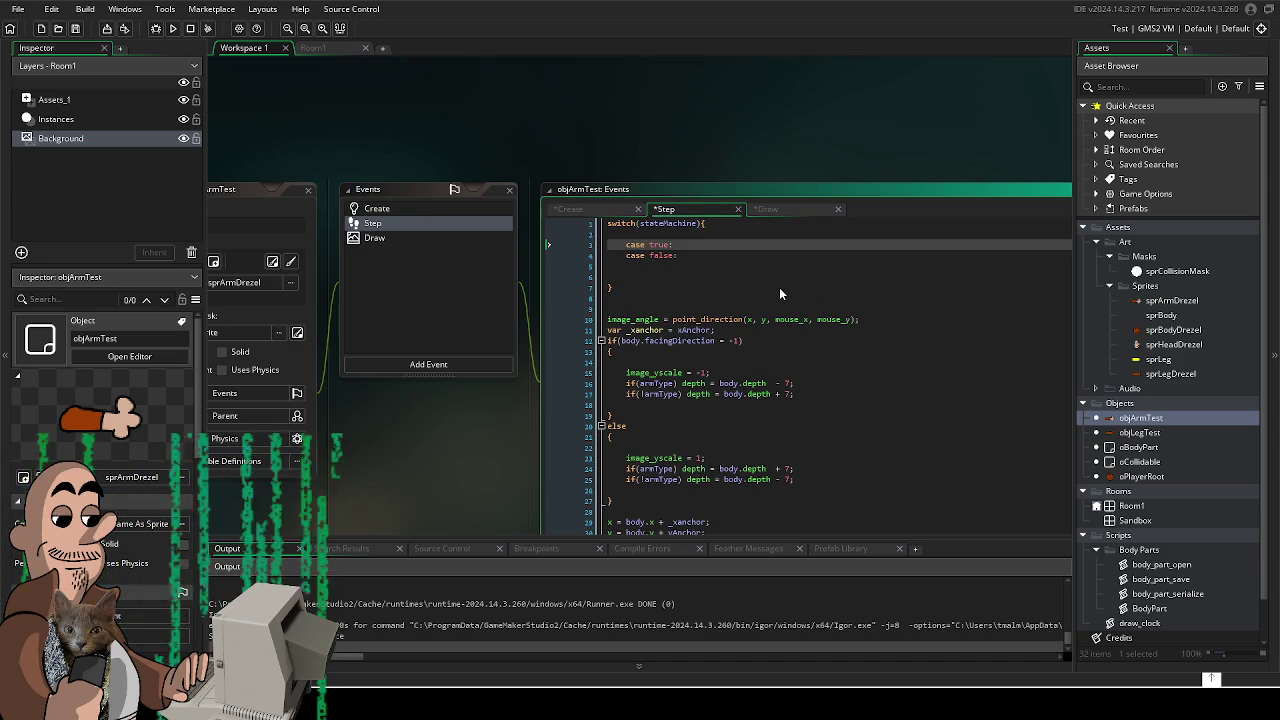
{"action": "key", "text": "Return"}
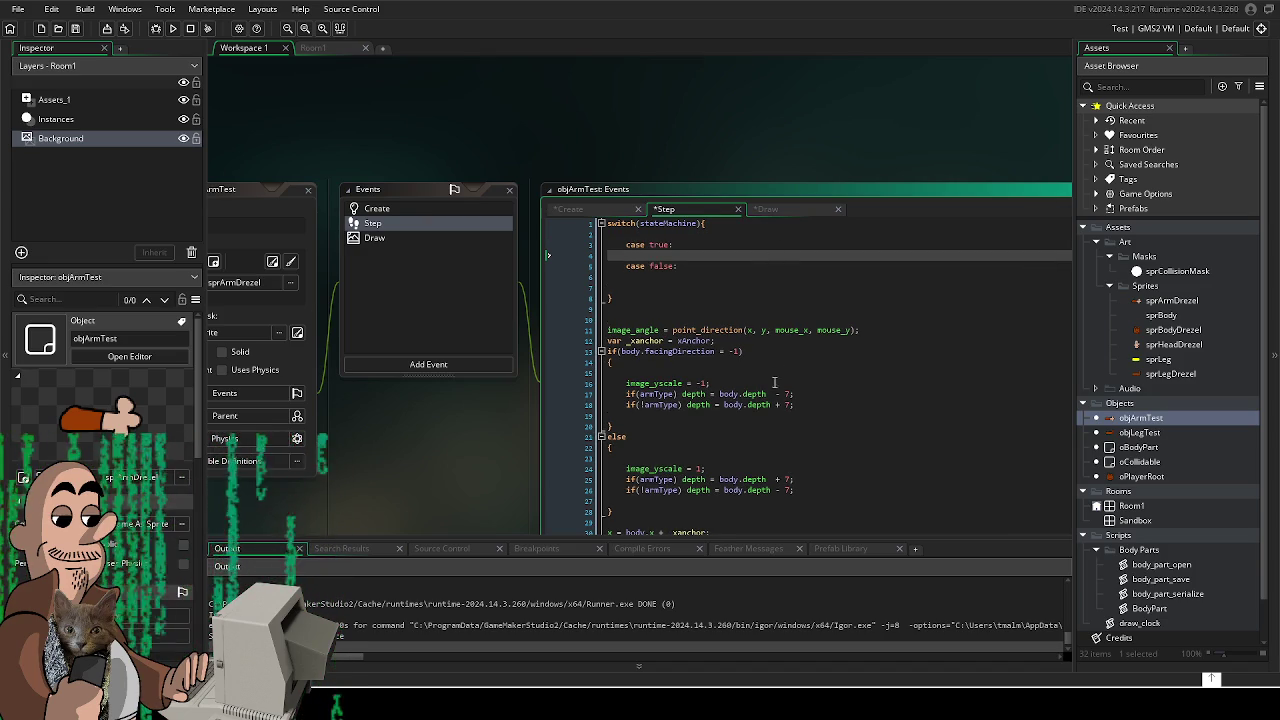
- Inspect the _xanchor line below the new switch block
{"action": "scroll", "coordinate": [777, 370], "scroll_direction": "down", "scroll_amount": 1}
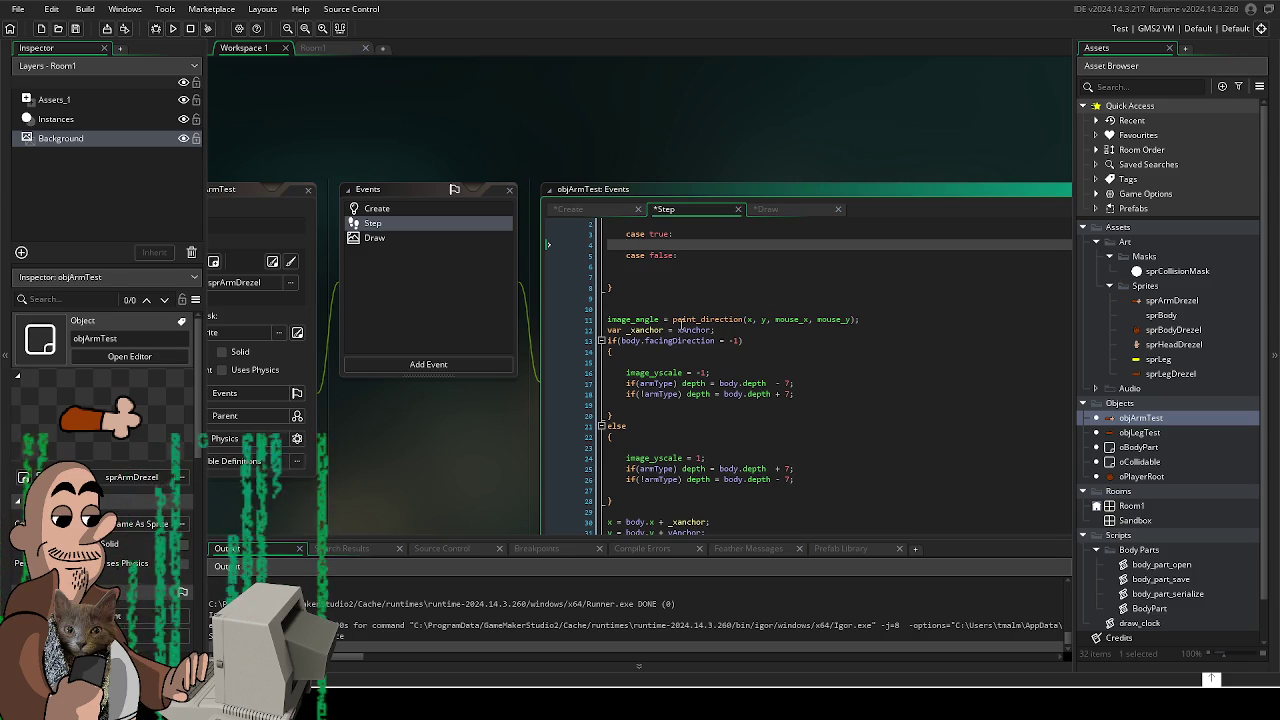
{"action": "left_click", "coordinate": [716, 331]}
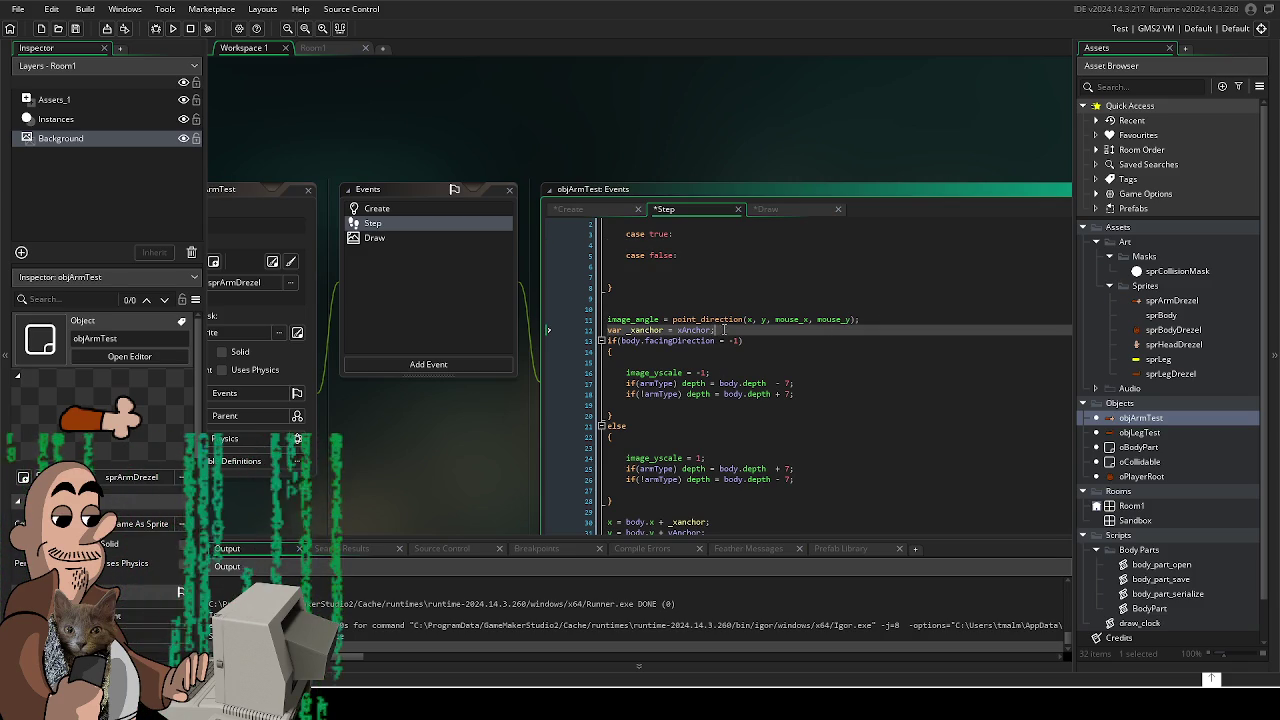
{"action": "left_click", "coordinate": [556, 330]}
{"action": "left_click", "coordinate": [683, 320]}
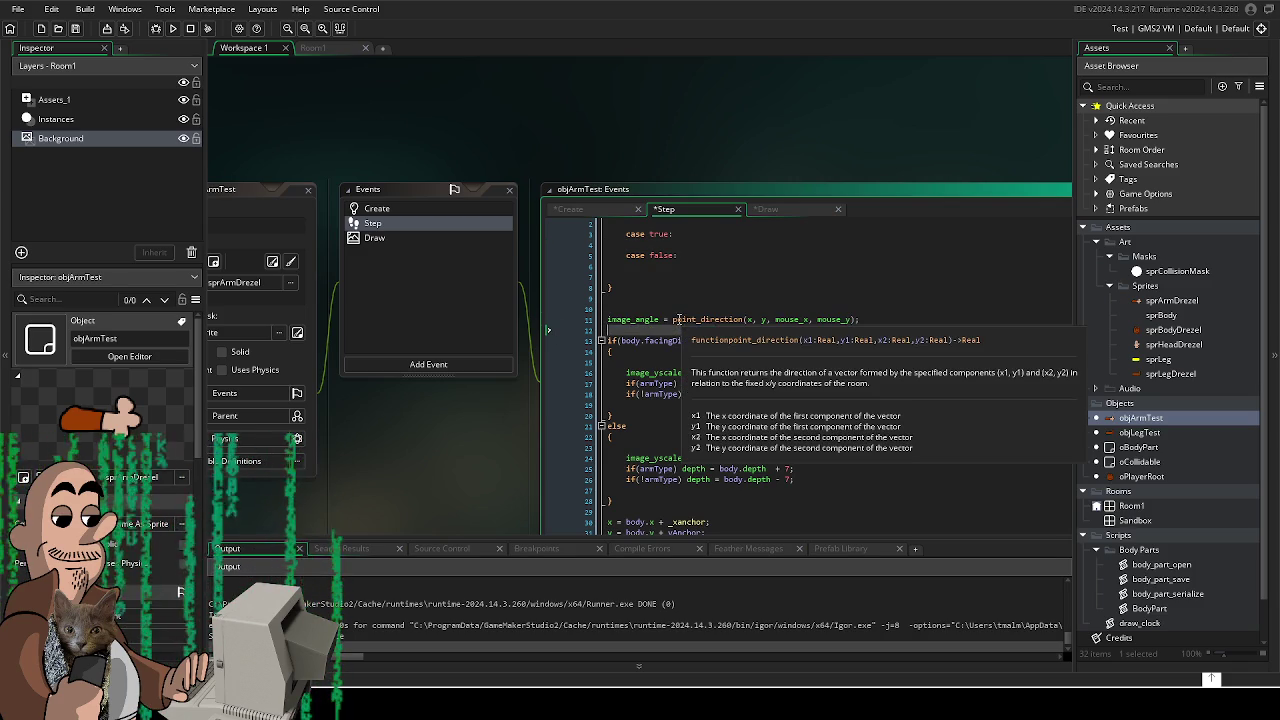
{"action": "scroll", "coordinate": [652, 292], "scroll_direction": "up", "scroll_amount": 5}
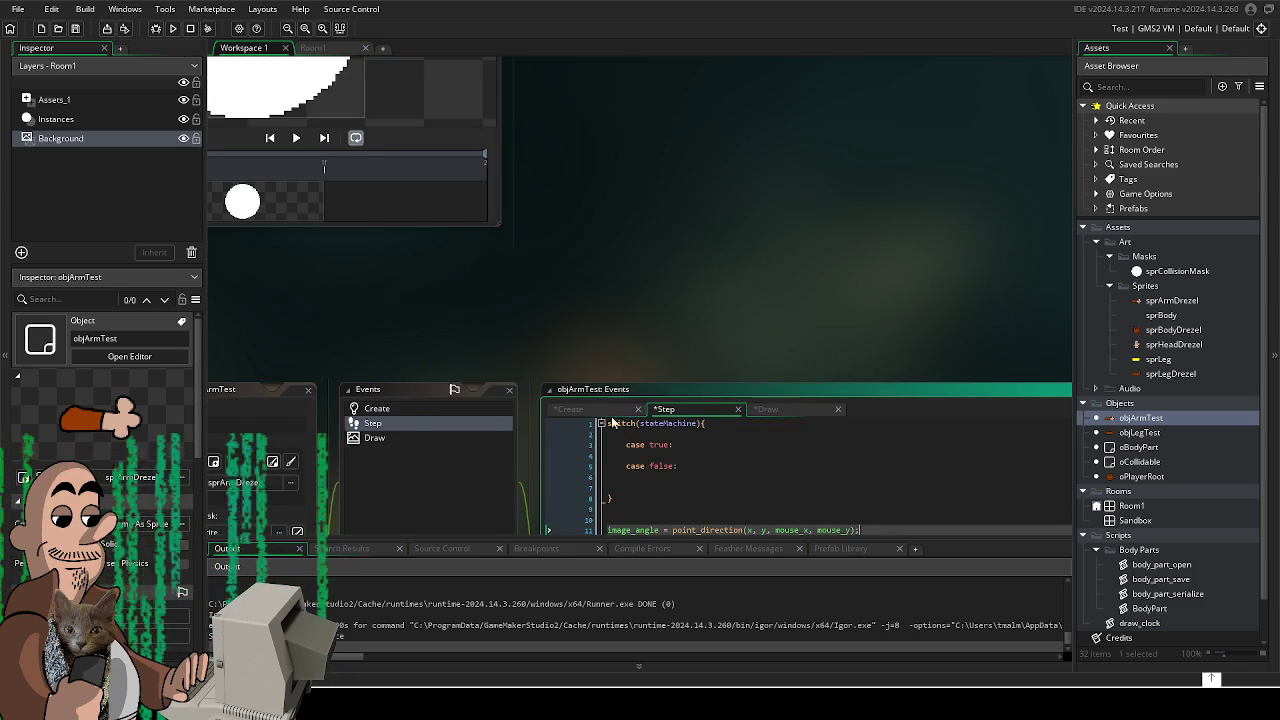
- Dock the Step editor as a tab and put var _xanchor = xAnchor; above the switch
{"action": "scroll", "coordinate": [676, 288], "scroll_direction": "down", "scroll_amount": 6}
{"action": "left_click_drag", "start_coordinate": [558, 59], "coordinate": [544, 77]}
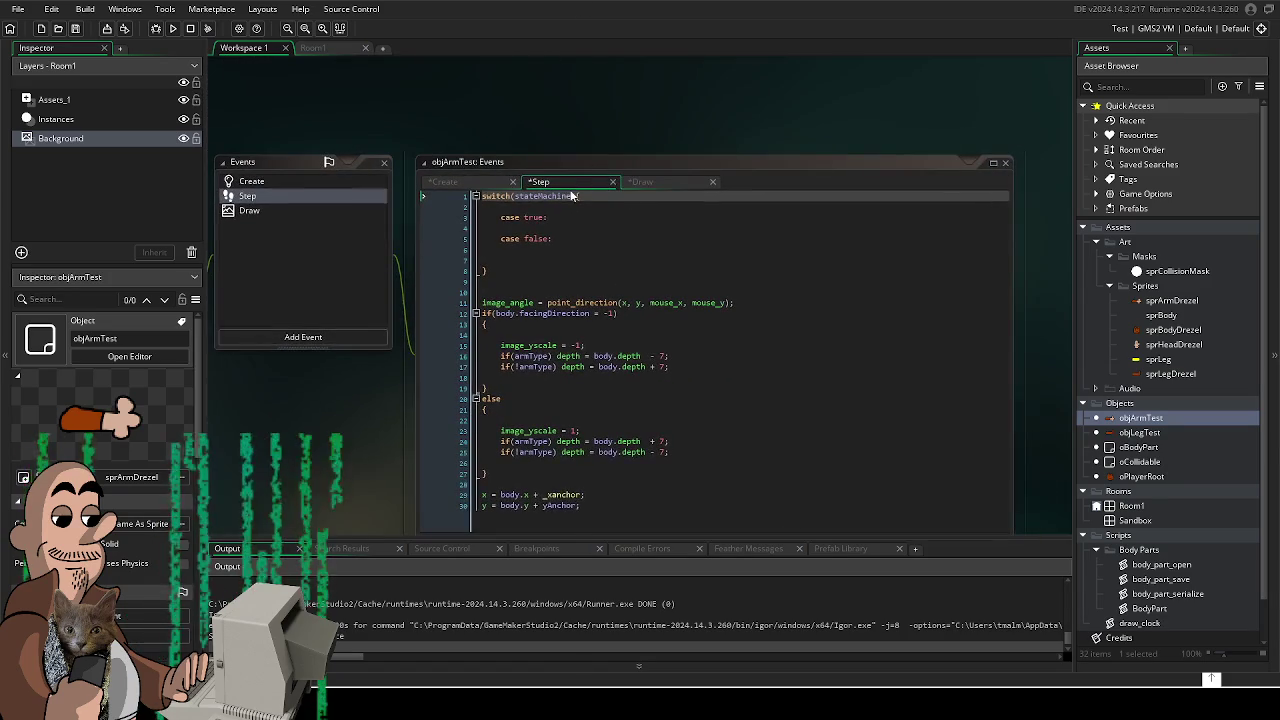
{"action": "left_click", "coordinate": [993, 162]}
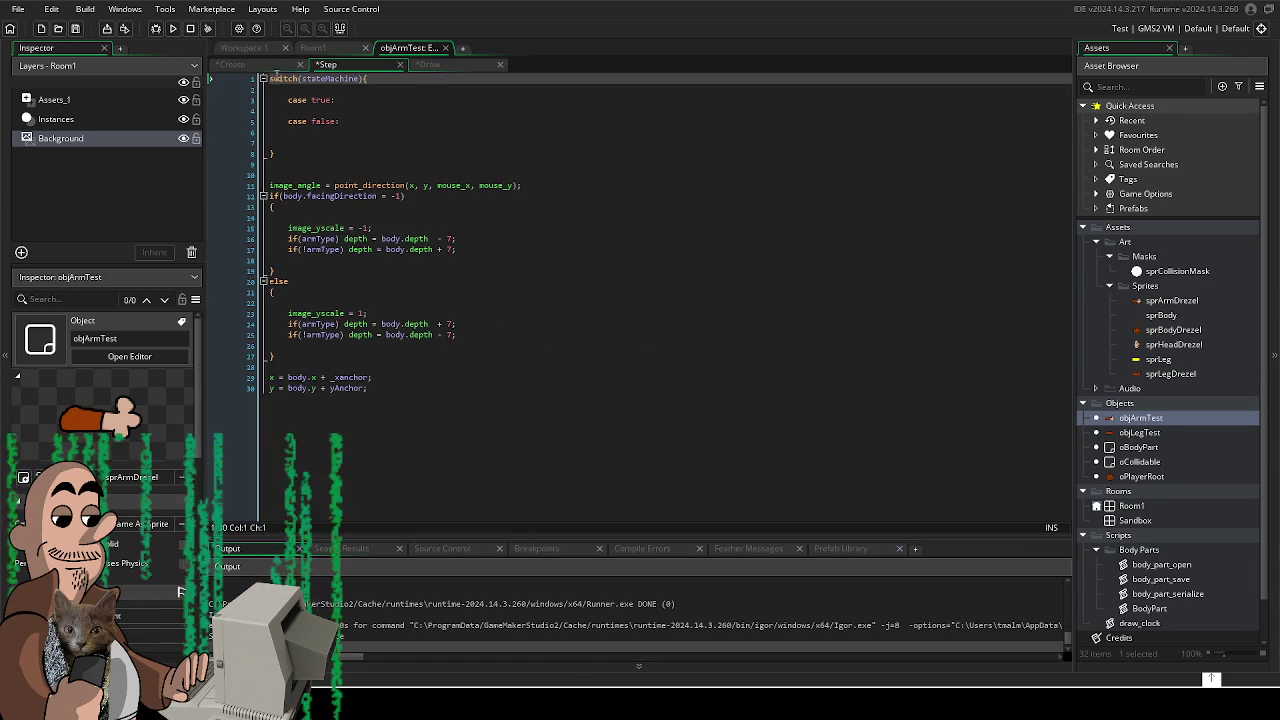
{"action": "key", "text": "Return"}
{"action": "key", "text": "Up"}
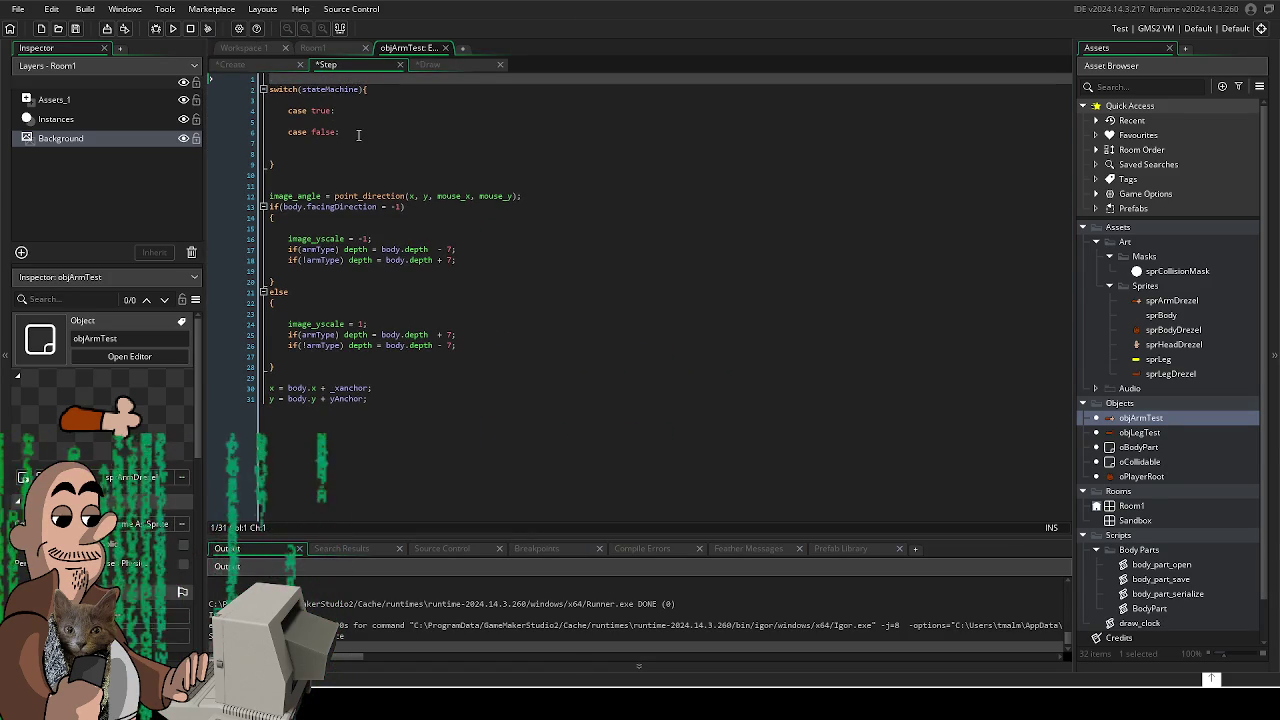
{"action": "type", "text": "var _xanchor = xAnchor;"}
{"action": "key", "text": "Return"}
- Move the image_angle = point_direction line, indented, under case true with a blank line before case false
{"action": "left_click", "coordinate": [372, 120]}
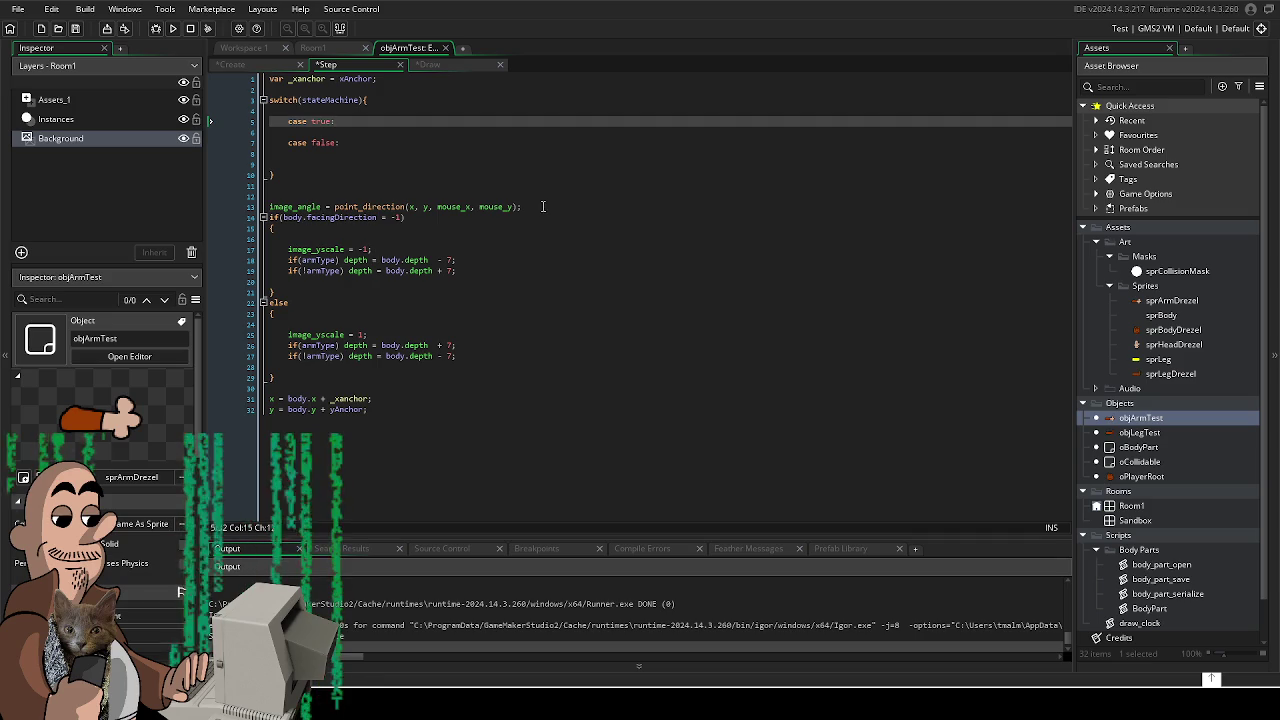
{"action": "left_click_drag", "start_coordinate": [543, 207], "coordinate": [228, 218]}
{"action": "key", "text": "ctrl+x"}
{"action": "left_click", "coordinate": [340, 121]}
{"action": "key", "text": "Return"}
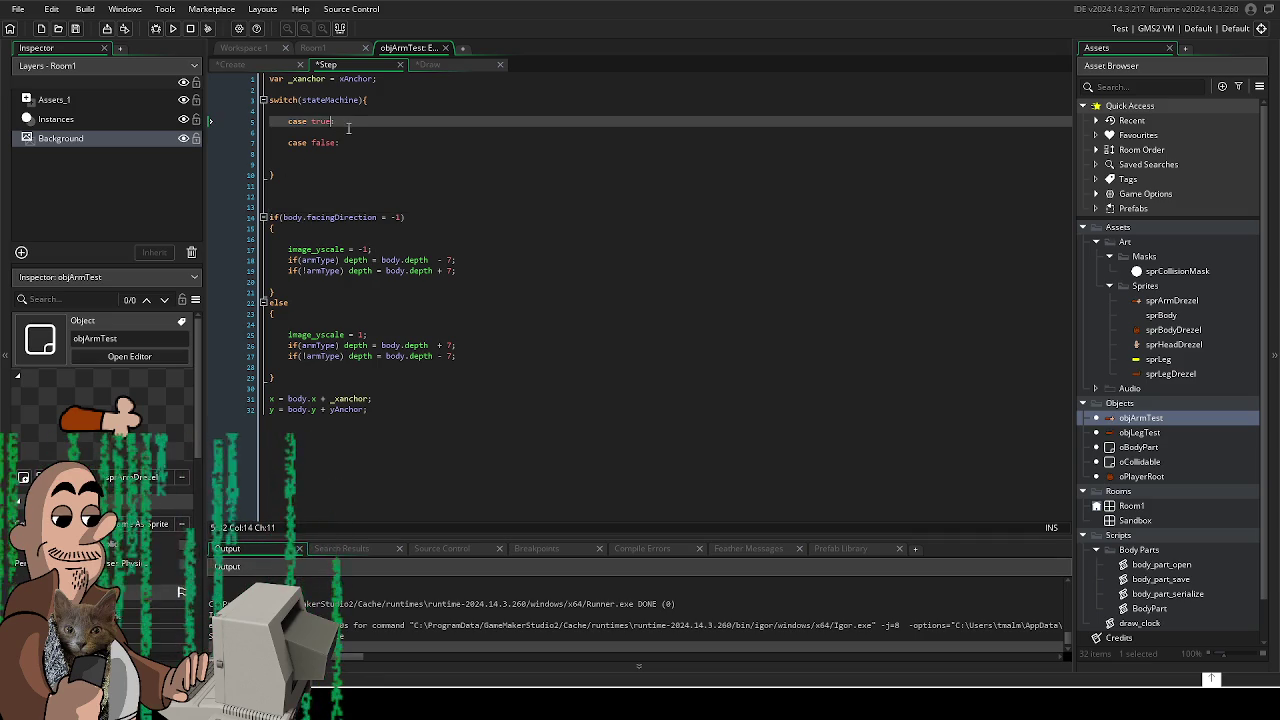
{"action": "key", "text": "ctrl+v"}
{"action": "key", "text": "shift+Home"}
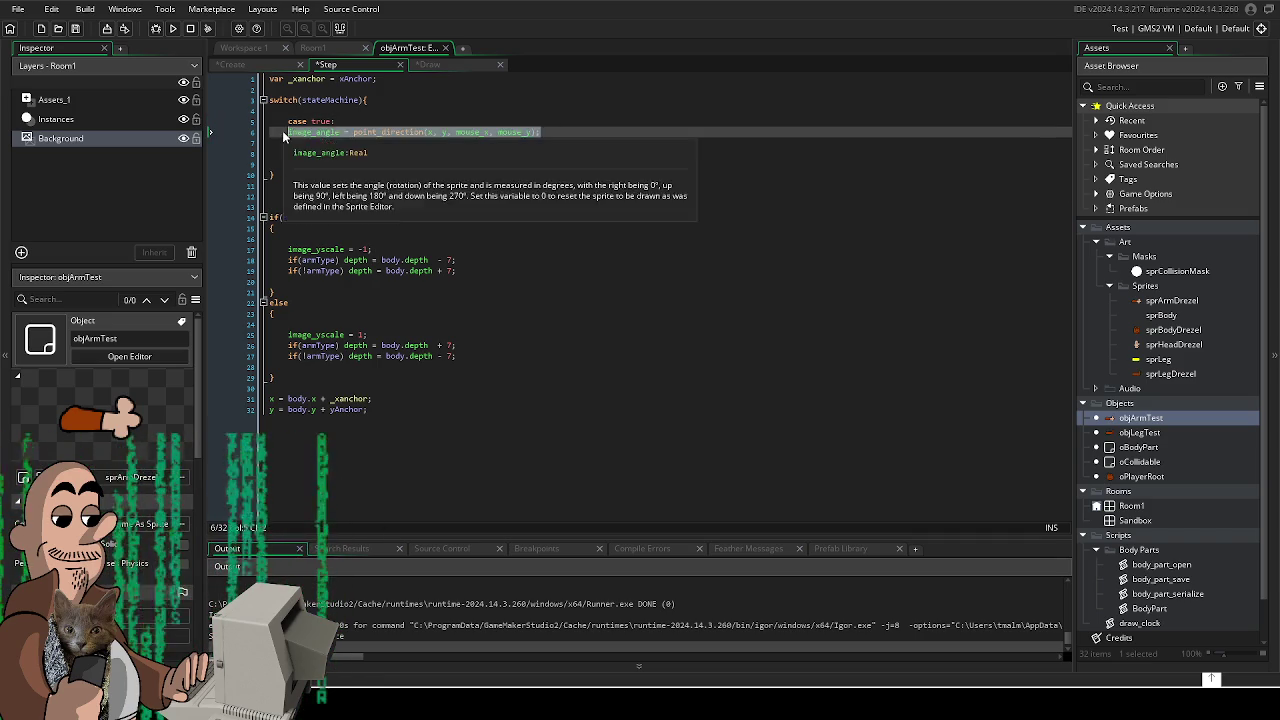
{"action": "key", "text": "BackSpace"}
{"action": "key", "text": "ctrl+v"}
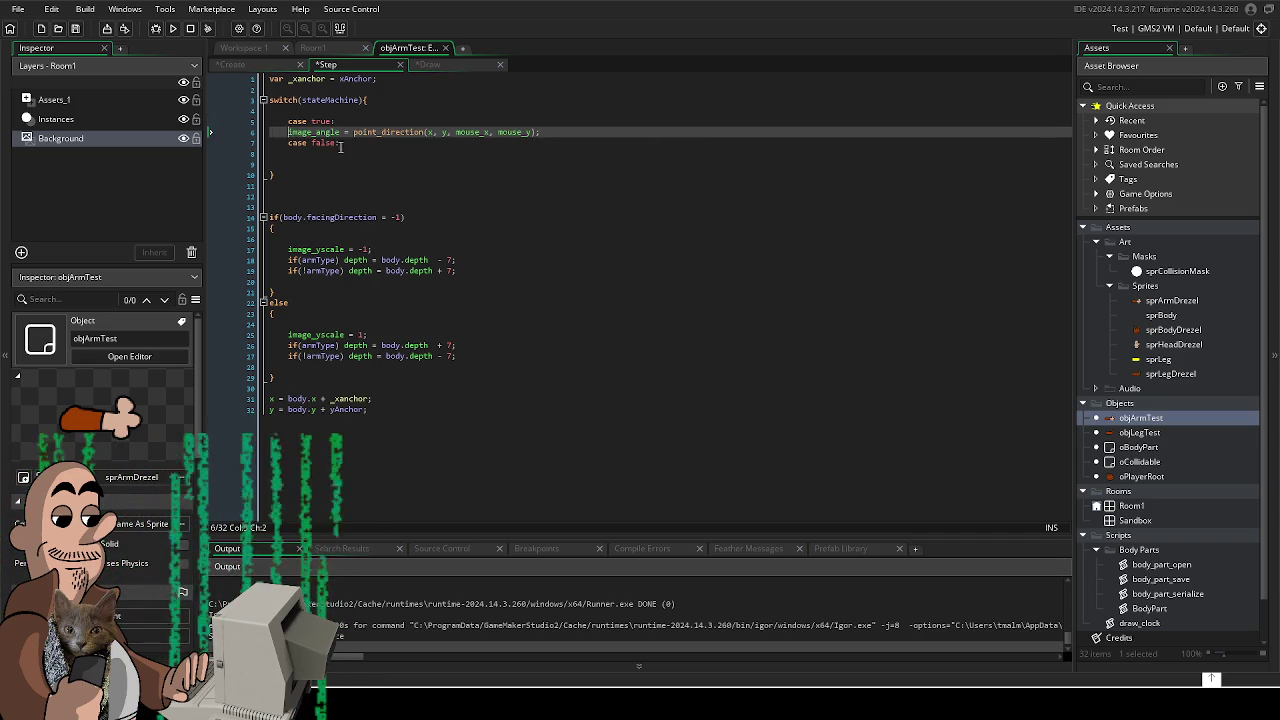
{"action": "key", "text": "Tab"}
{"action": "key", "text": "Down"}
{"action": "key", "text": "Return"}
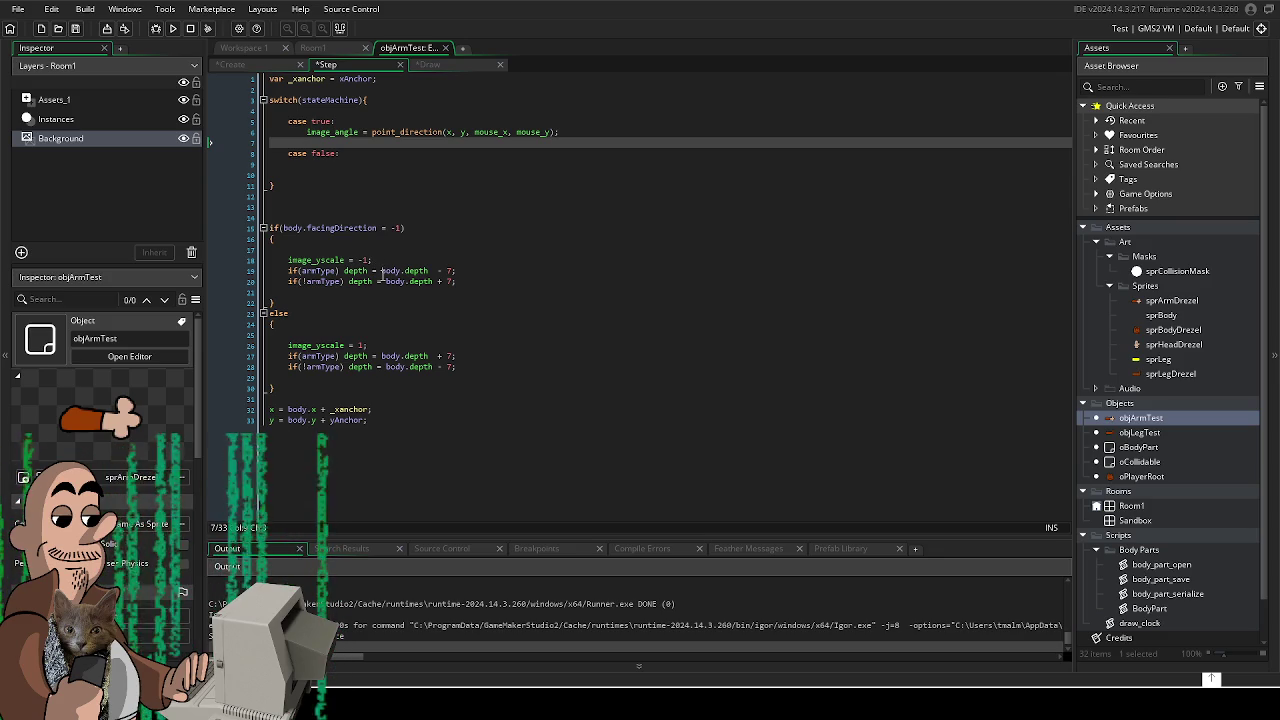
- Under case false, ease image_angle toward 270 with lerp at 0.05 and set image_blend to c_grey
{"action": "left_click", "coordinate": [362, 153]}
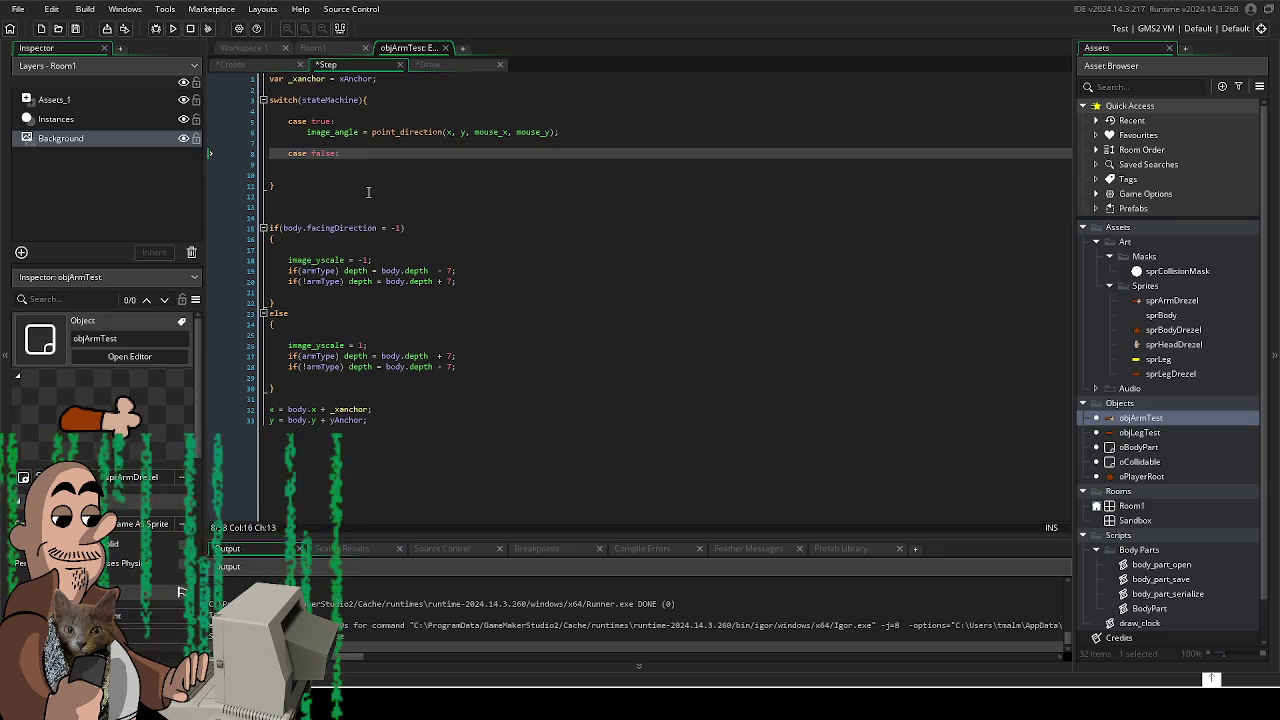
{"action": "key", "text": "Return"}
{"action": "key", "text": "Return"}
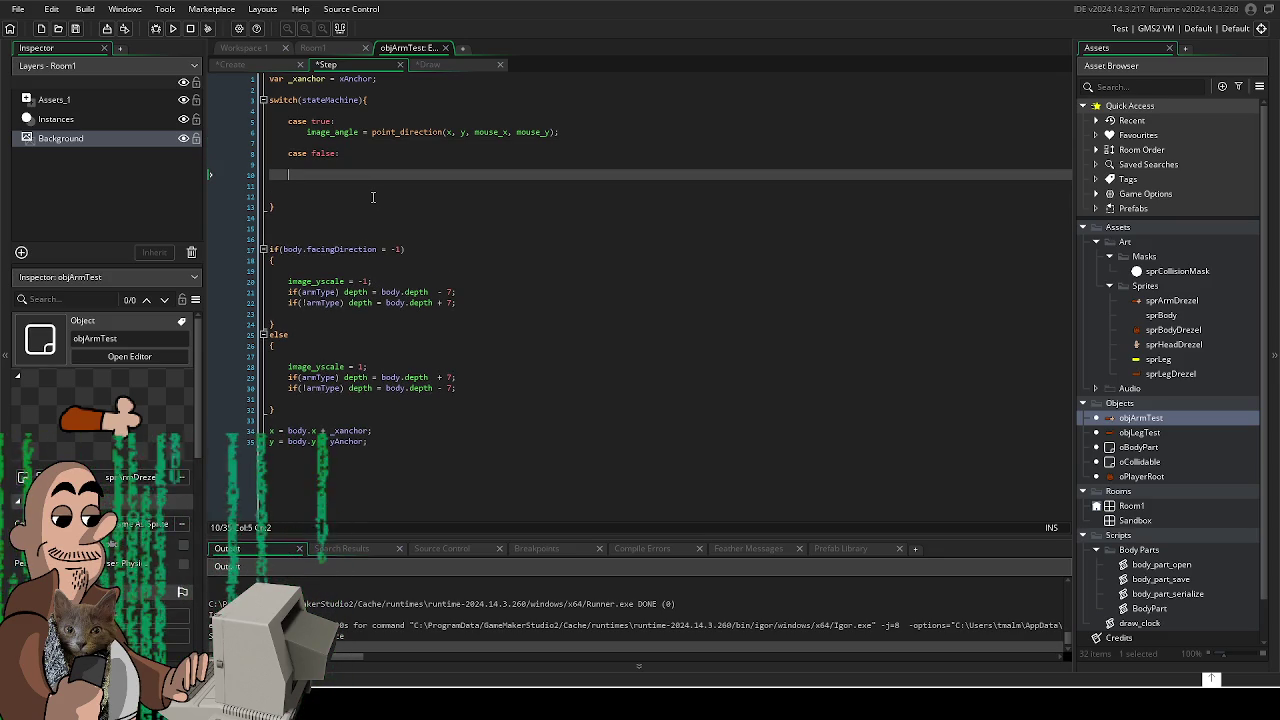
{"action": "key", "text": "BackSpace"}
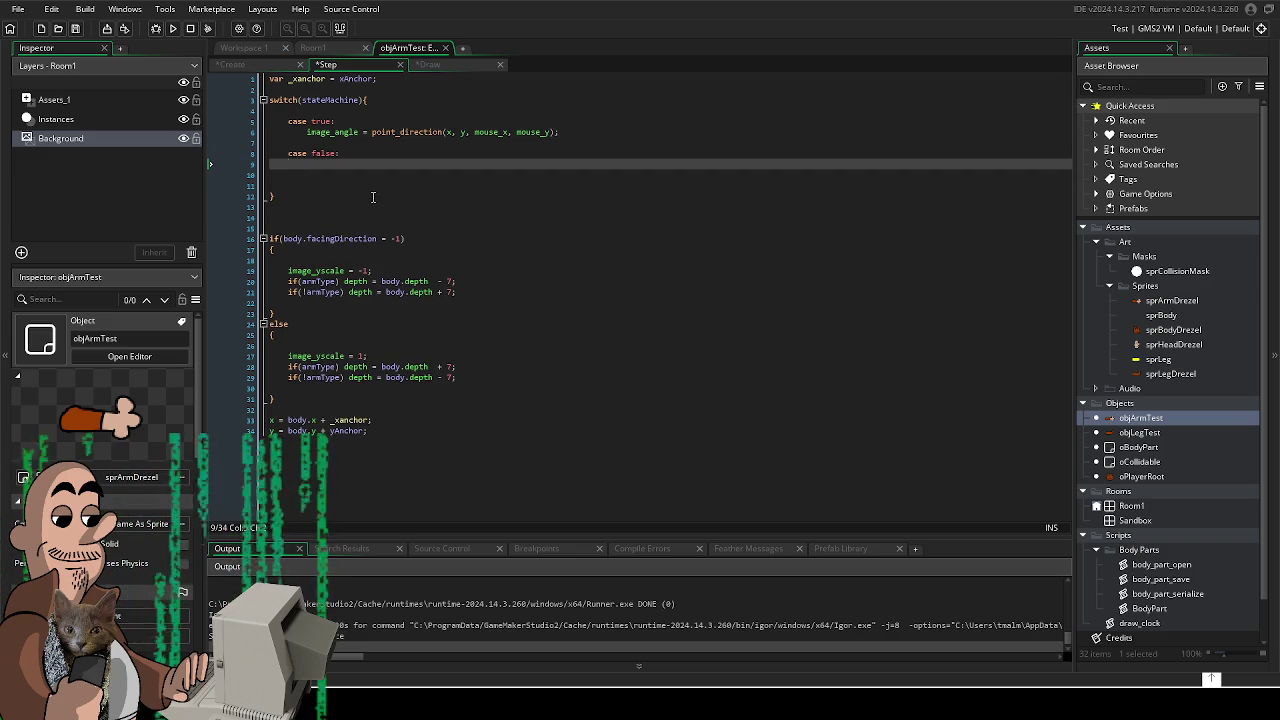
{"action": "type", "text": "image_"}
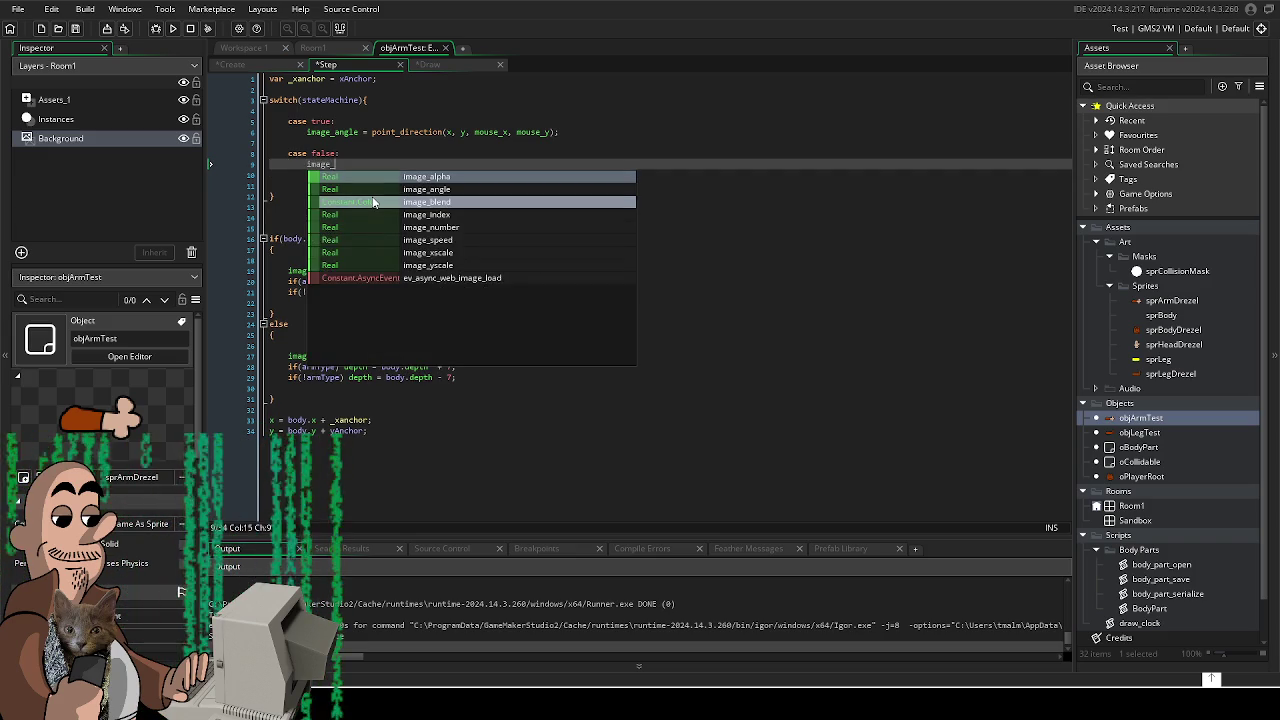
{"action": "type", "text": "angle ="}
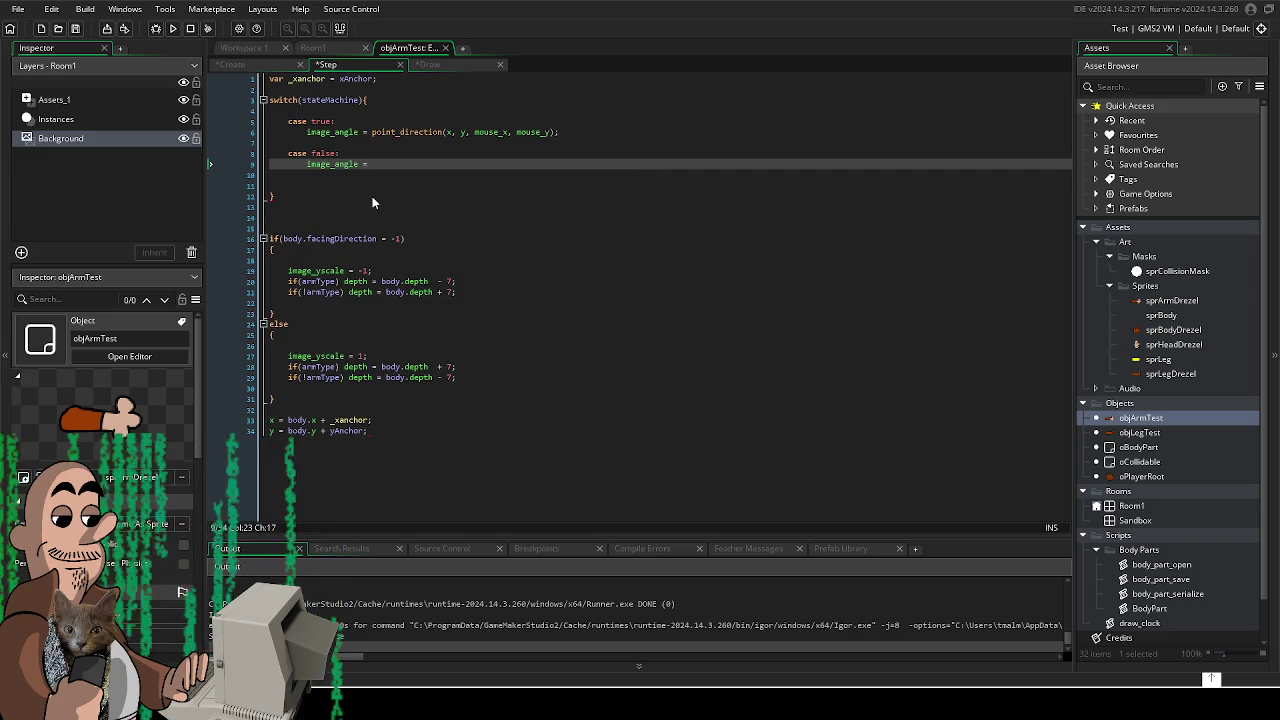
{"action": "type", "text": "lerp"}
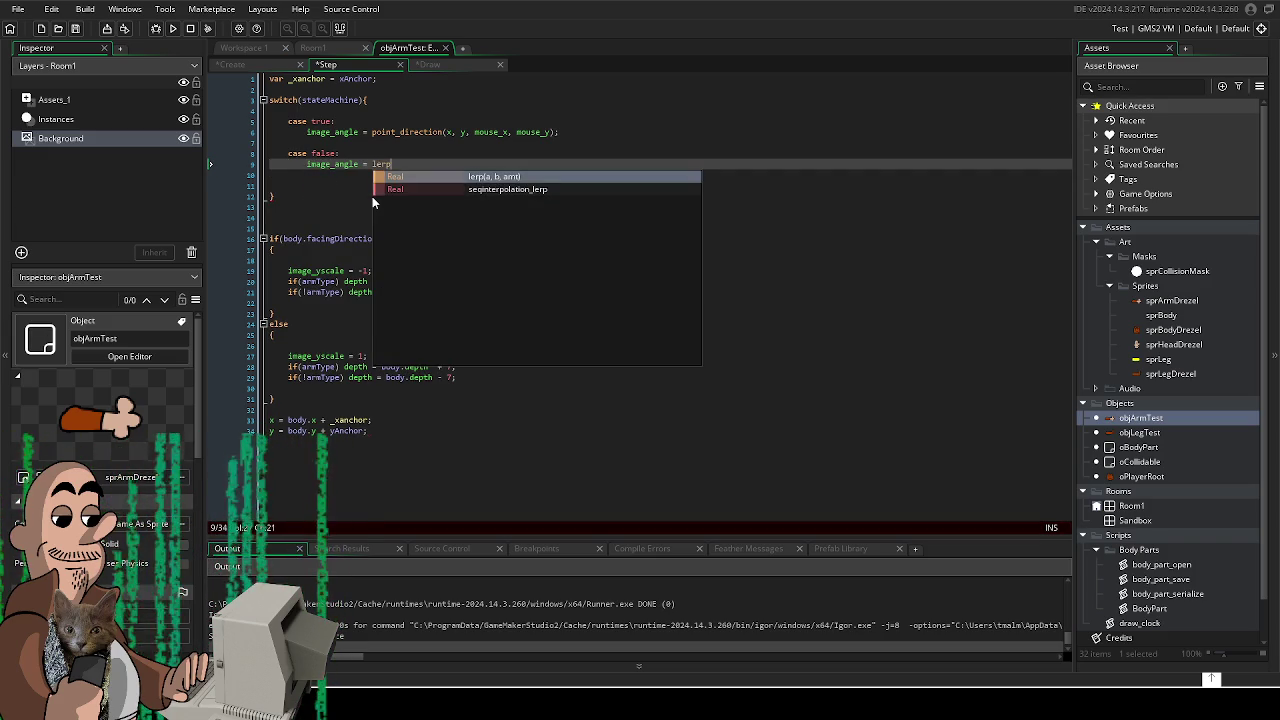
{"action": "type", "text": "(image "}
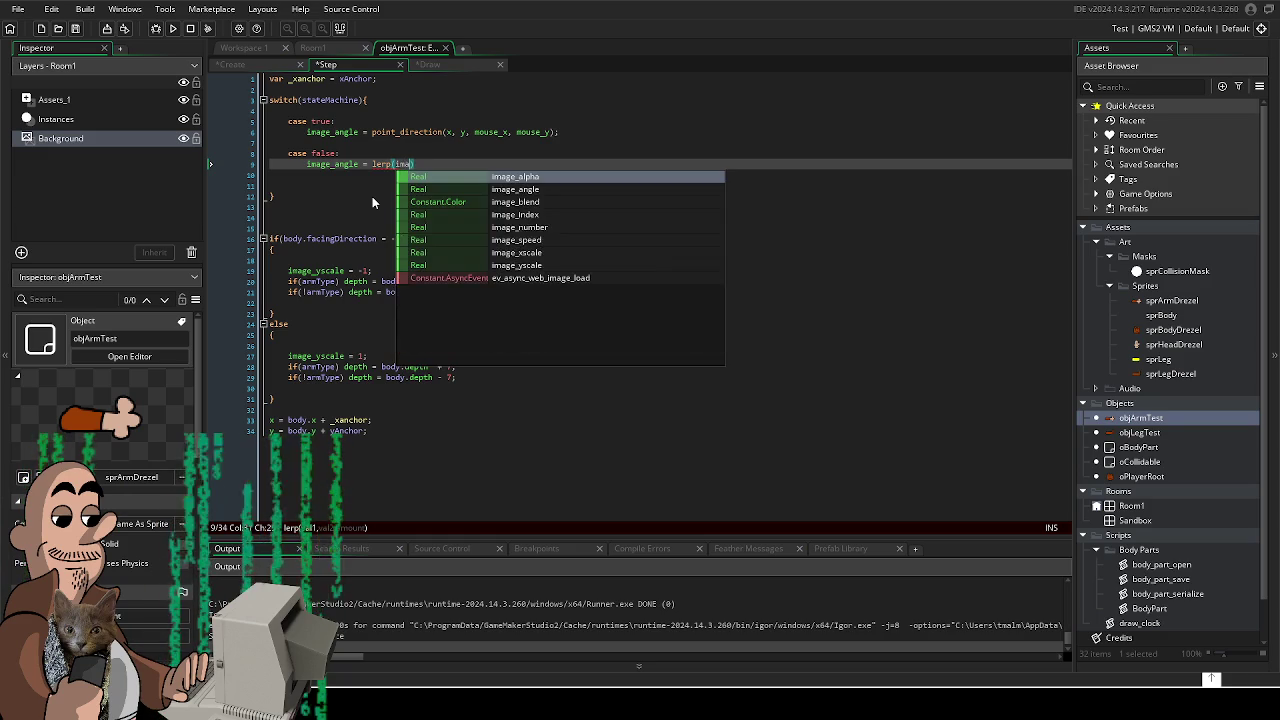
{"action": "type", "text": "angle, "}
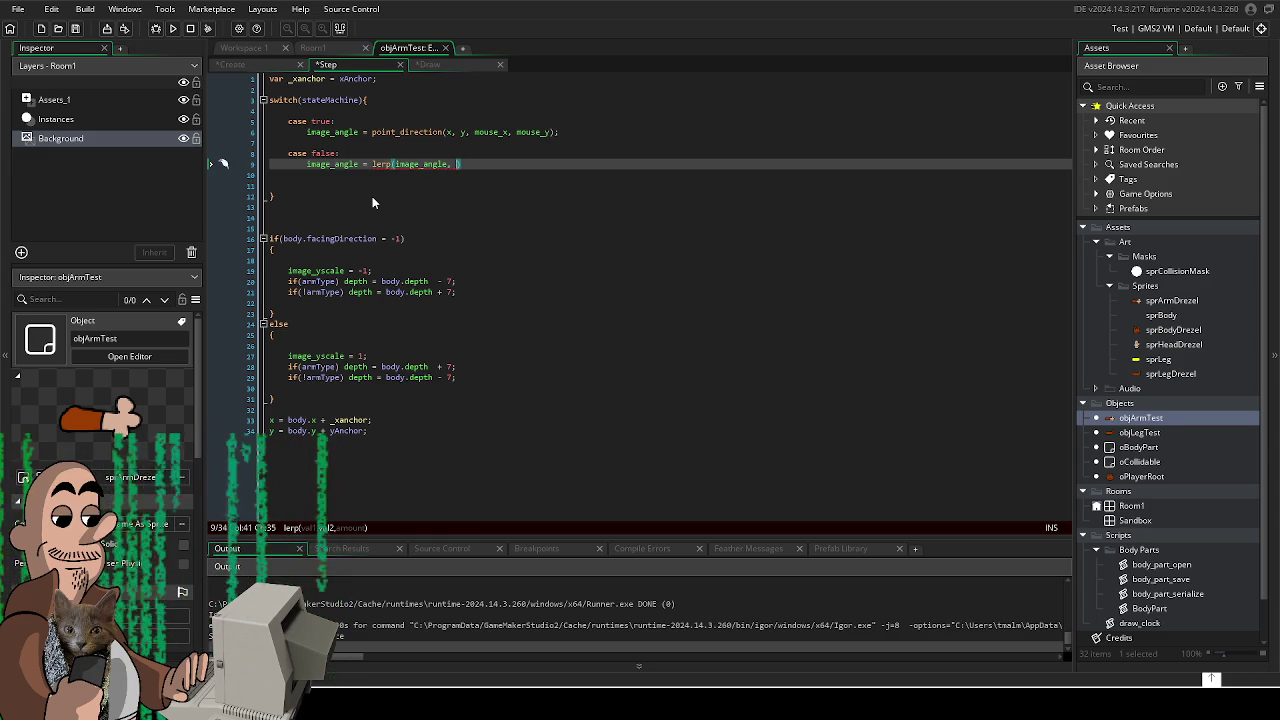
{"action": "type", "text": "270,"}
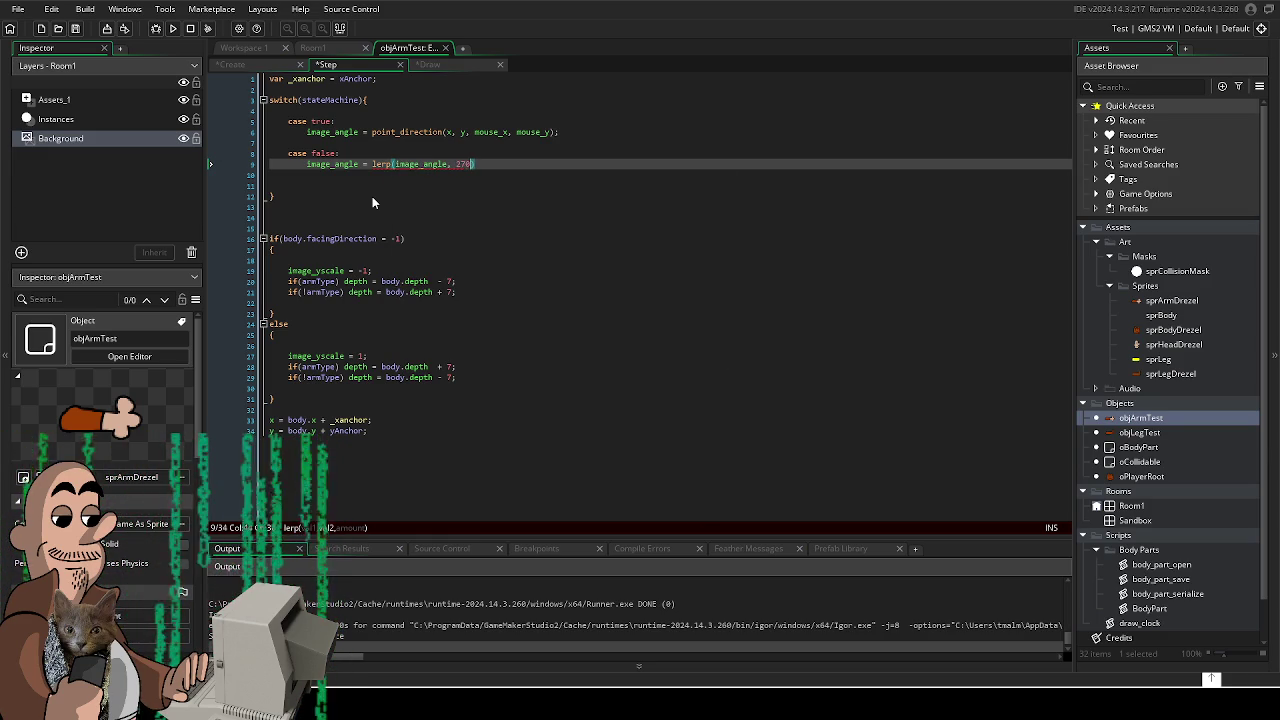
{"action": "type", "text": " 0.05"}
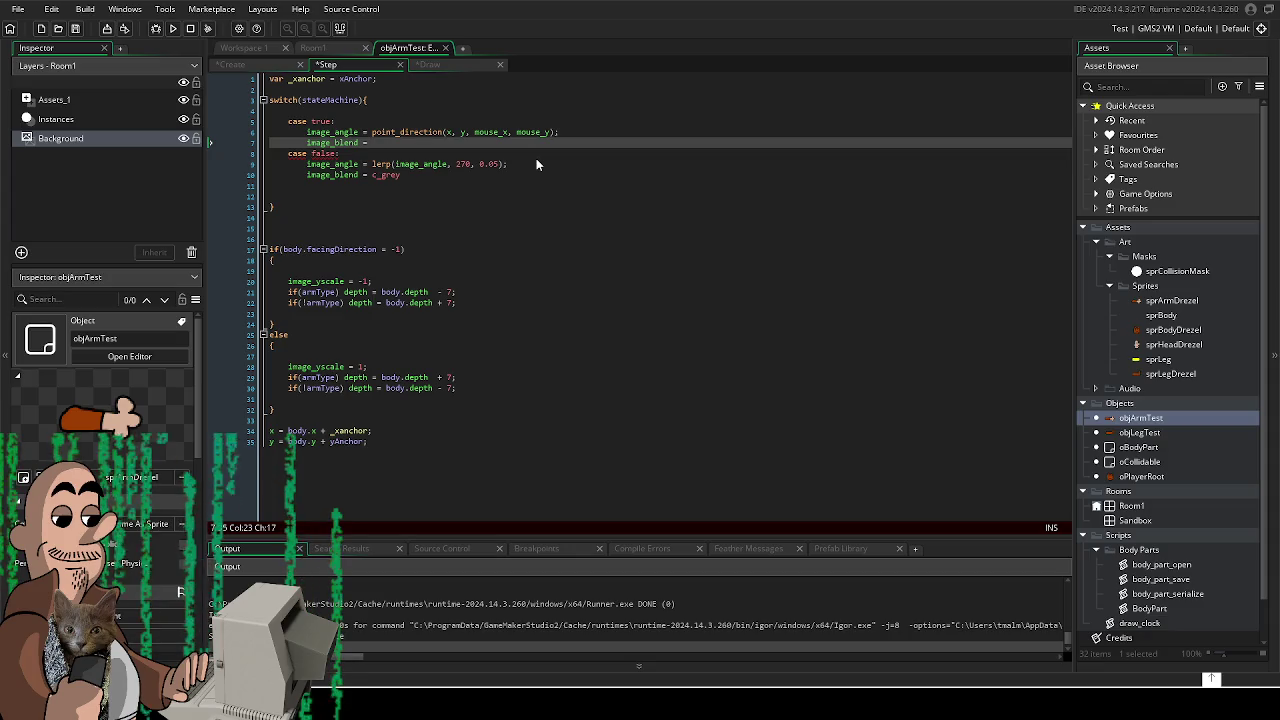
{"action": "type", "text": "im"}
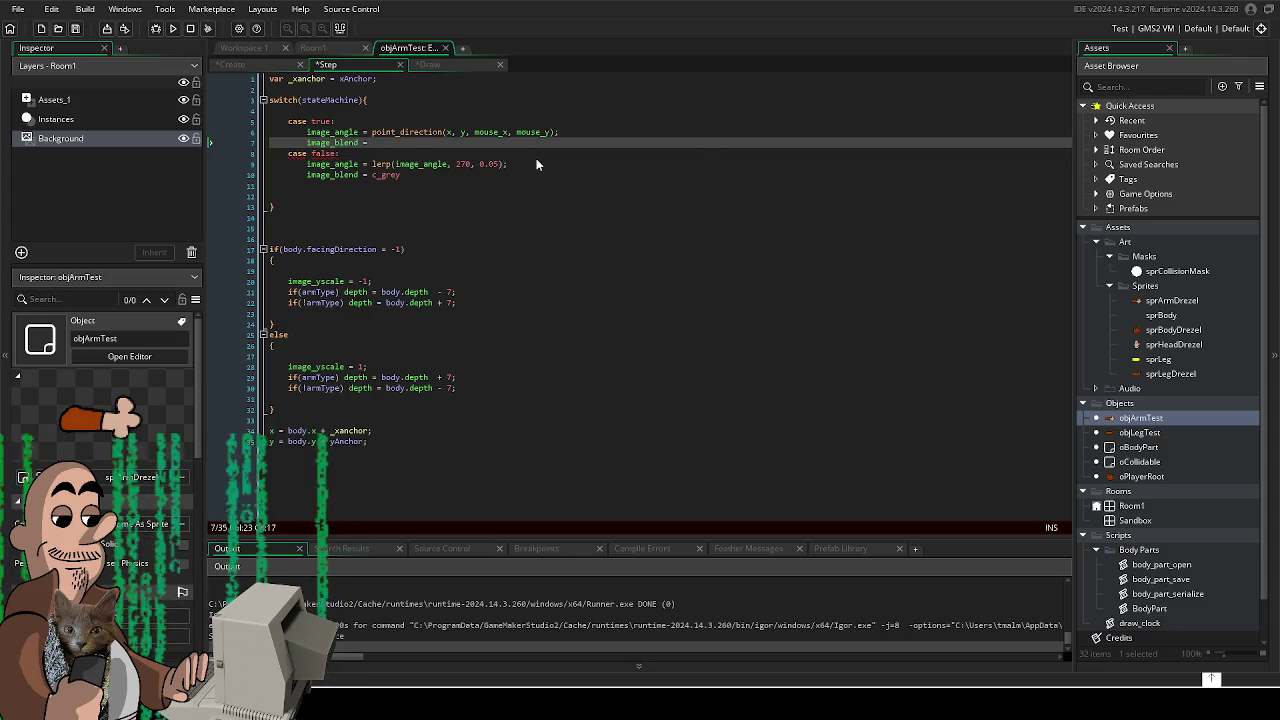
{"action": "type", "text": "age_"}
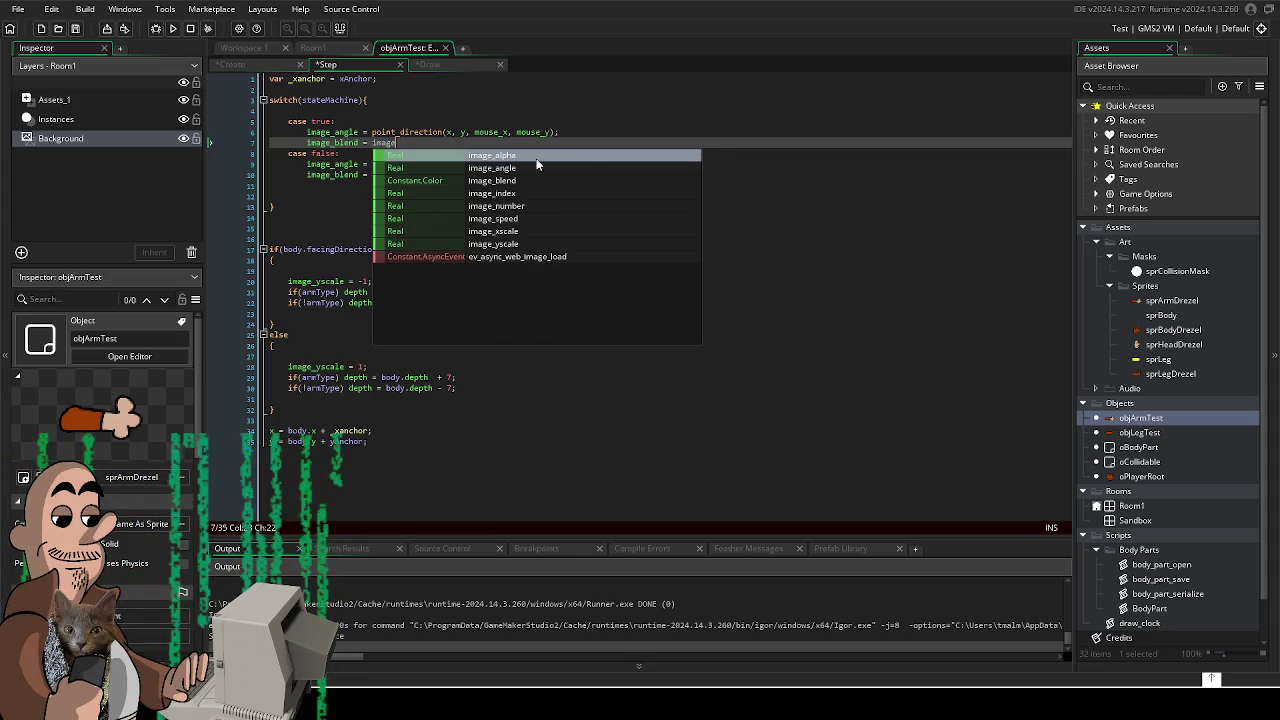
{"action": "type", "text": "bl"}
{"action": "key", "text": "Return"}
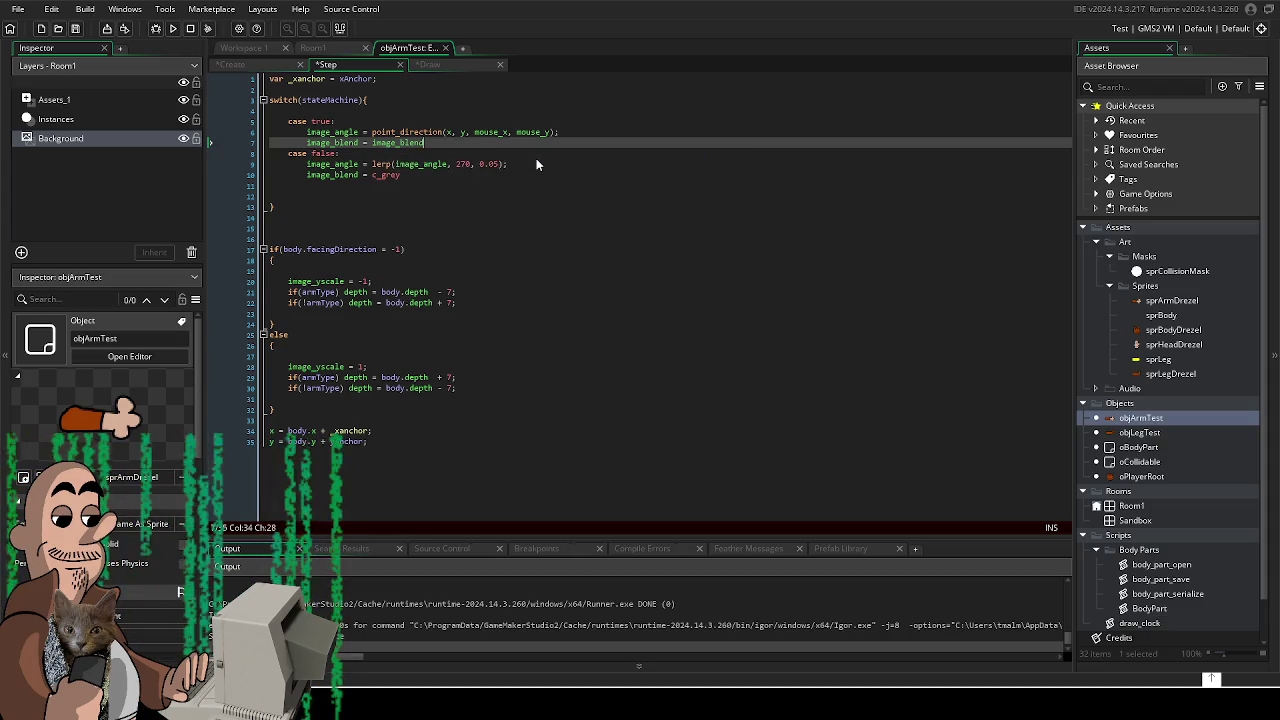
{"action": "key", "text": "Return"}
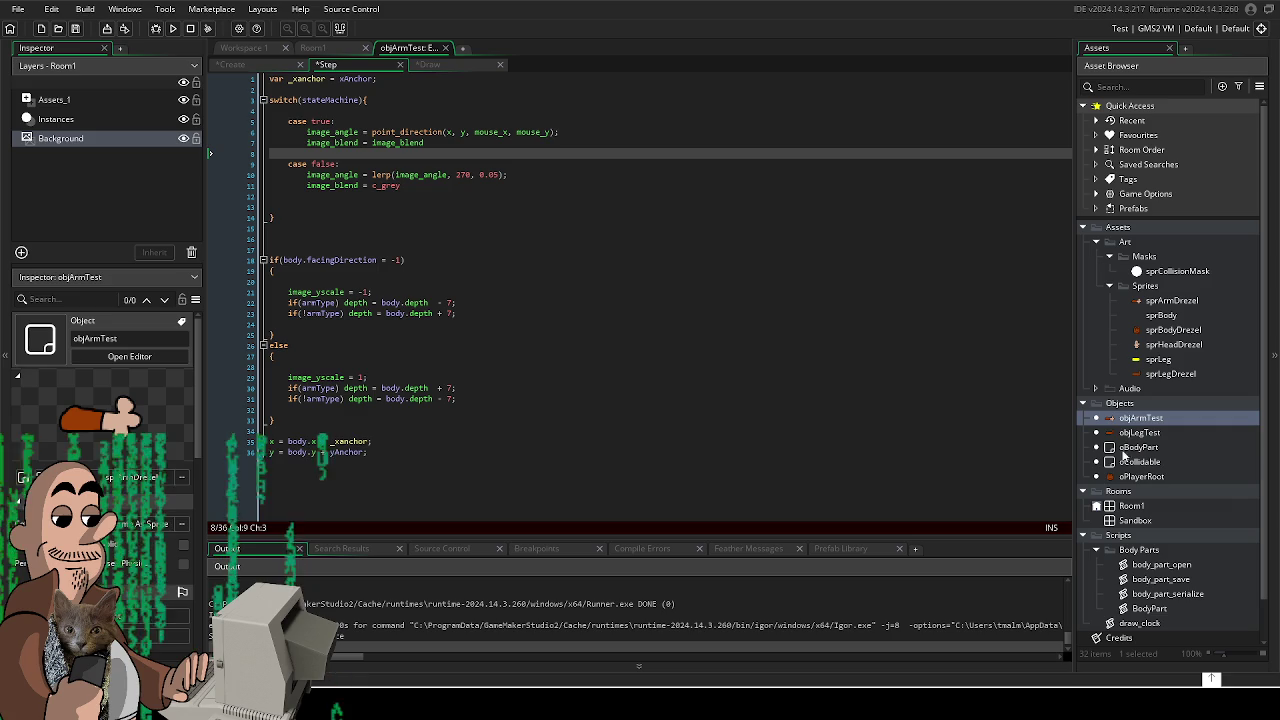
{"action": "double_click", "coordinate": [1131, 418]}
- Add a Key Up - Alt event to objArmTest and begin typing stateMachine = !stateMachine
{"action": "left_click", "coordinate": [478, 337]}
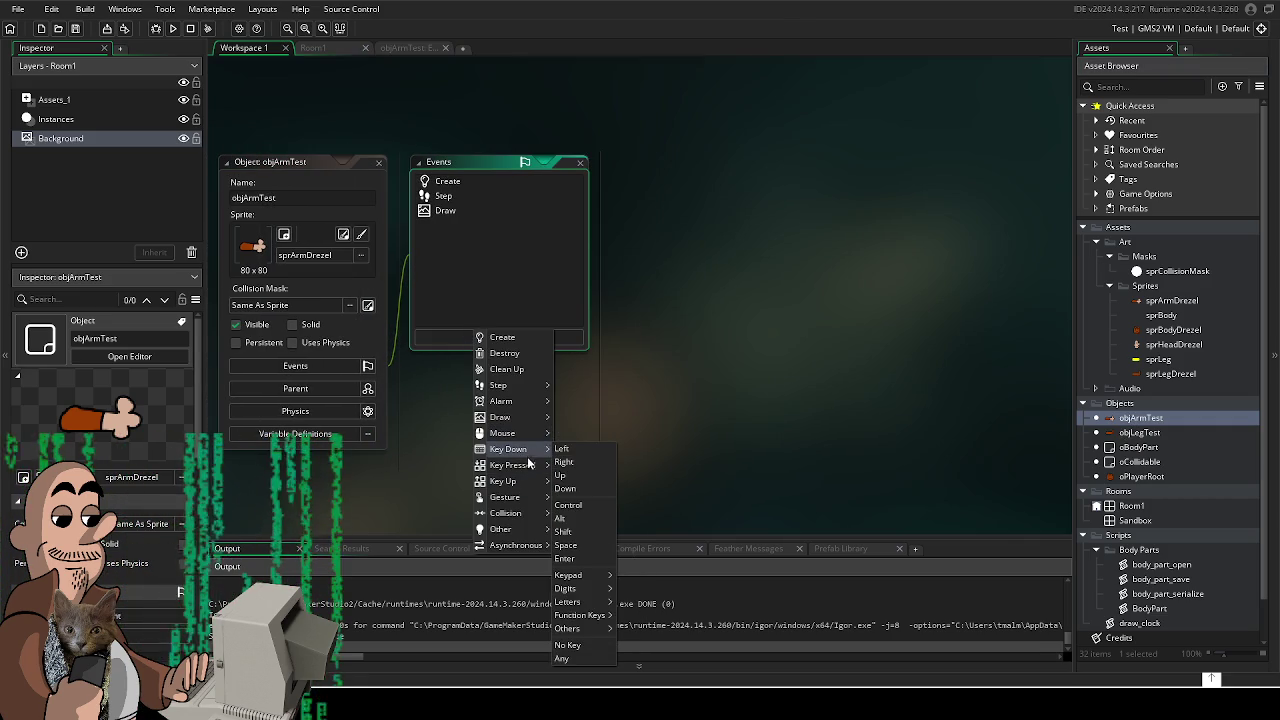
{"action": "mouse_move", "coordinate": [524, 477]}
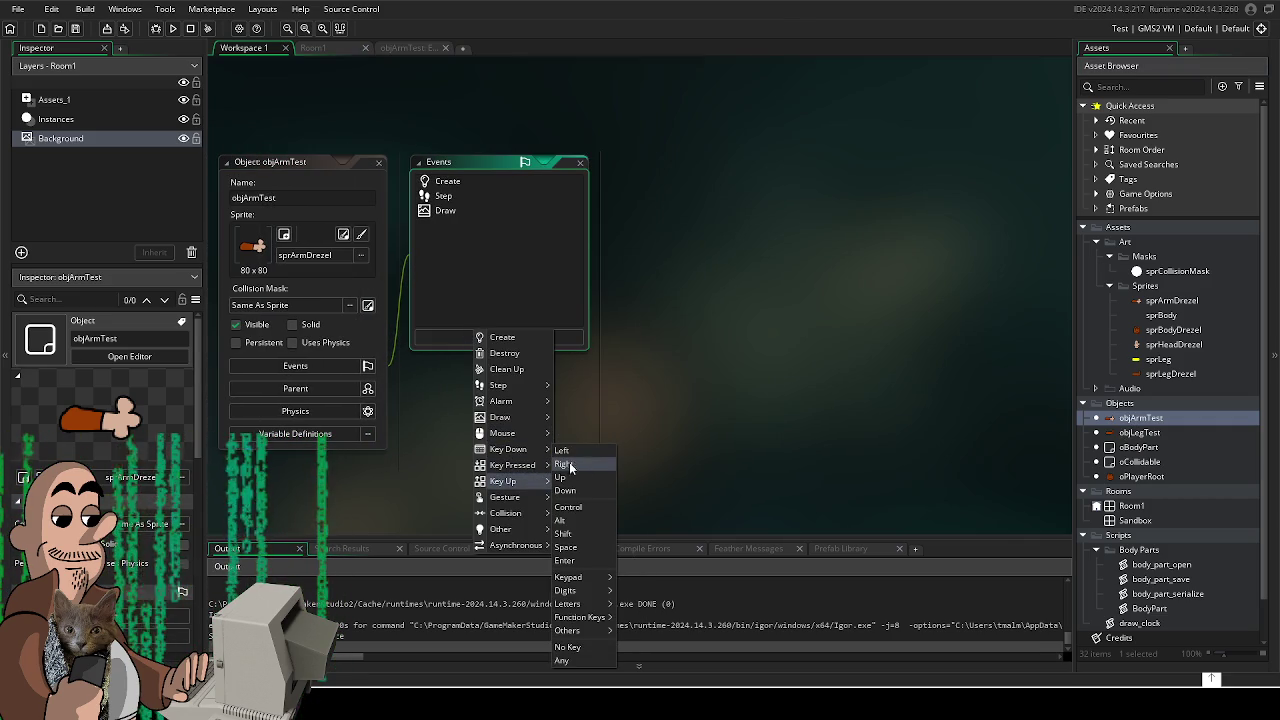
{"action": "left_click", "coordinate": [603, 524]}
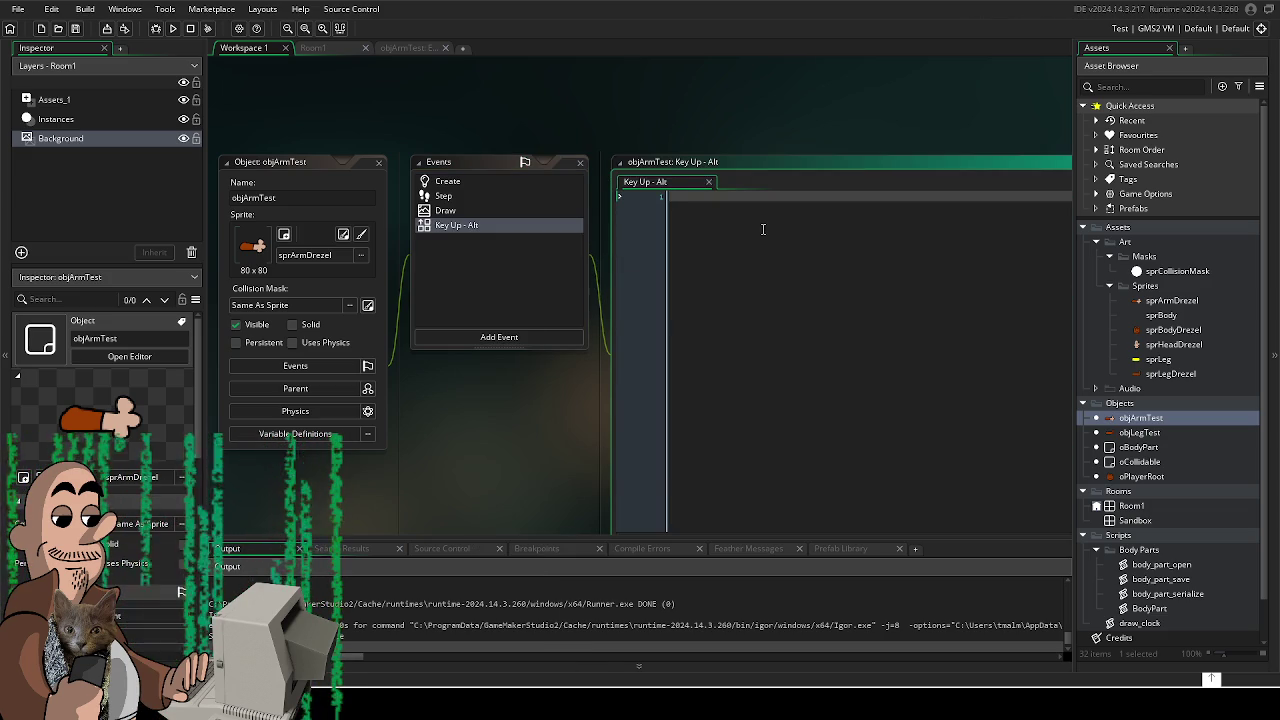
{"action": "type", "text": "stateMachine = !"}
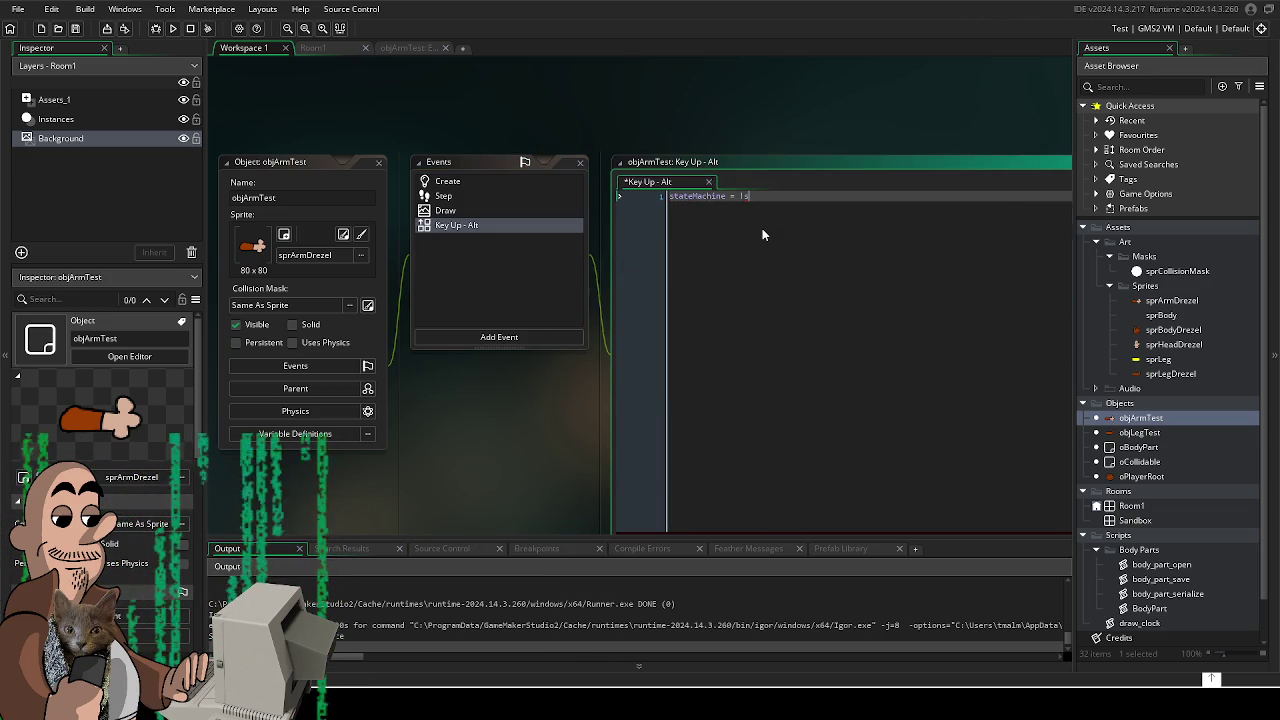
{"action": "type", "text": "statemacgh"}
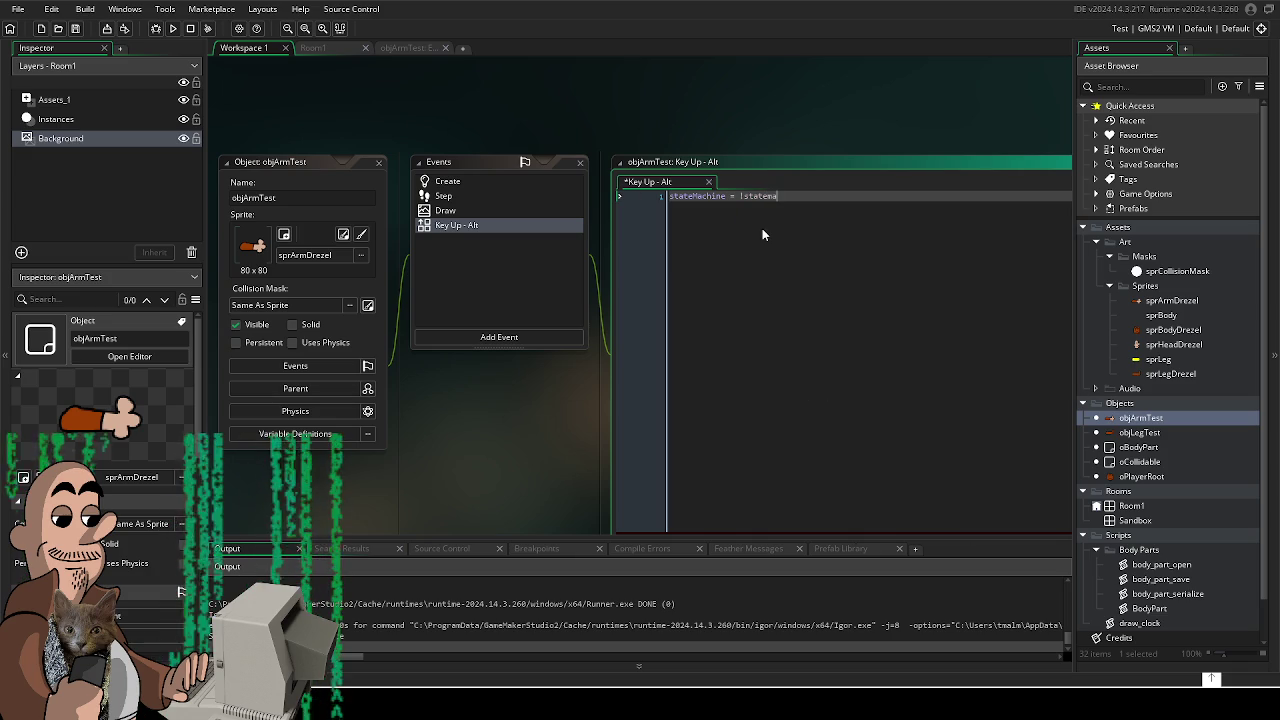
{"action": "key", "text": "BackSpace"}
{"action": "key", "text": "BackSpace"}
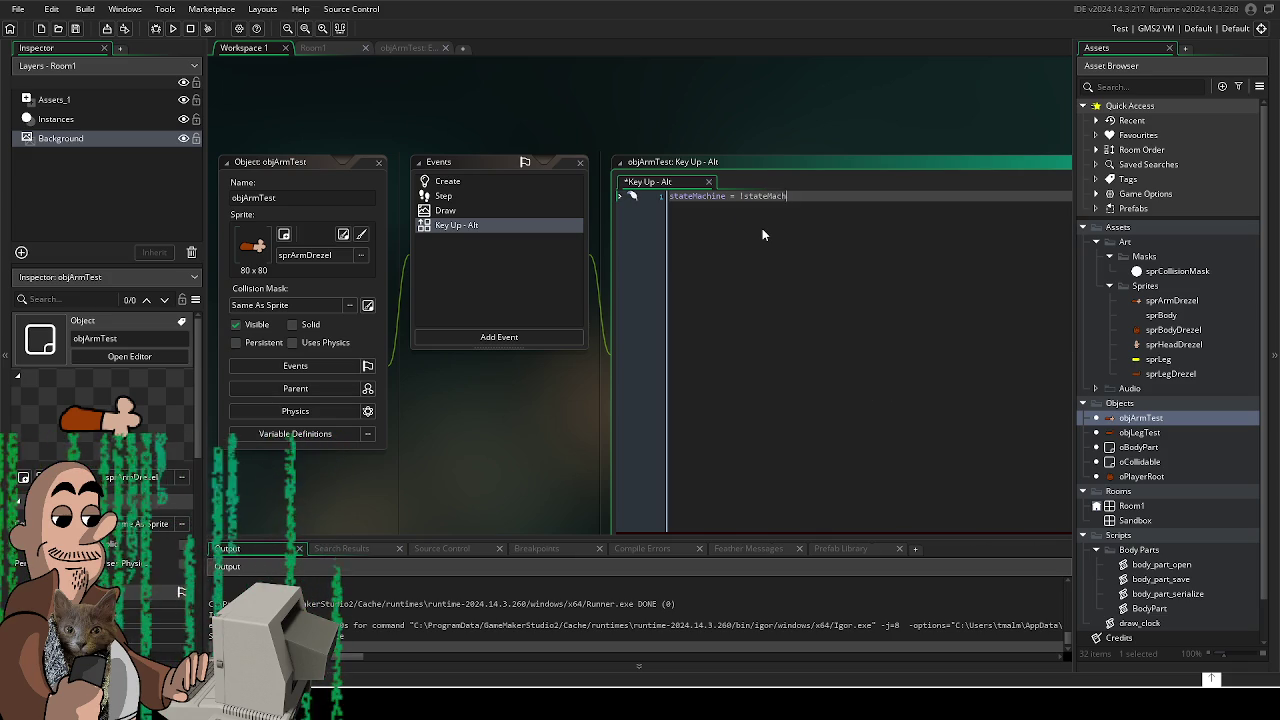
- Finish stateMachine = !stateMachine, then test-run the game walking right and left, and close it
{"action": "type", "text": "hine"}
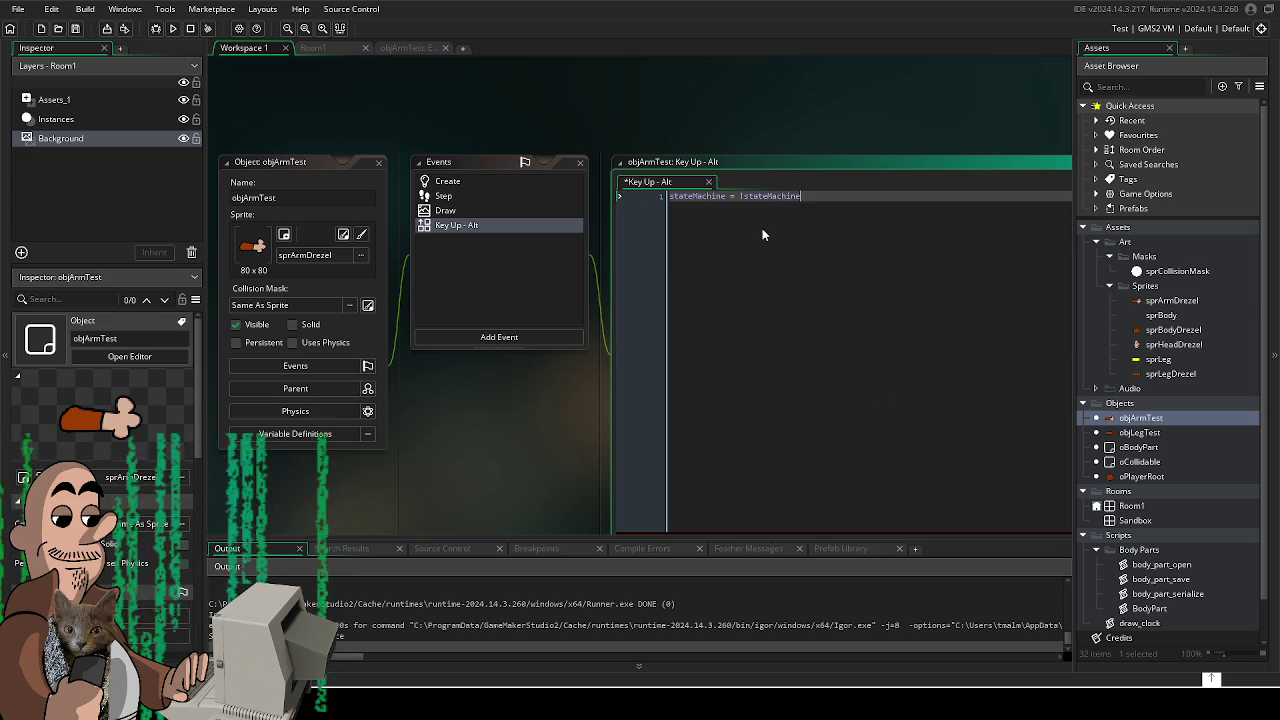
{"action": "key", "text": "F5"}
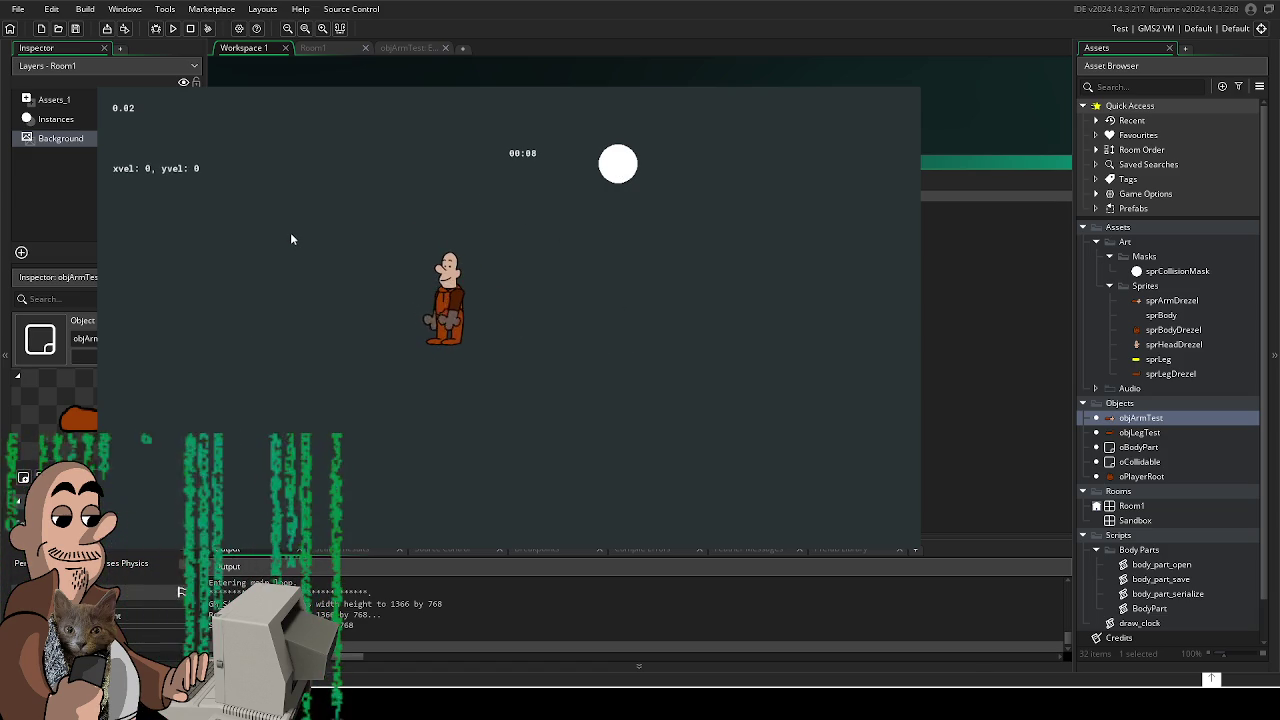
{"action": "key", "text": "Right"}
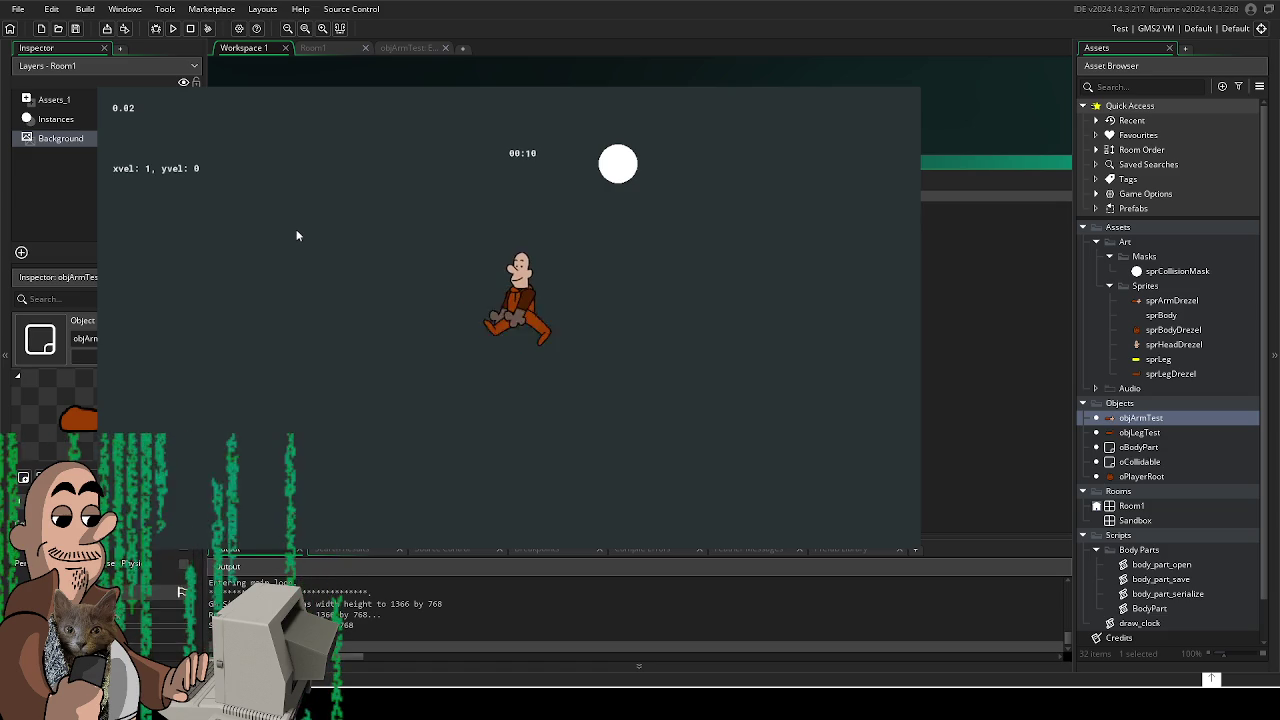
{"action": "key", "text": "Left"}
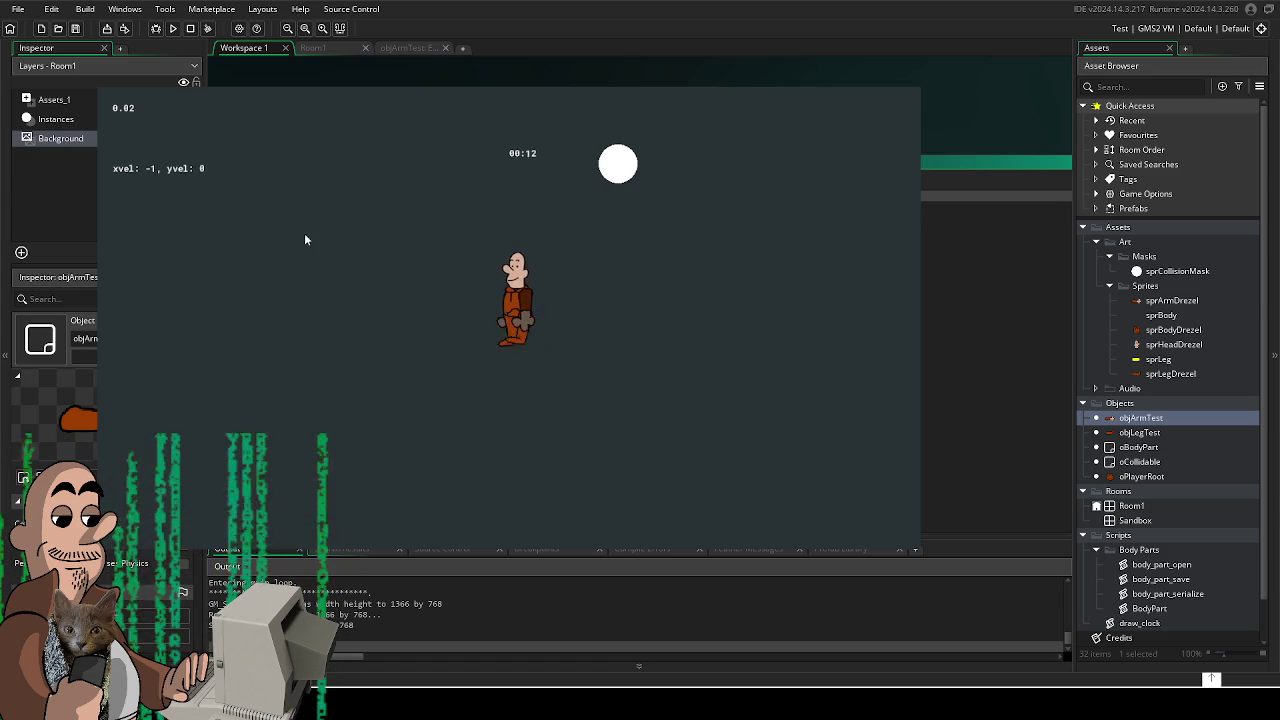
{"action": "key", "text": "Escape"}
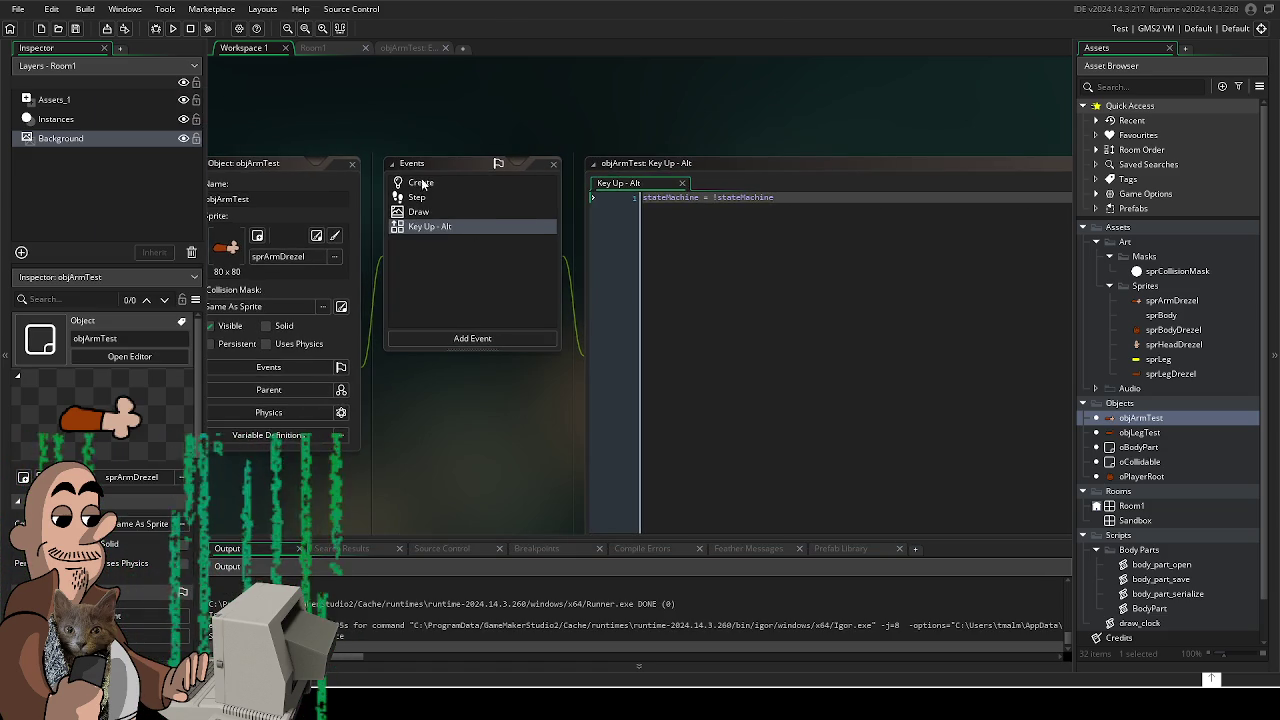
- Review the arm's Step event blend code and the Create event's variable setup
{"action": "double_click", "coordinate": [426, 210]}
{"action": "left_click", "coordinate": [322, 66]}
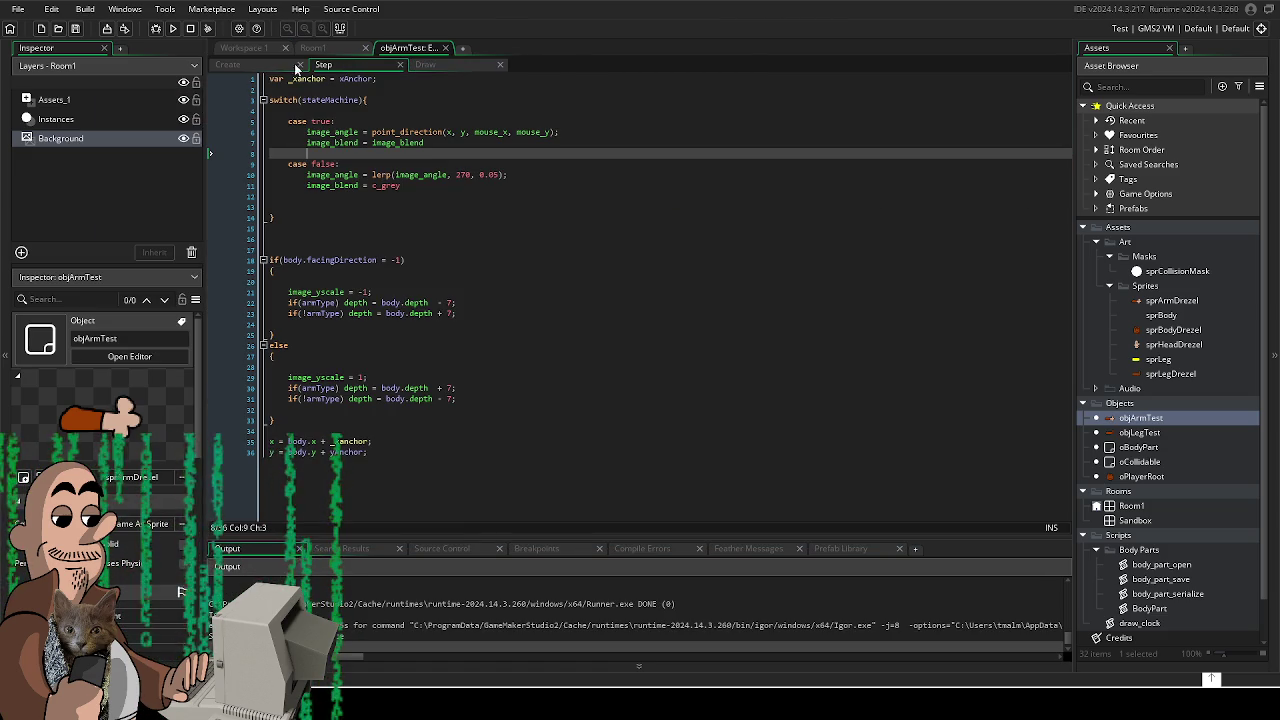
{"action": "scroll", "coordinate": [318, 62], "scroll_direction": "up", "scroll_amount": 1}
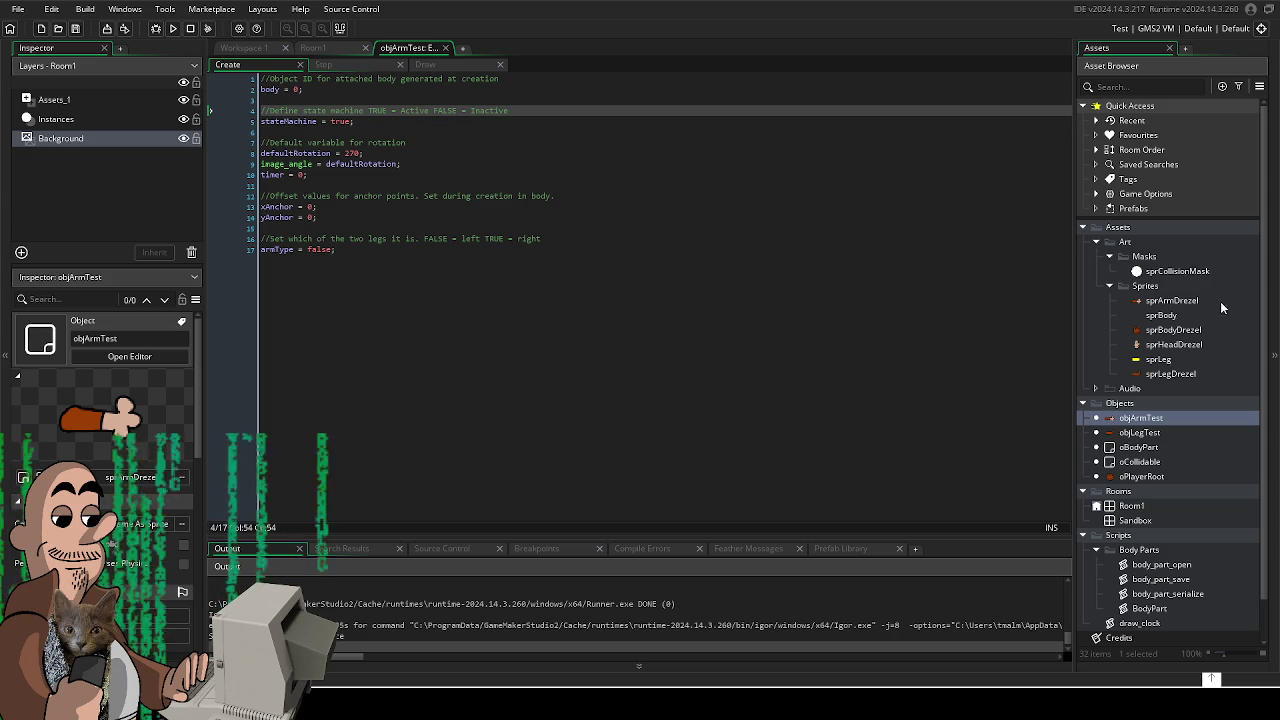
{"action": "double_click", "coordinate": [1130, 420]}
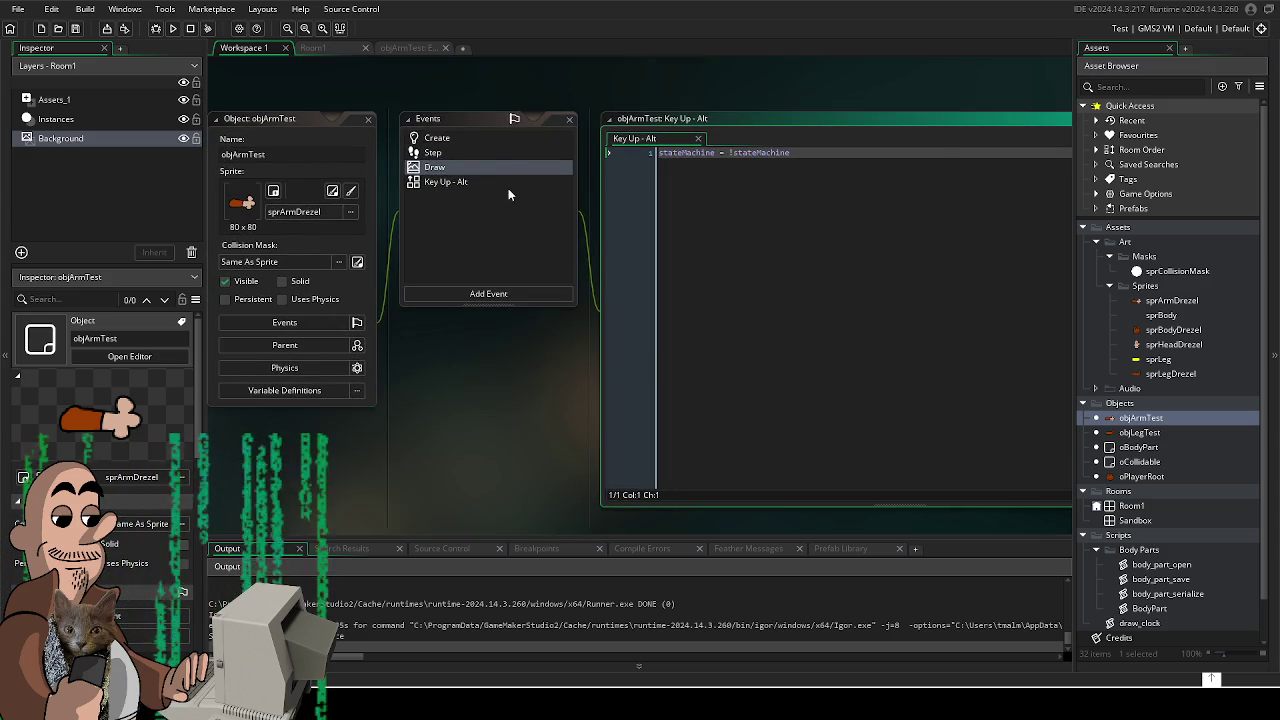
{"action": "double_click", "coordinate": [487, 151]}
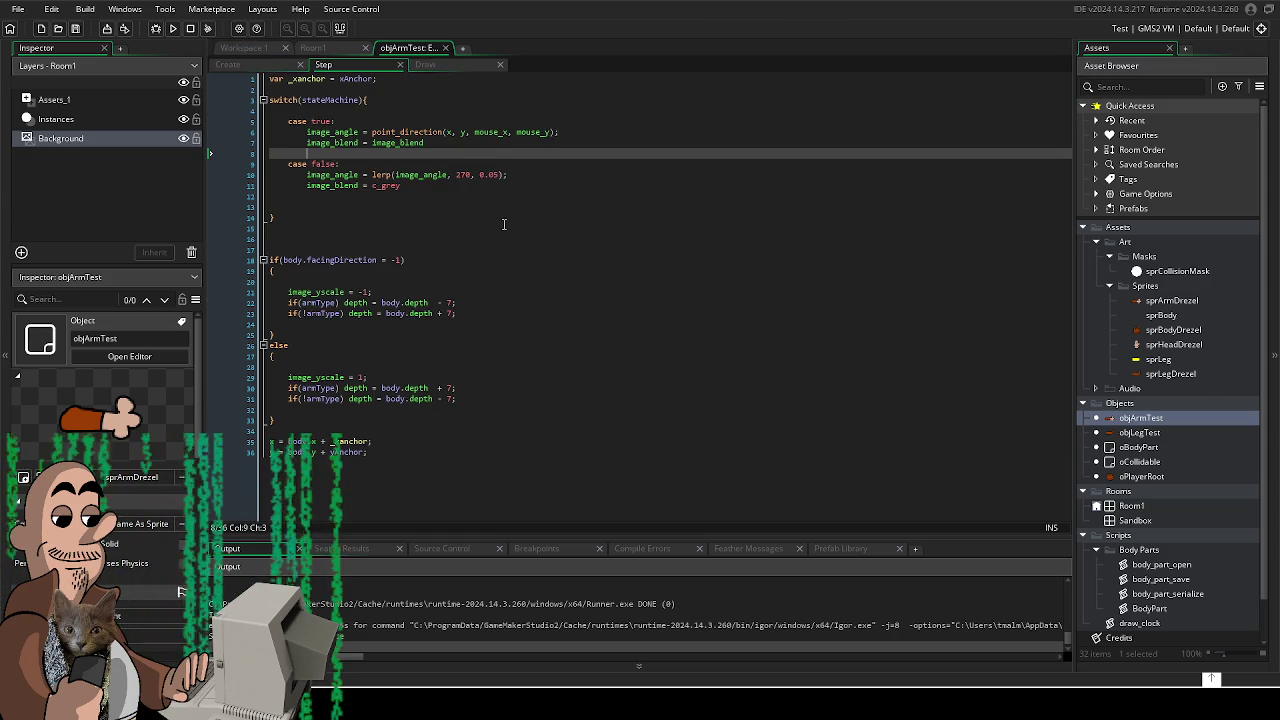
{"action": "left_click", "coordinate": [410, 188]}
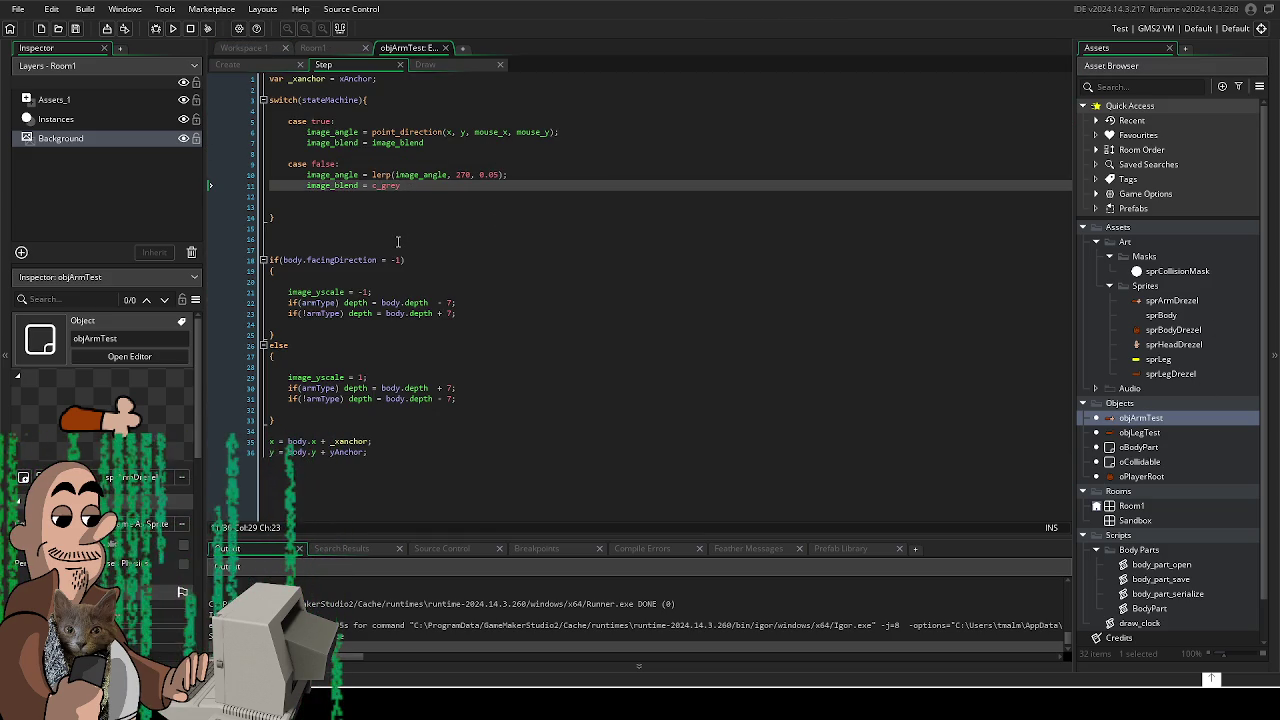
{"action": "left_click", "coordinate": [248, 67]}
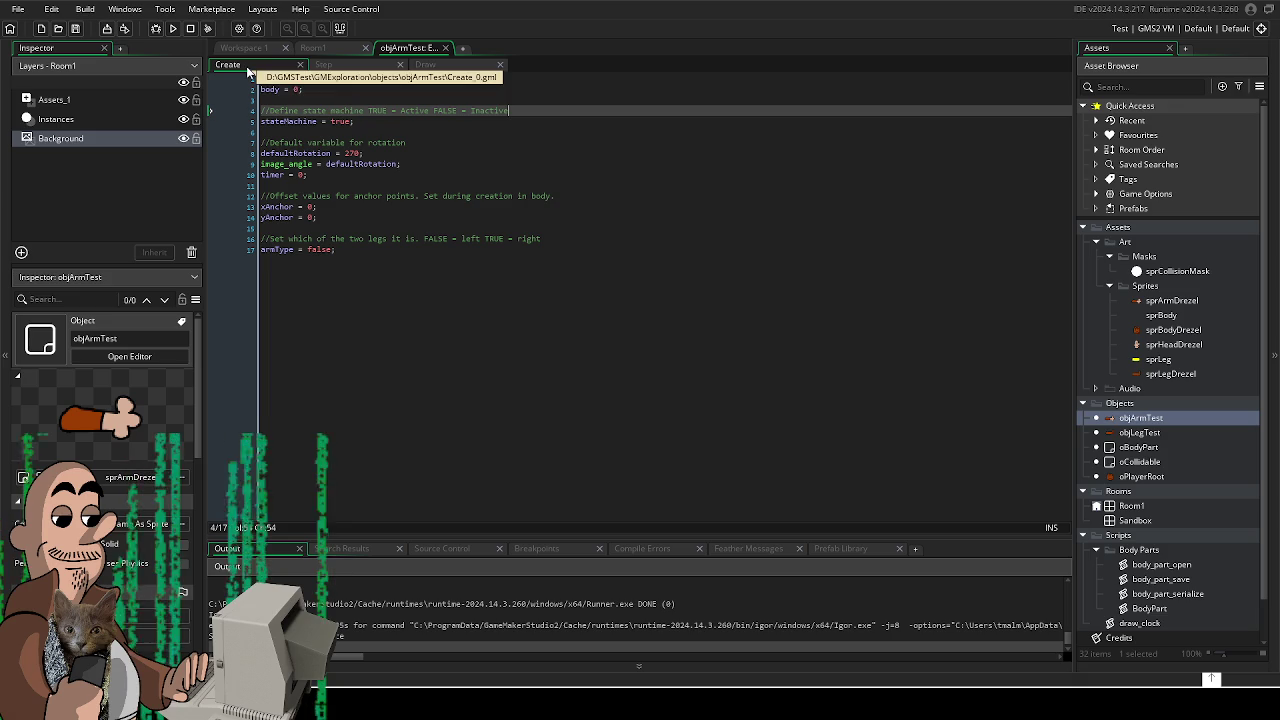
{"action": "left_click", "coordinate": [323, 64]}
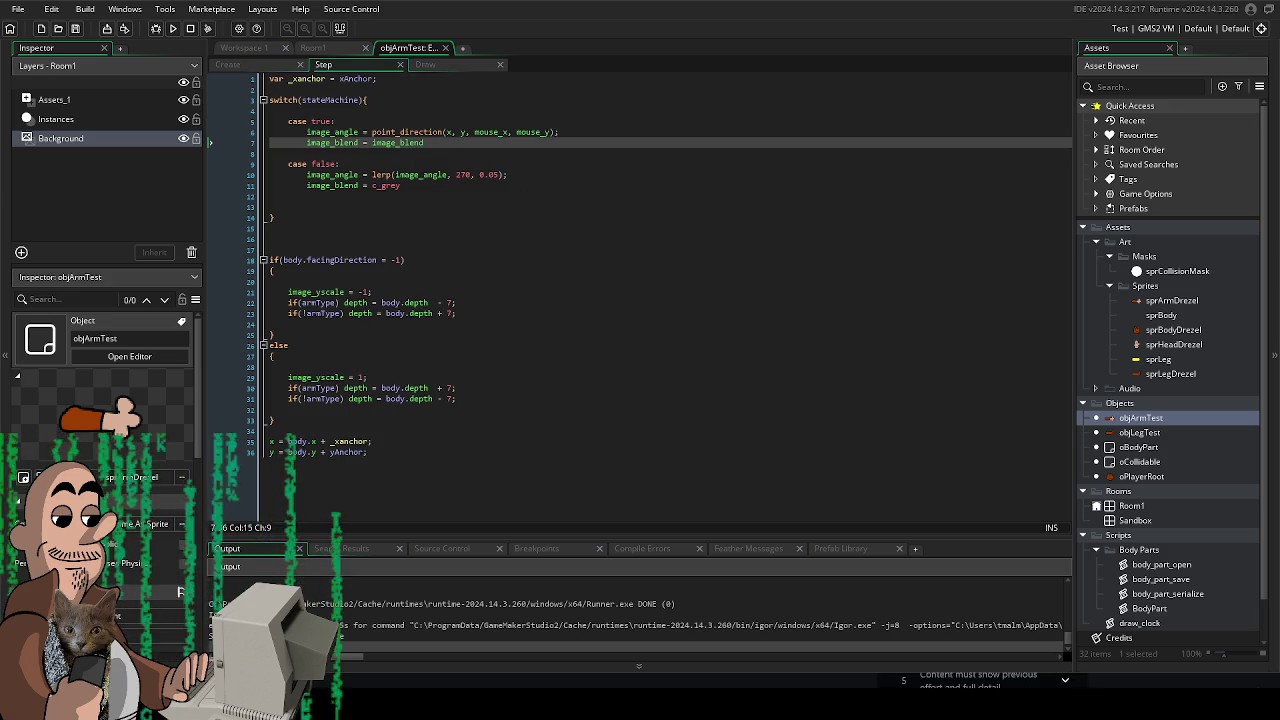
- Change line 7's image_blend value to c_white and test-run the game
{"action": "double_click", "coordinate": [428, 143]}
{"action": "type", "text": "c_white"}
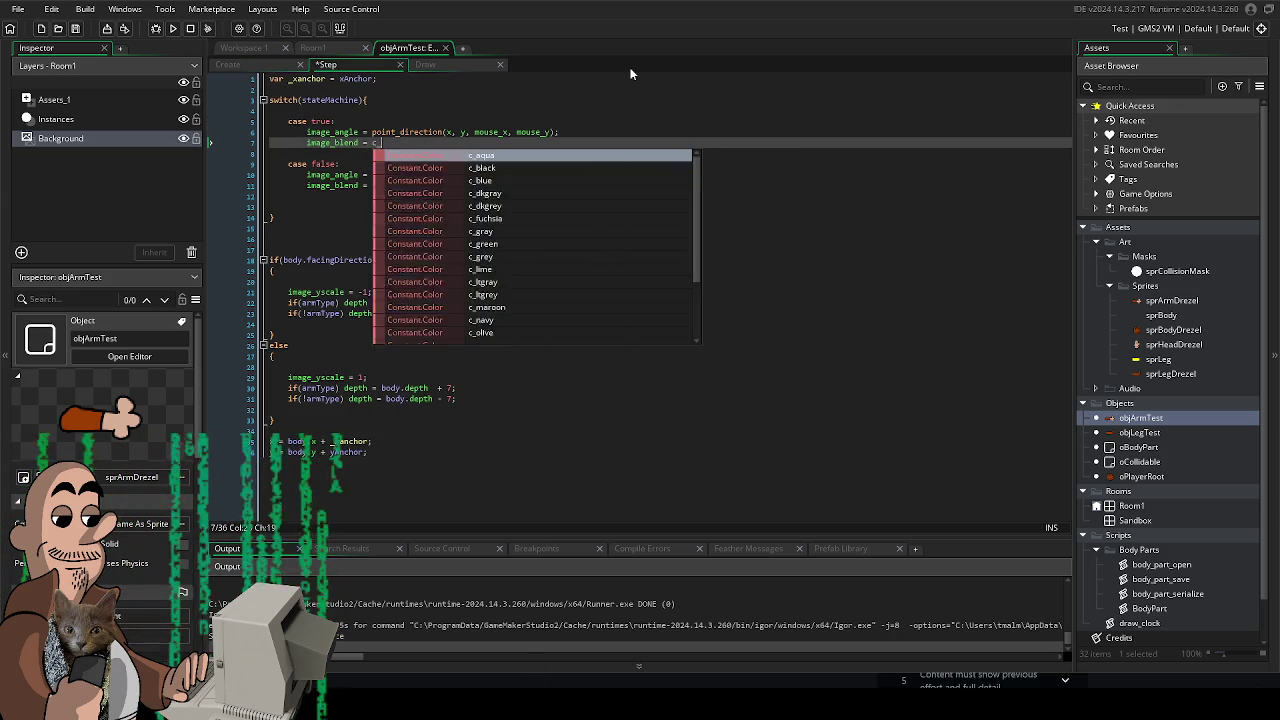
{"action": "key", "text": "F5"}
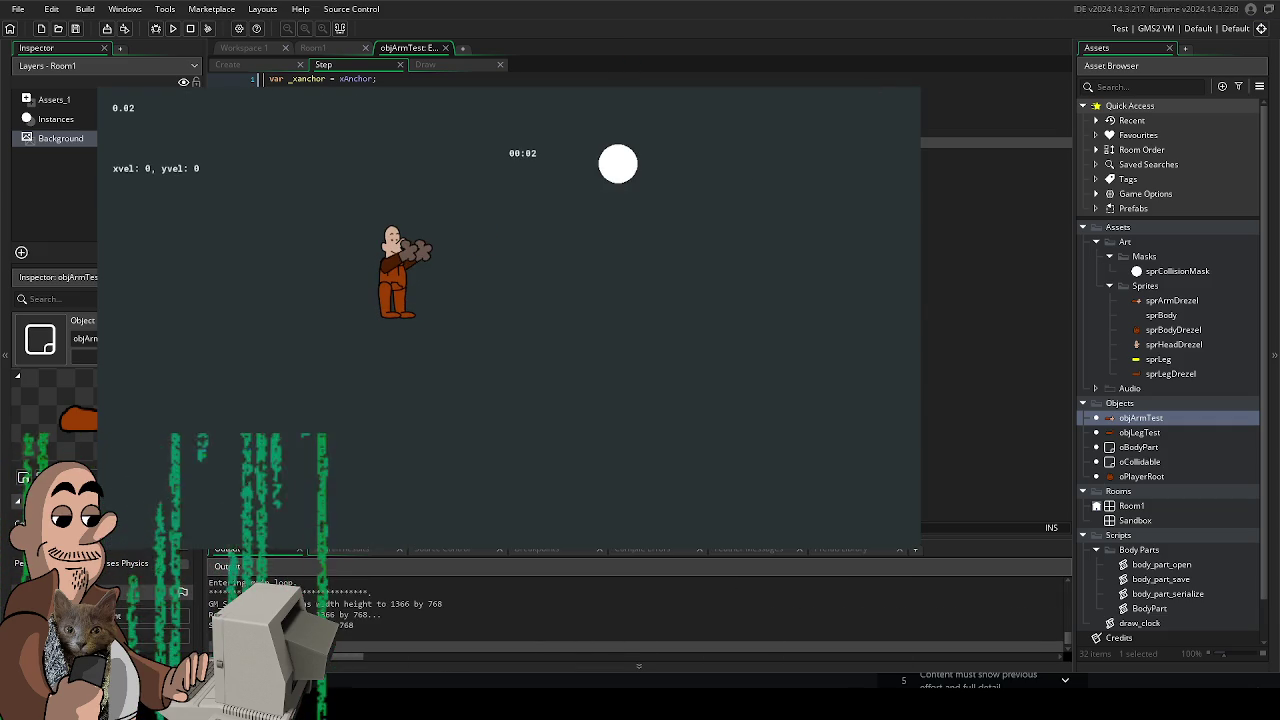
{"action": "key", "text": "Escape"}
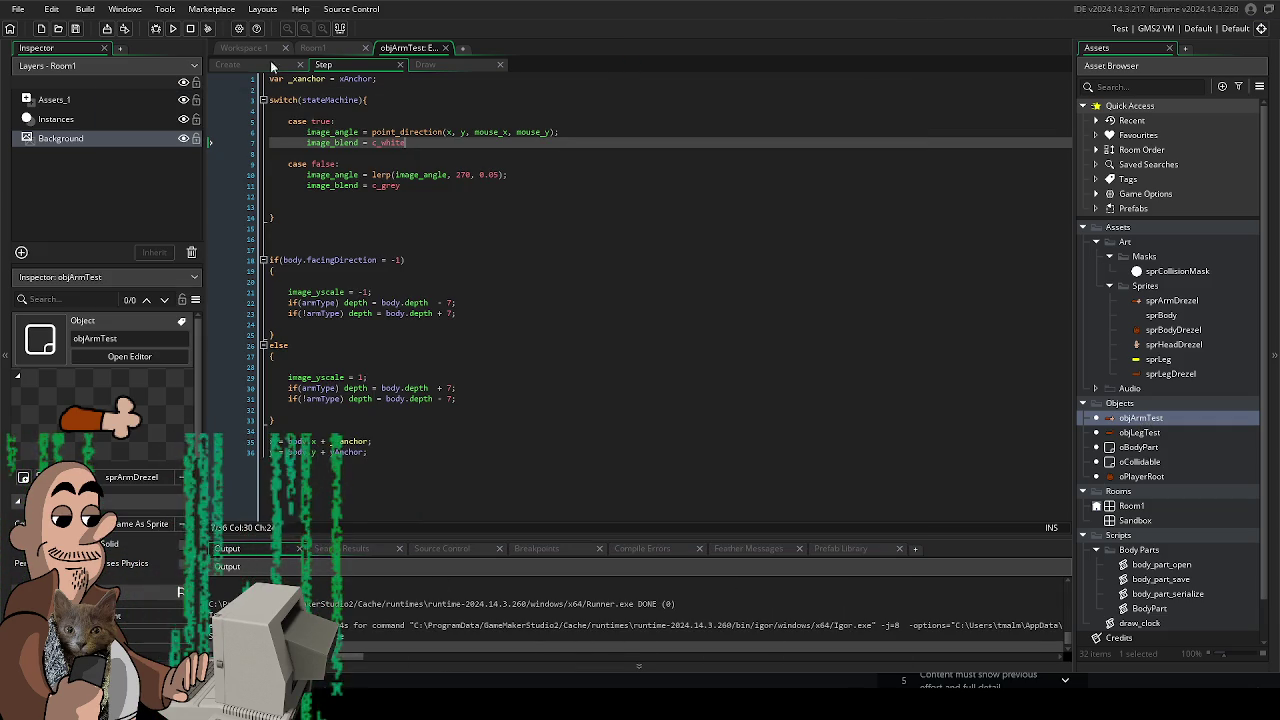
- Comment out the Draw event's draw_sprite_ext block with /* and test-run the game
{"action": "left_click", "coordinate": [260, 64]}
{"action": "left_click", "coordinate": [451, 64]}
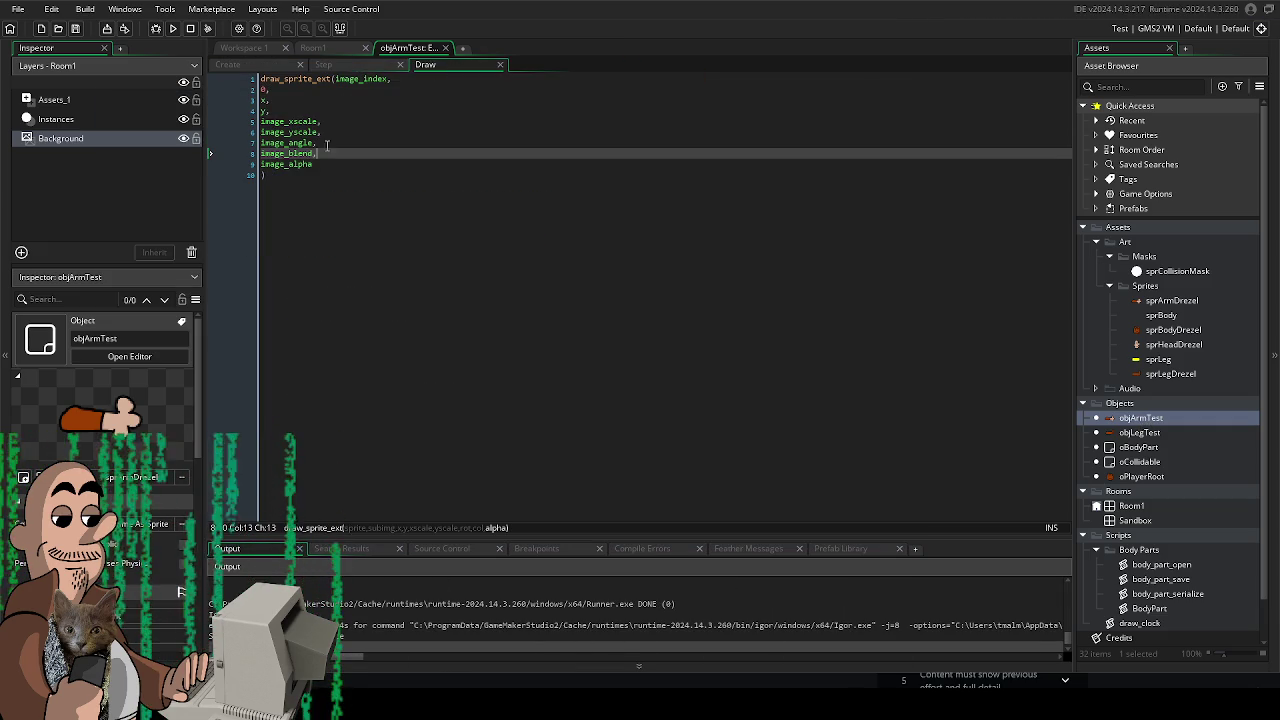
{"action": "left_click", "coordinate": [264, 80]}
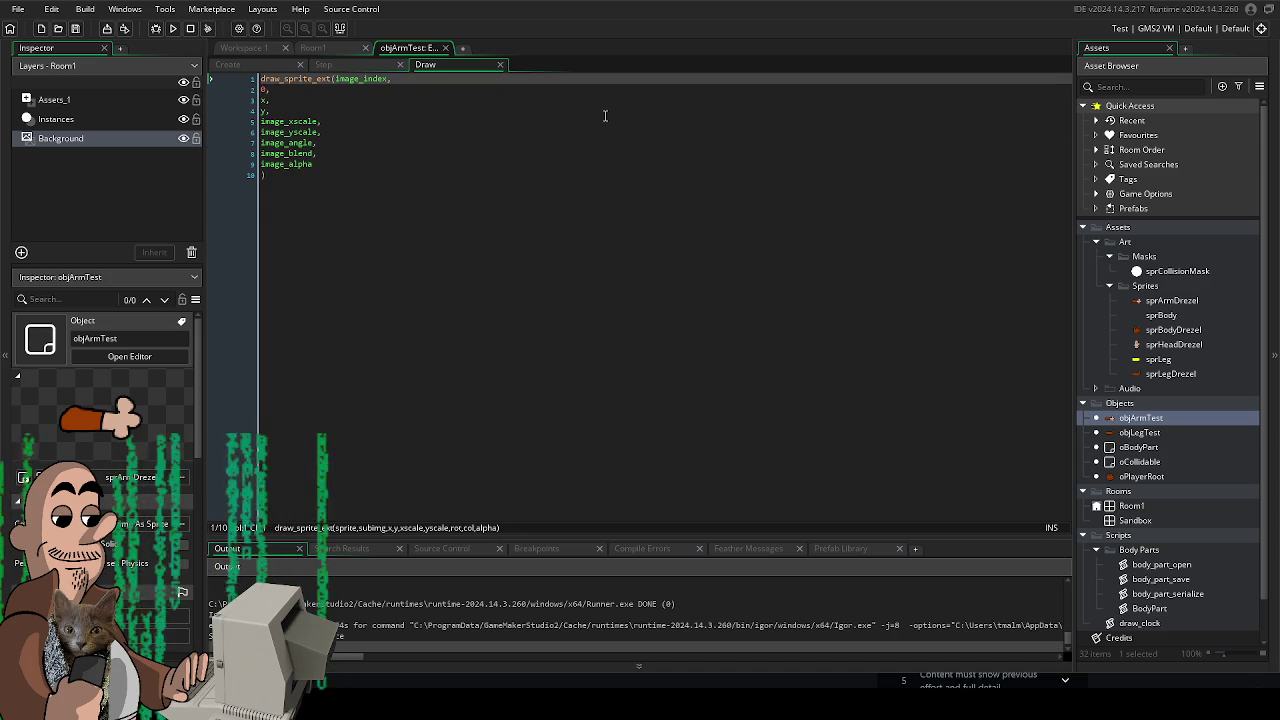
{"action": "type", "text": "/"}
{"action": "key", "text": "Return"}
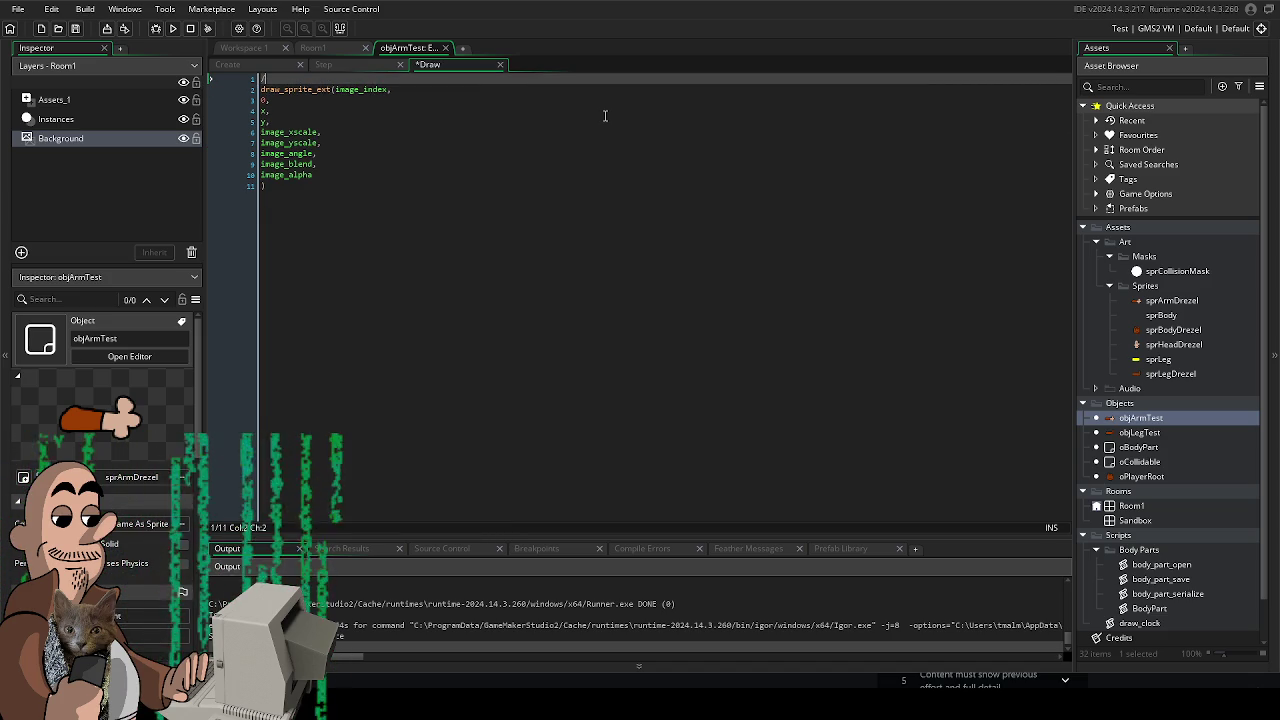
{"action": "type", "text": "*"}
{"action": "key", "text": "F5"}
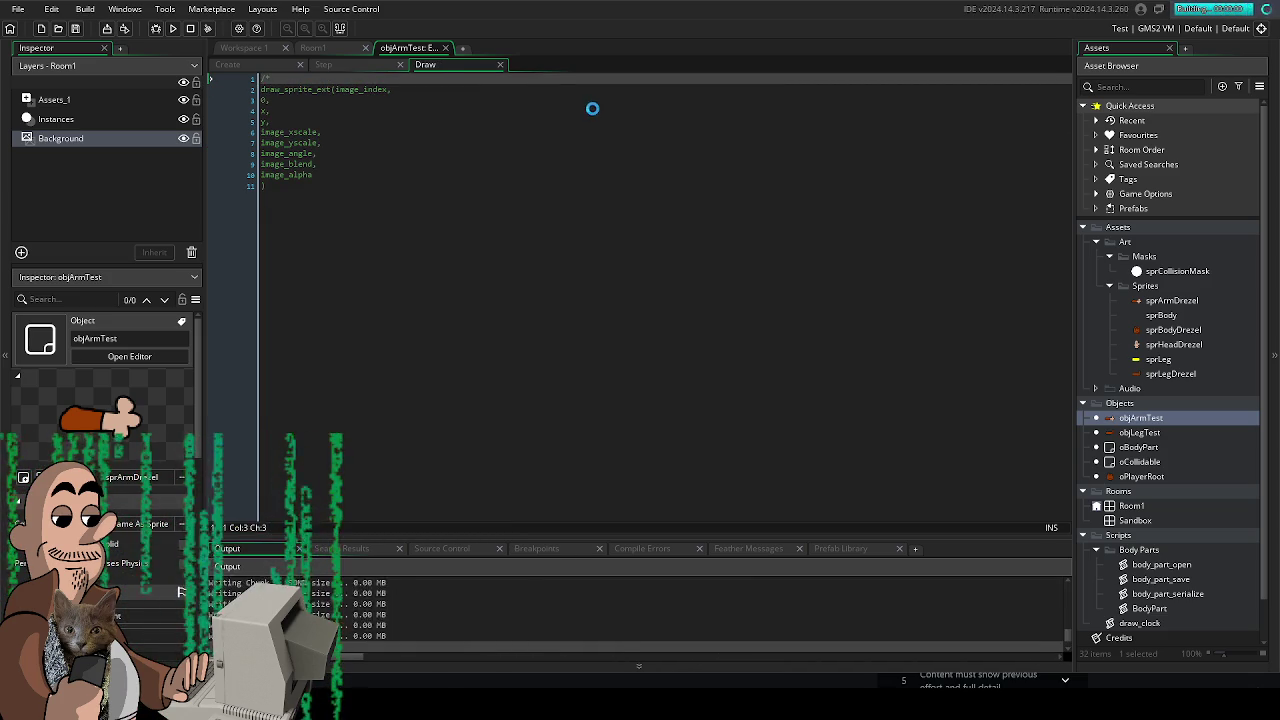
{"action": "key", "text": "Right"}
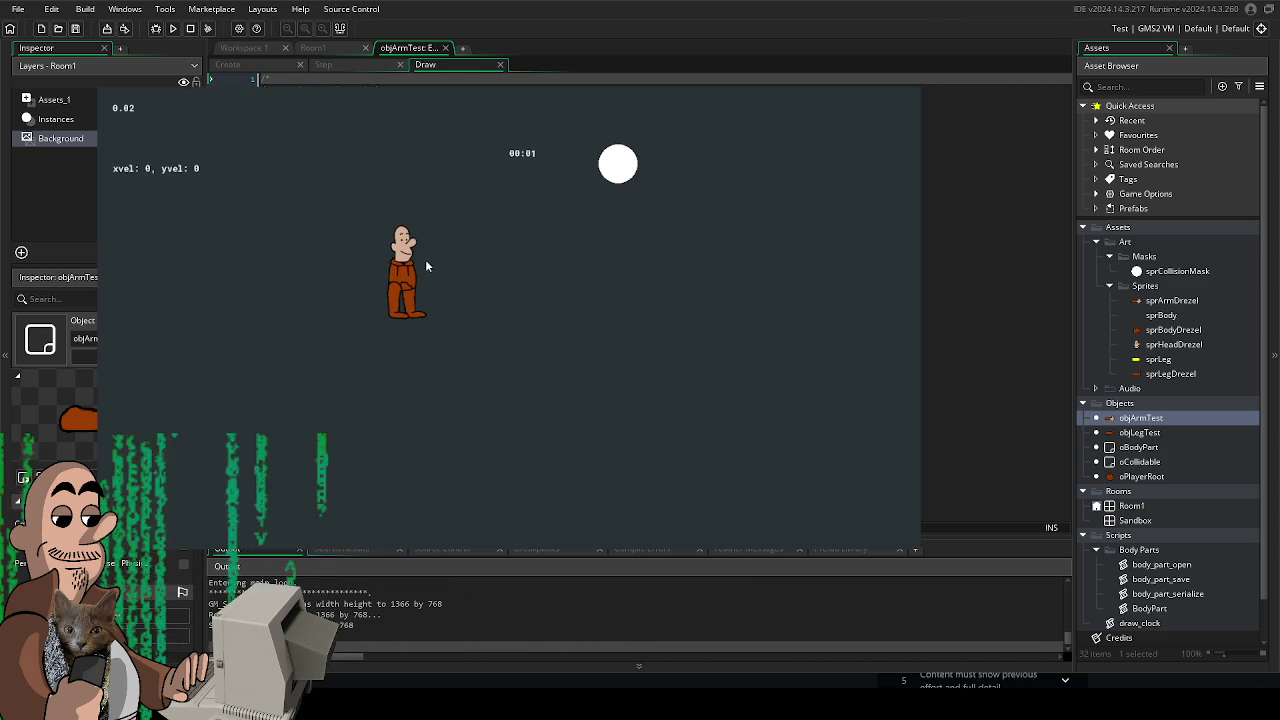
{"action": "key", "text": "alt+F4"}
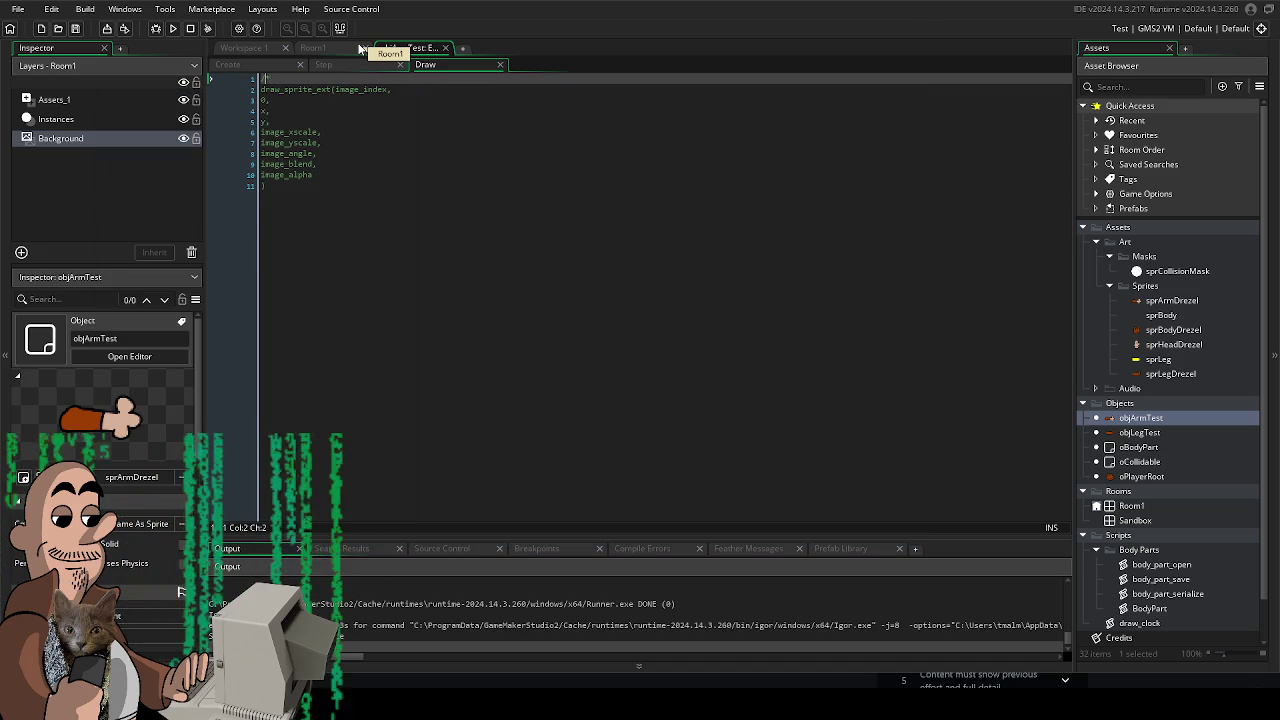
- Add draw_self() as the Draw event's first line and test-run the walking character
{"action": "key", "text": "Return"}
{"action": "key", "text": "Up"}
{"action": "type", "text": "draw_self"}
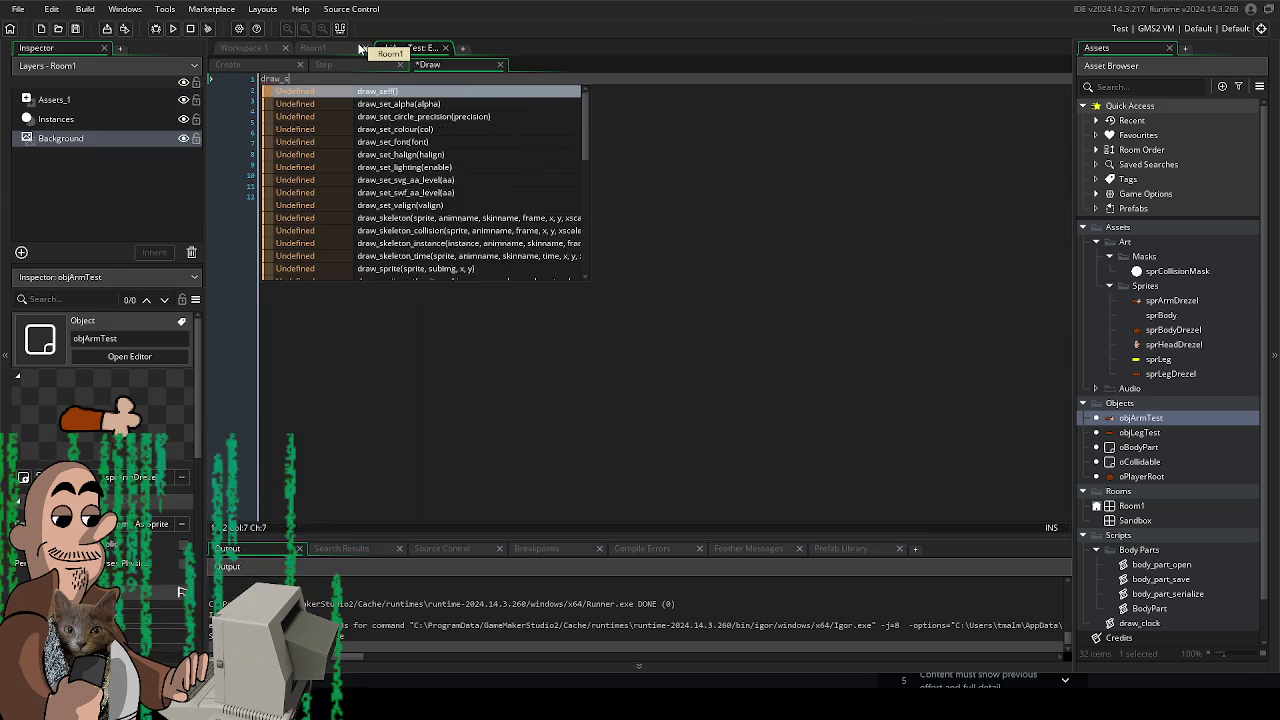
{"action": "key", "text": "BackSpace"}
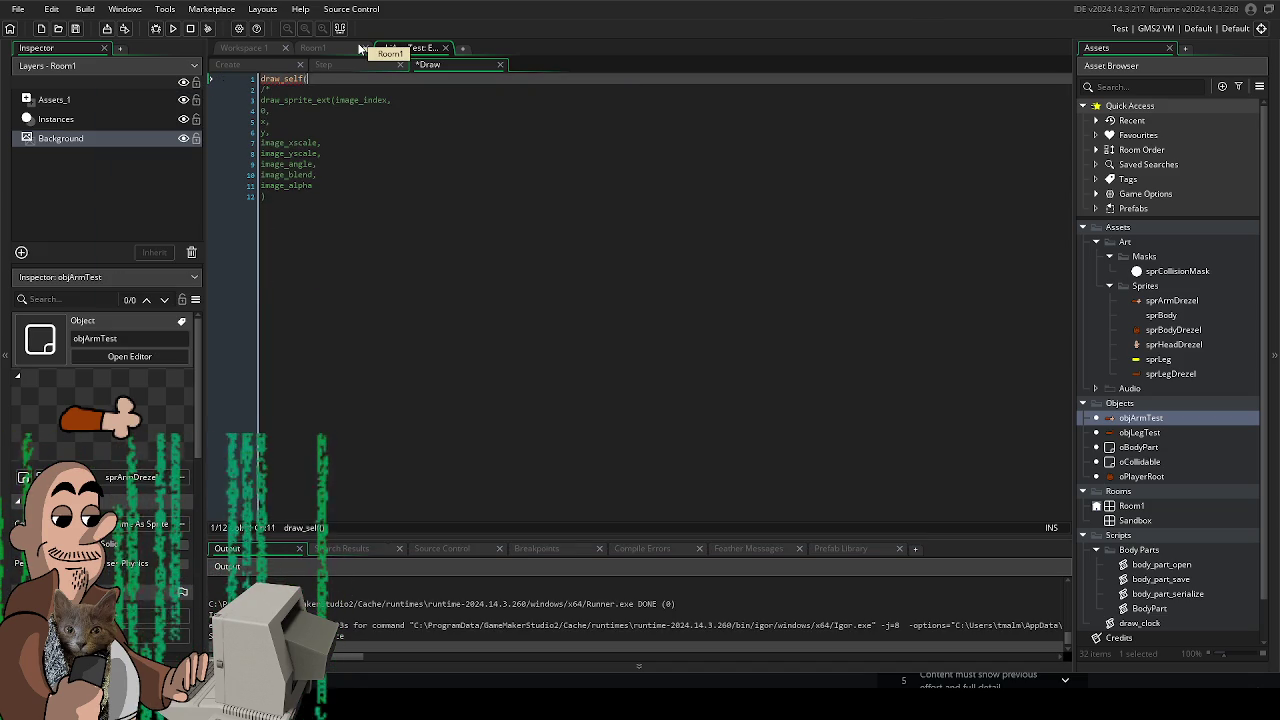
{"action": "type", "text": "()"}
{"action": "key", "text": "F5"}
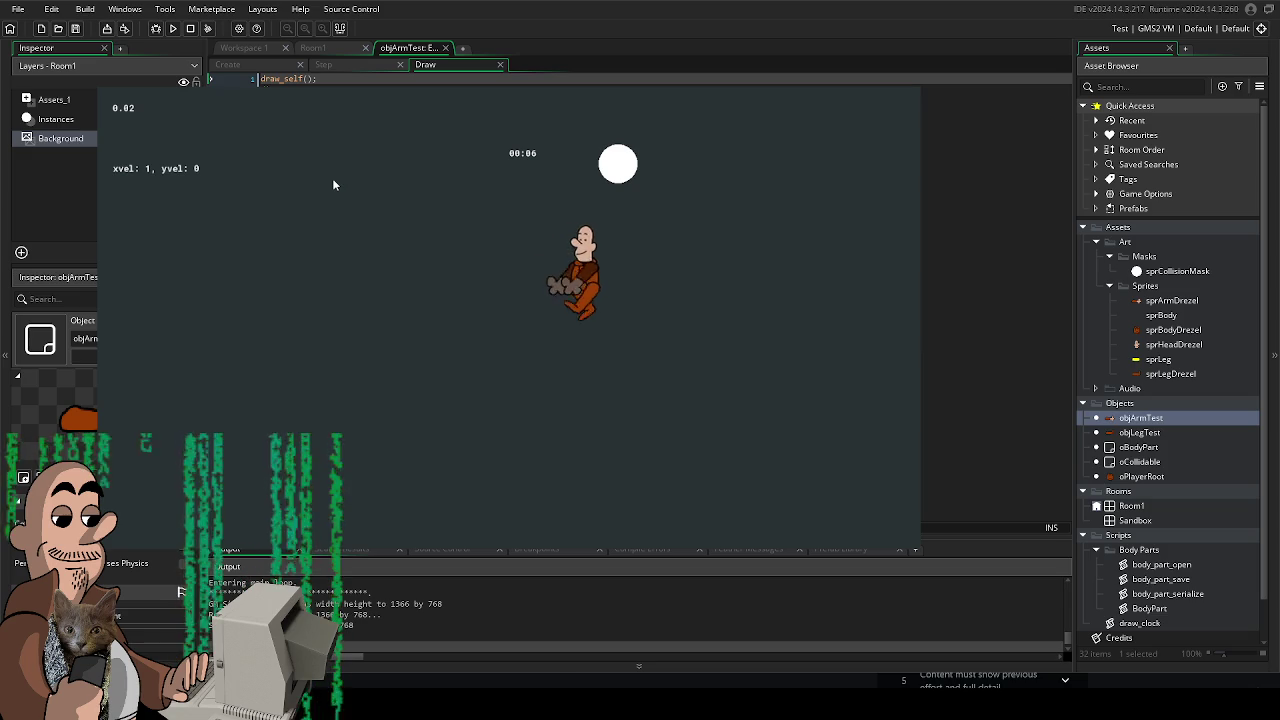
{"action": "key", "text": "a+s"}
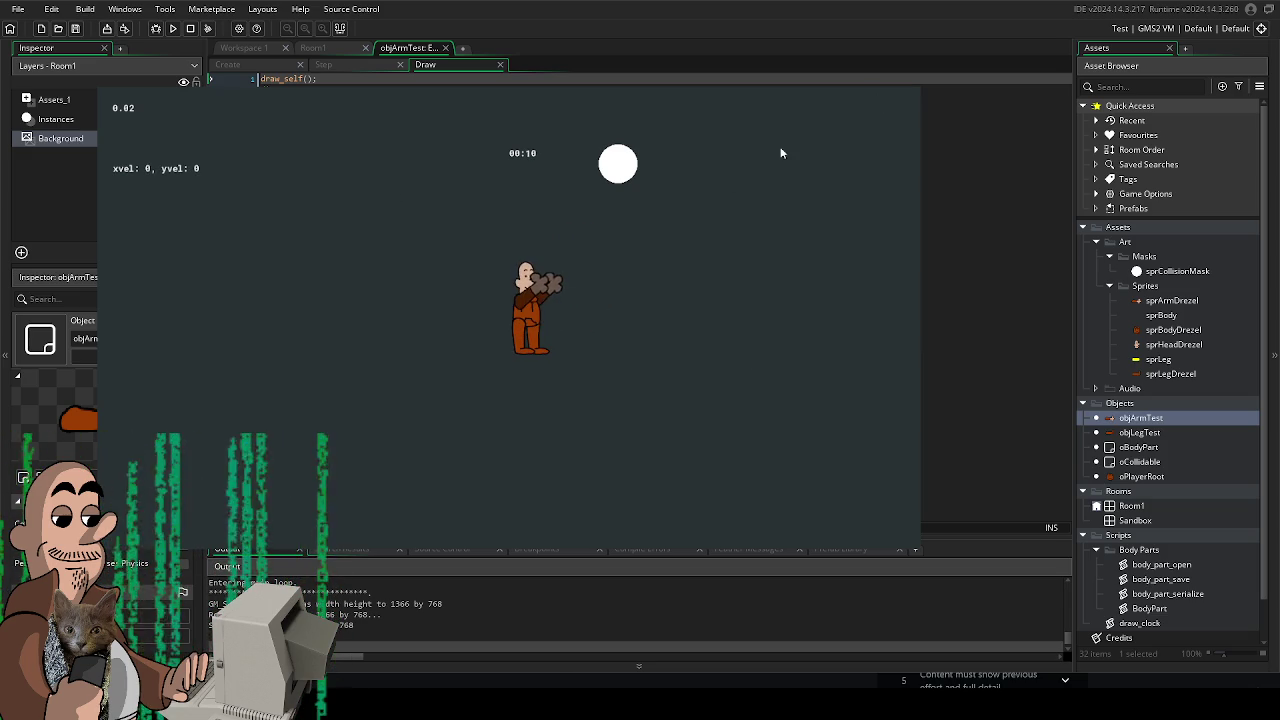
{"action": "key", "text": "Escape"}
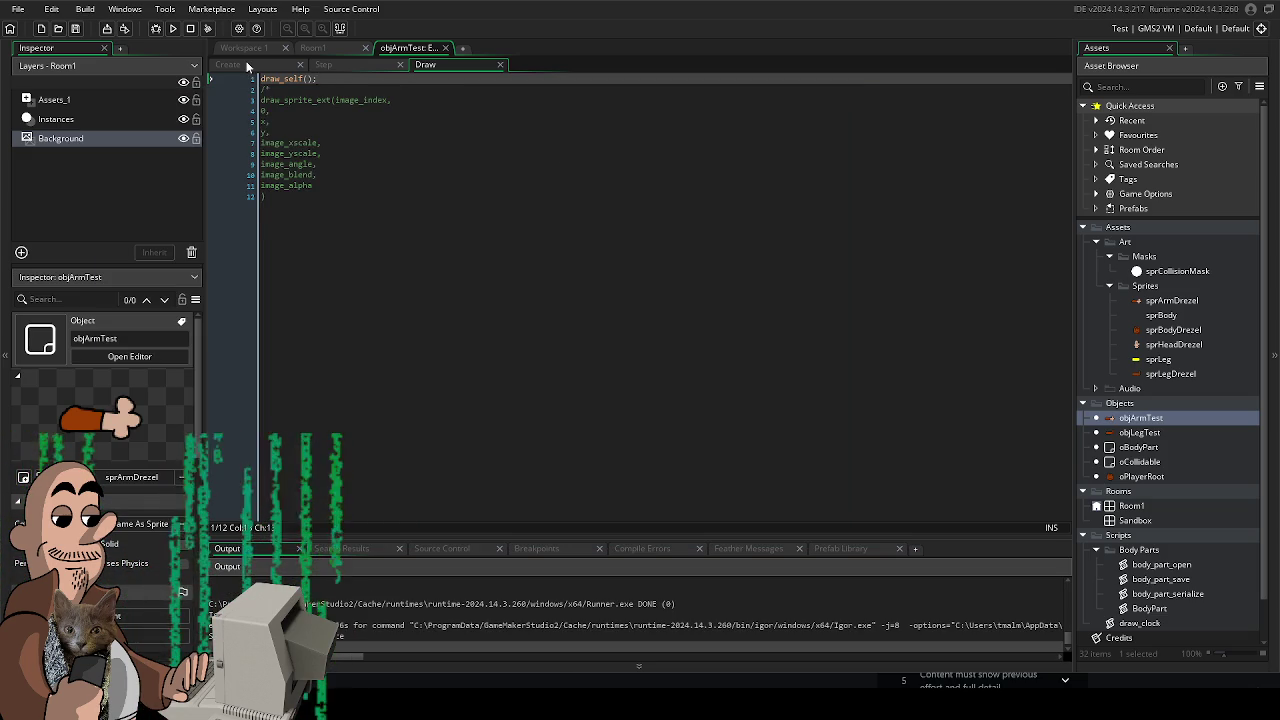
- Look through the arm's Create, Draw and Step event code
{"action": "left_click", "coordinate": [251, 64]}
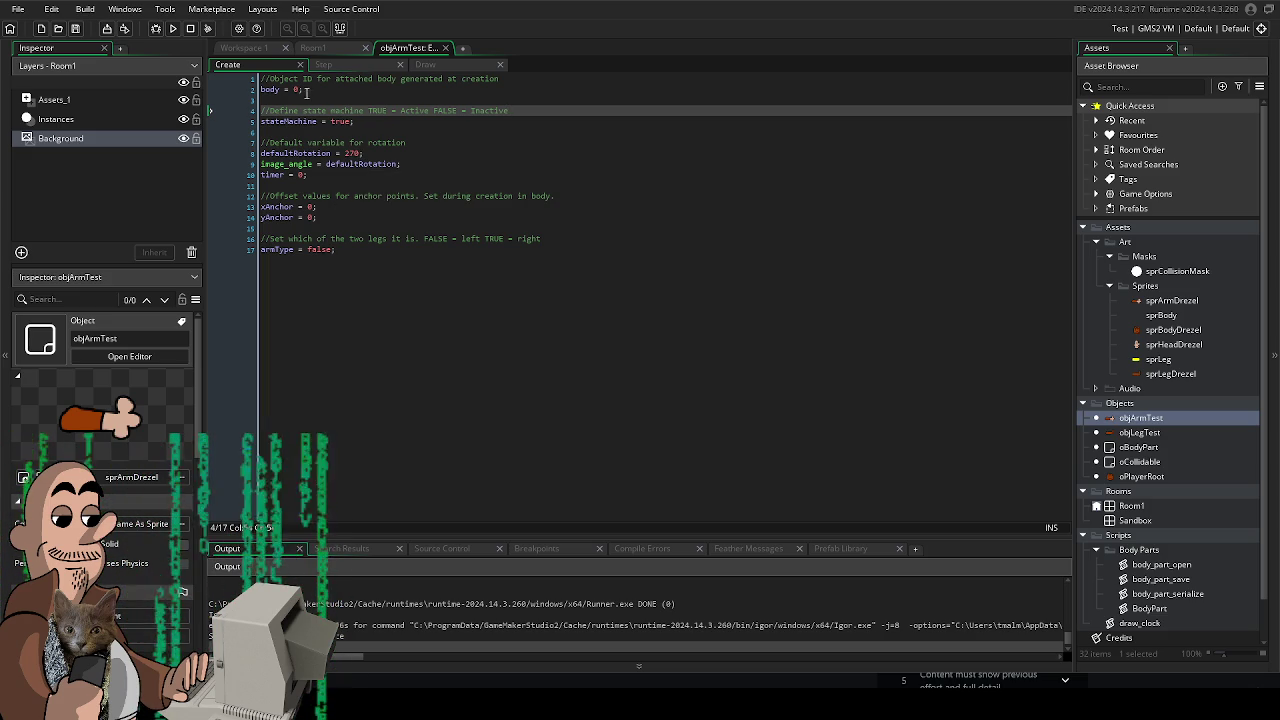
{"action": "left_click", "coordinate": [365, 64]}
{"action": "left_click", "coordinate": [415, 66]}
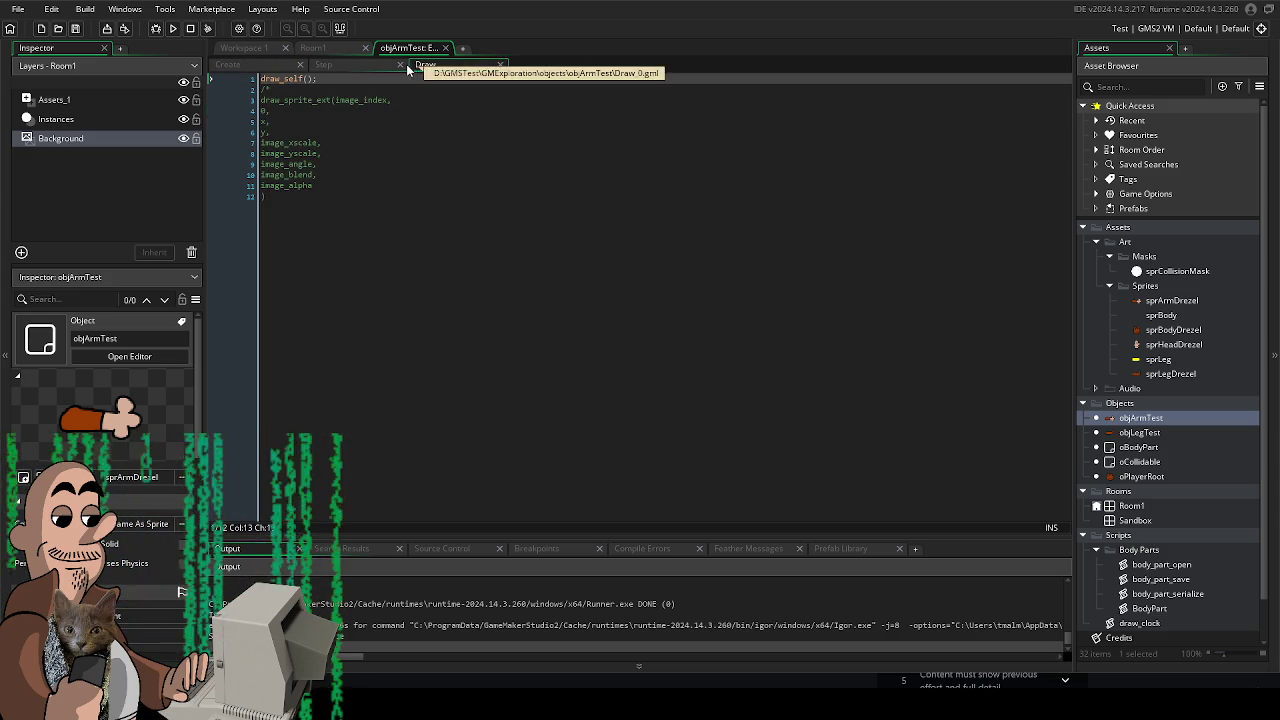
{"action": "left_click", "coordinate": [370, 64]}
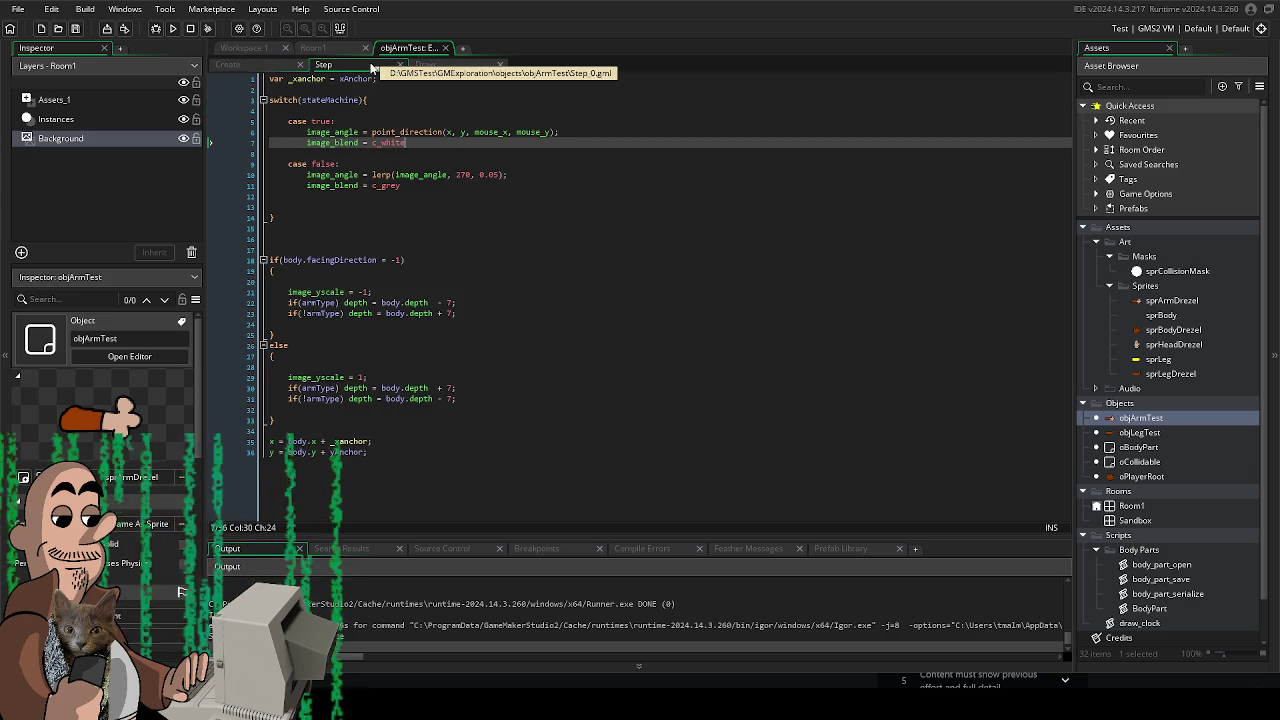
- Copy the image_blend = c_white line above the stateMachine switch and test-run the game
{"action": "left_click", "coordinate": [363, 142]}
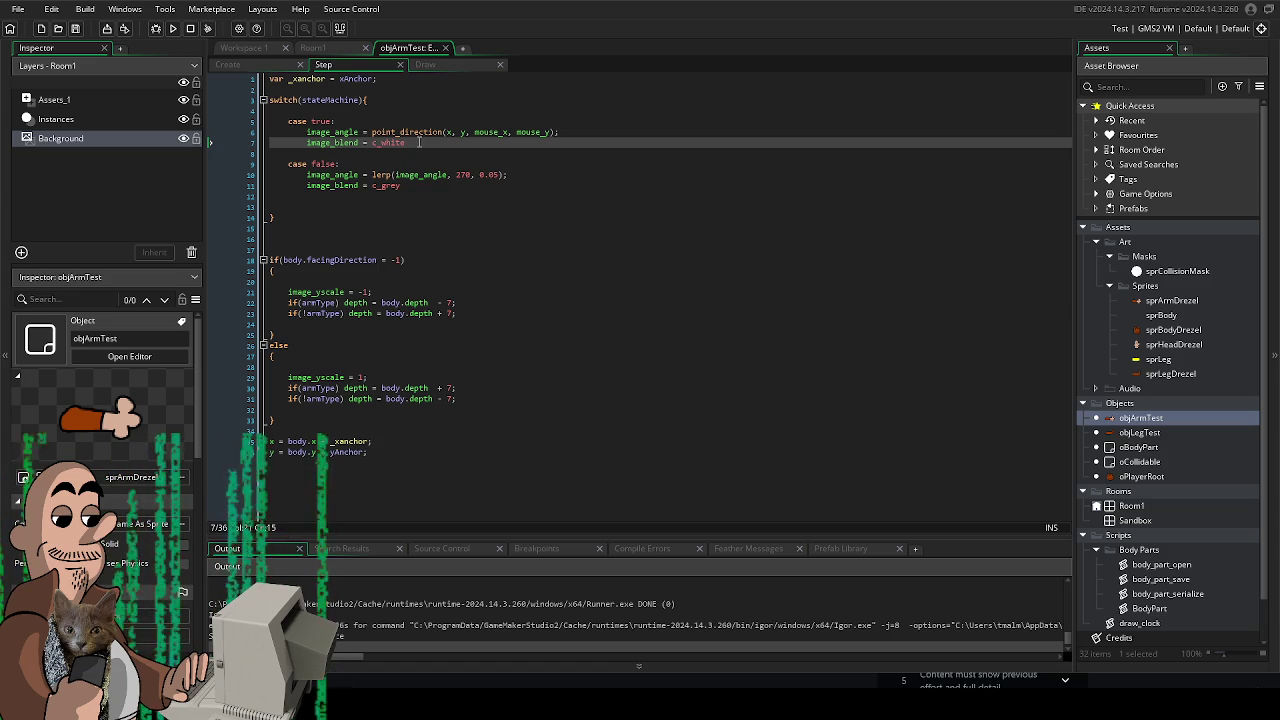
{"action": "left_click_drag", "start_coordinate": [418, 143], "coordinate": [308, 146]}
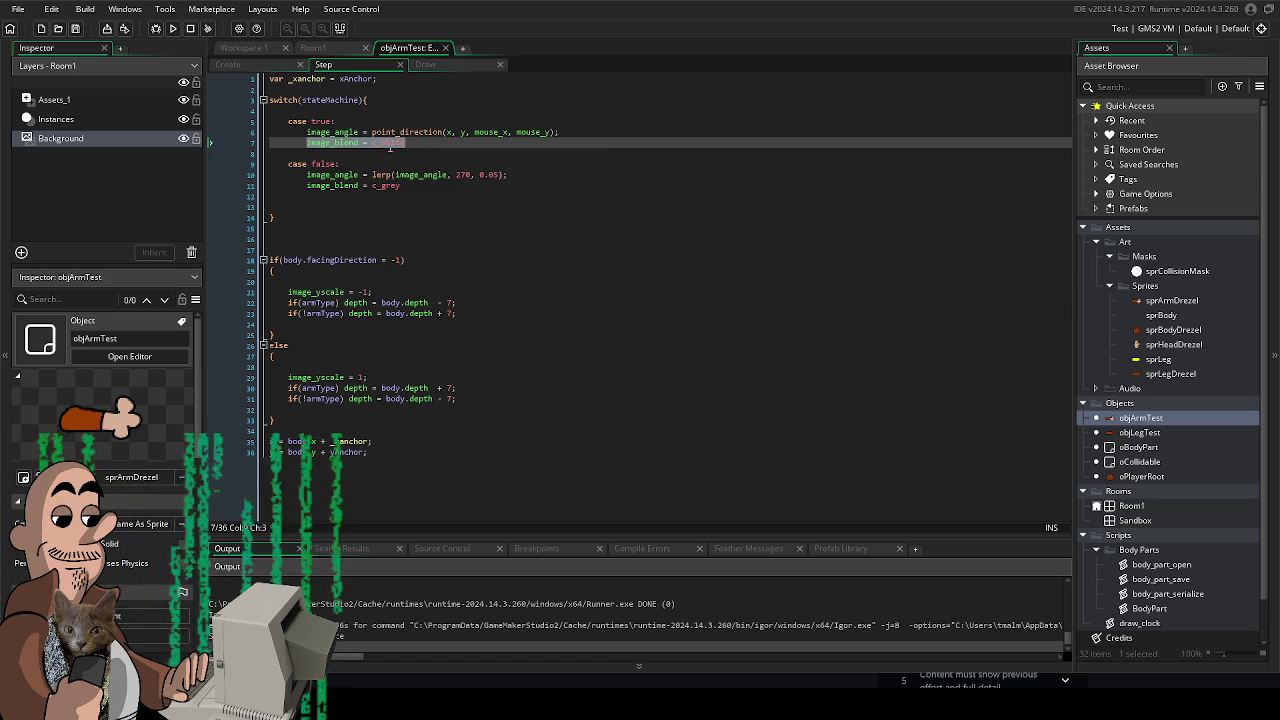
{"action": "key", "text": "ctrl+c"}
{"action": "left_click", "coordinate": [362, 89]}
{"action": "key", "text": "ctrl+v"}
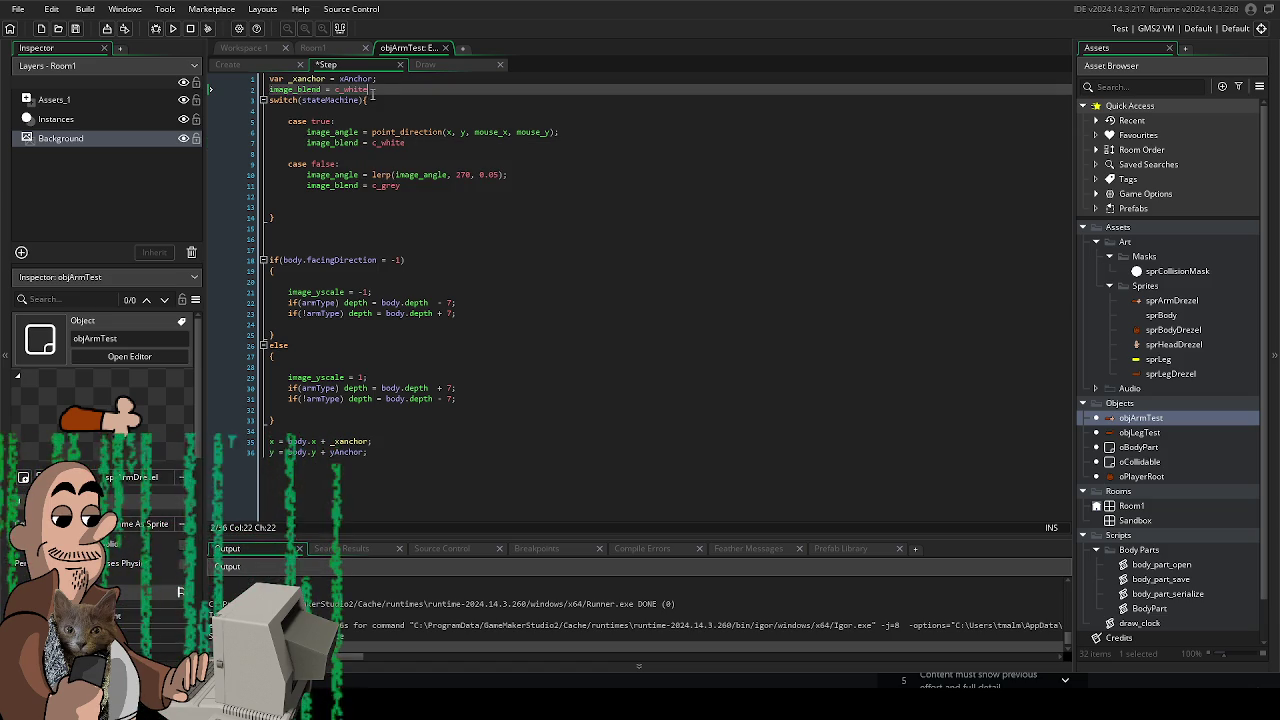
{"action": "left_click", "coordinate": [173, 28]}
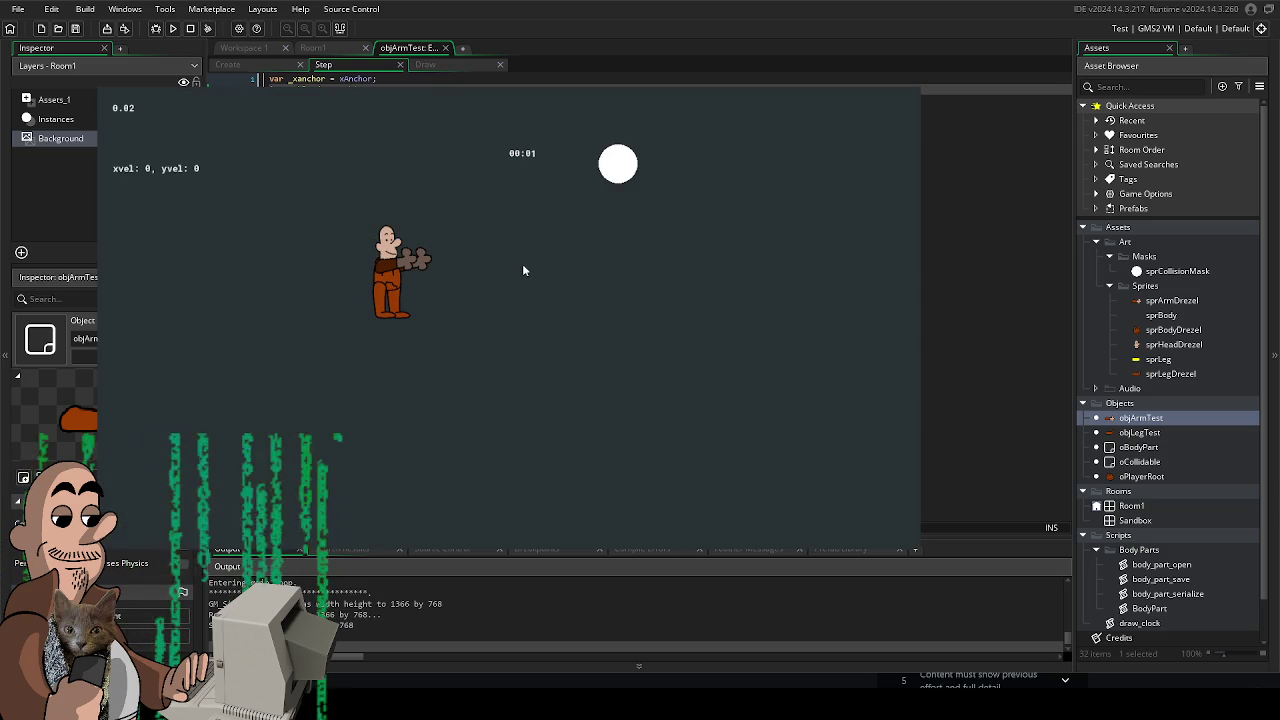
{"action": "key", "text": "Escape"}
{"action": "double_click", "coordinate": [384, 184]}
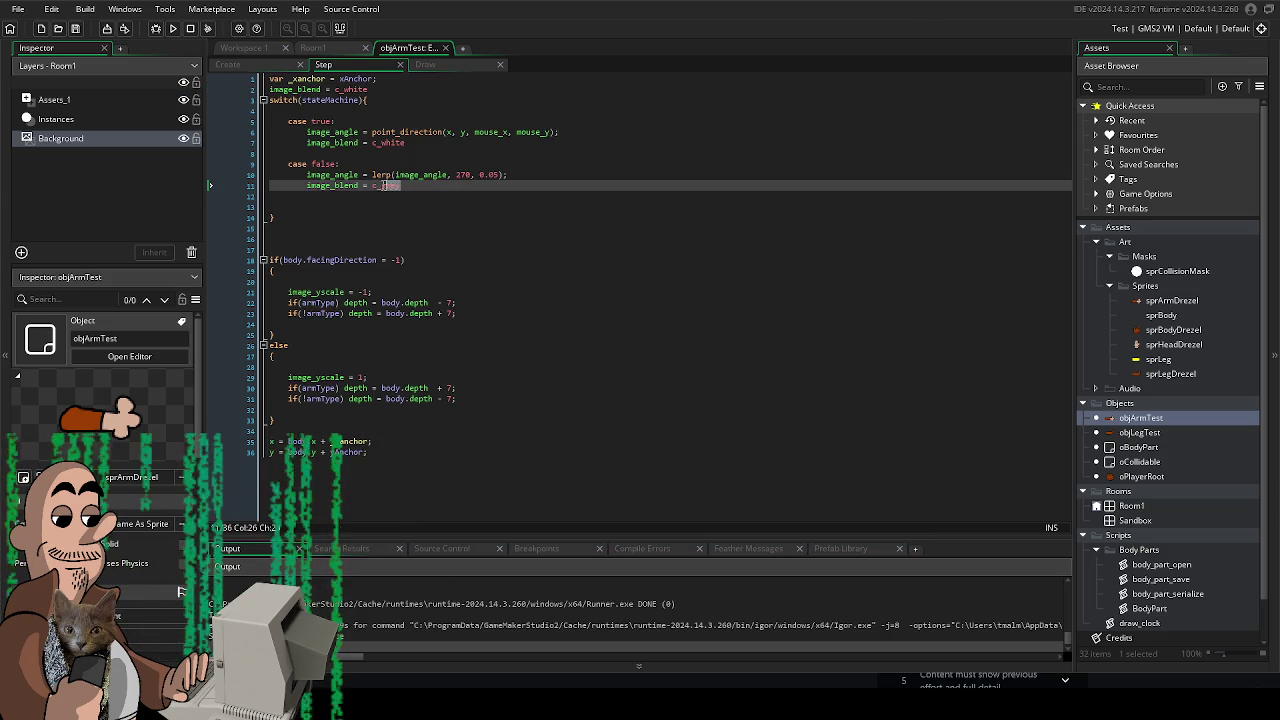
- Set the lowered case's colour on line 11 to c_white and test-run the game
{"action": "type", "text": "c_grey"}
{"action": "type", "text": "wh"}
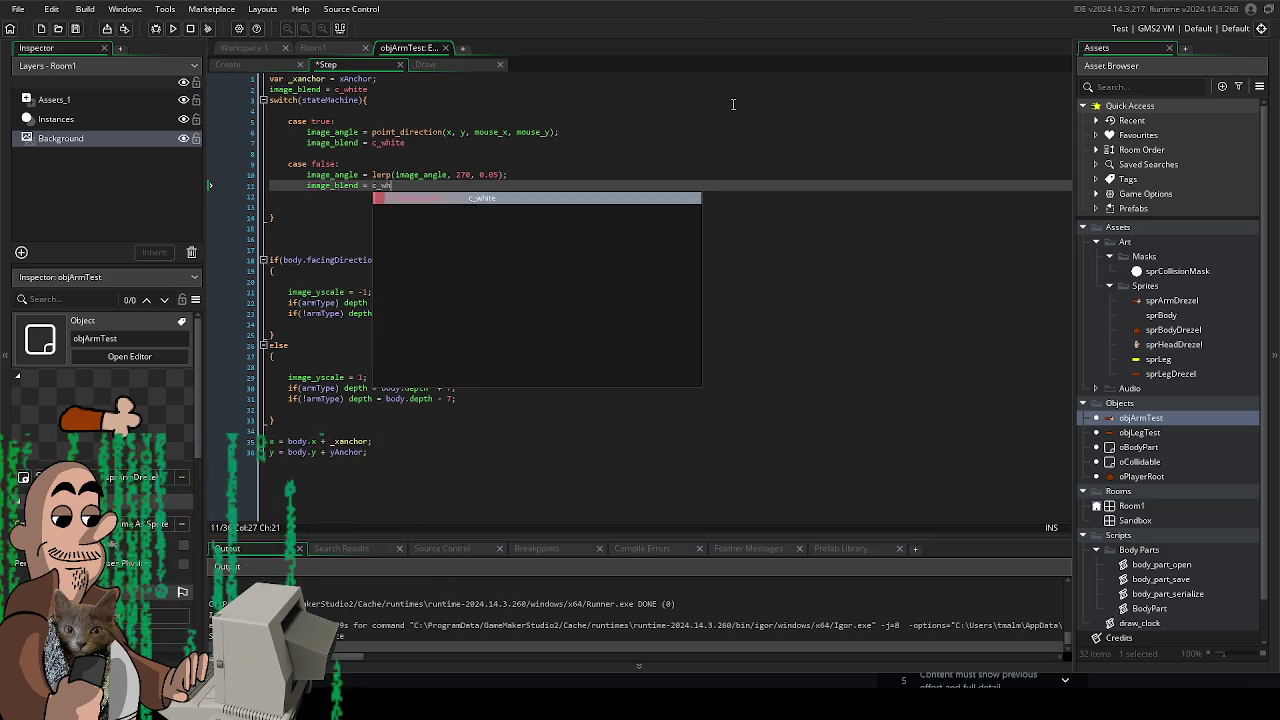
{"action": "key", "text": "Return"}
{"action": "key", "text": "F5"}
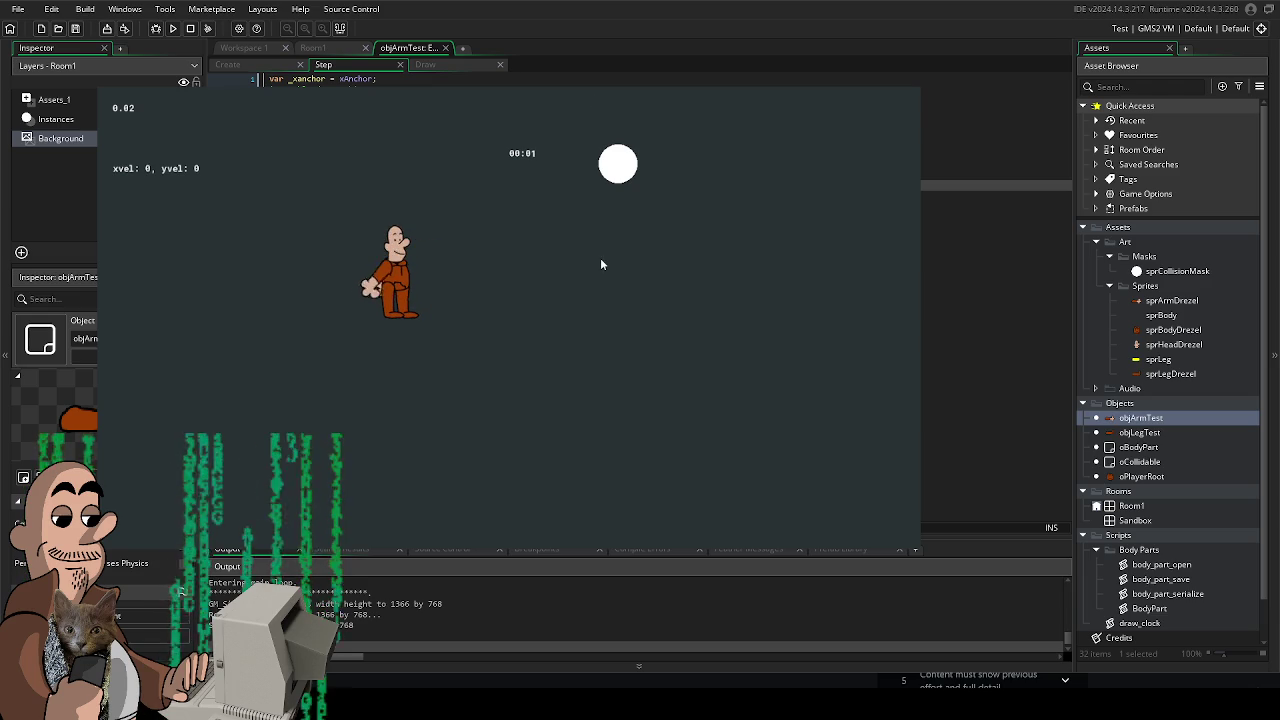
{"action": "key", "text": "Right"}
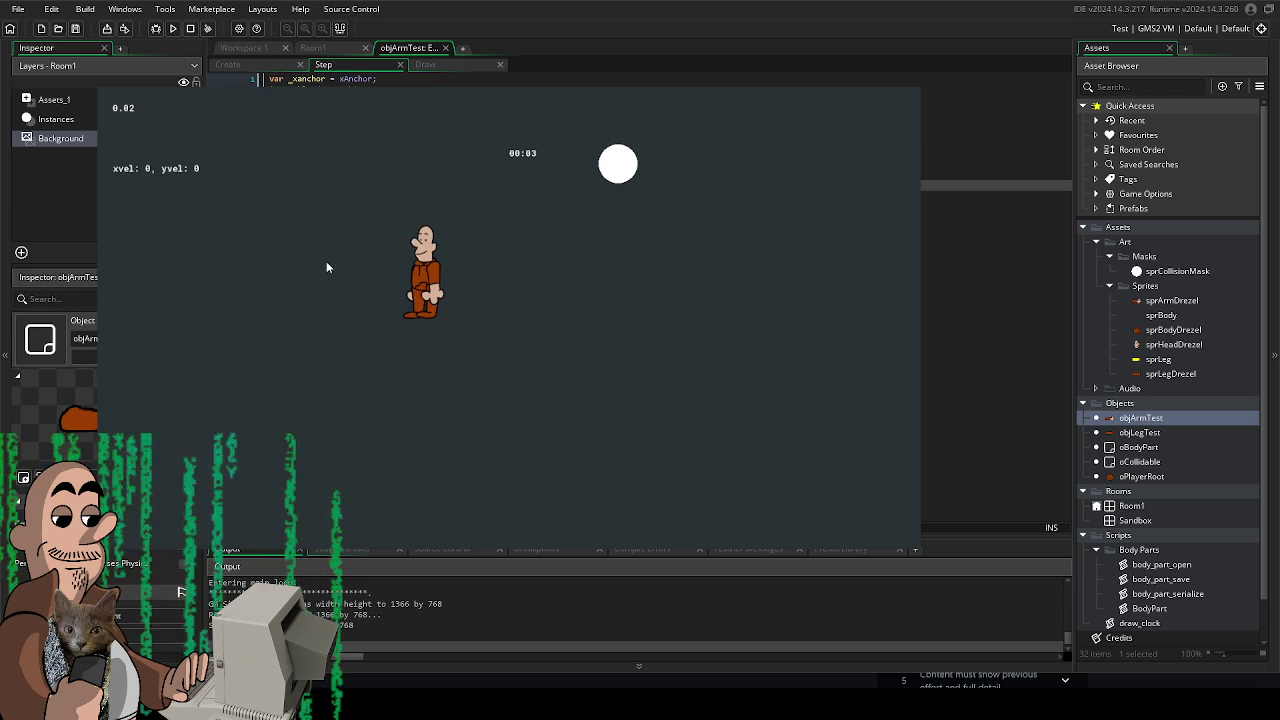
{"action": "key", "text": "Escape"}
- Change the aiming case's colour on line 7 to c_gray and test-run
{"action": "double_click", "coordinate": [404, 143]}
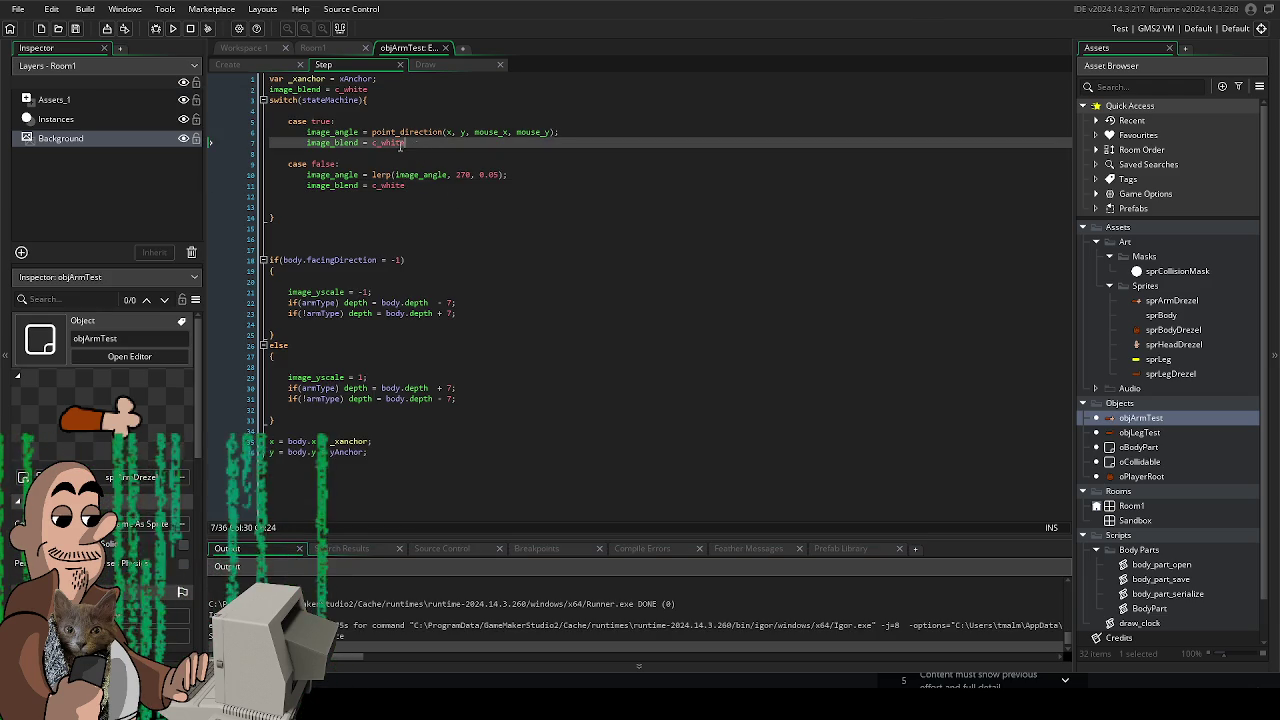
{"action": "type", "text": "gray"}
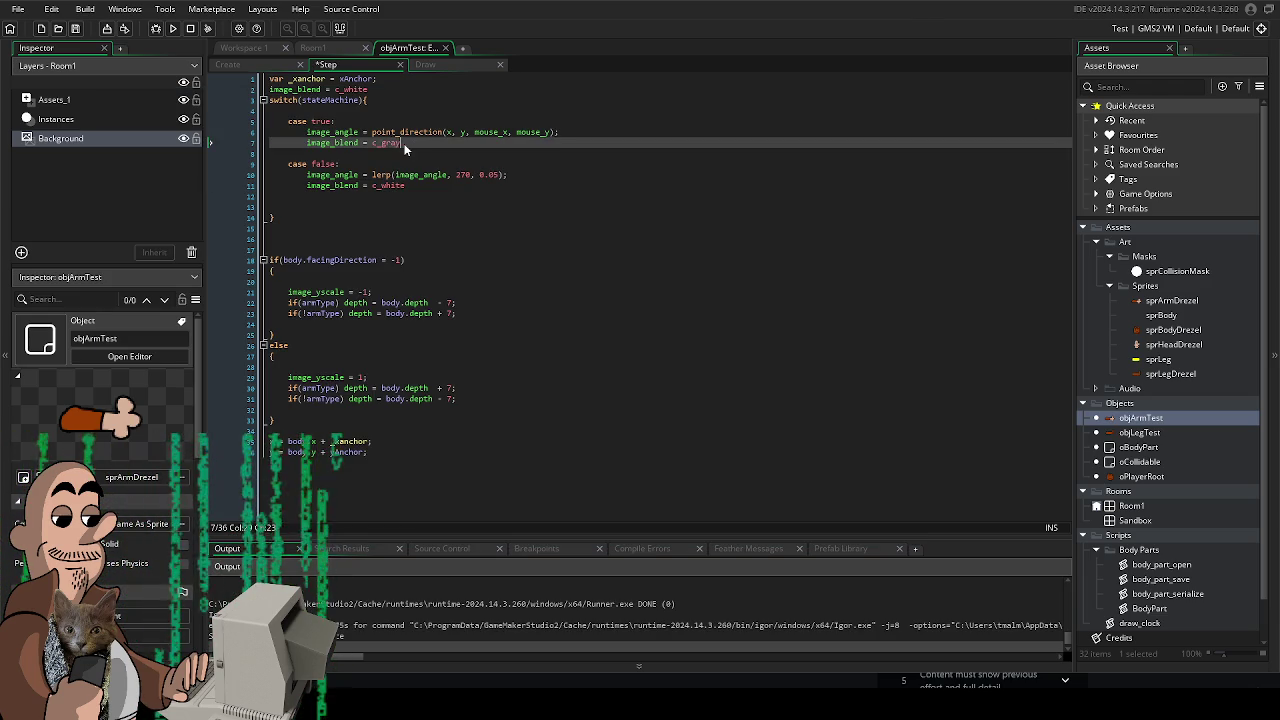
{"action": "key", "text": "F5"}
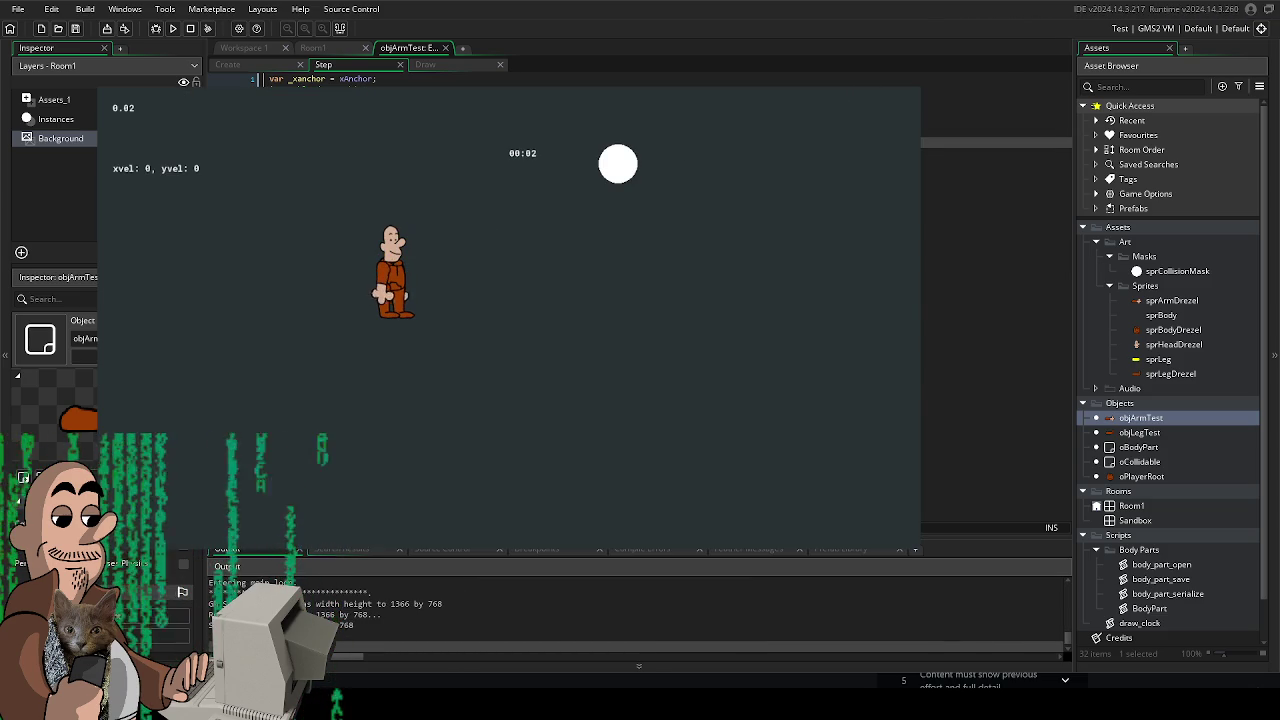
{"action": "key", "text": "Escape"}
- Delete the redundant image_blend line at the top and run the game again
{"action": "left_click", "coordinate": [212, 89]}
{"action": "key", "text": "Delete"}
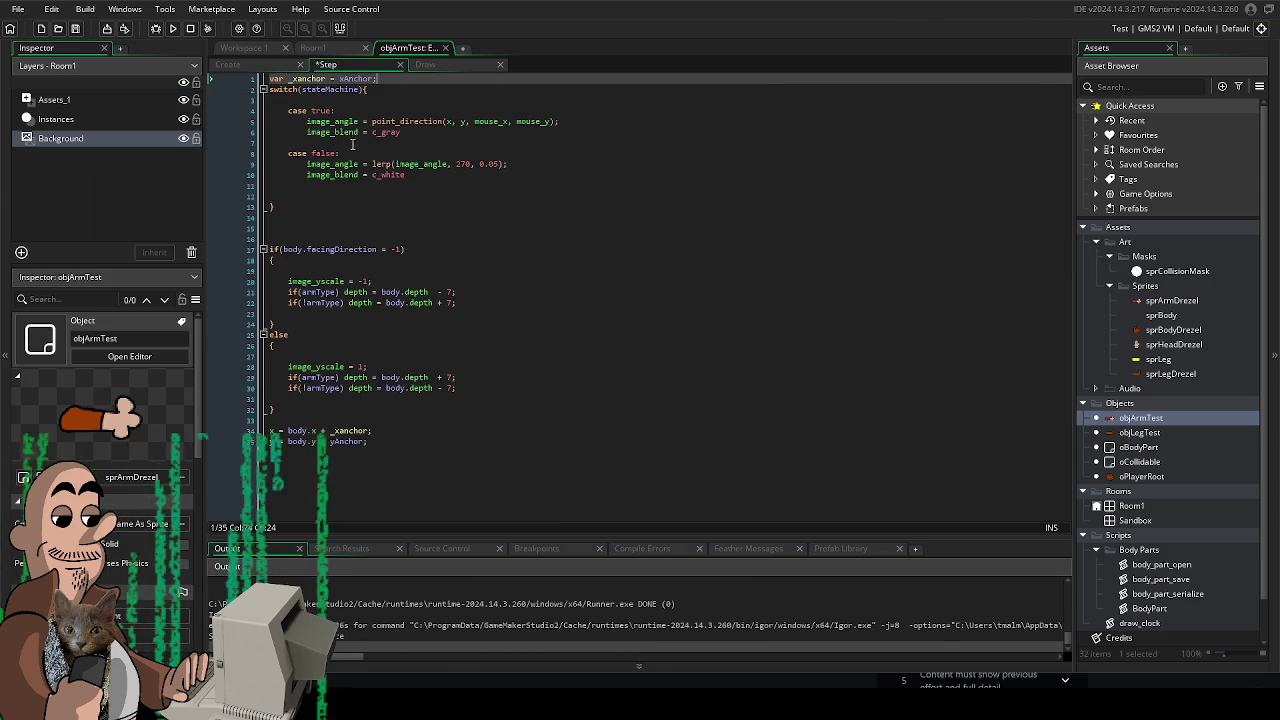
{"action": "key", "text": "F5"}
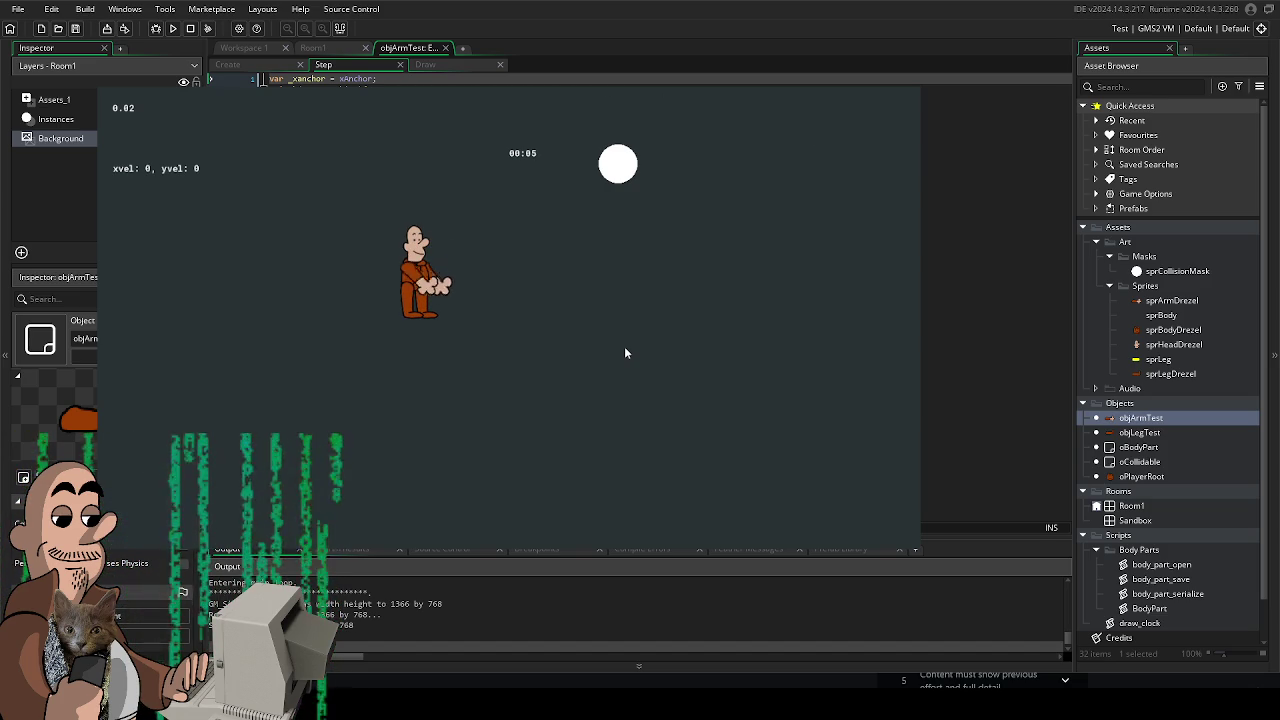
{"action": "key", "text": "Escape"}
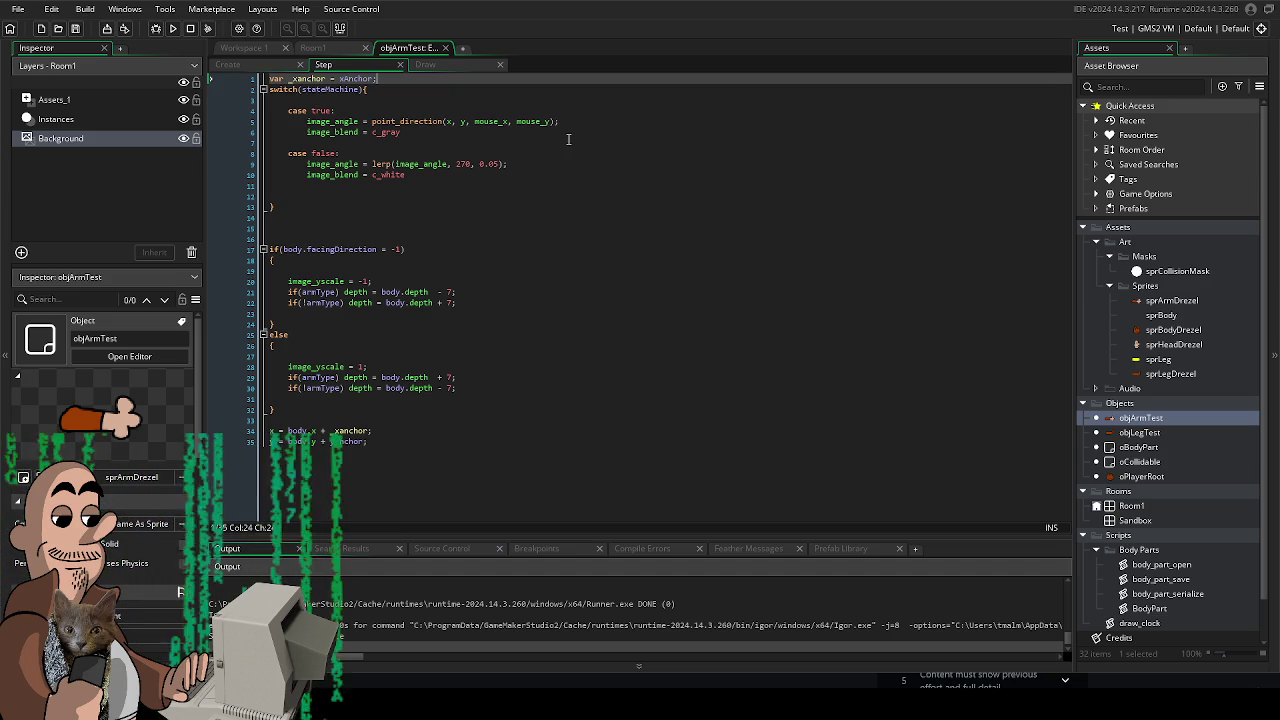
- Inspect the c_white constant on the lowered-state colour line without changing it
{"action": "left_click", "coordinate": [432, 165]}
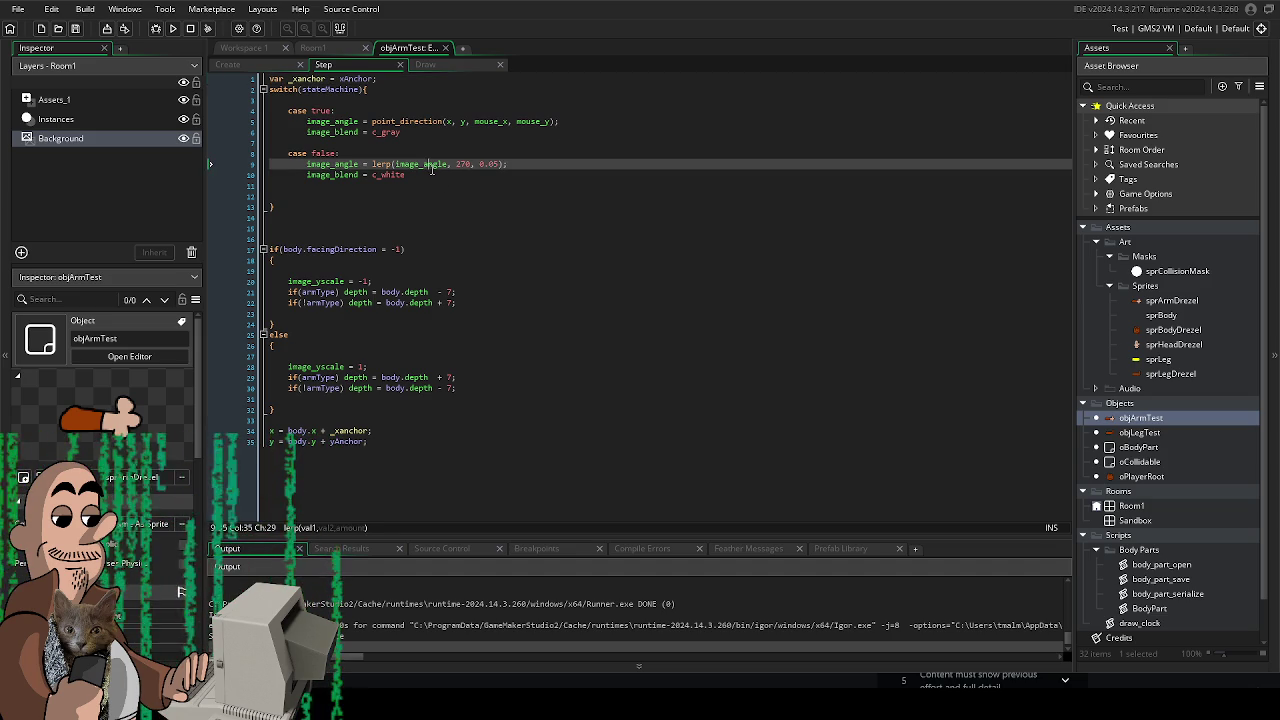
{"action": "left_click", "coordinate": [431, 173]}
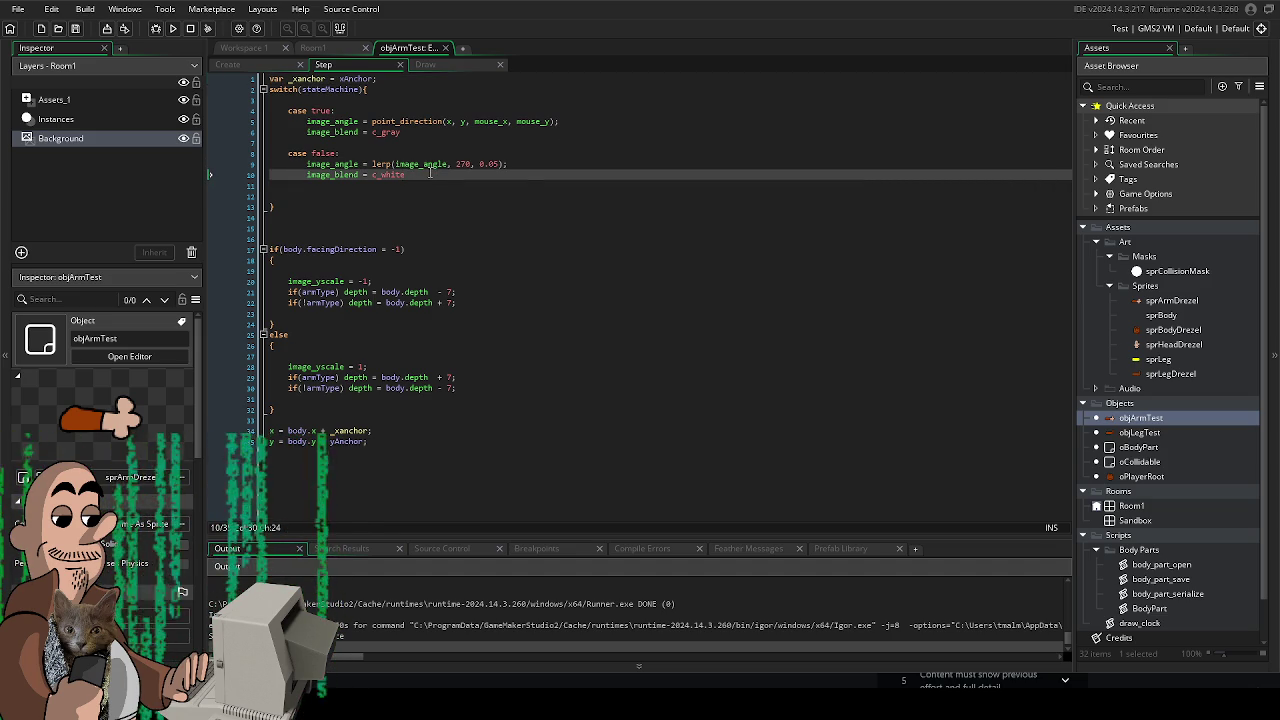
{"action": "right_click", "coordinate": [431, 173]}
{"action": "key", "text": "Escape"}
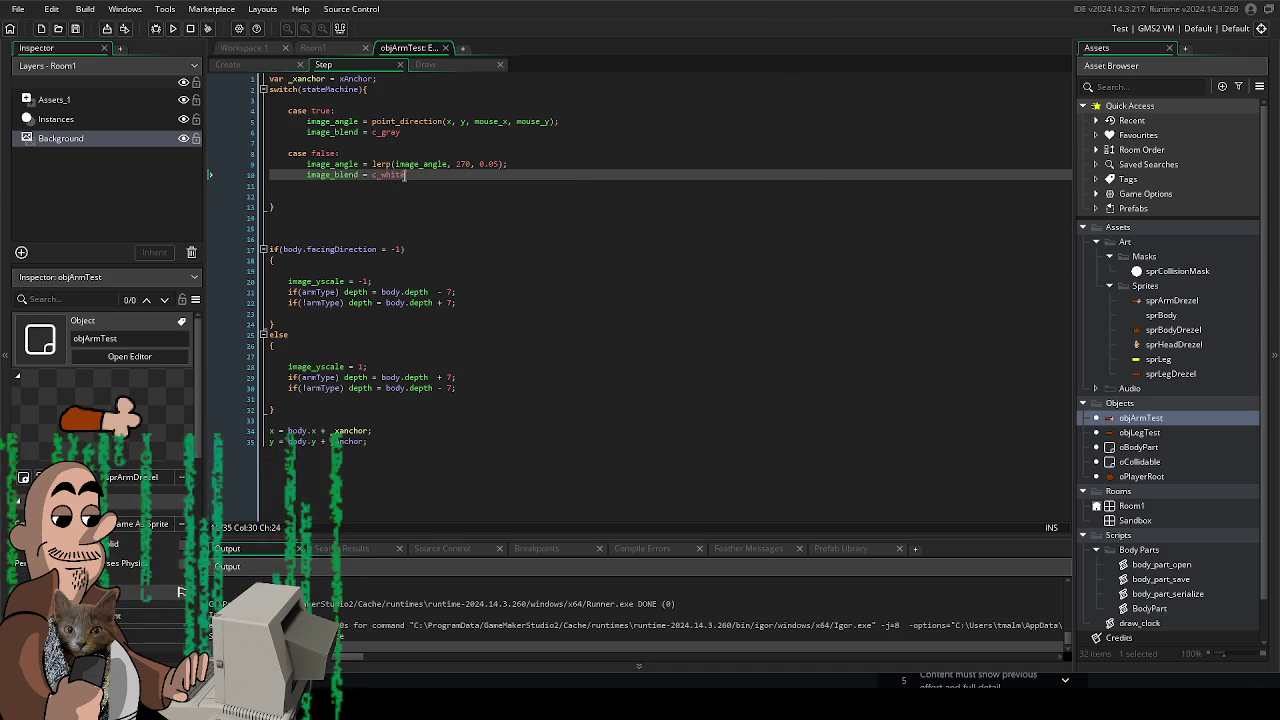
{"action": "mouse_move", "coordinate": [401, 174]}
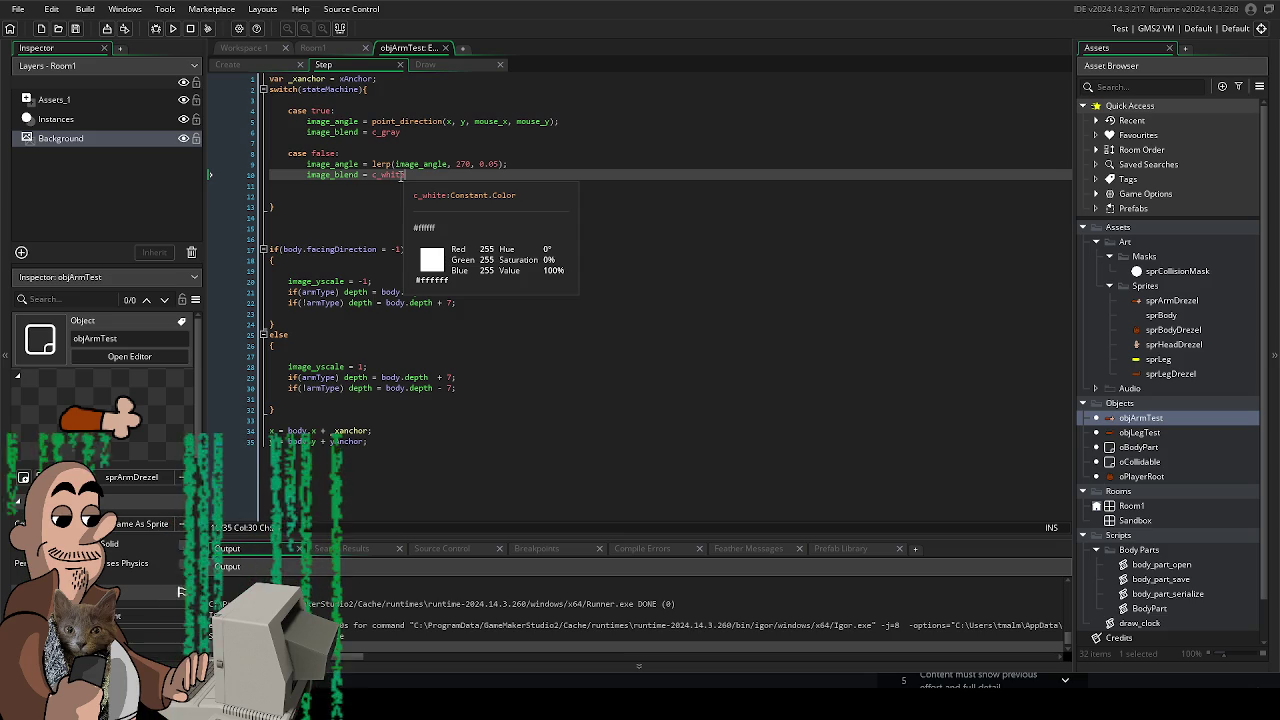
- Swap the colours so the aiming case uses c_white and the lowered case c_gray, then test-run
{"action": "double_click", "coordinate": [387, 132]}
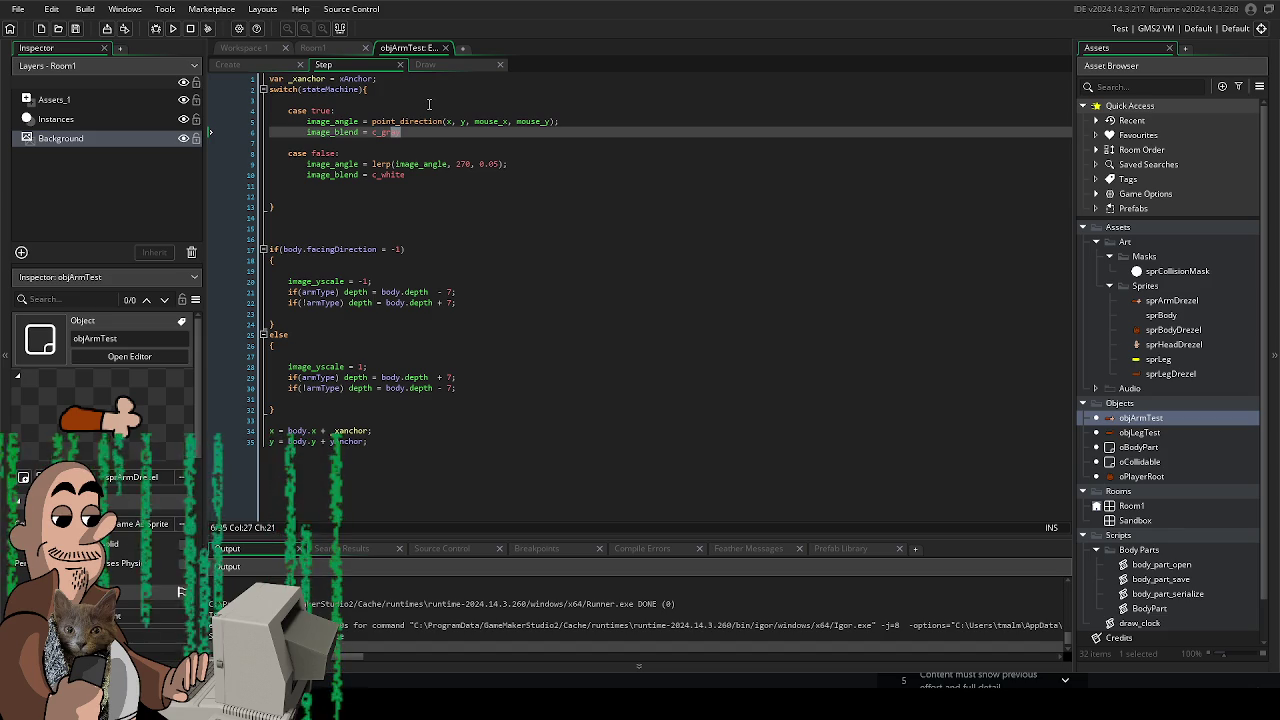
{"action": "key", "text": "BackSpace"}
{"action": "type", "text": "white"}
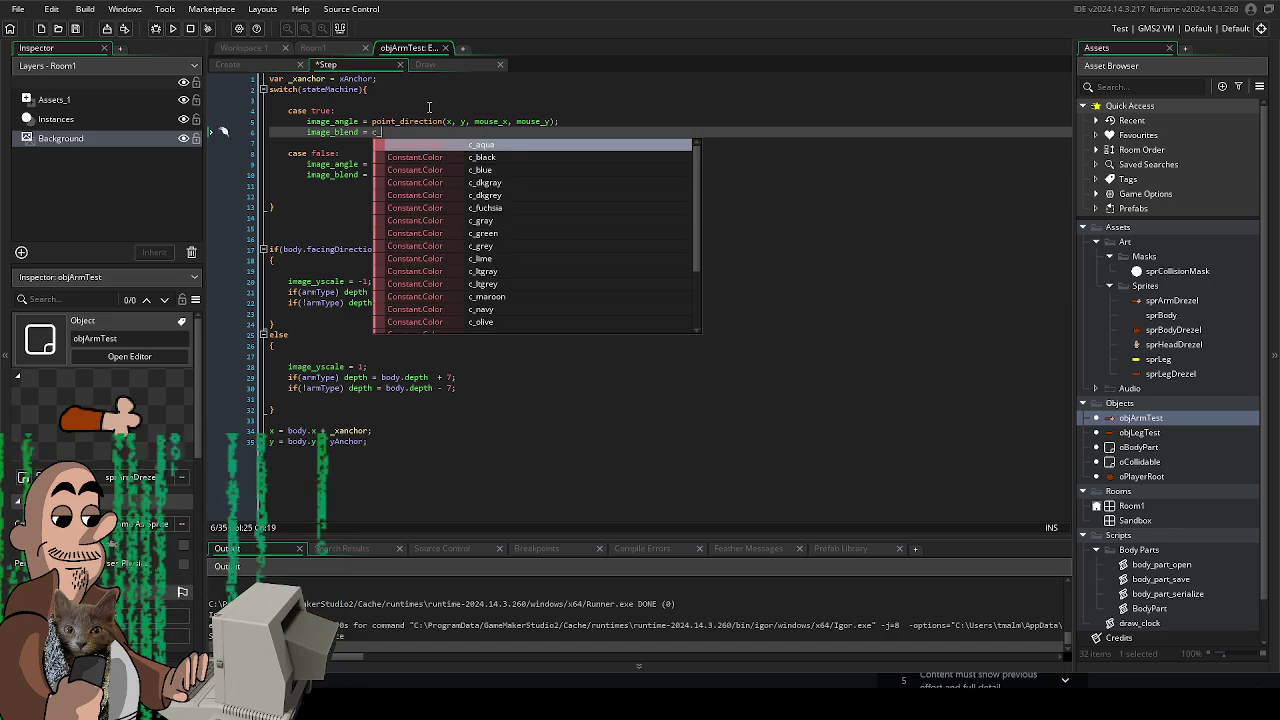
{"action": "key", "text": "Down"}
{"action": "key", "text": "Down"}
{"action": "key", "text": "Down"}
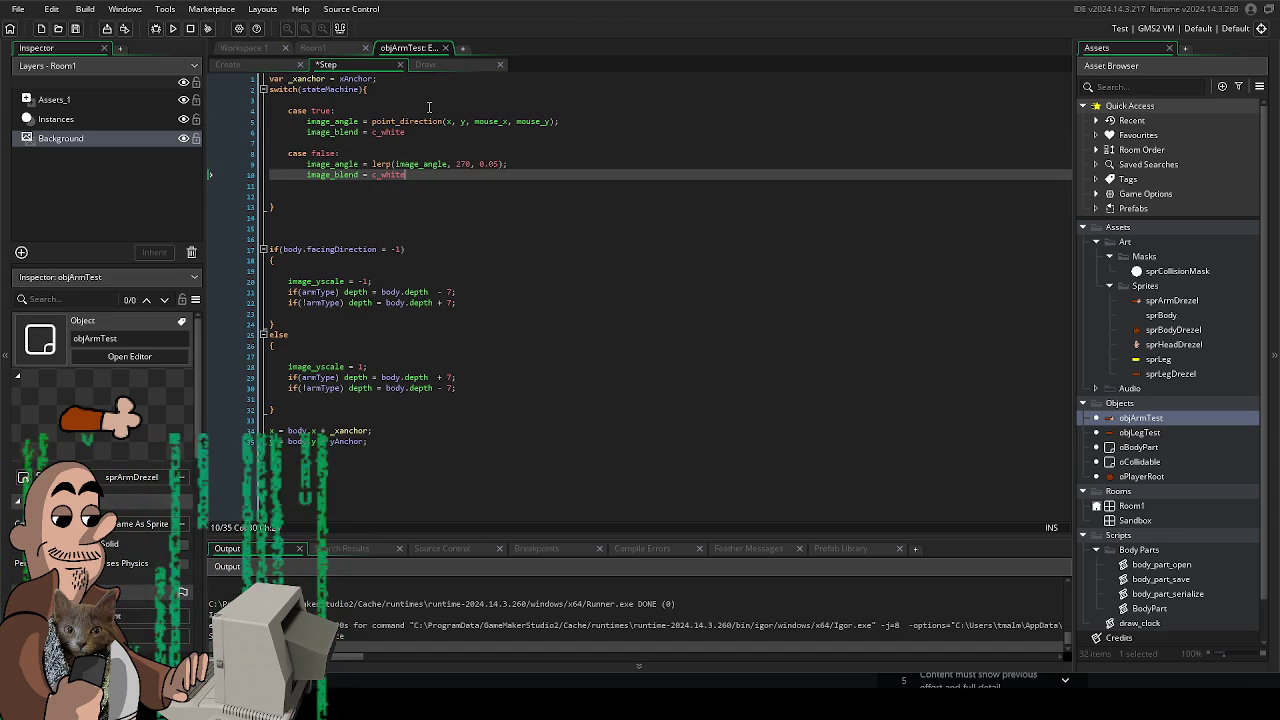
{"action": "key", "text": "BackSpace"}
{"action": "key", "text": "BackSpace"}
{"action": "key", "text": "BackSpace"}
{"action": "type", "text": "gray"}
{"action": "key", "text": "F5"}
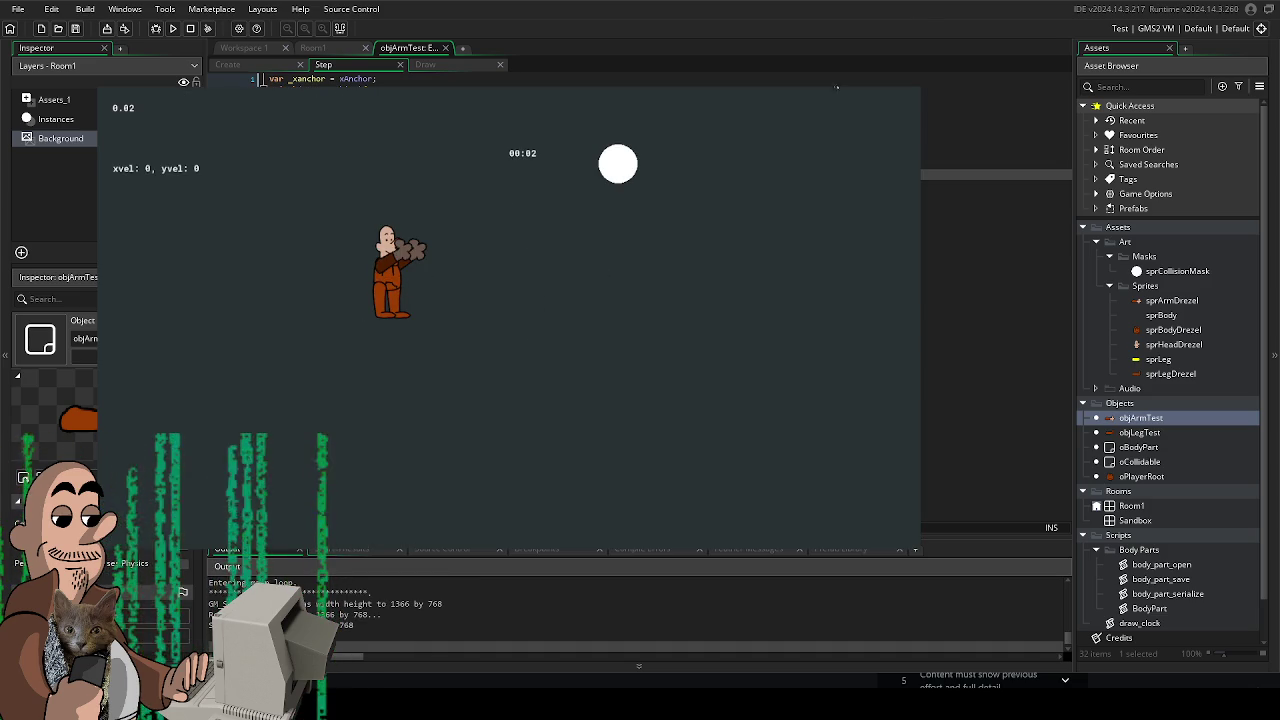
{"action": "key", "text": "Escape"}
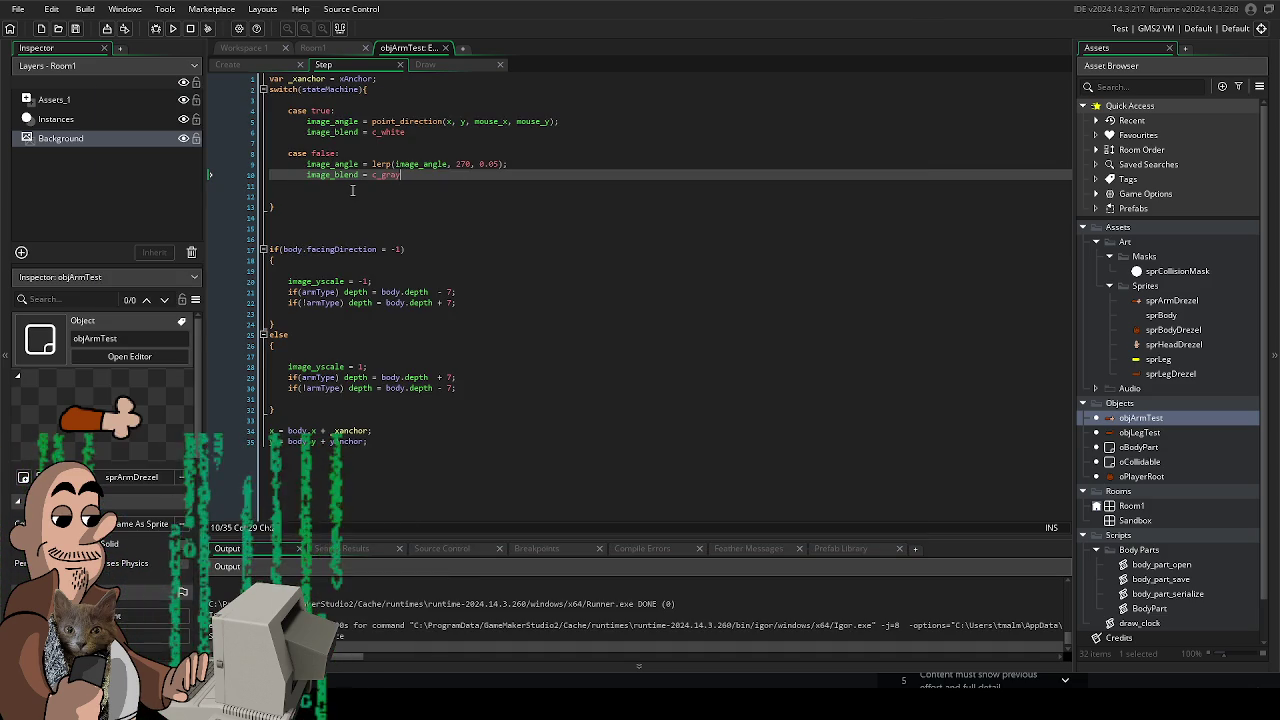
{"action": "left_click", "coordinate": [352, 190]}
{"action": "left_click", "coordinate": [288, 89]}
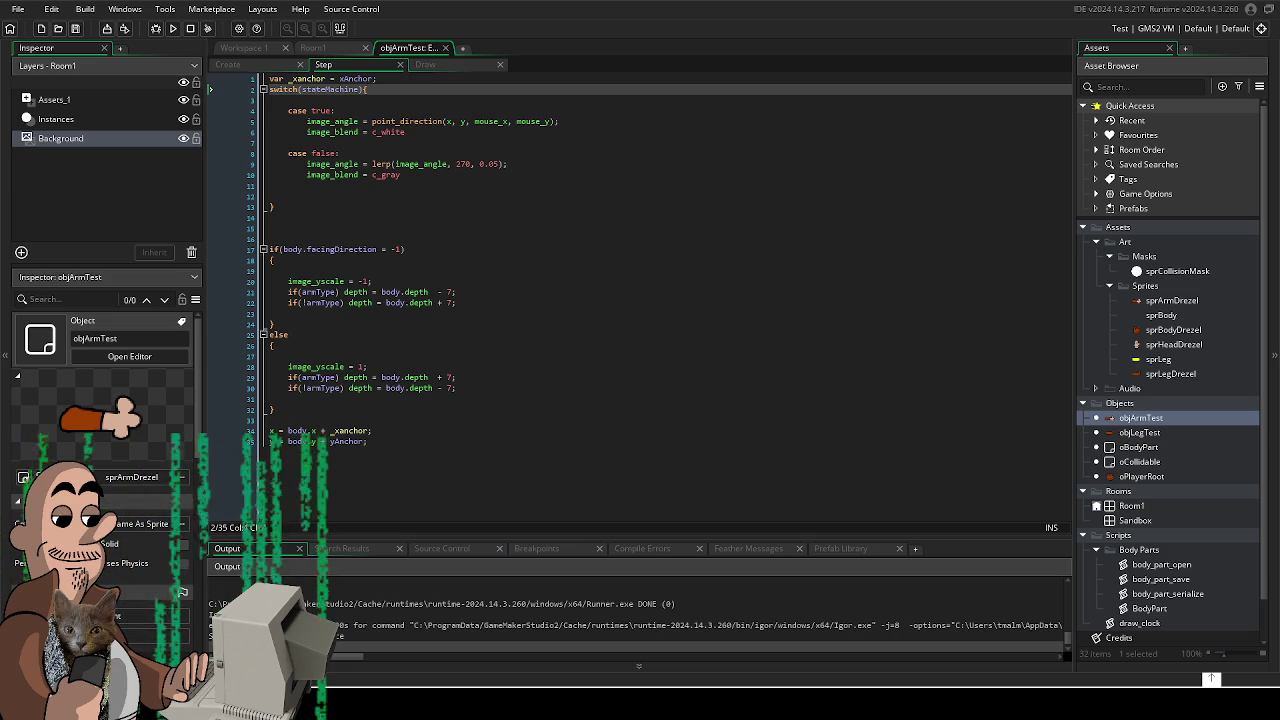
{"action": "left_click", "coordinate": [408, 132]}
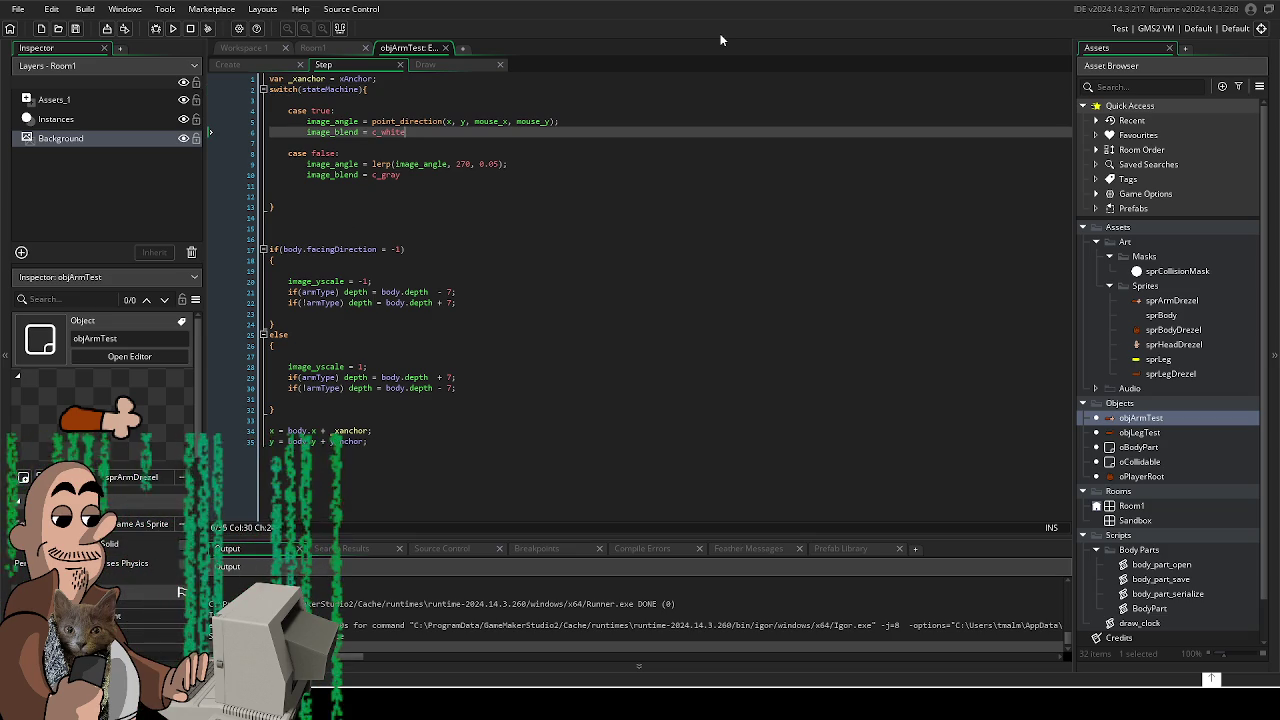
- Add break; after the image_blend lines of case true and case false, then build and run
{"action": "key", "text": "Return"}
{"action": "type", "text": "break;"}
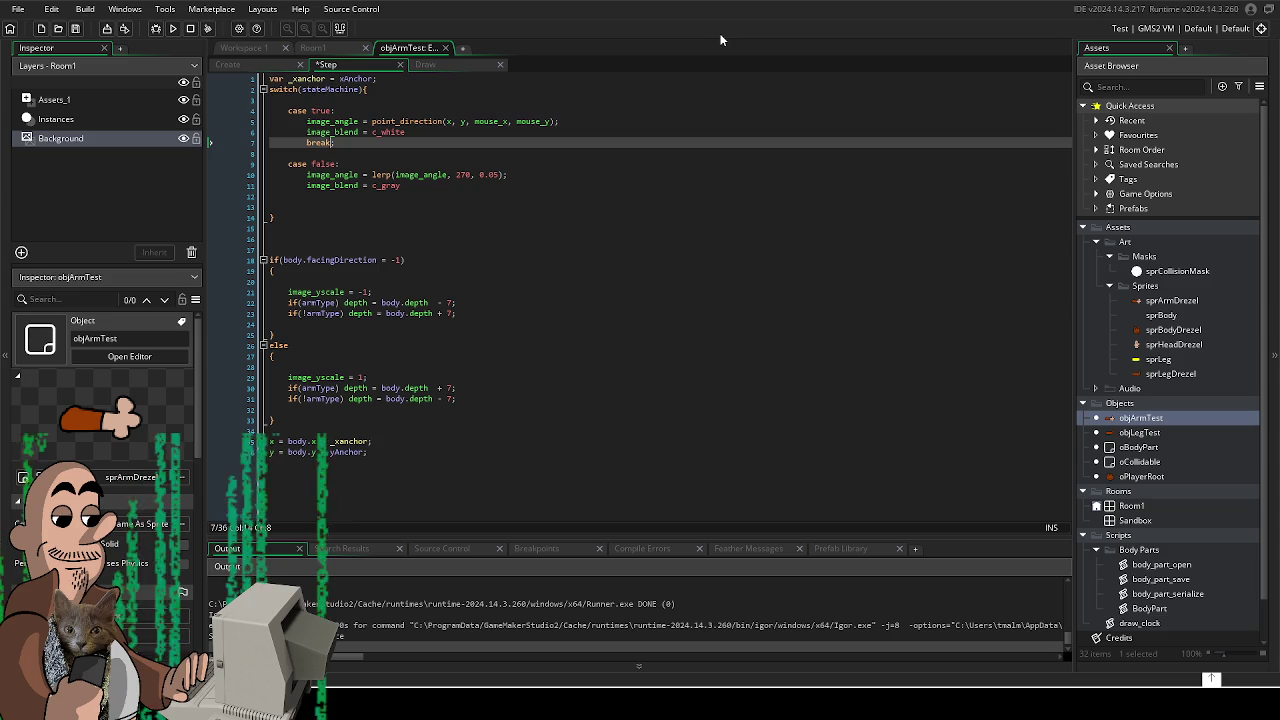
{"action": "key", "text": "Down"}
{"action": "key", "text": "Down"}
{"action": "key", "text": "Down"}
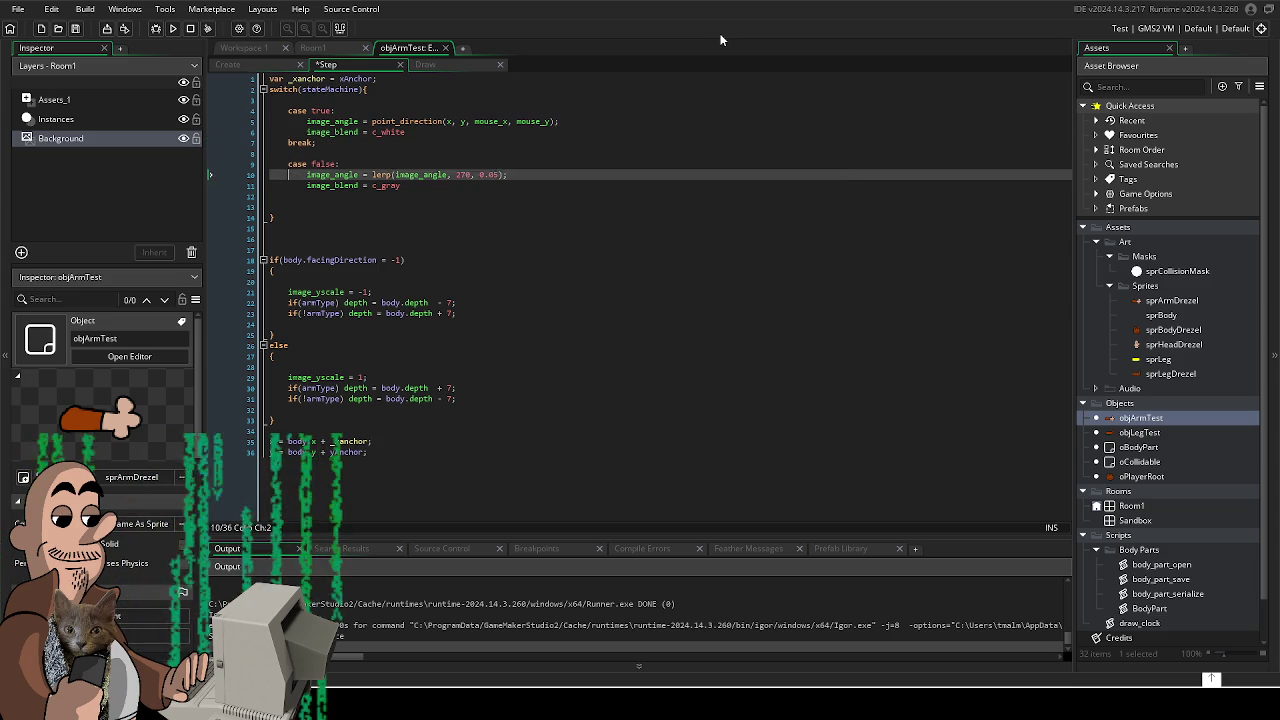
{"action": "type", "text": "break;"}
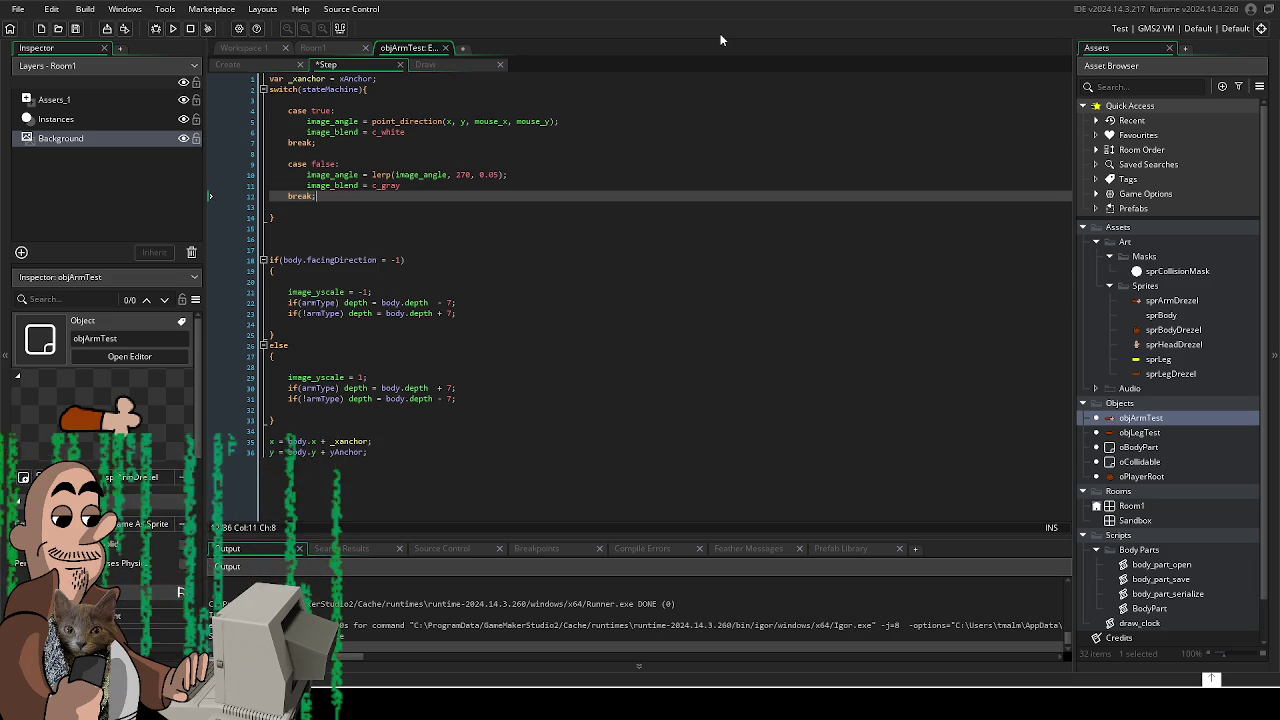
{"action": "key", "text": "F5"}
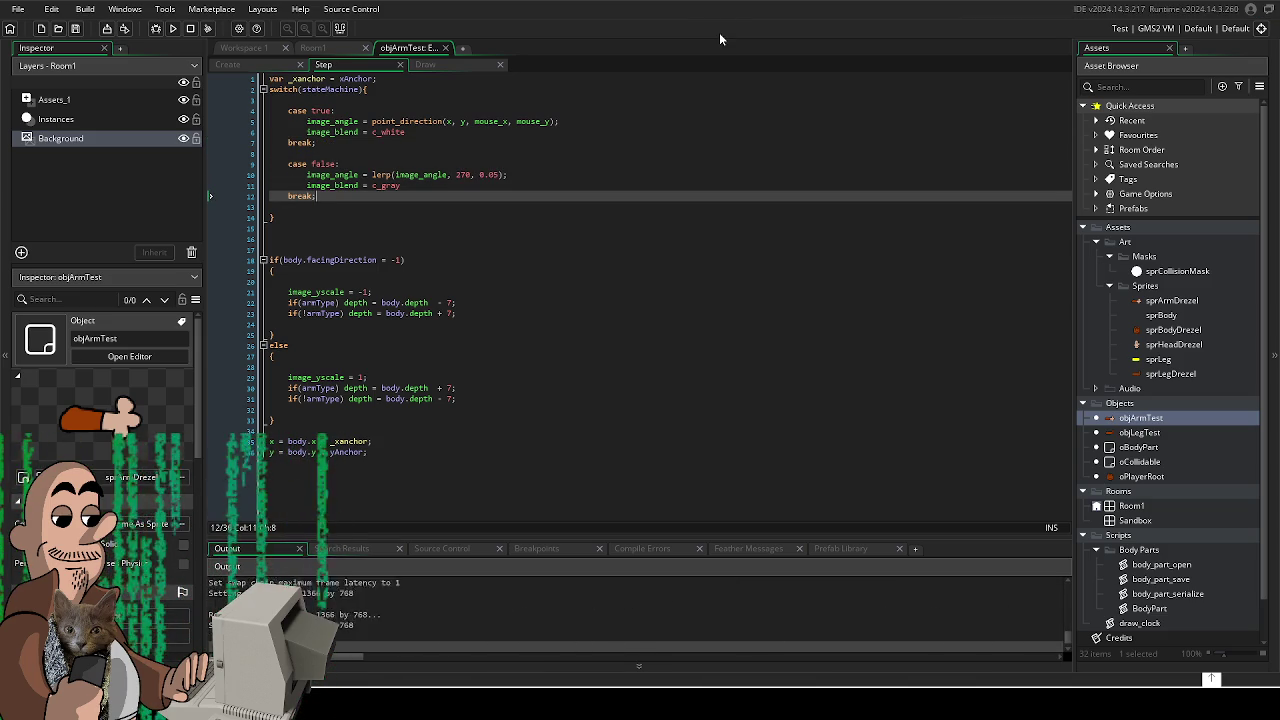
- Walk the character left, right, up, down and diagonally, then close the game
{"action": "key", "text": "Down"}
{"action": "key", "text": "Right"}
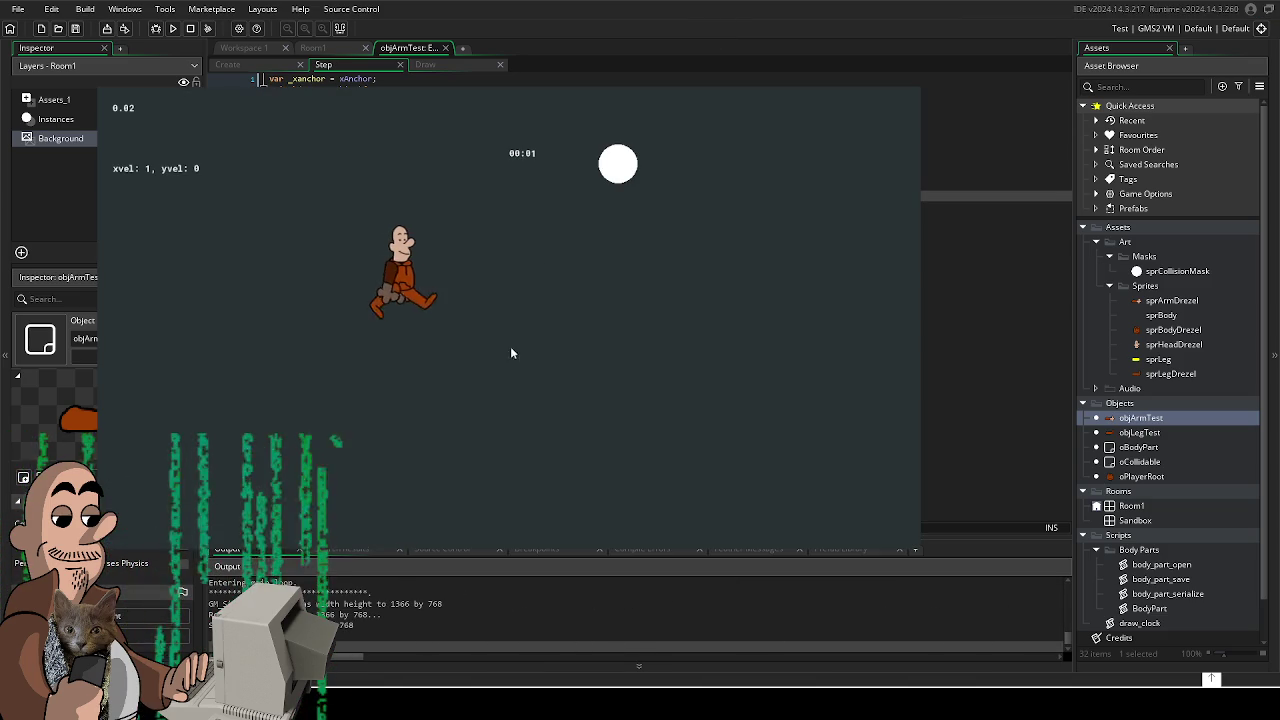
{"action": "key", "text": "Right"}
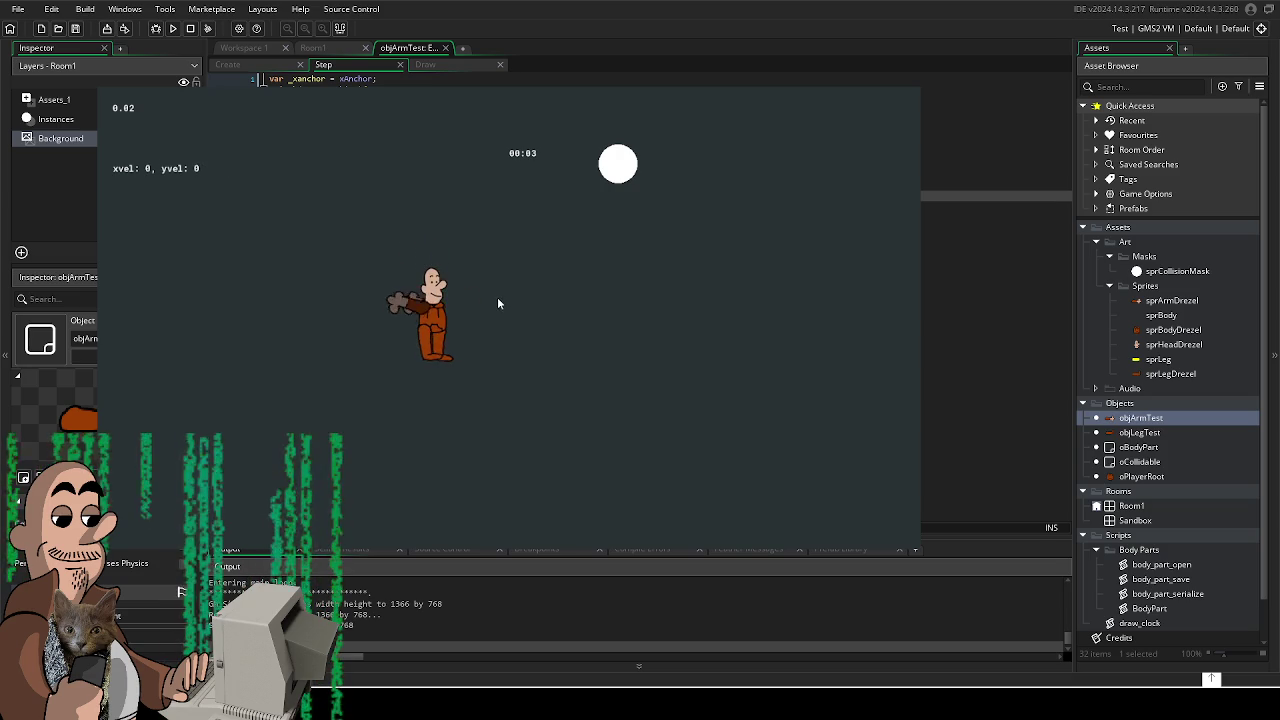
{"action": "key", "text": "Left"}
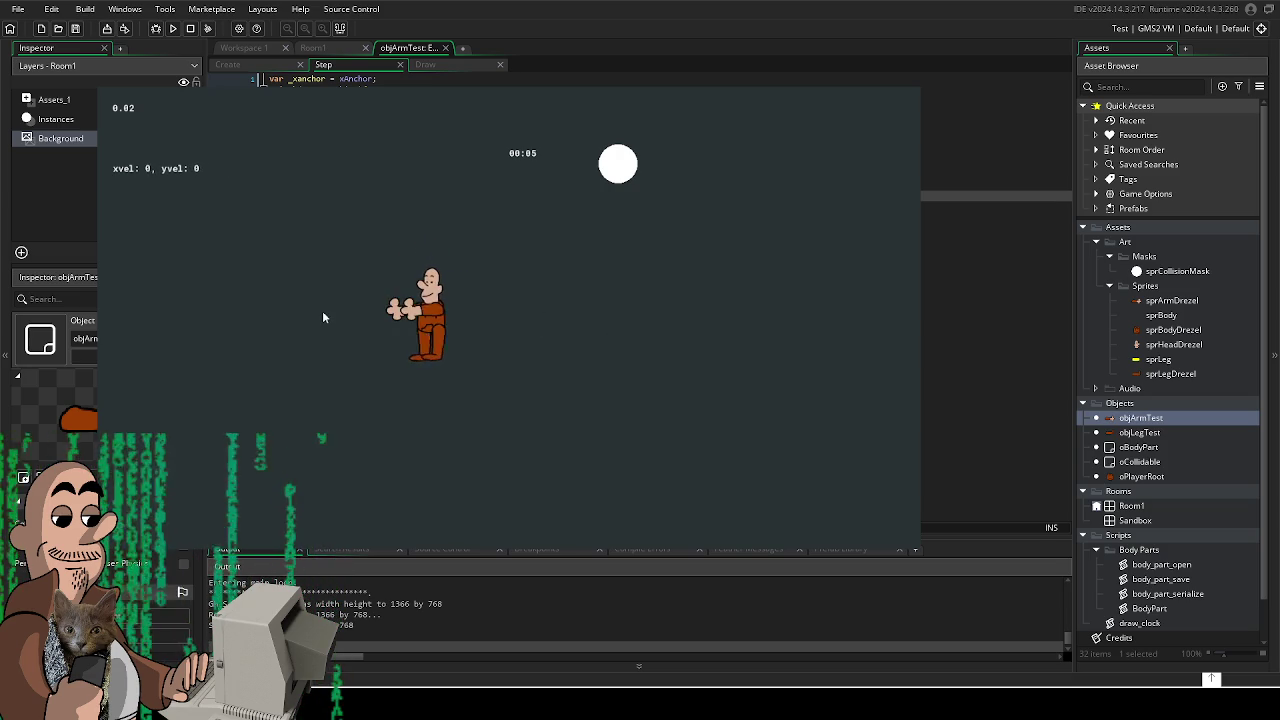
{"action": "key", "text": "Right"}
{"action": "key", "text": "Down"}
{"action": "key", "text": "Left"}
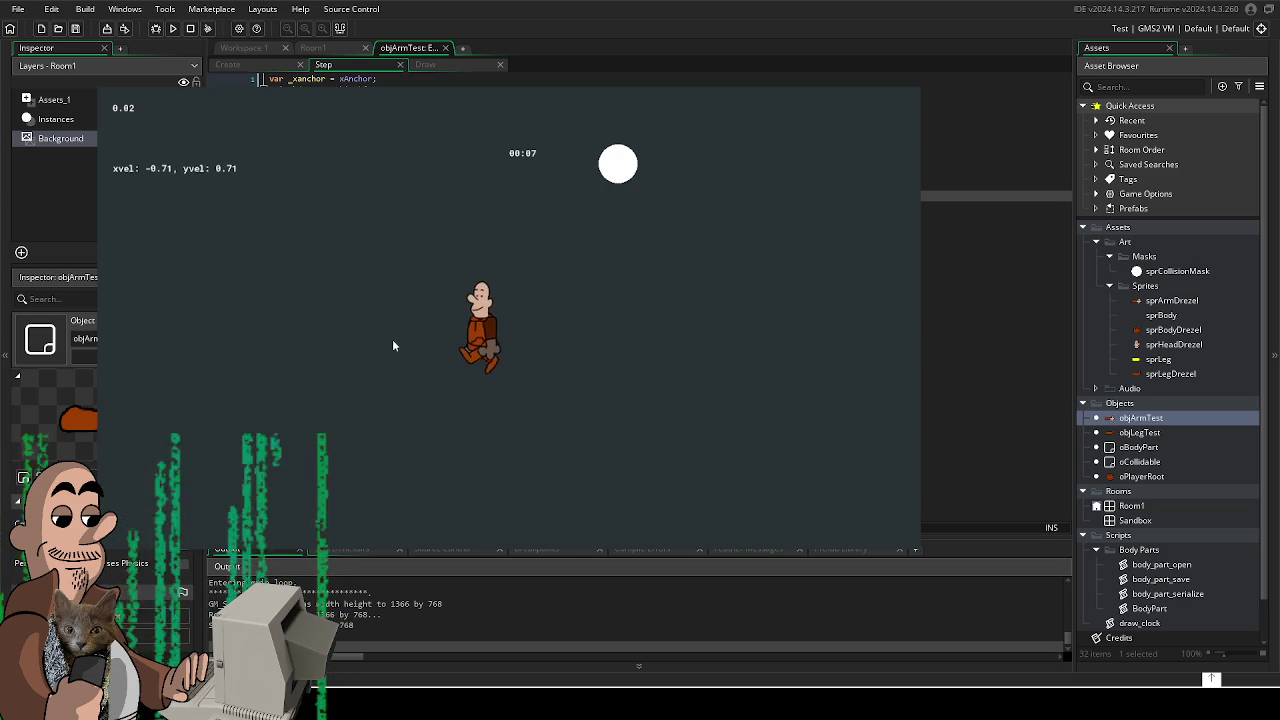
{"action": "key", "text": "Right"}
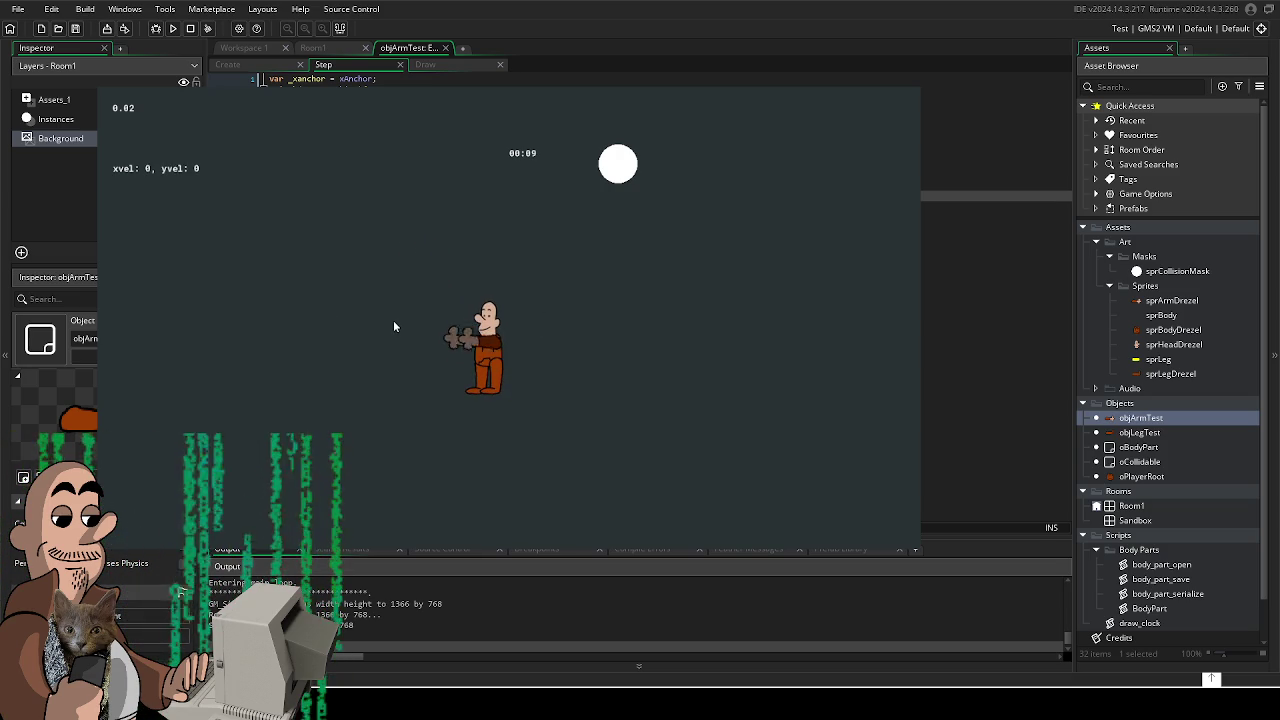
{"action": "key", "text": "Up"}
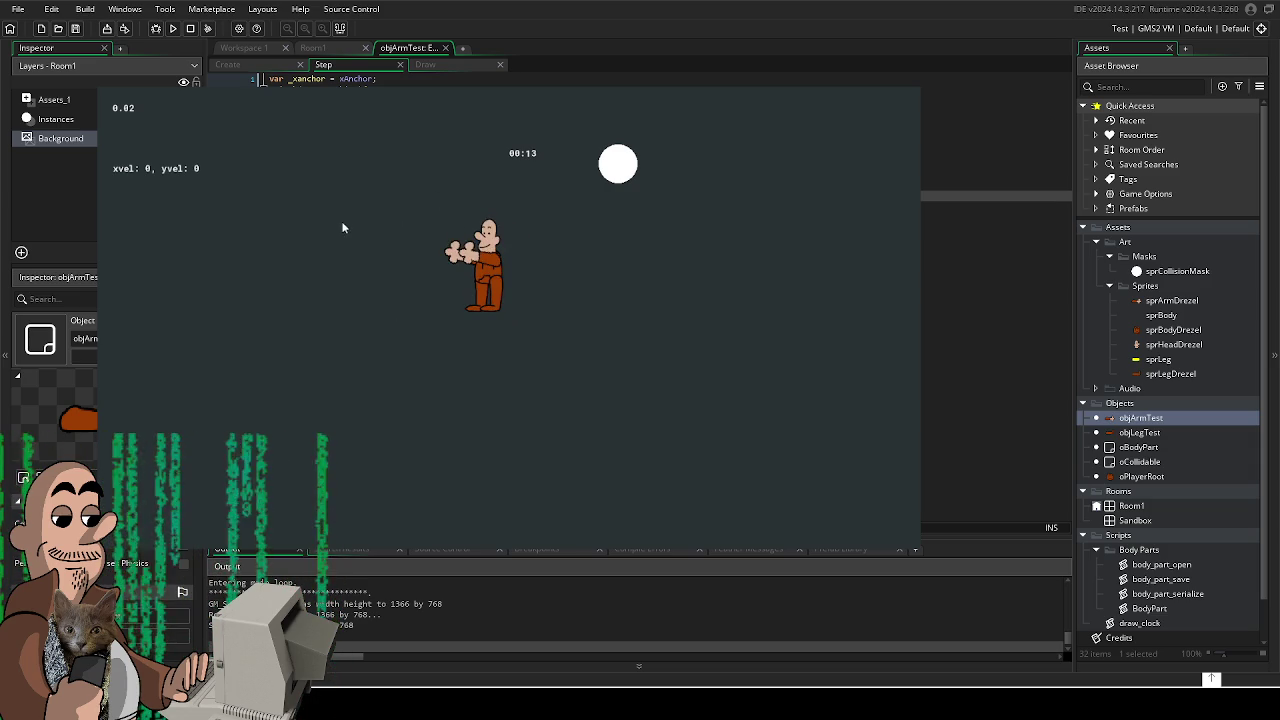
{"action": "key", "text": "Down"}
{"action": "key", "text": "Left"}
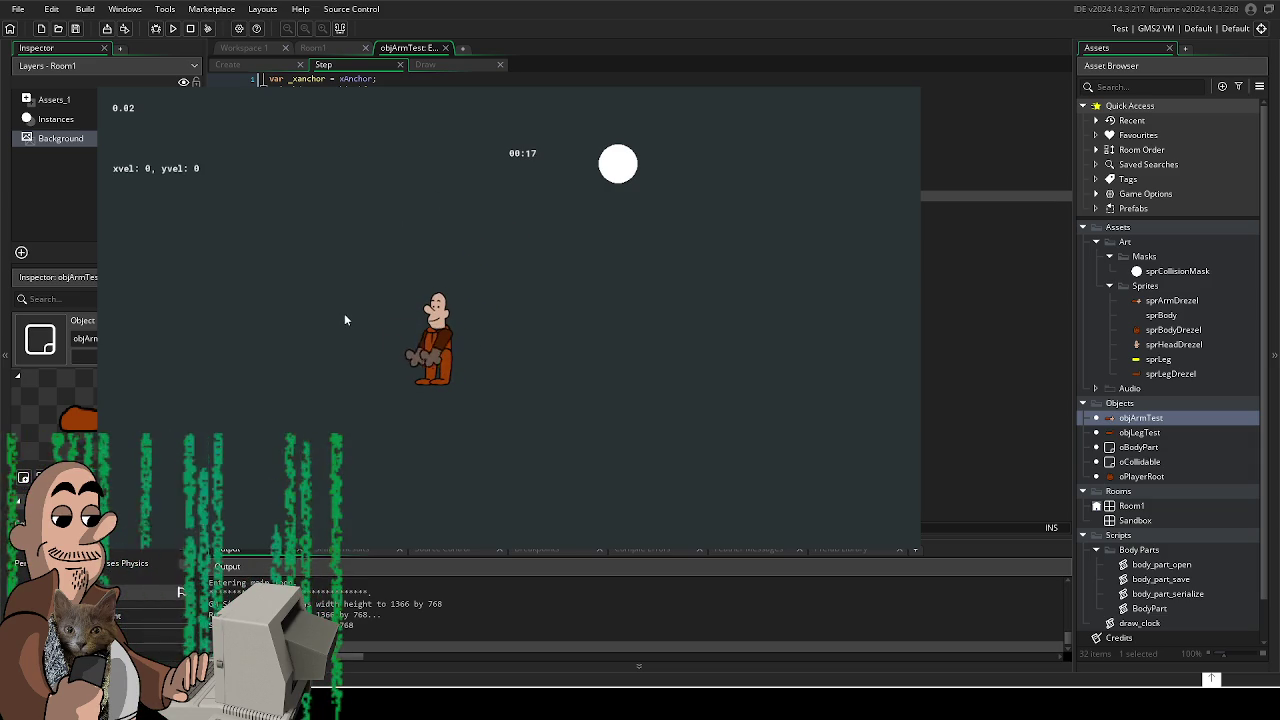
{"action": "key", "text": "Up"}
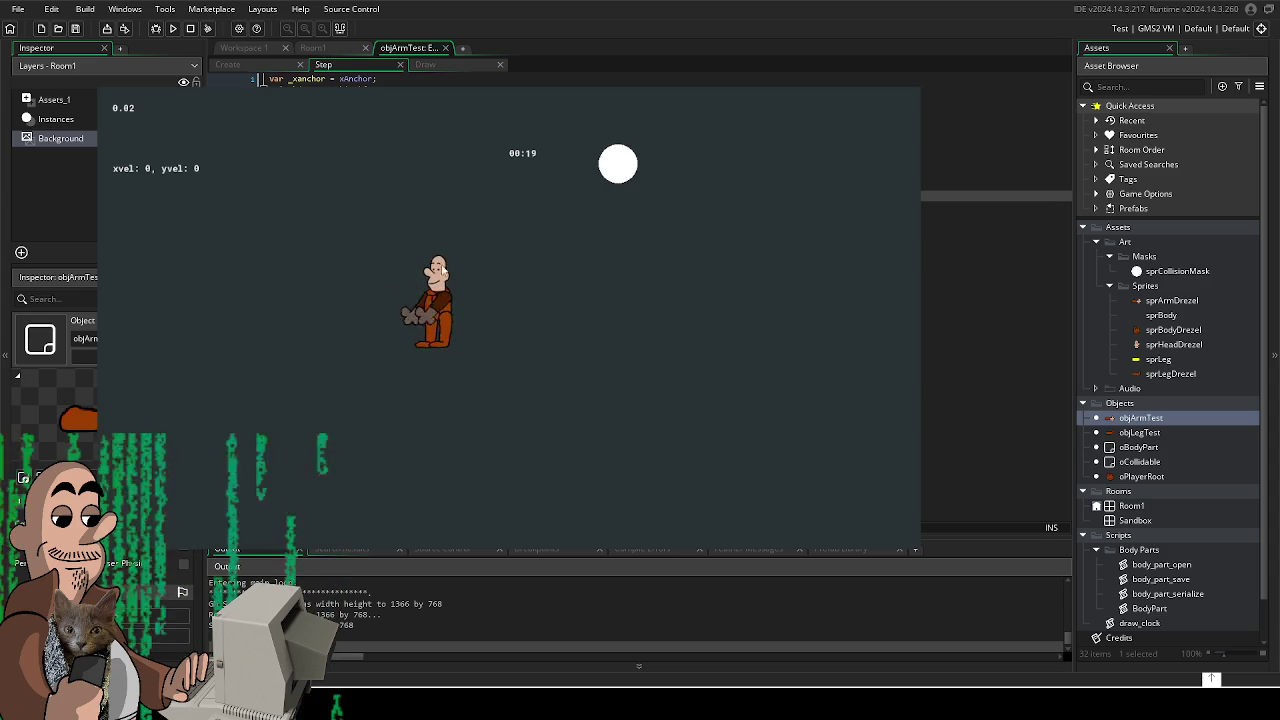
{"action": "key", "text": "Escape"}
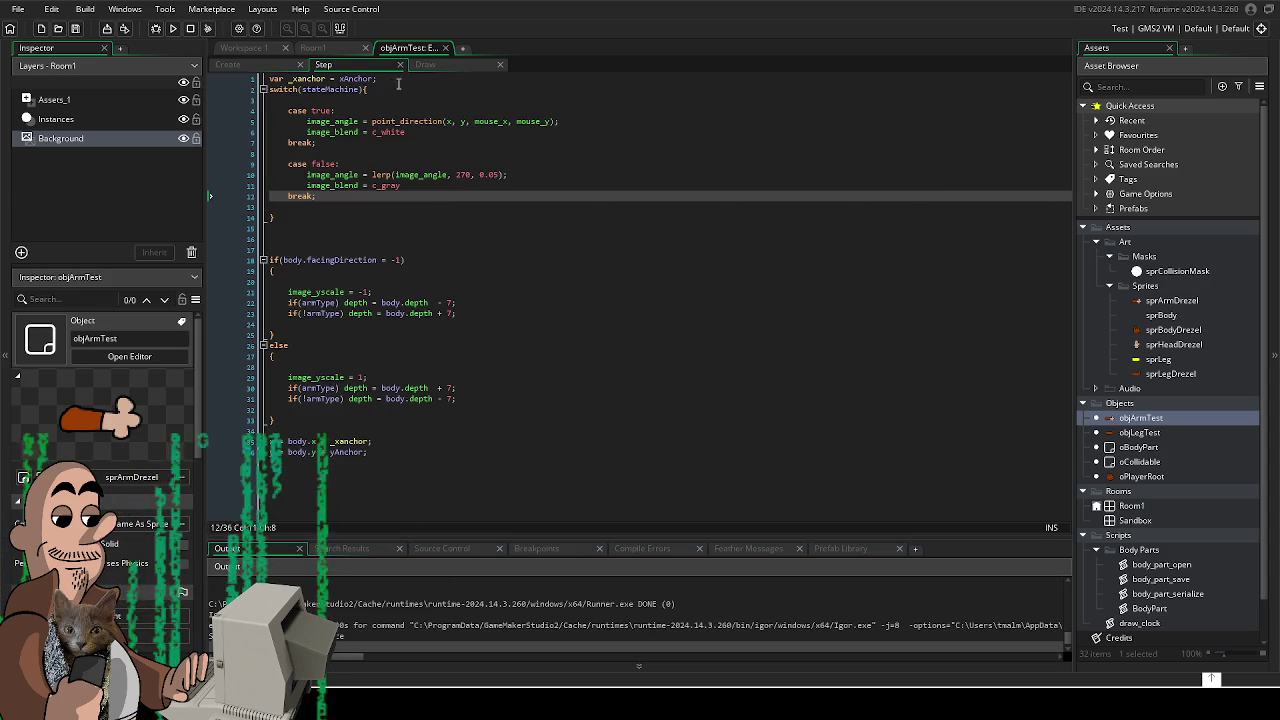
- Open the objArmTest object editor from the Asset Browser
{"action": "left_click", "coordinate": [413, 79]}
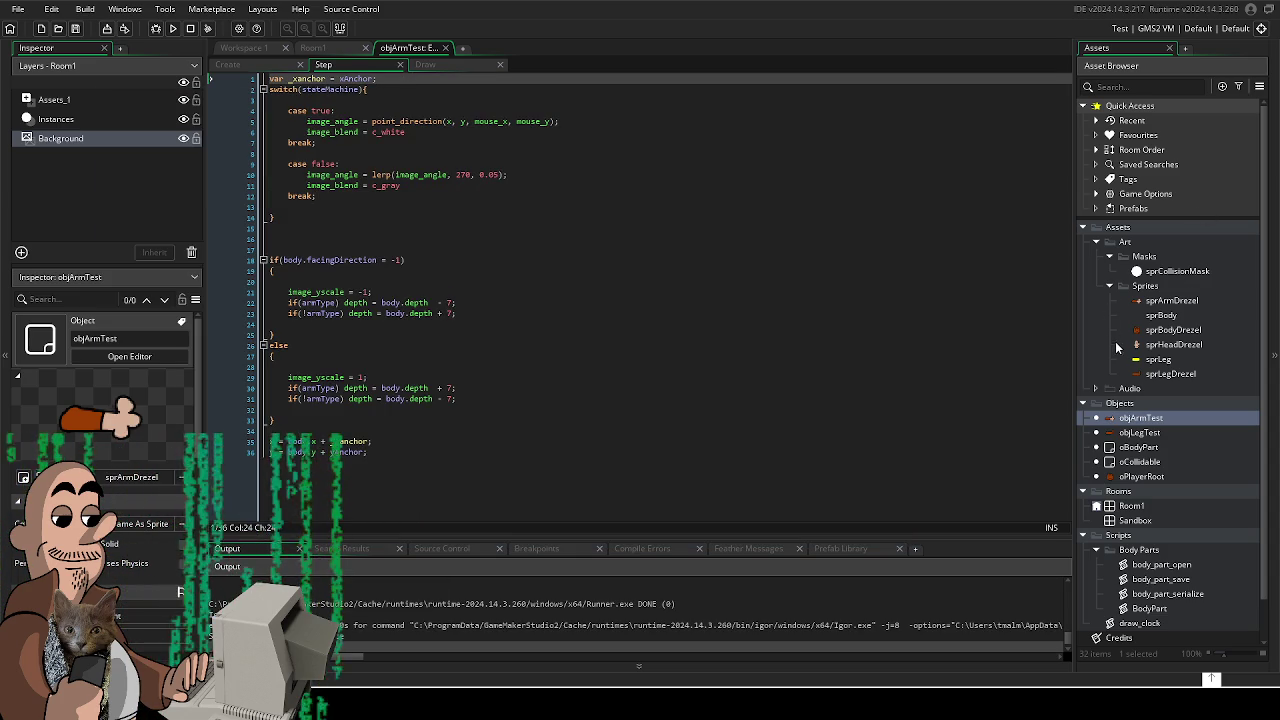
{"action": "left_click", "coordinate": [1152, 422]}
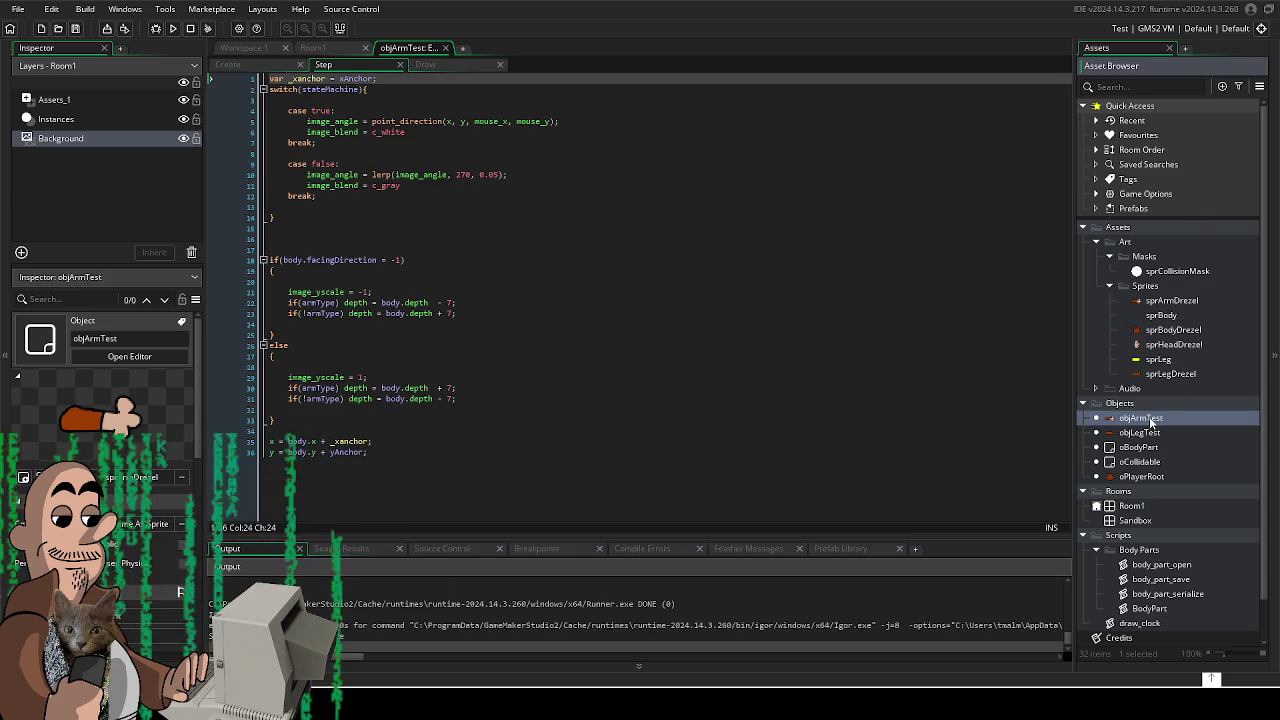
{"action": "double_click", "coordinate": [1152, 422]}
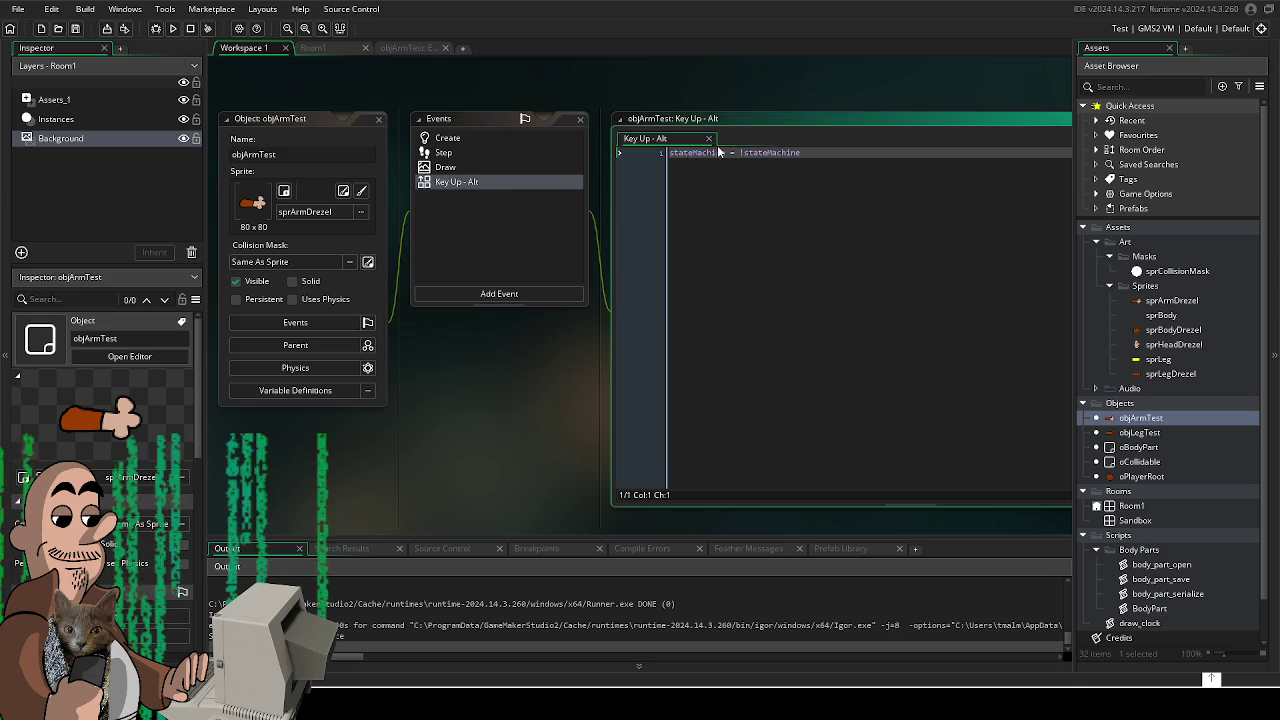
- Add a '//REMOVE THIS' comment line above the stateMachine toggle in Key Up - Alt
{"action": "key", "text": "Return"}
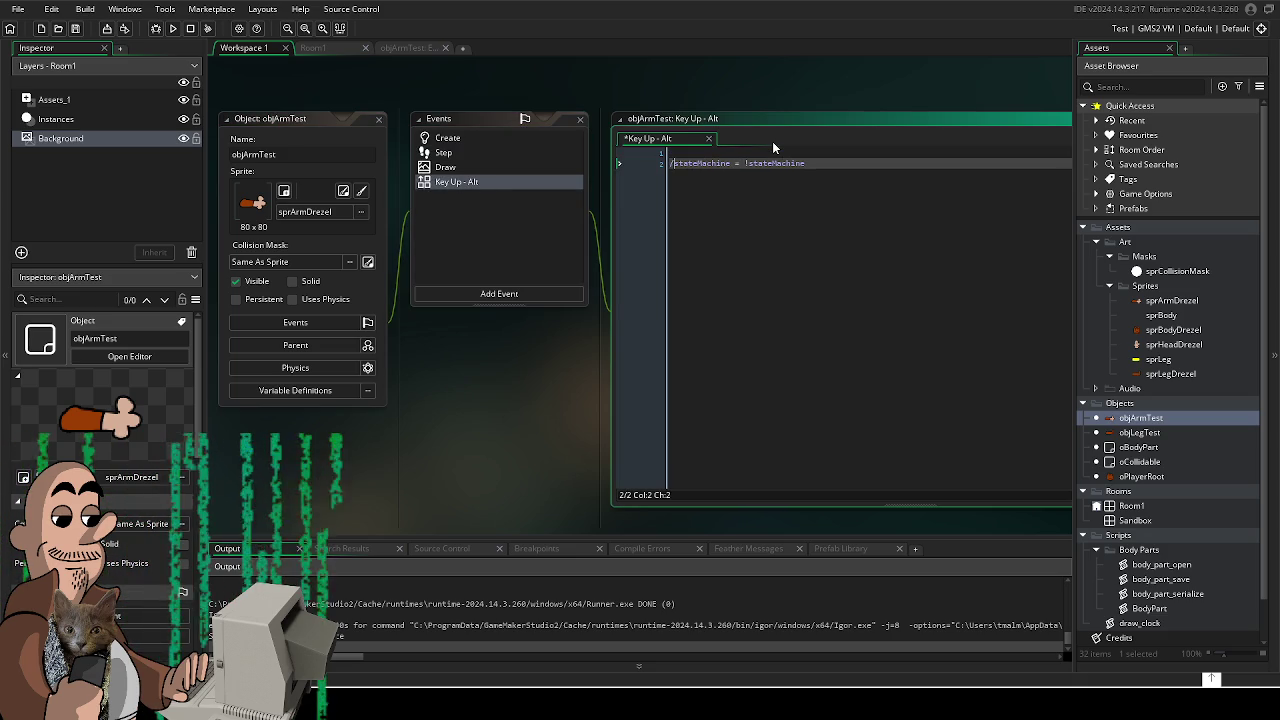
{"action": "type", "text": "/#"}
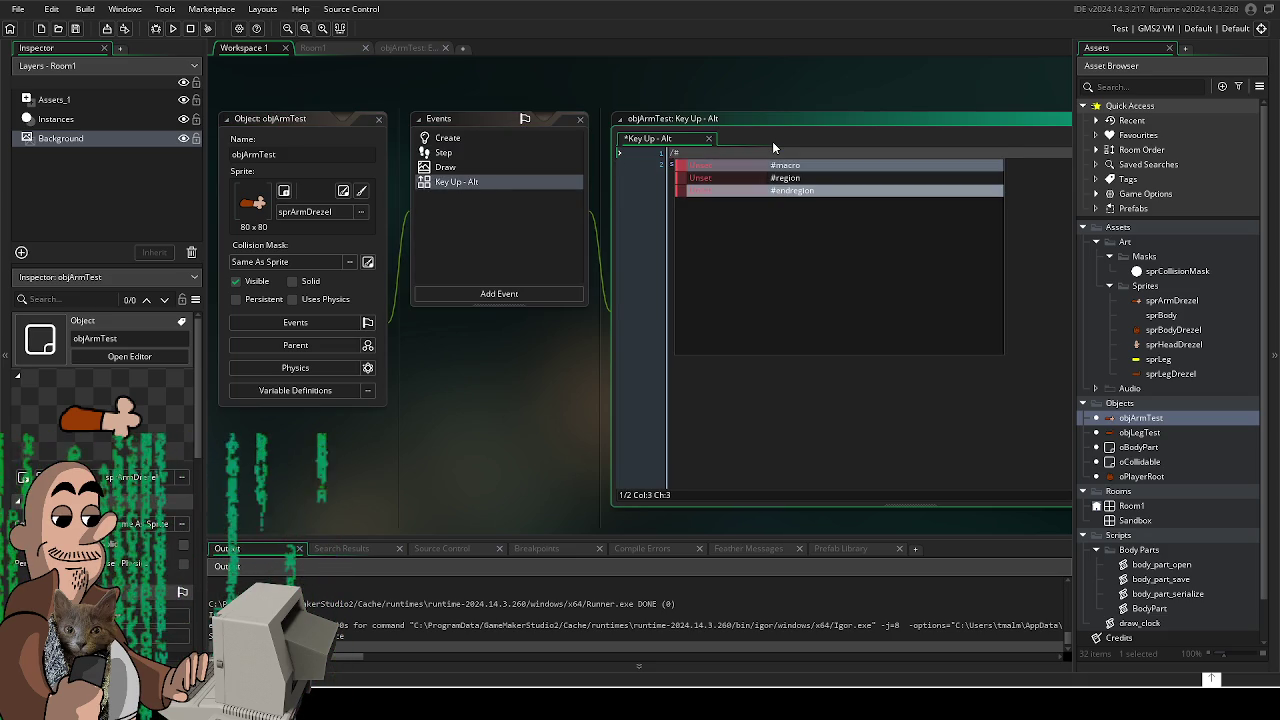
{"action": "key", "text": "BackSpace"}
{"action": "type", "text": "//REMOVE THIS"}
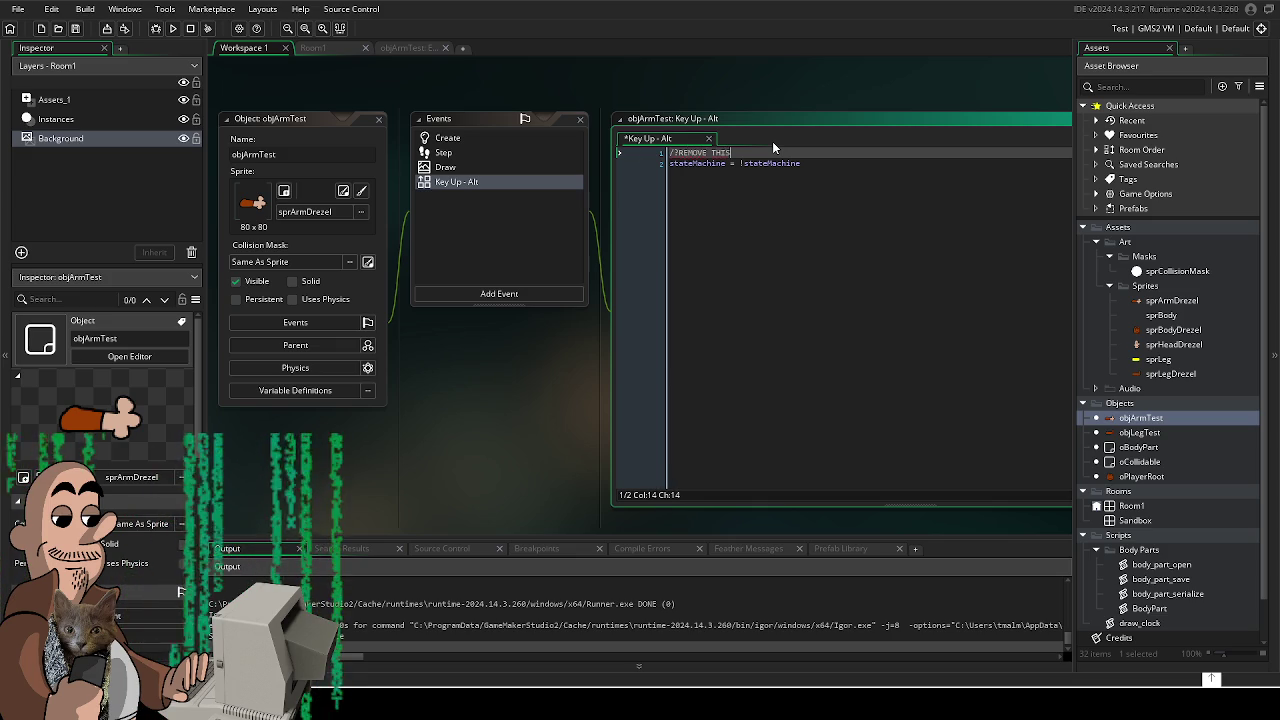
{"action": "key", "text": "Home"}
{"action": "key", "text": "Right"}
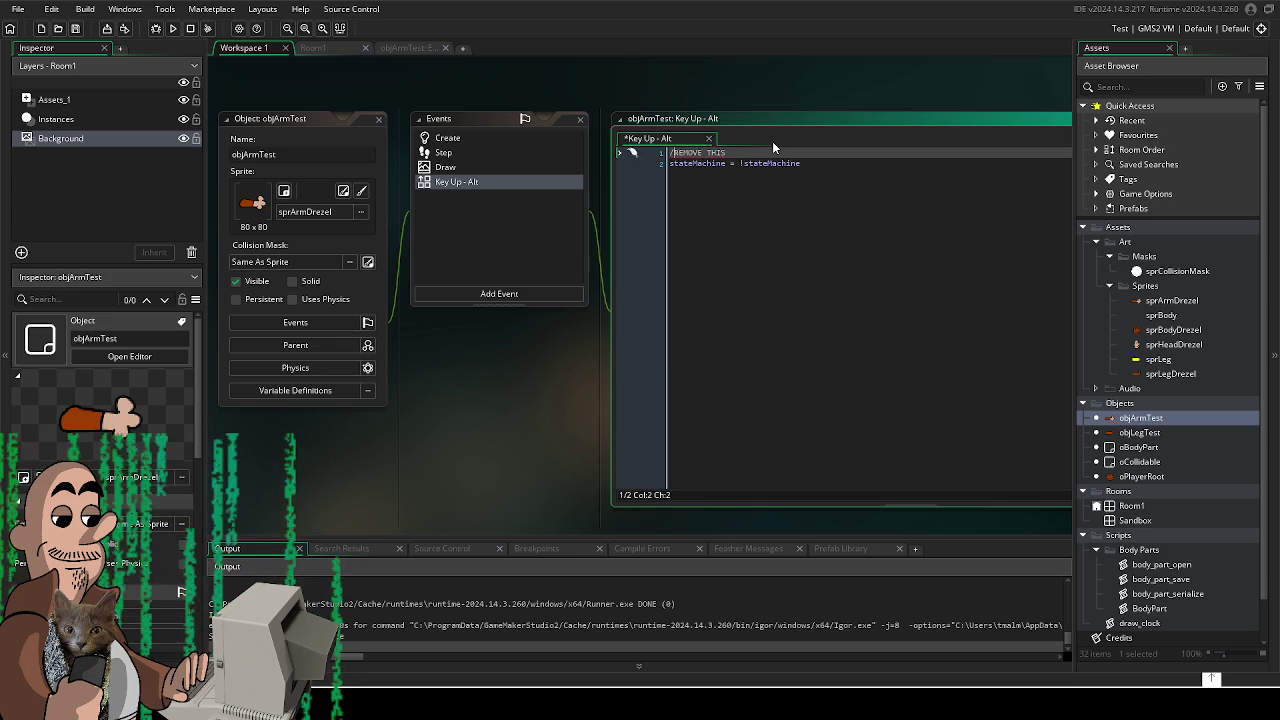
{"action": "key", "text": "Down"}
{"action": "key", "text": "Right"}
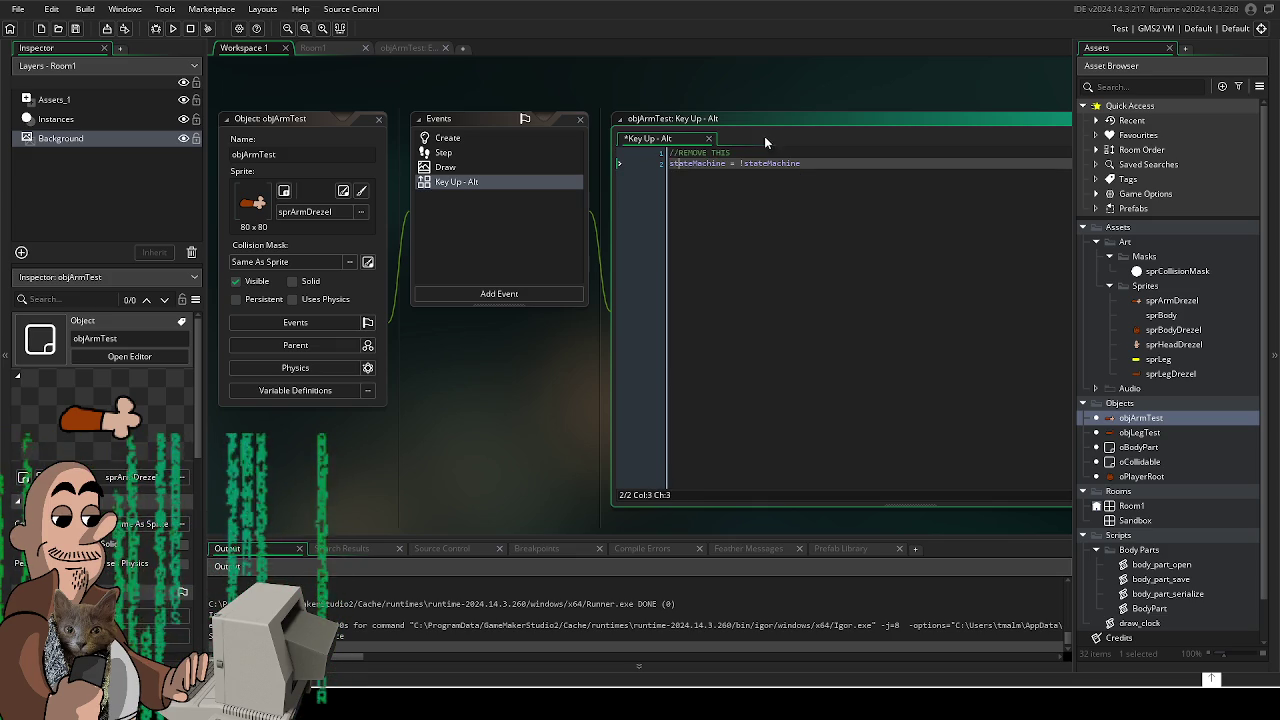
{"action": "left_click", "coordinate": [496, 250]}
{"action": "double_click", "coordinate": [434, 137]}
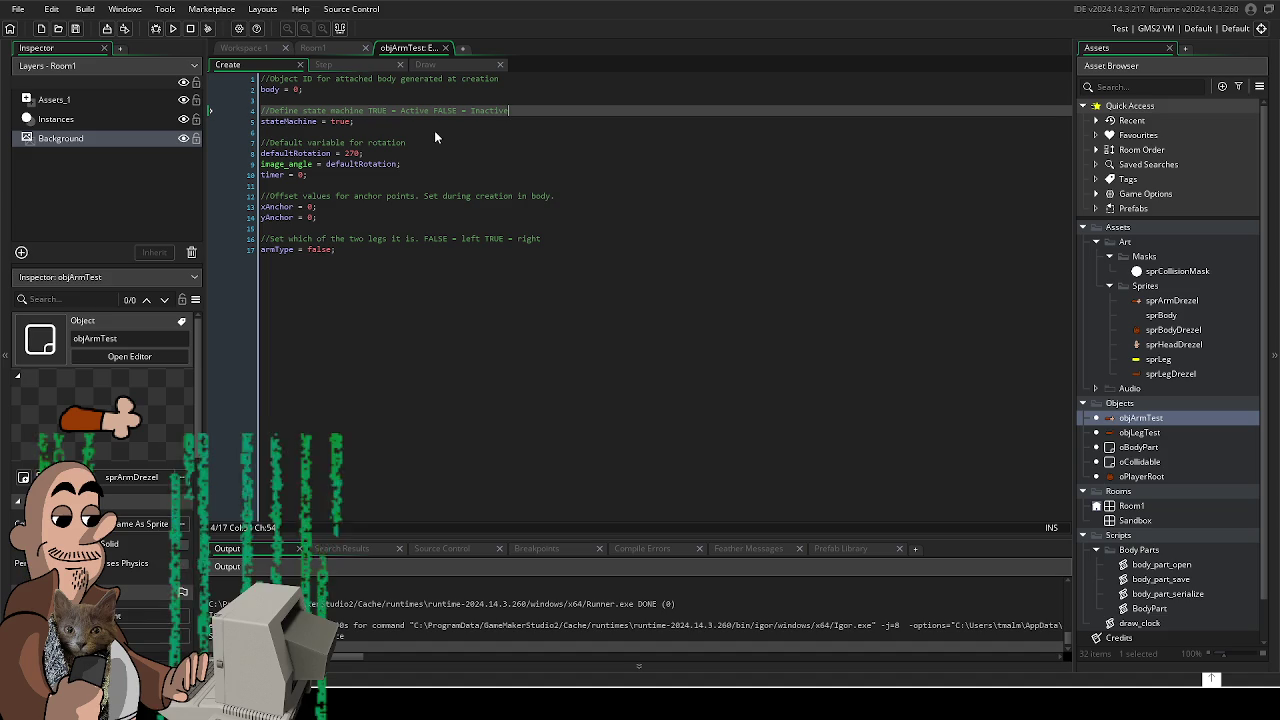
- Review the Step, Draw and Create code, then open Room1 and zoom out over the room
{"action": "left_click", "coordinate": [330, 66]}
{"action": "left_click", "coordinate": [425, 65]}
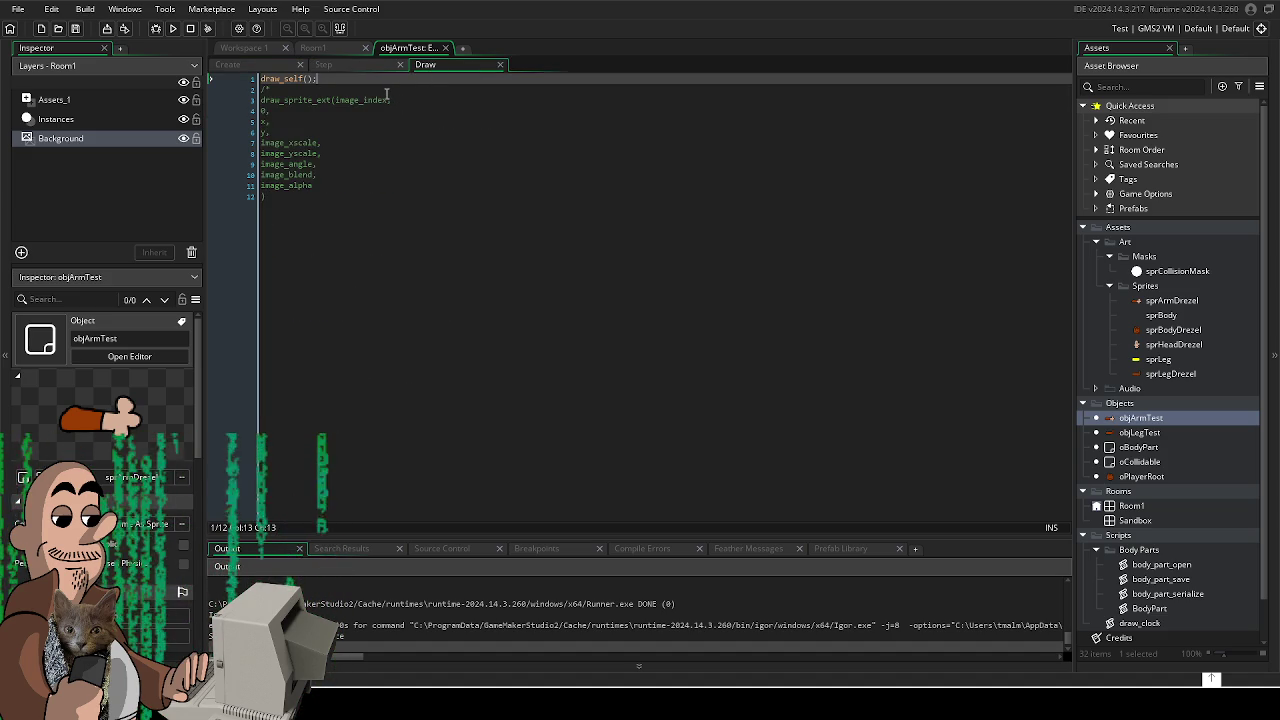
{"action": "left_click", "coordinate": [355, 65]}
{"action": "left_click", "coordinate": [255, 65]}
{"action": "left_click", "coordinate": [313, 48]}
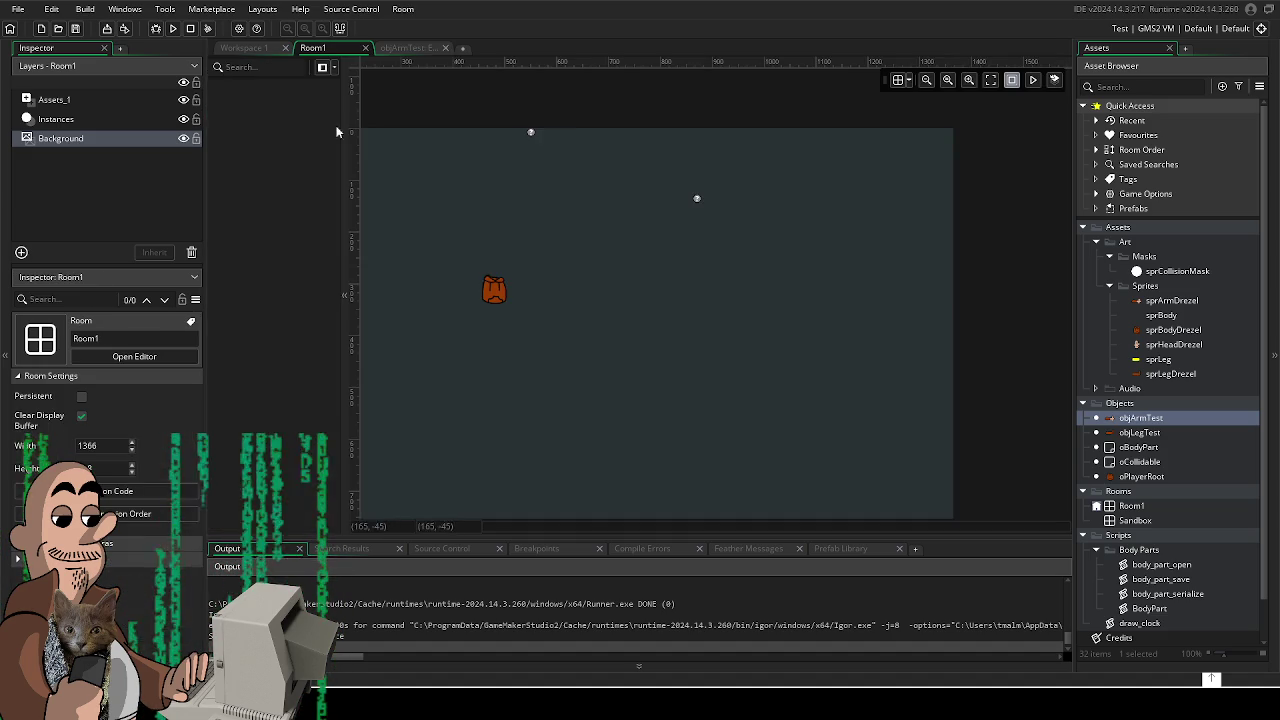
{"action": "left_click_drag", "start_coordinate": [515, 327], "coordinate": [638, 267]}
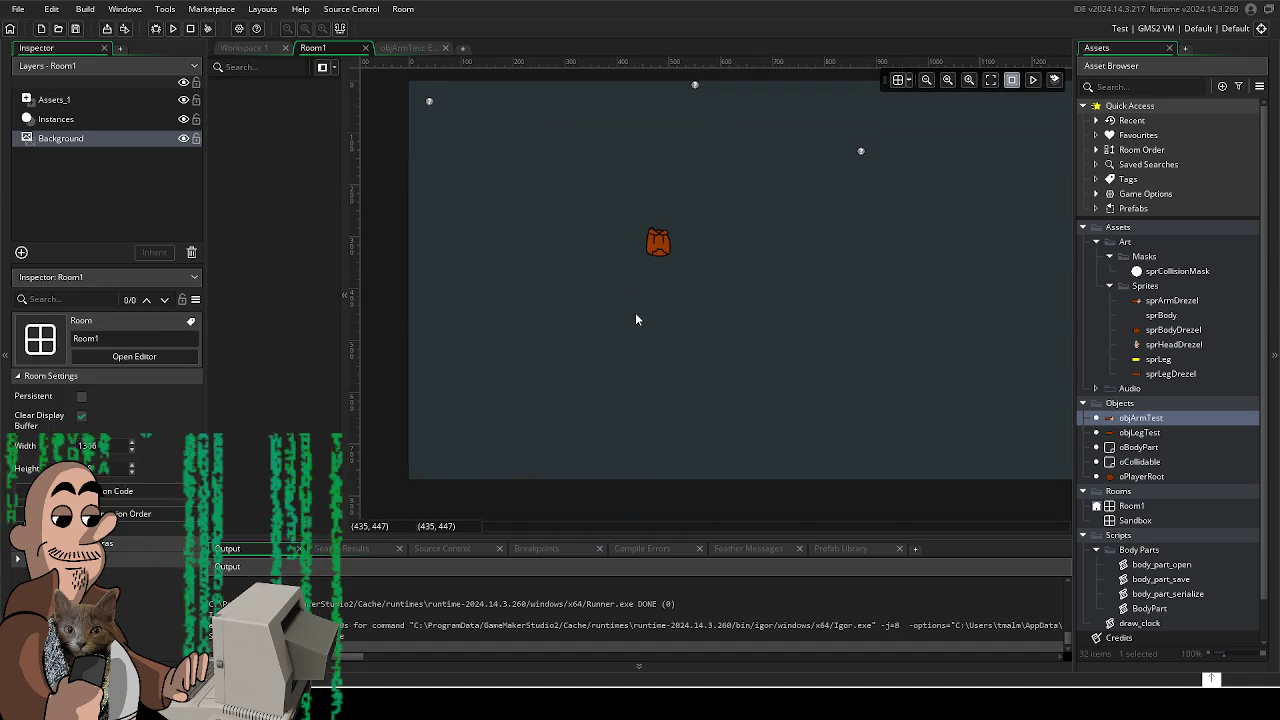
{"action": "scroll", "coordinate": [635, 312], "scroll_direction": "down", "scroll_amount": 1}
{"action": "scroll", "coordinate": [638, 327], "scroll_direction": "down", "scroll_amount": 2}
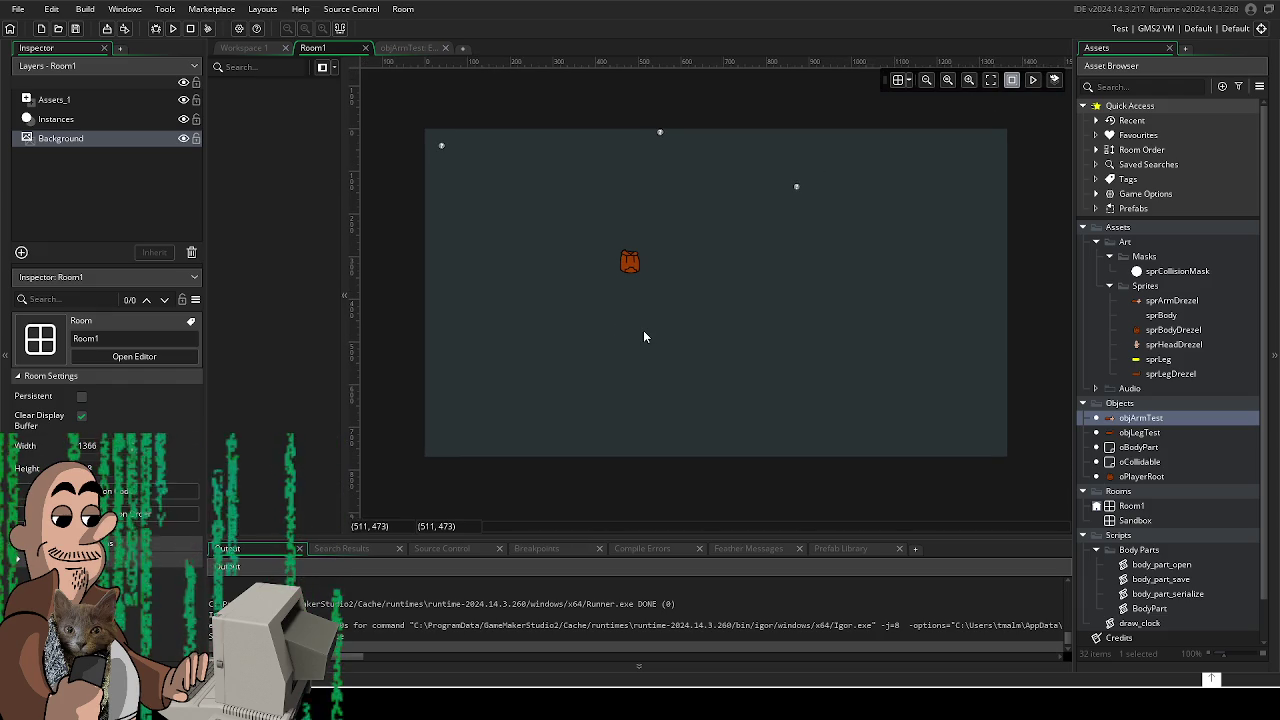
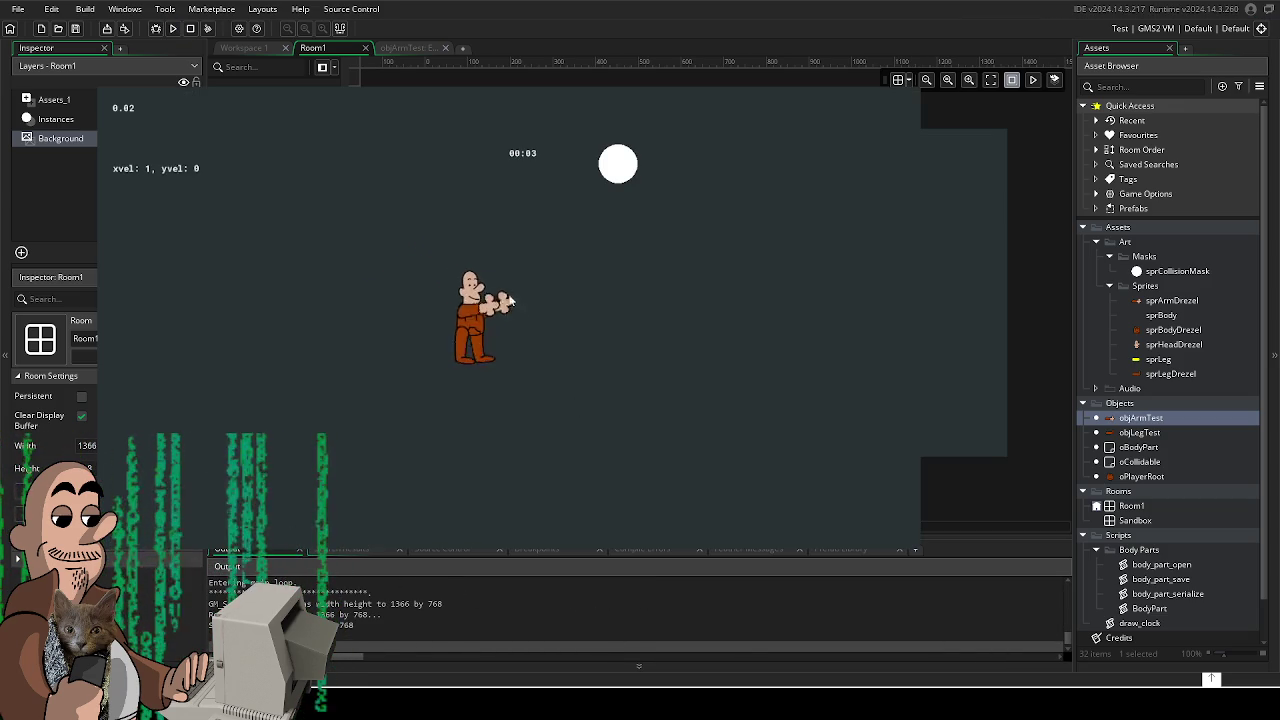
- Walk the character up-right, left, down, down-left and right with the arrow keys, then quit with Escape
{"action": "key", "text": "Up"}
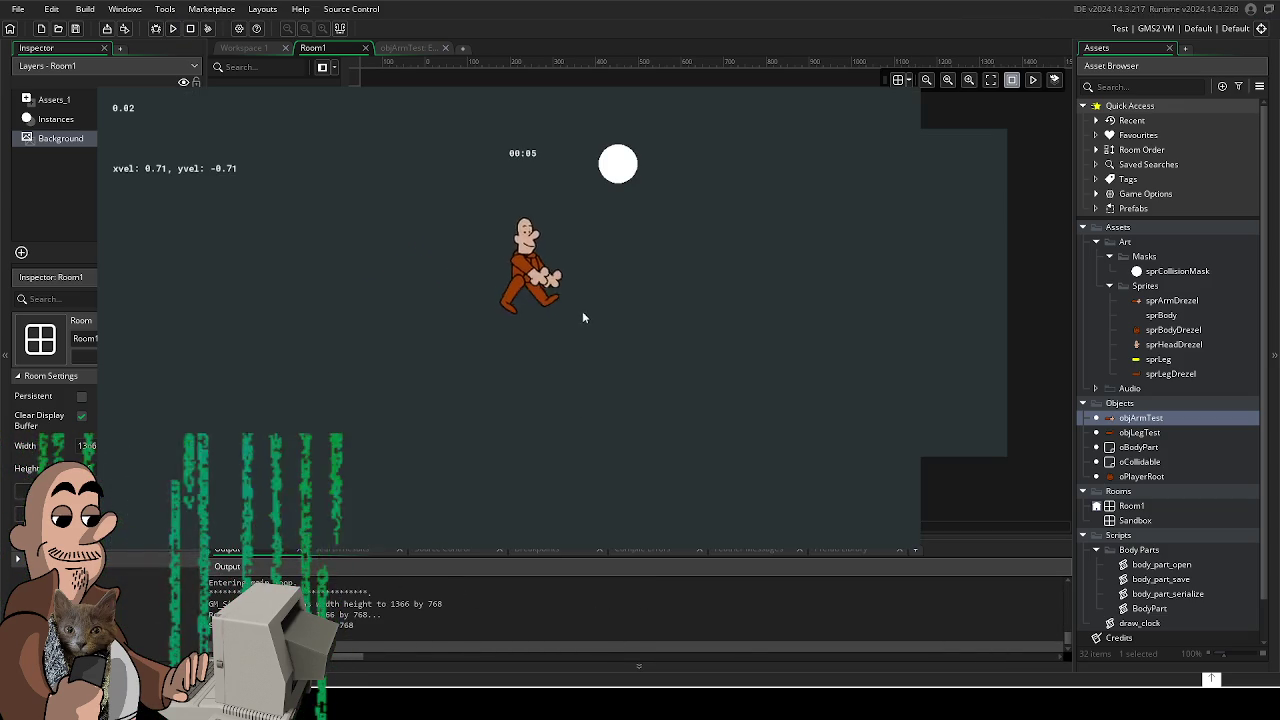
{"action": "key", "text": "Right"}
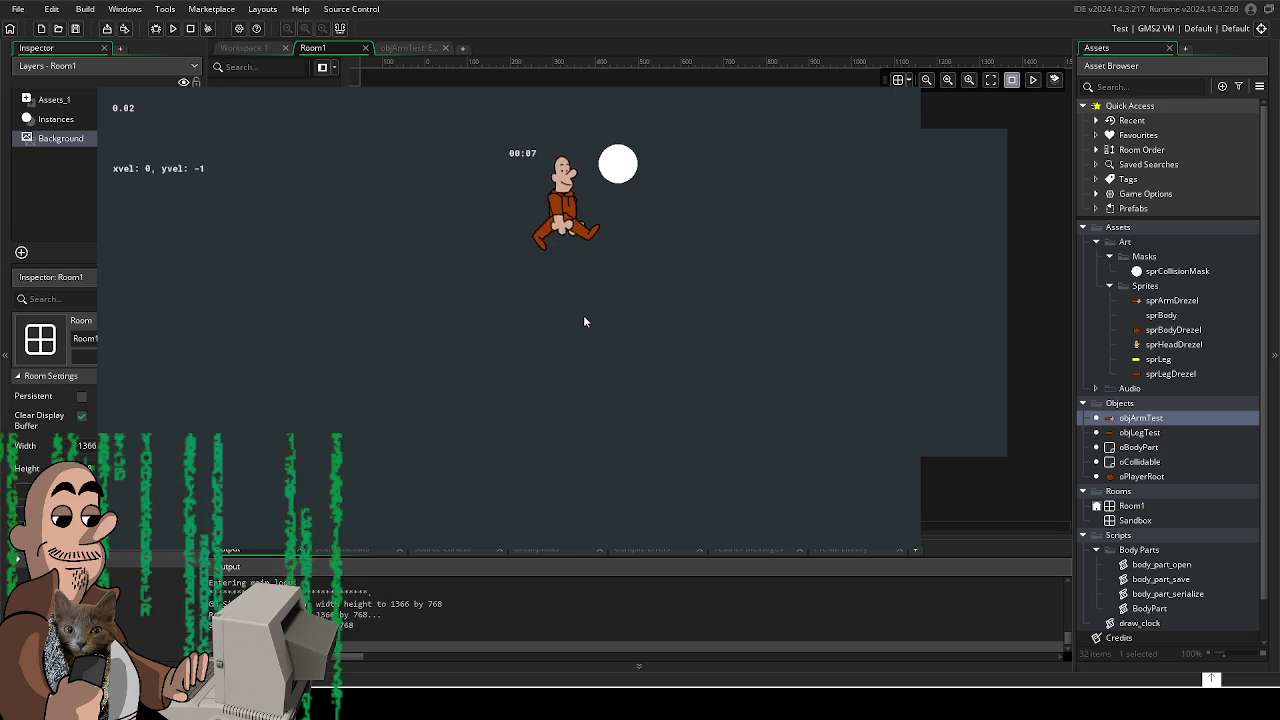
{"action": "key", "text": "Right"}
{"action": "key", "text": "Up"}
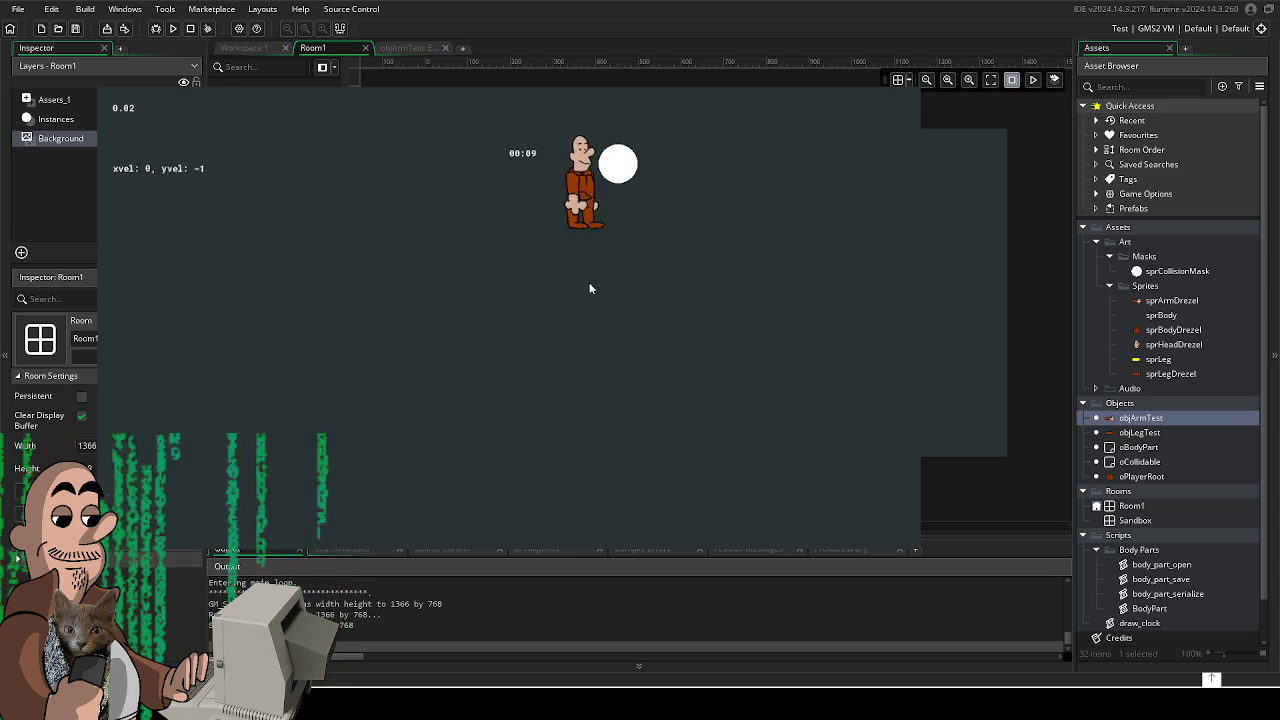
{"action": "key", "text": "Left"}
{"action": "key", "text": "Up"}
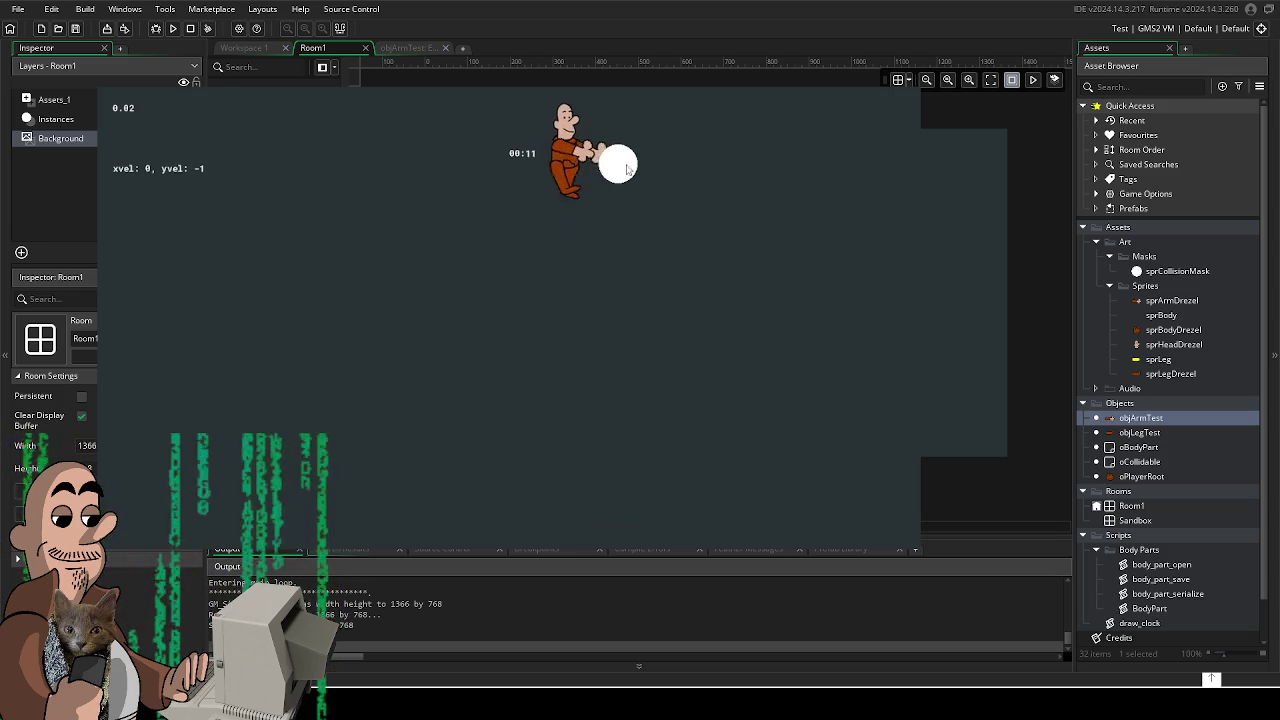
{"action": "key", "text": "Right"}
{"action": "key", "text": "Left"}
{"action": "key", "text": "Down"}
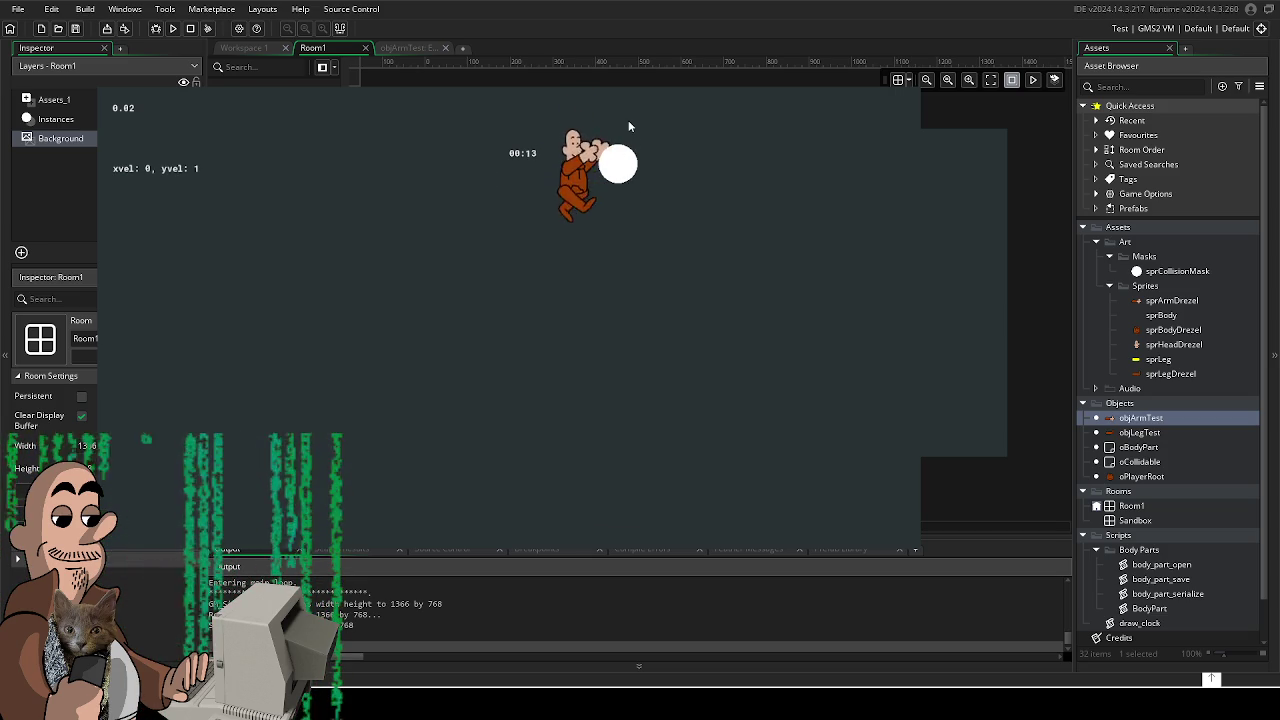
{"action": "key", "text": "Left"}
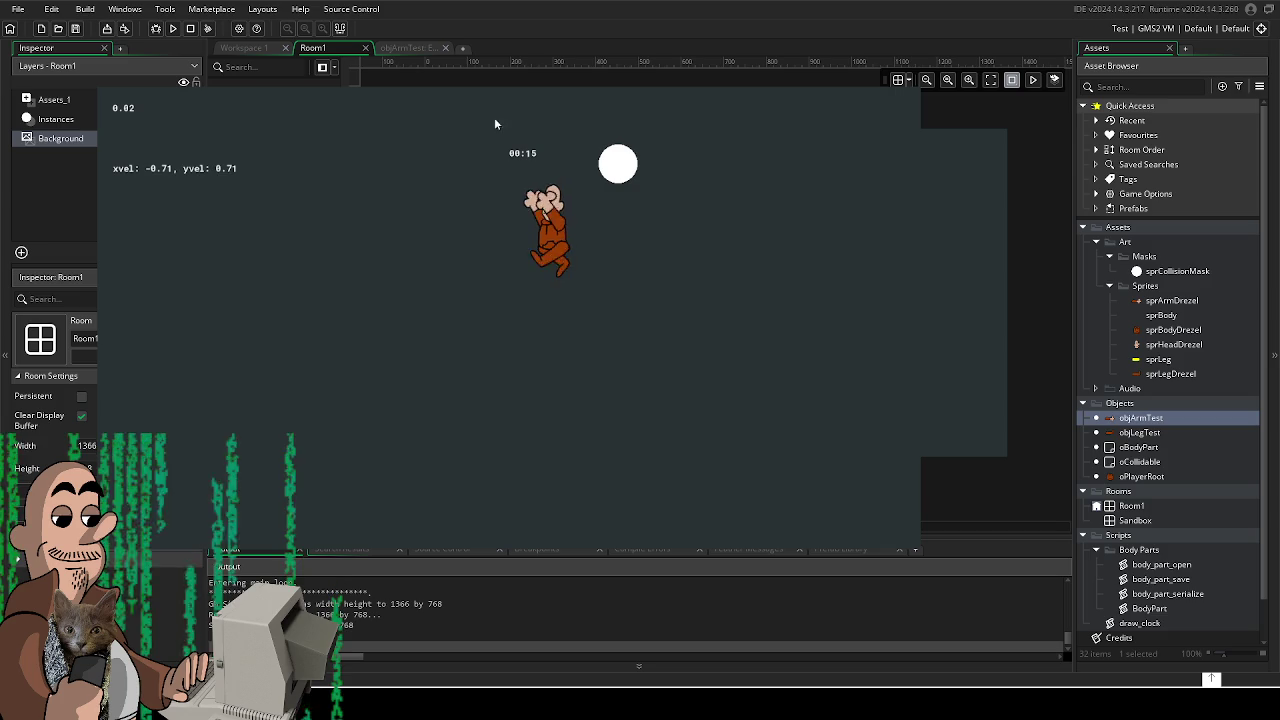
{"action": "key", "text": "Down"}
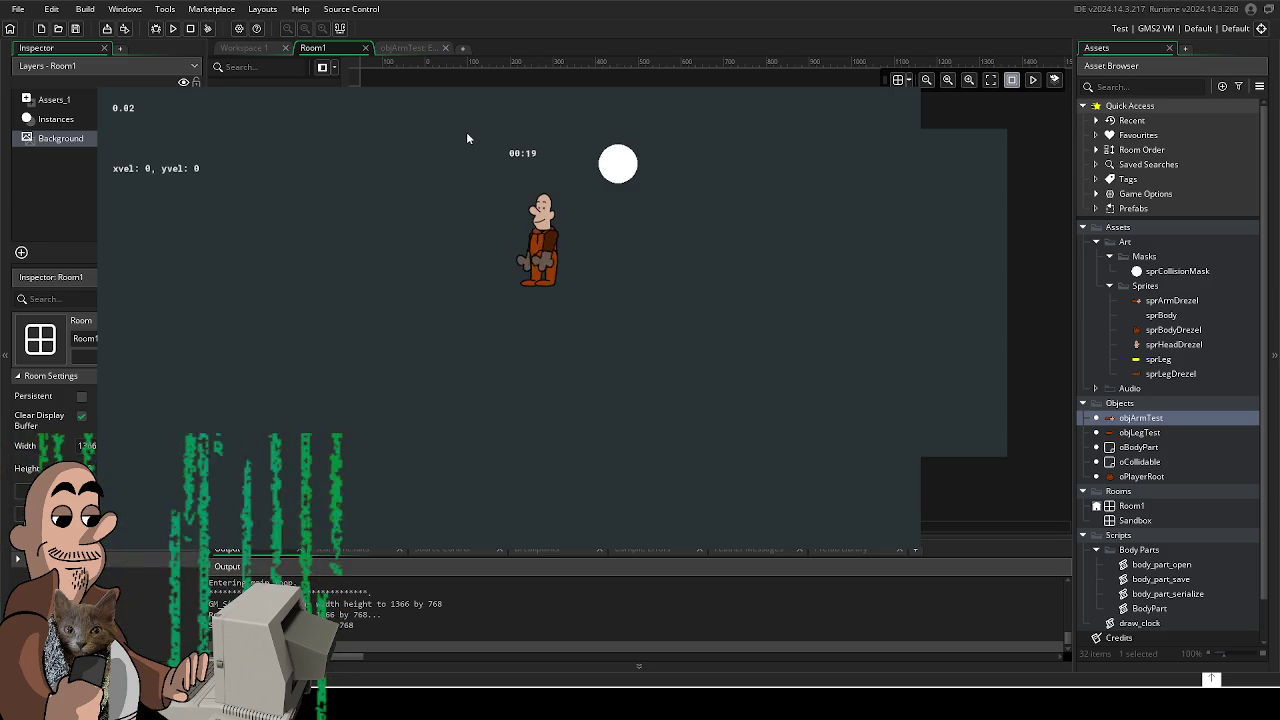
{"action": "key", "text": "Left"}
{"action": "key", "text": "Down"}
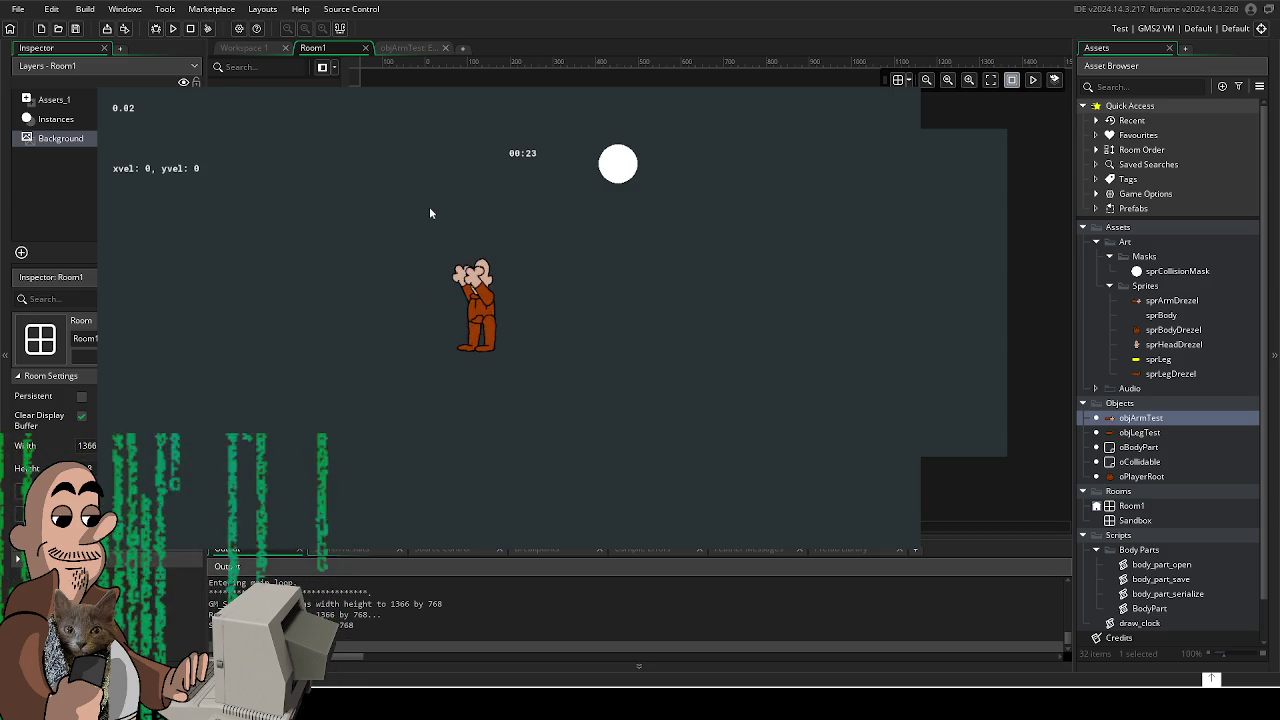
{"action": "key", "text": "Right"}
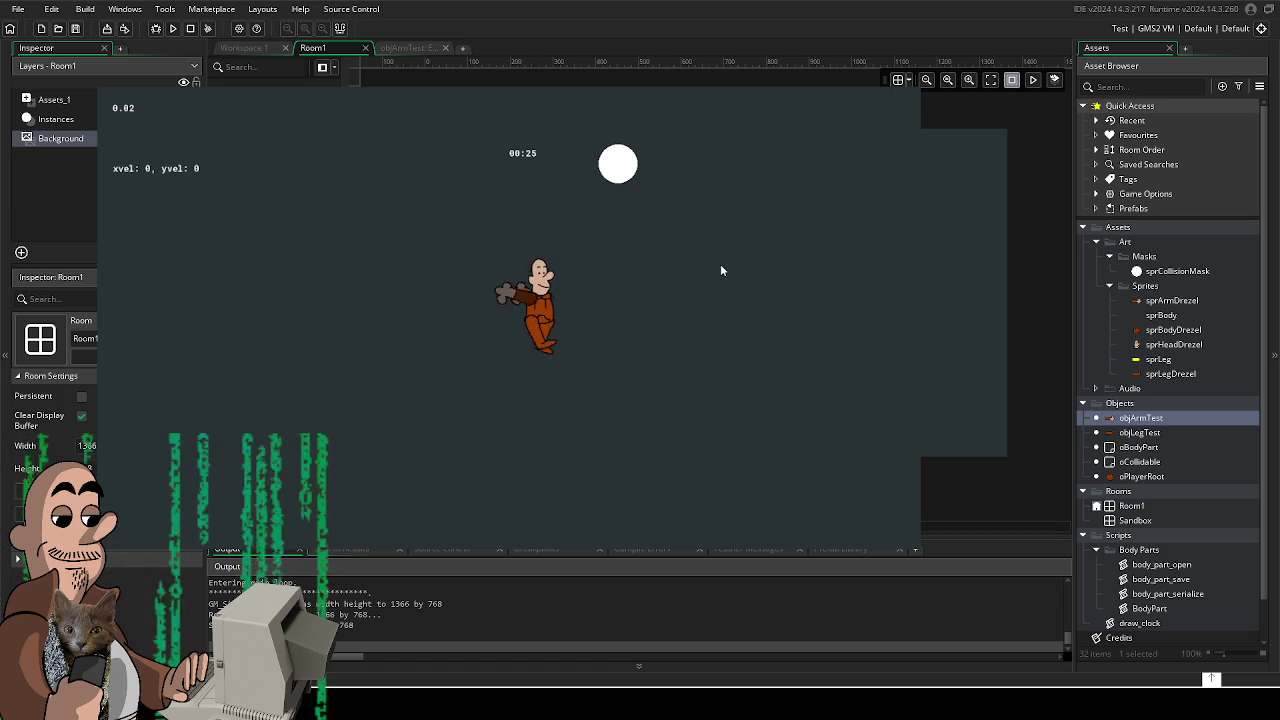
{"action": "key", "text": "Right"}
{"action": "key", "text": "Left"}
{"action": "key", "text": "Down"}
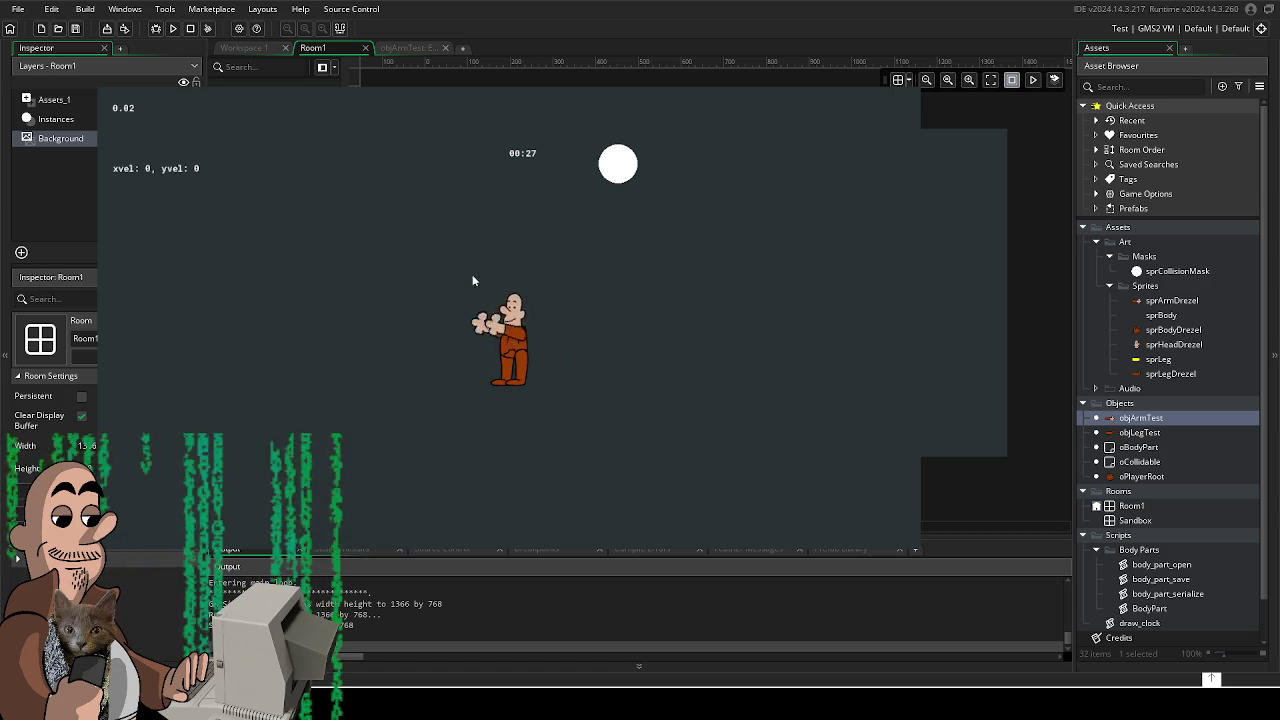
{"action": "key", "text": "Left"}
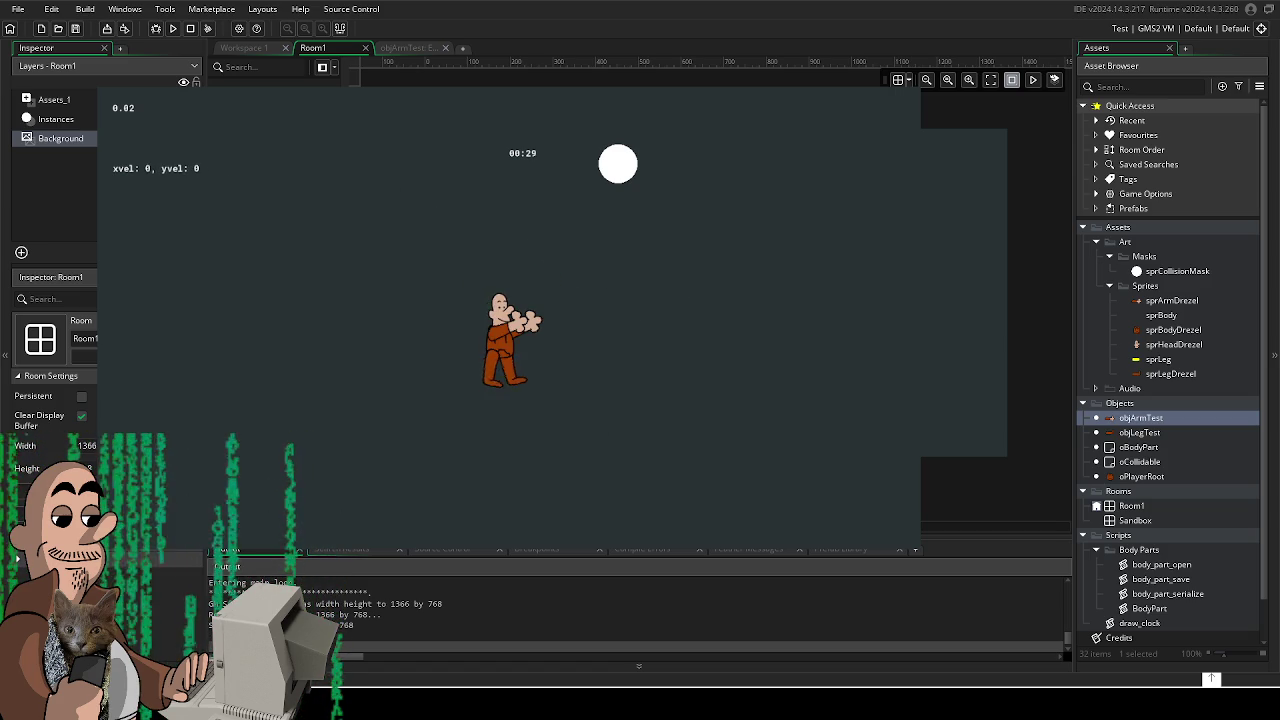
{"action": "key", "text": "Escape"}
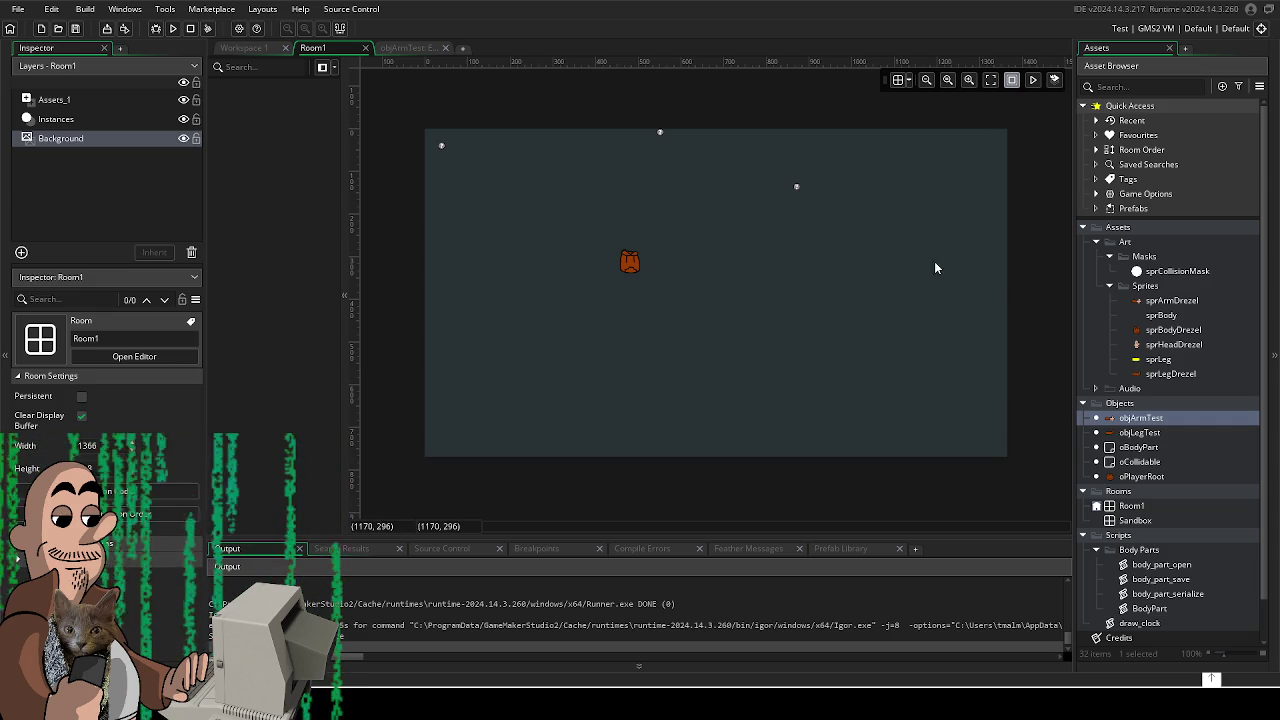
{"action": "left_click", "coordinate": [799, 293]}
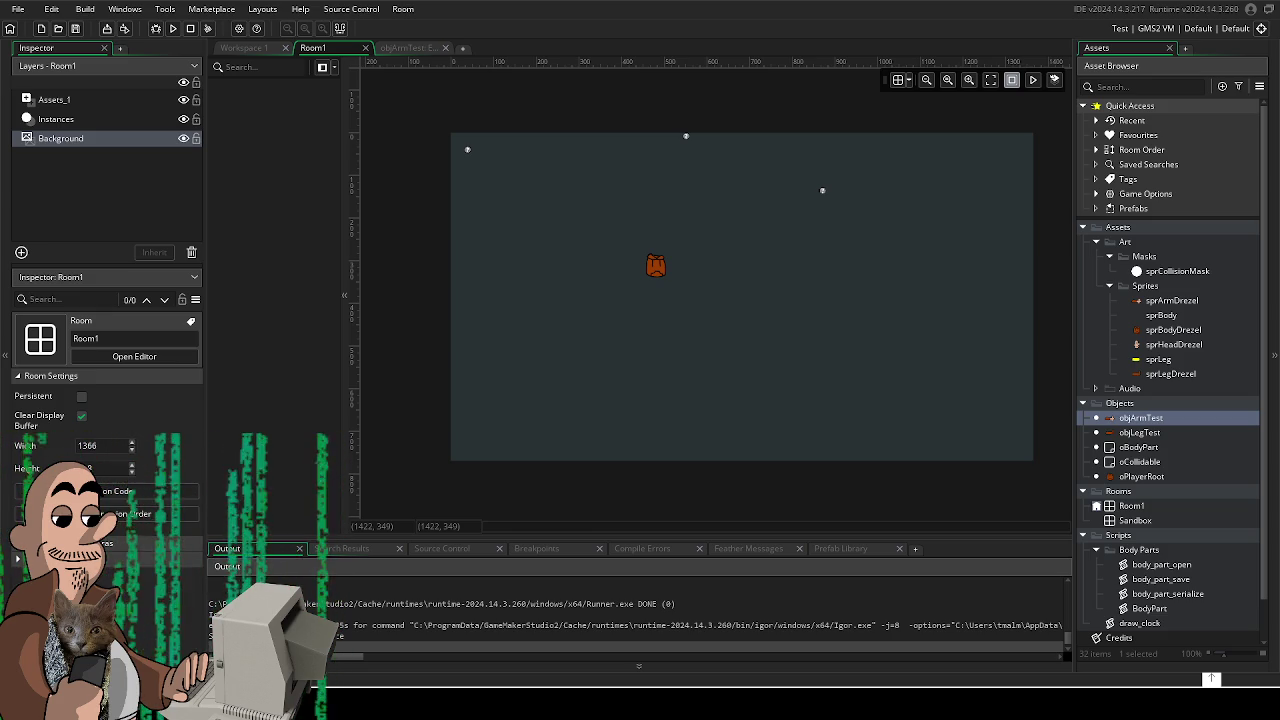
{"action": "key", "text": "F5"}
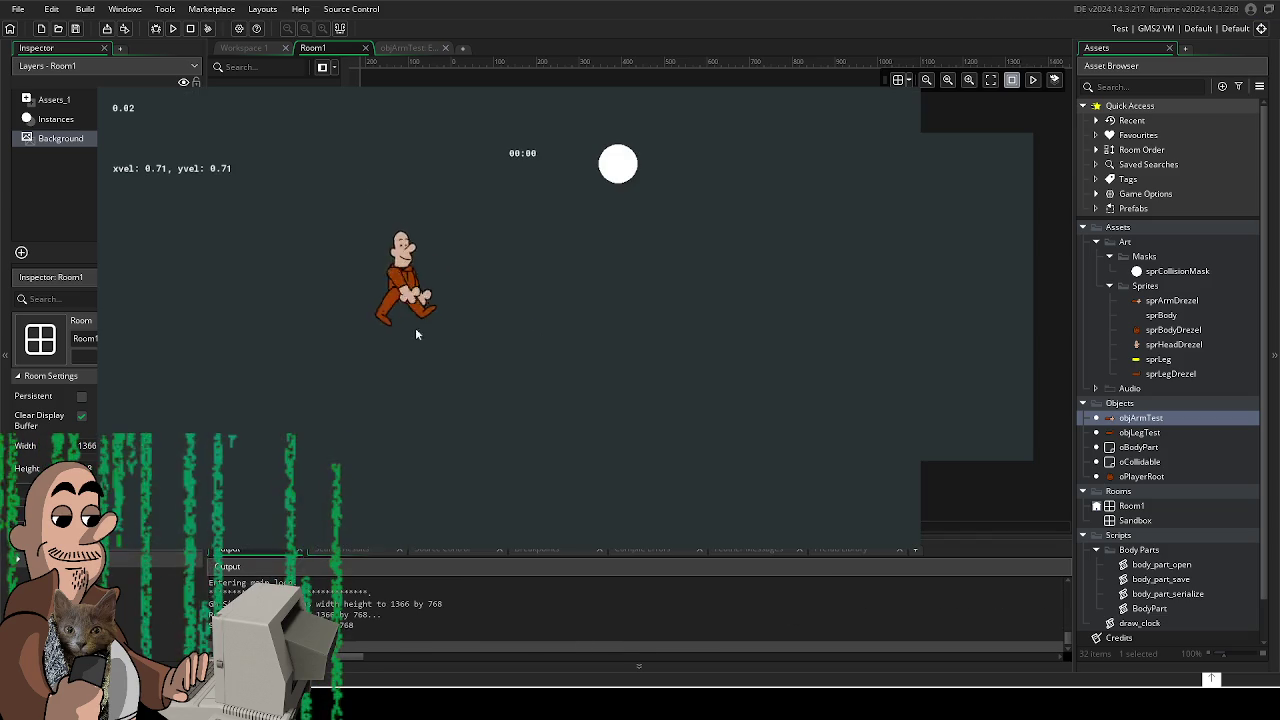
- Walk the character left, right and up-right with the arrow keys
{"action": "key", "text": "Left"}
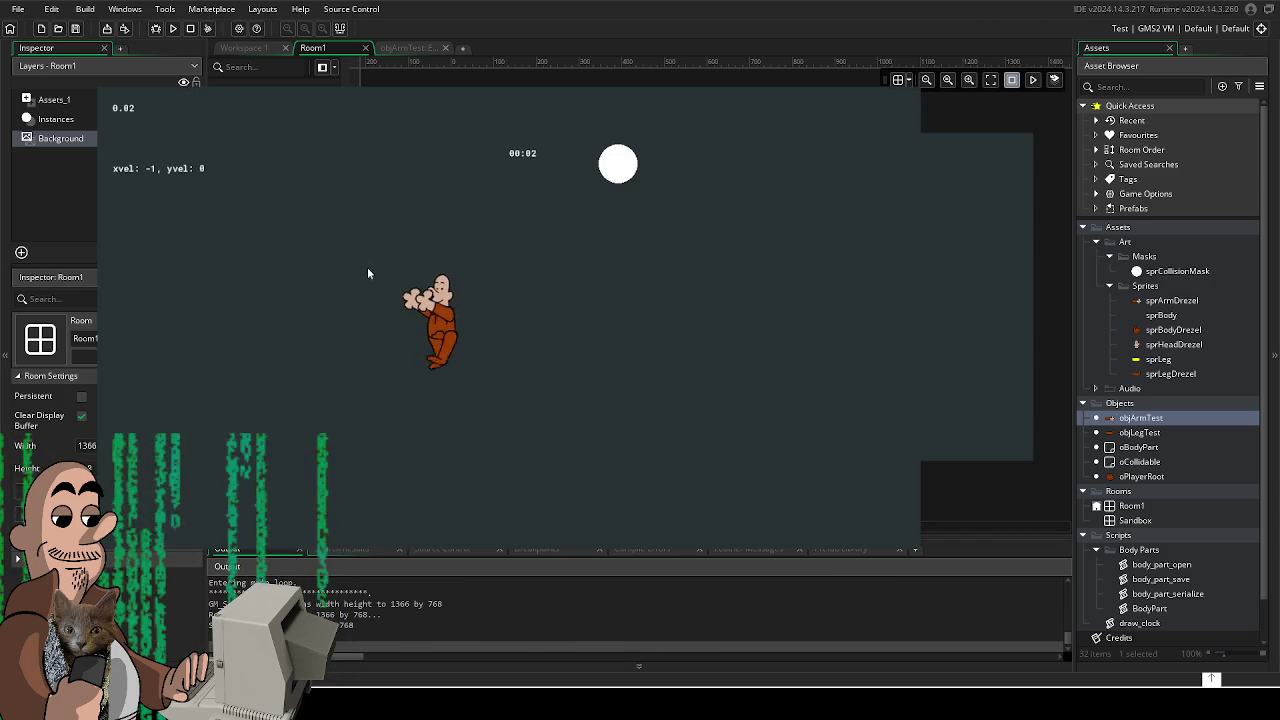
{"action": "key", "text": "Left"}
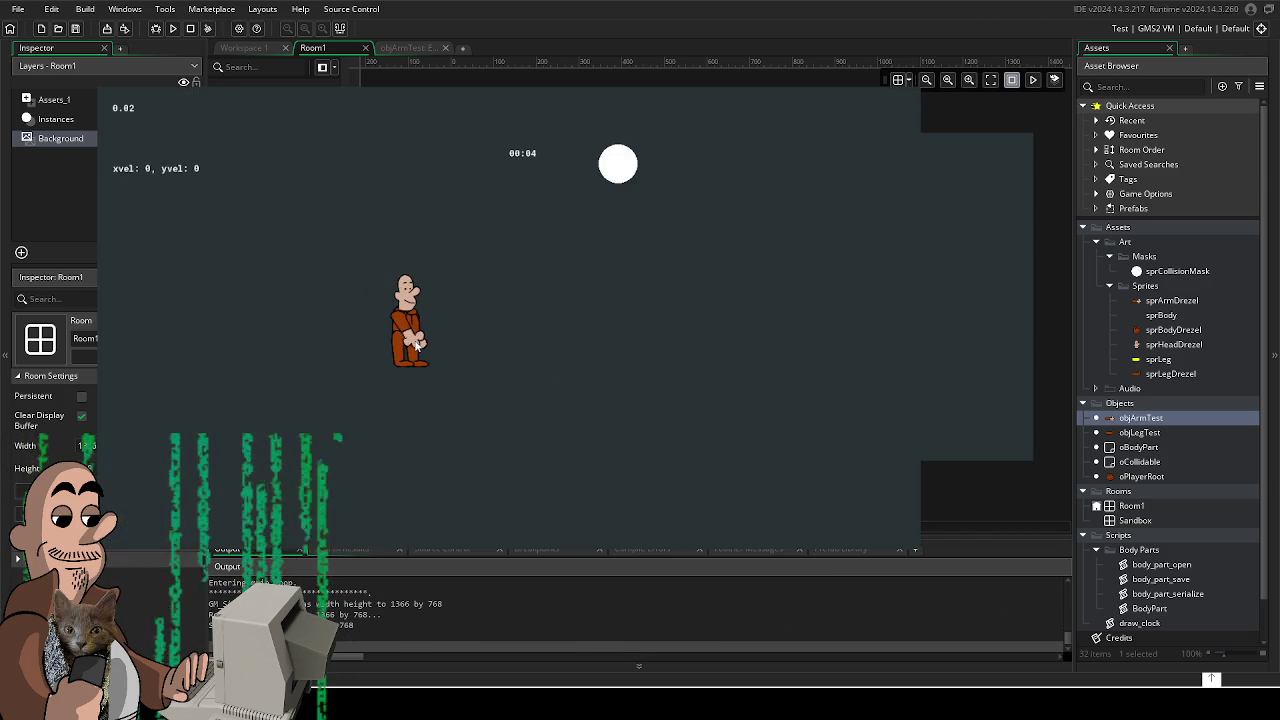
{"action": "key", "text": "Right"}
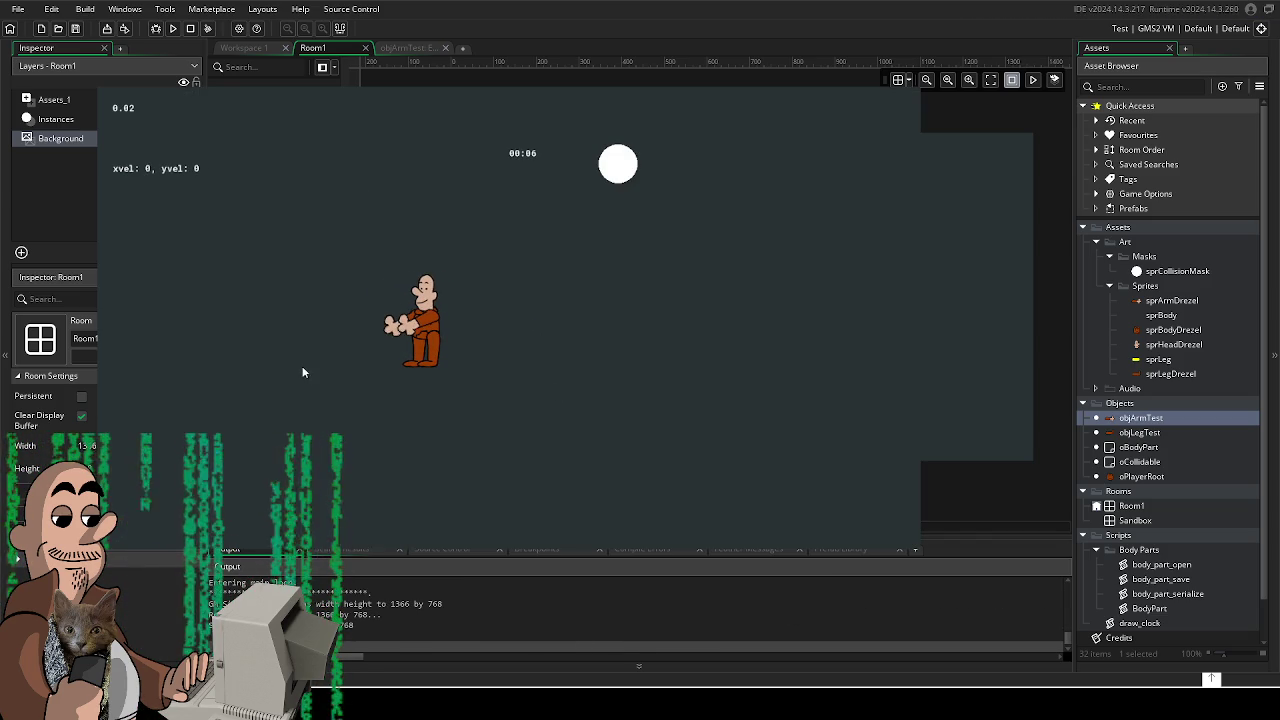
{"action": "key", "text": "Right"}
{"action": "key", "text": "Up"}
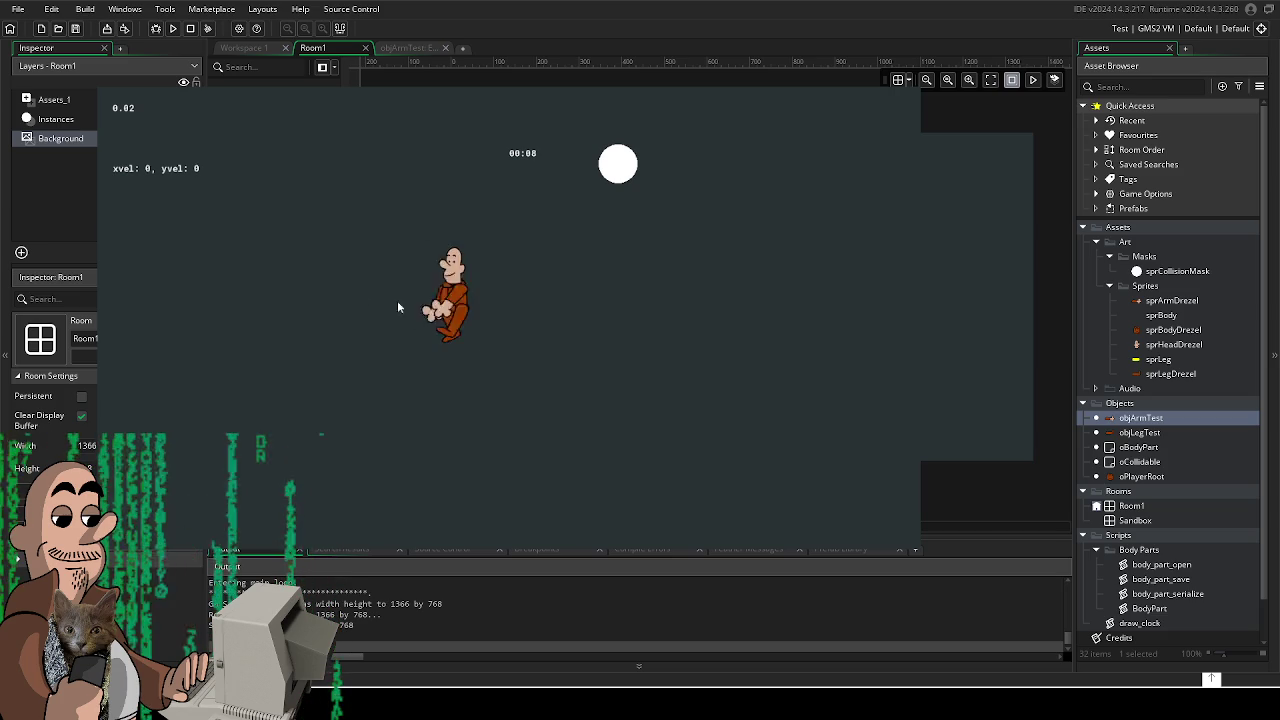
{"action": "key", "text": "Left"}
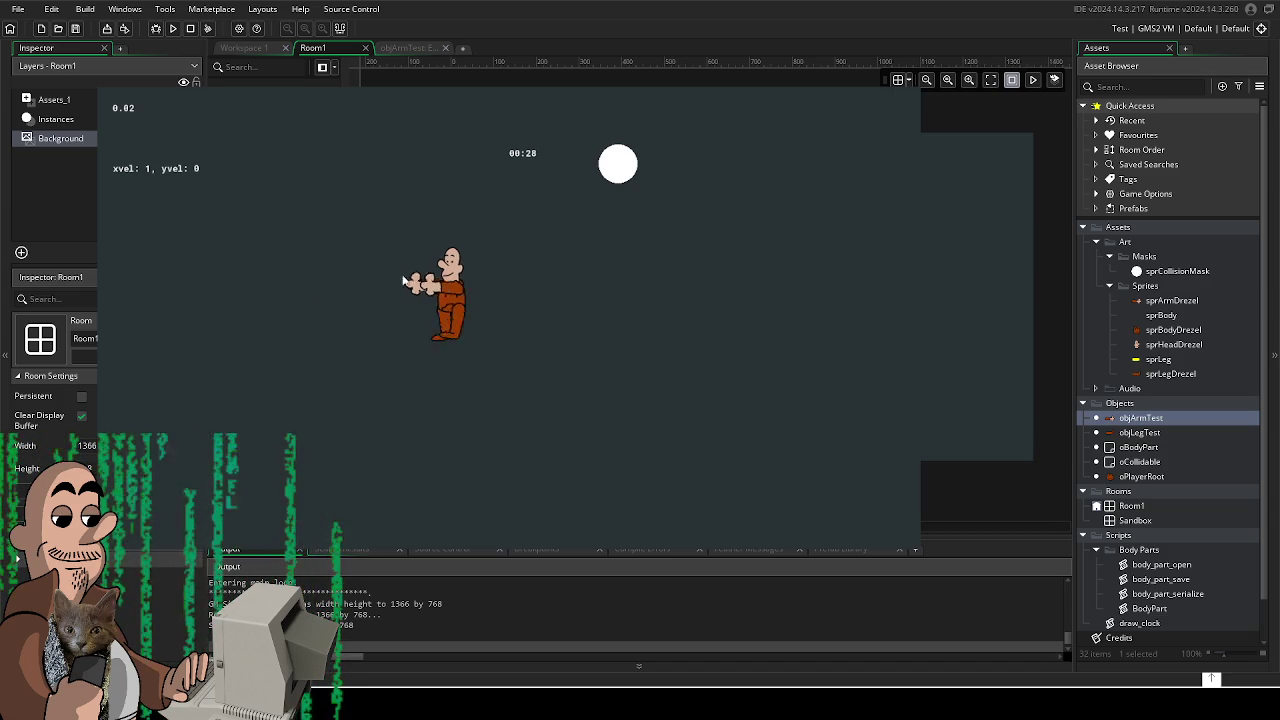
- Walk the character down-right, up, right, up-left and down-left using WASD
{"action": "key", "text": "d+s"}
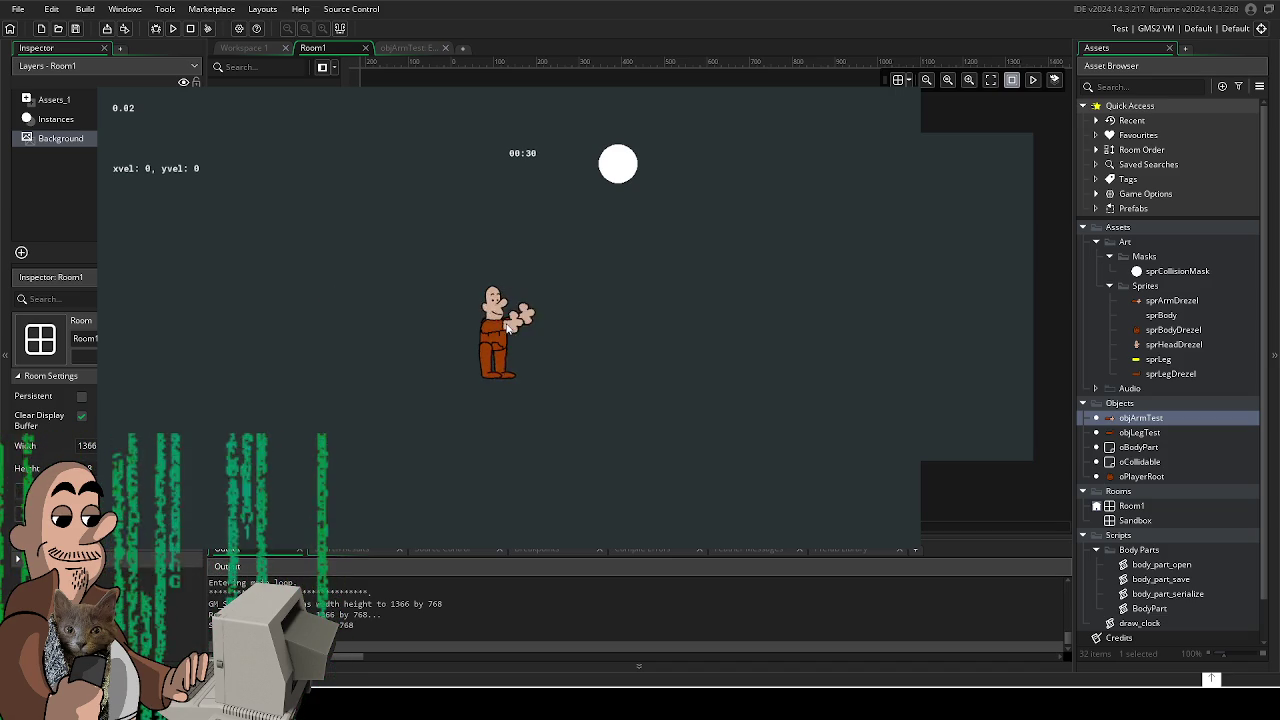
{"action": "key", "text": "w"}
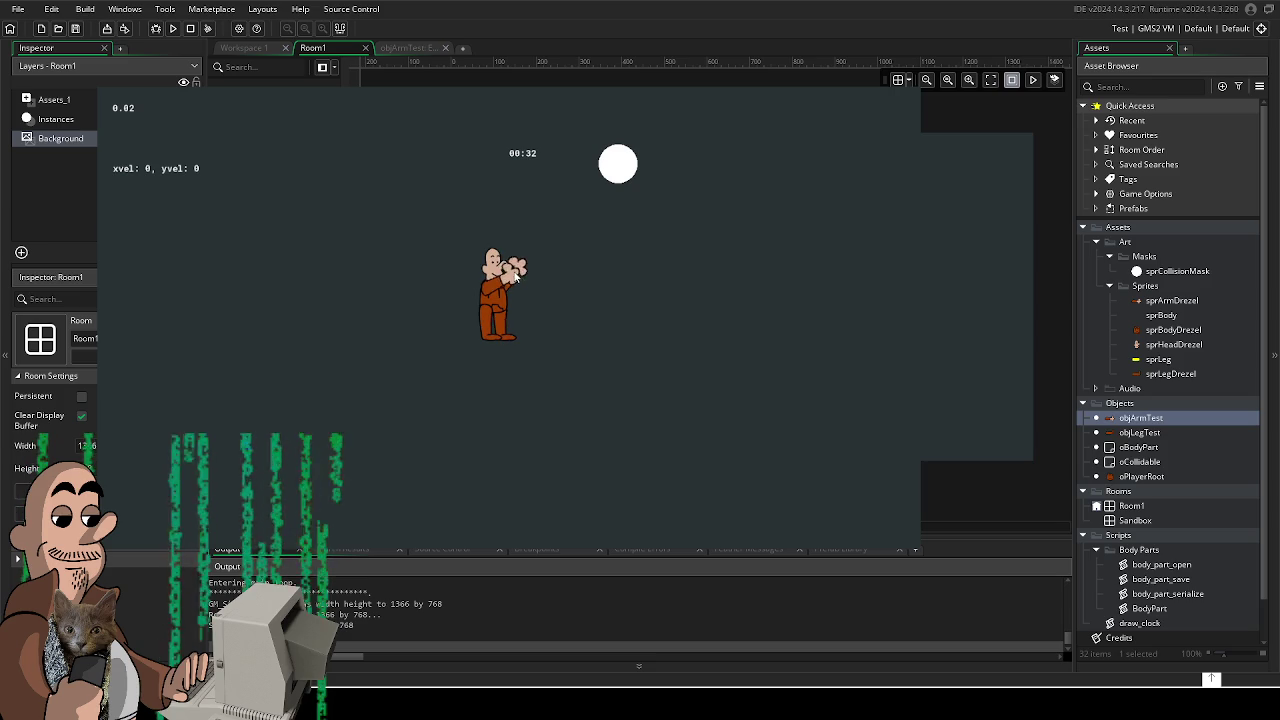
{"action": "key", "text": "d"}
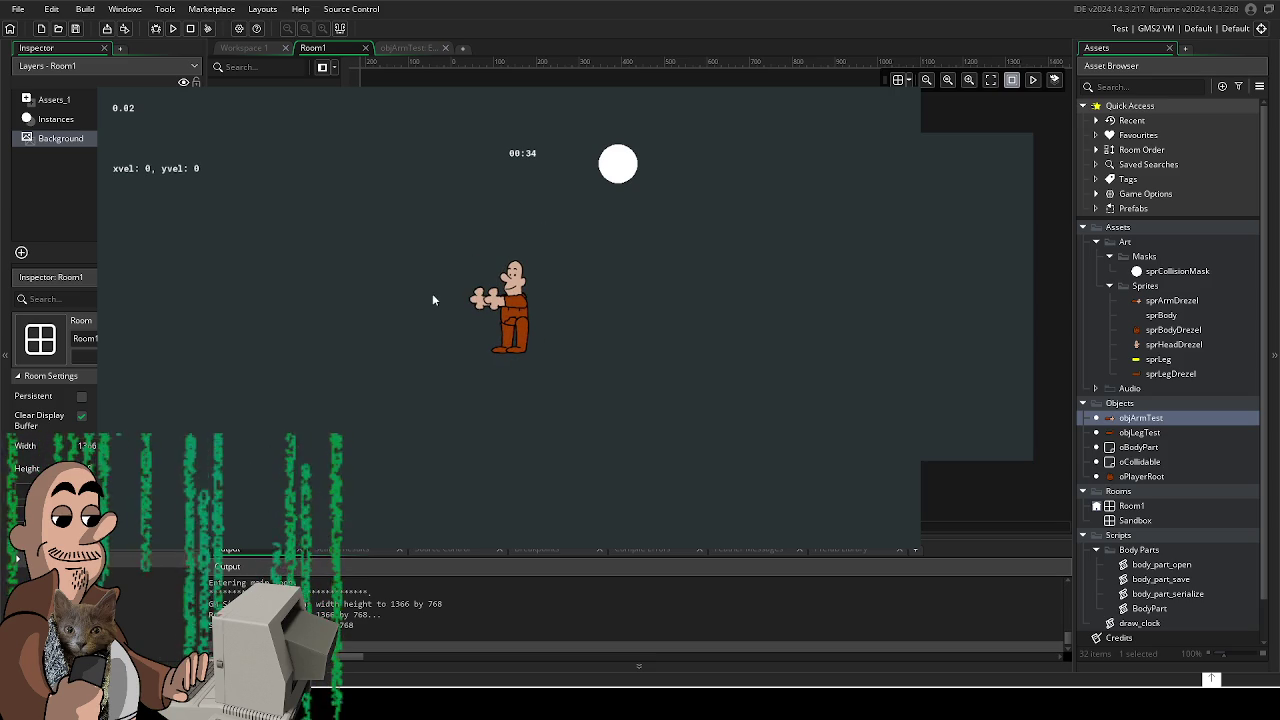
{"action": "key", "text": "d"}
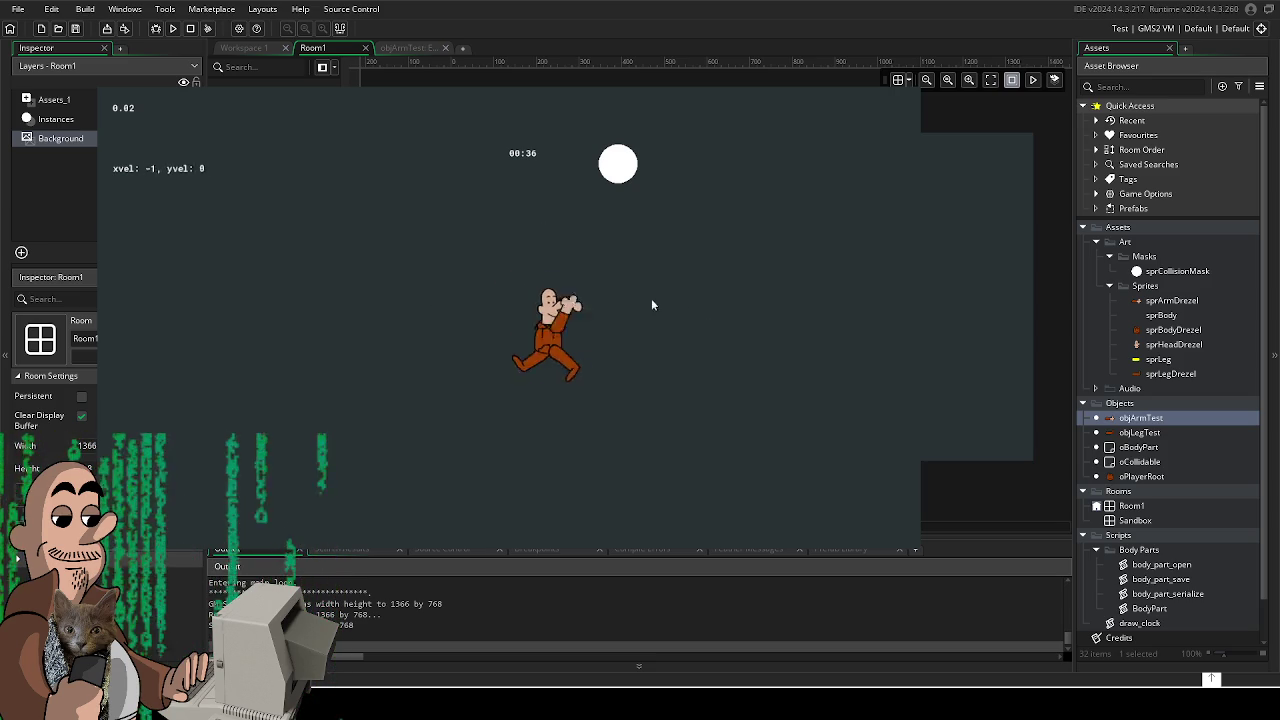
{"action": "key", "text": "w"}
{"action": "key", "text": "a"}
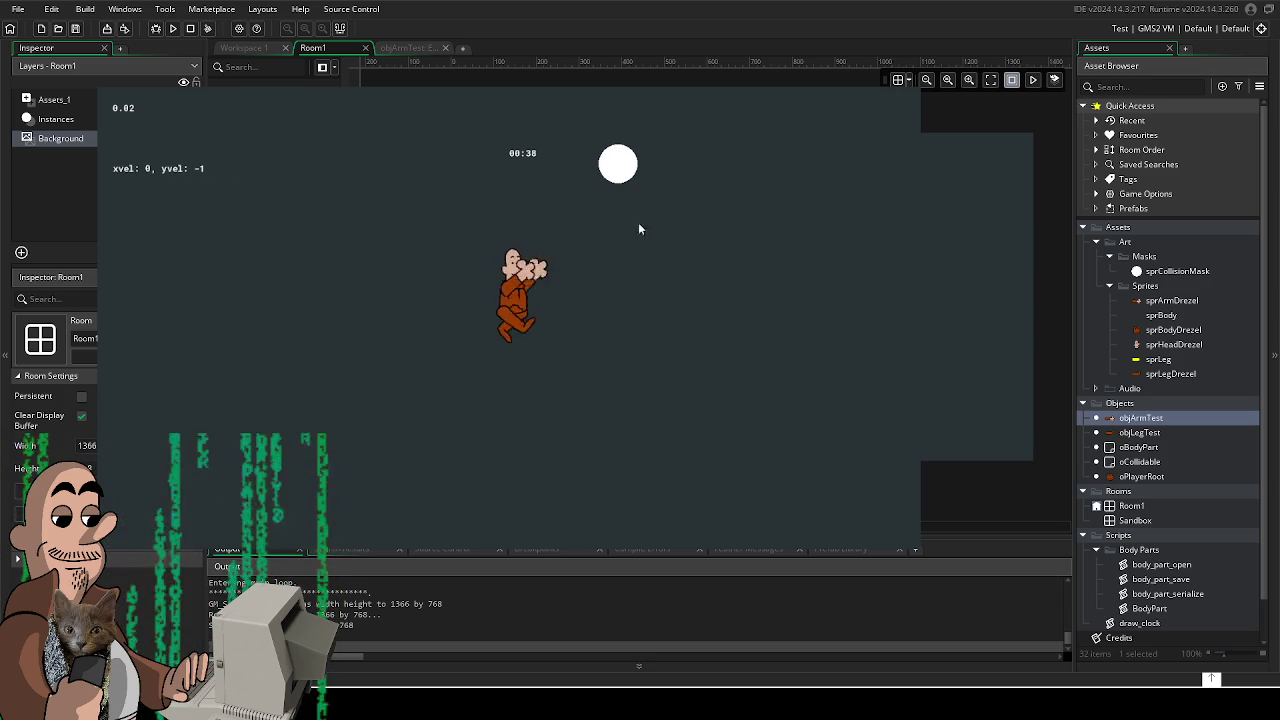
{"action": "key", "text": "s"}
{"action": "key", "text": "a"}
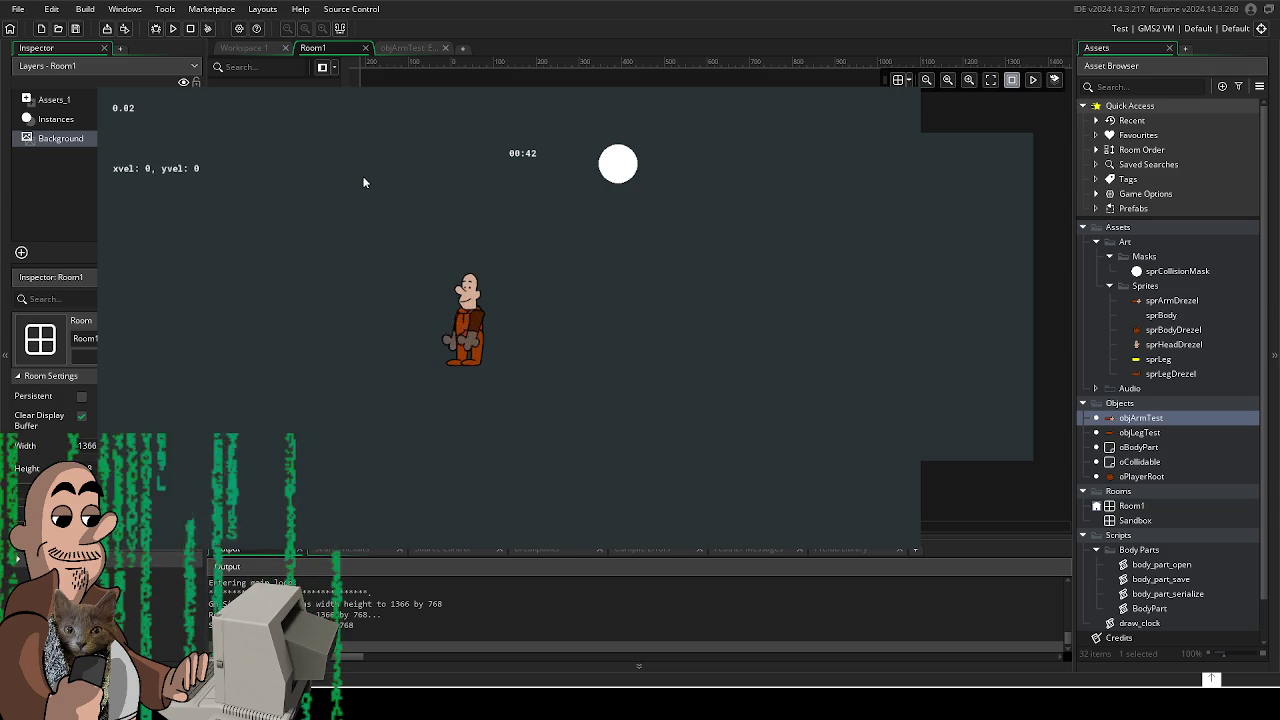
{"action": "key", "text": "w"}
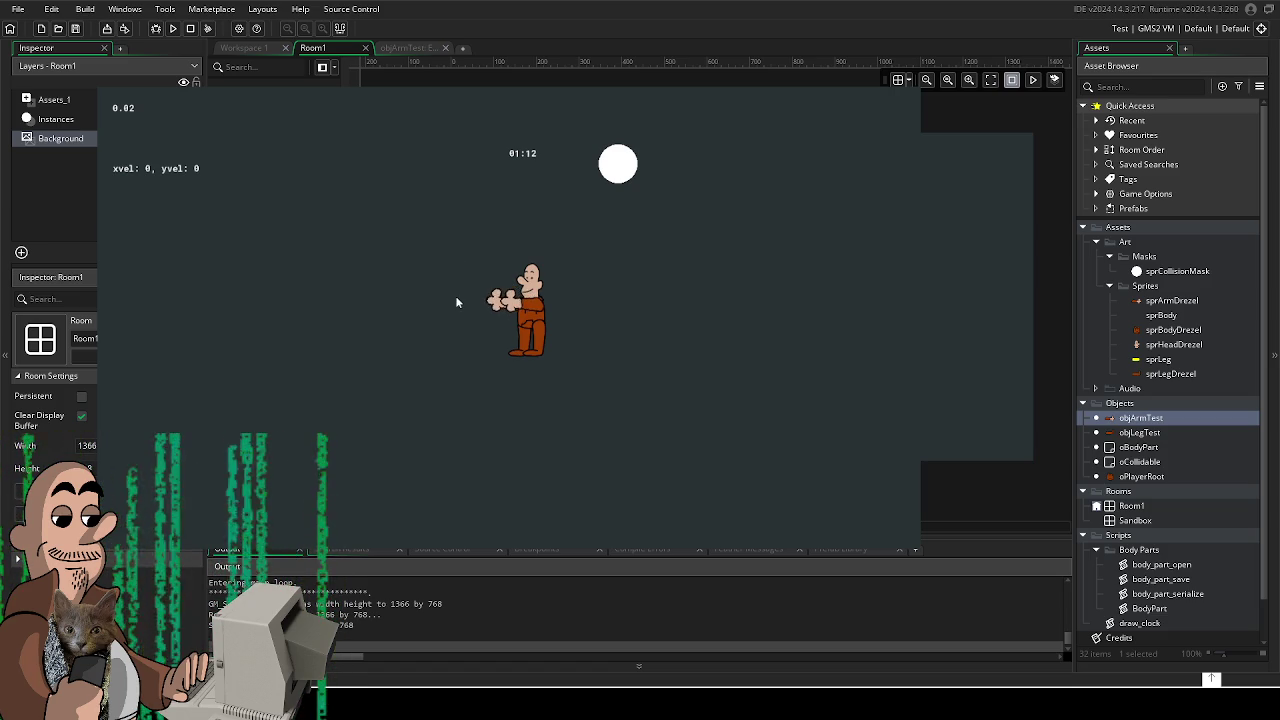
{"action": "key", "text": "a"}
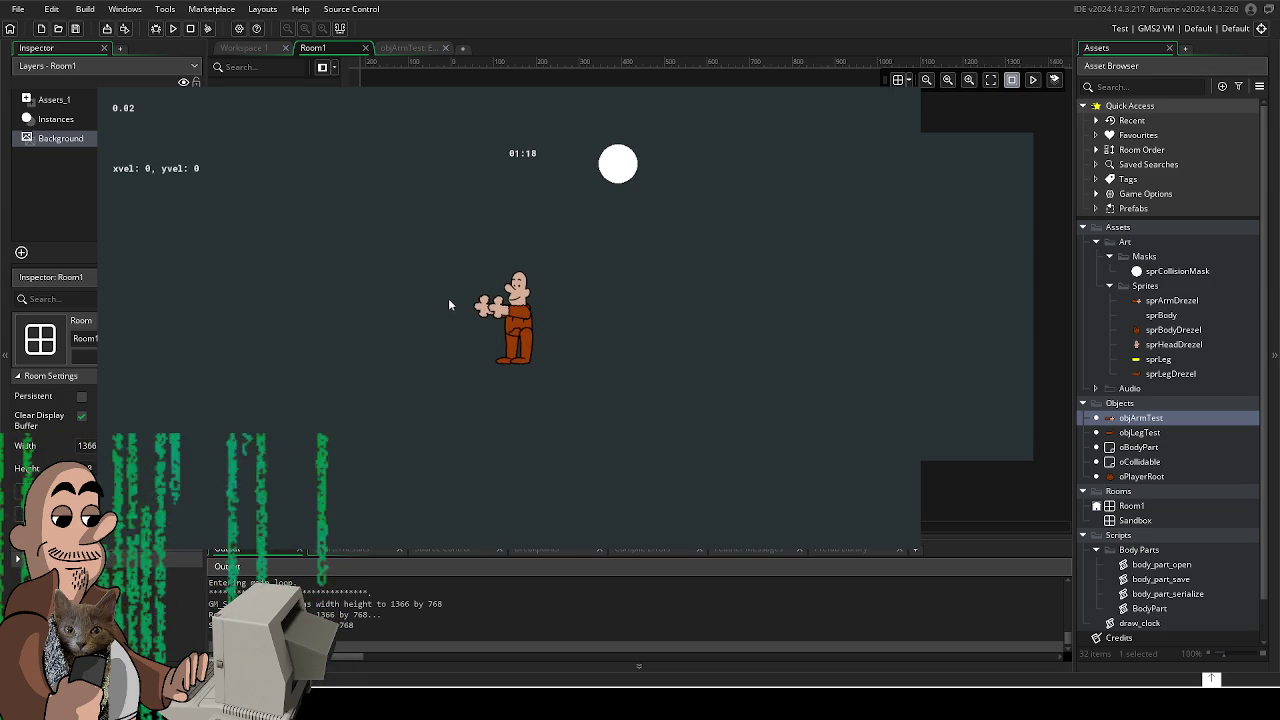
- Walk the character down-left, up-right, up and down-right using WASD
{"action": "key", "text": "a"}
{"action": "key", "text": "s"}
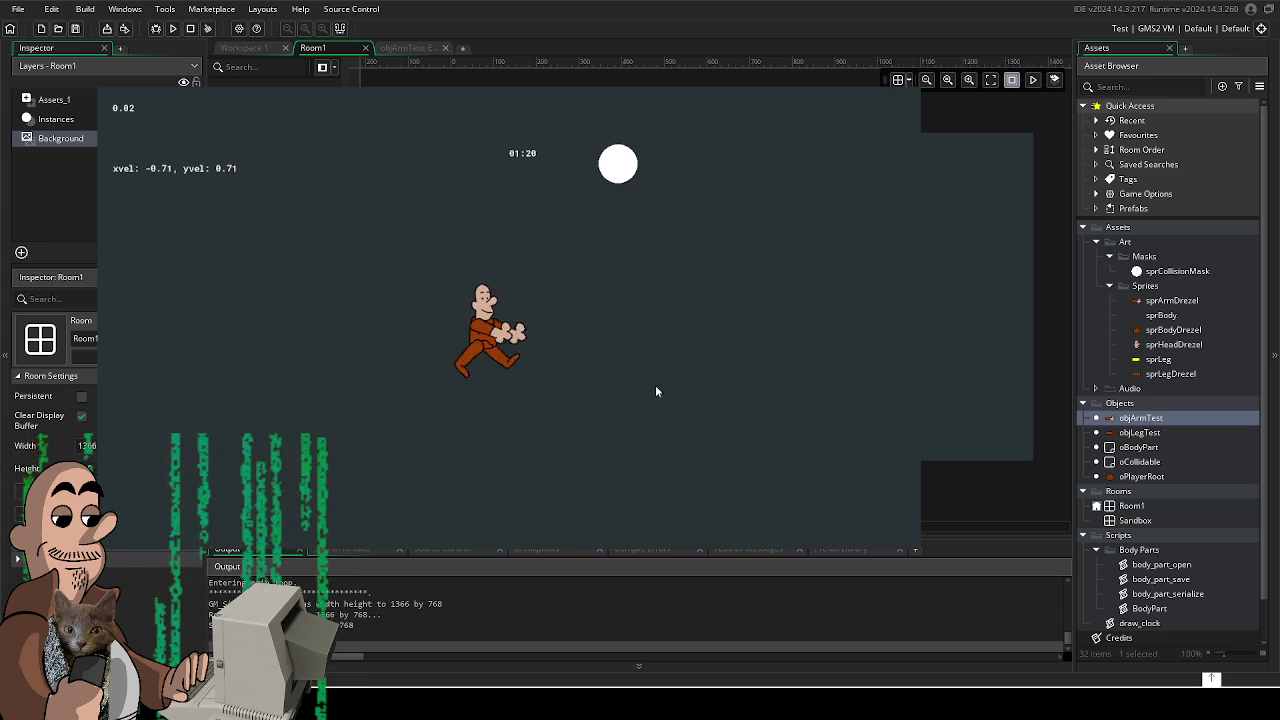
{"action": "key", "text": "a"}
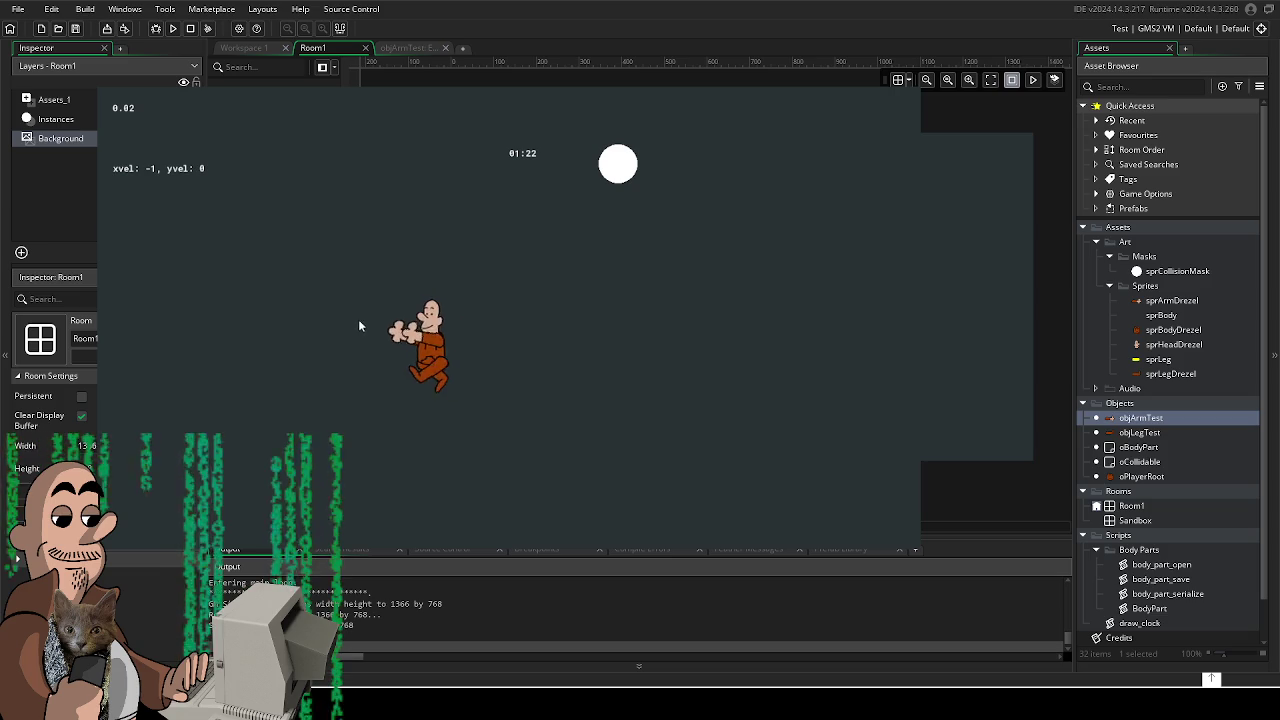
{"action": "key", "text": "d"}
{"action": "key", "text": "w"}
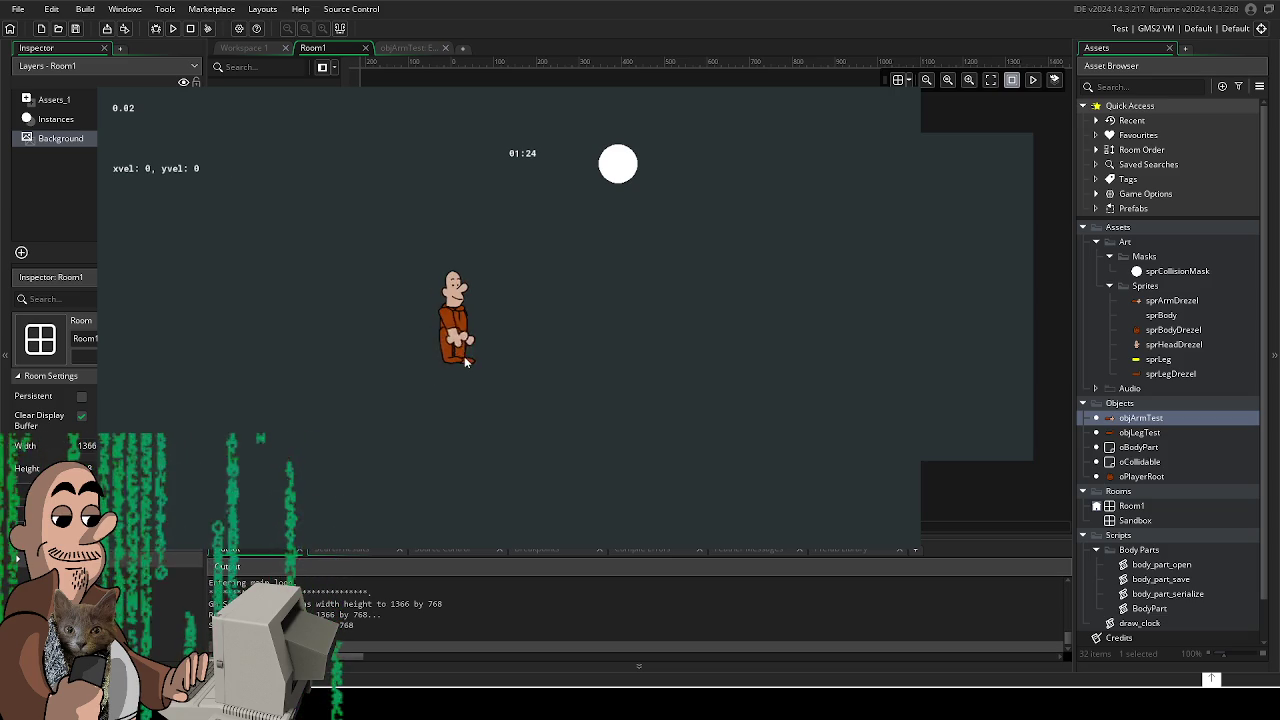
{"action": "key", "text": "d"}
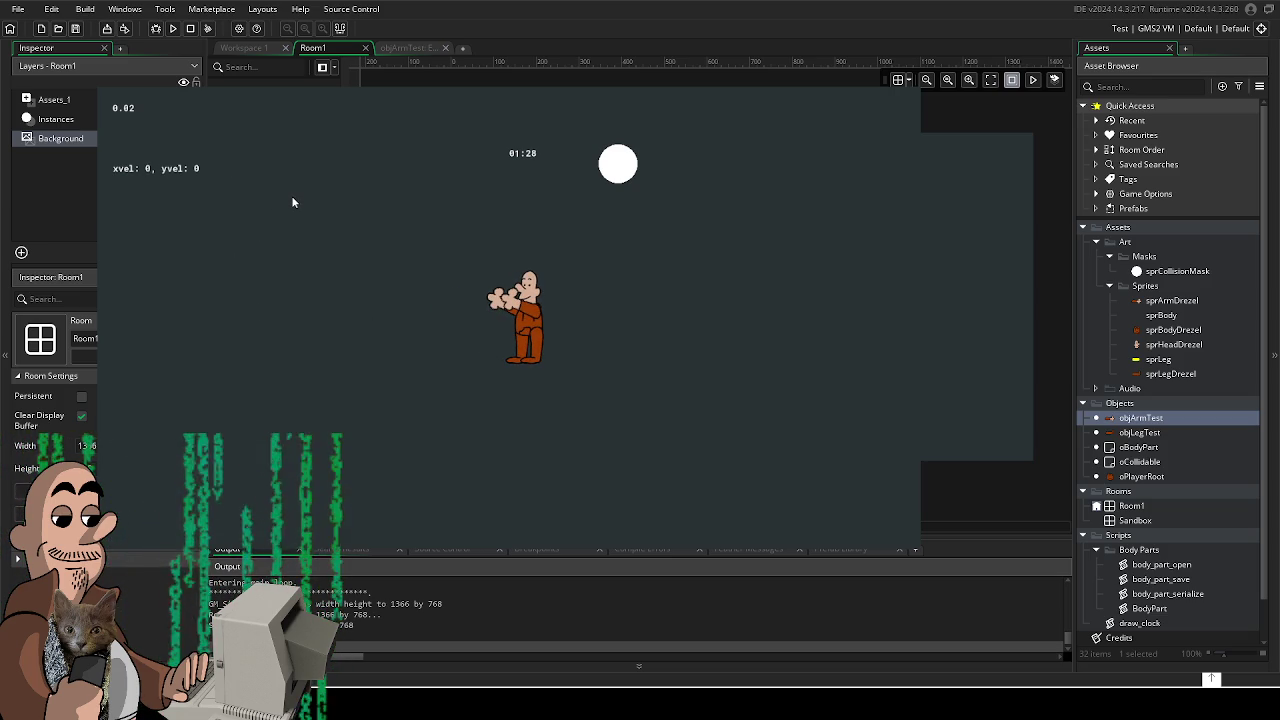
{"action": "key", "text": "a"}
{"action": "key", "text": "w"}
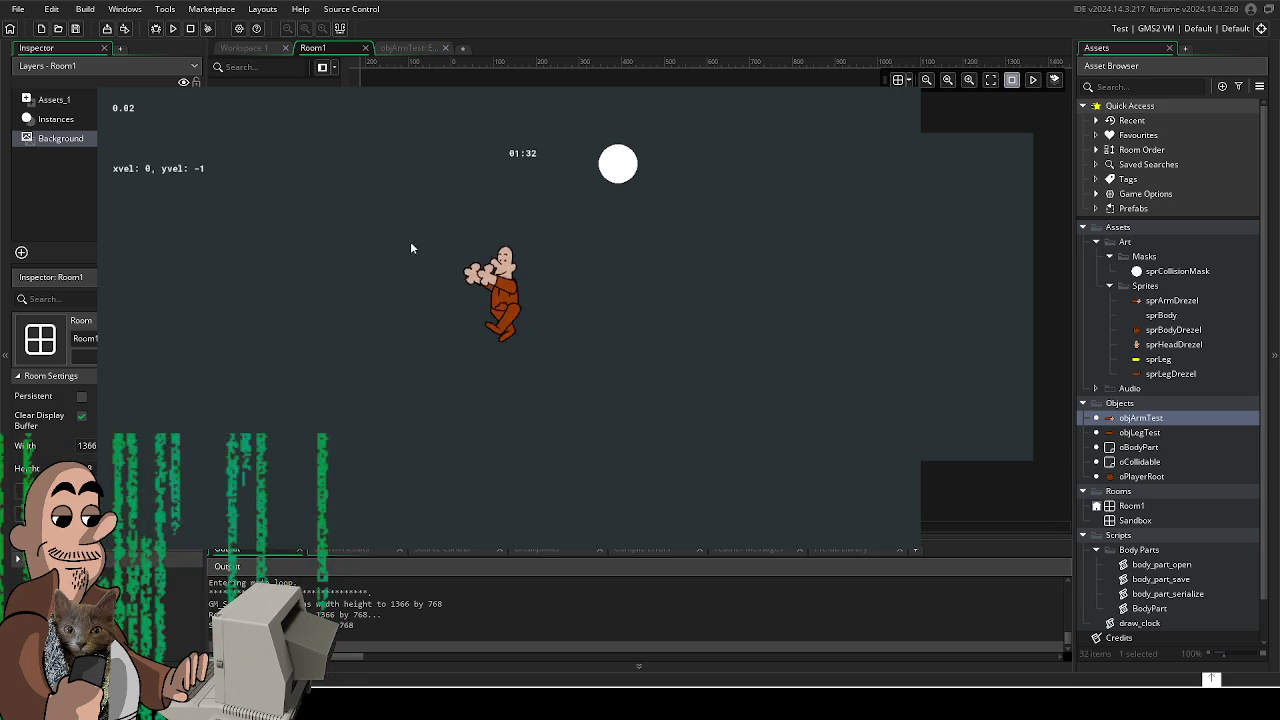
{"action": "key", "text": "d"}
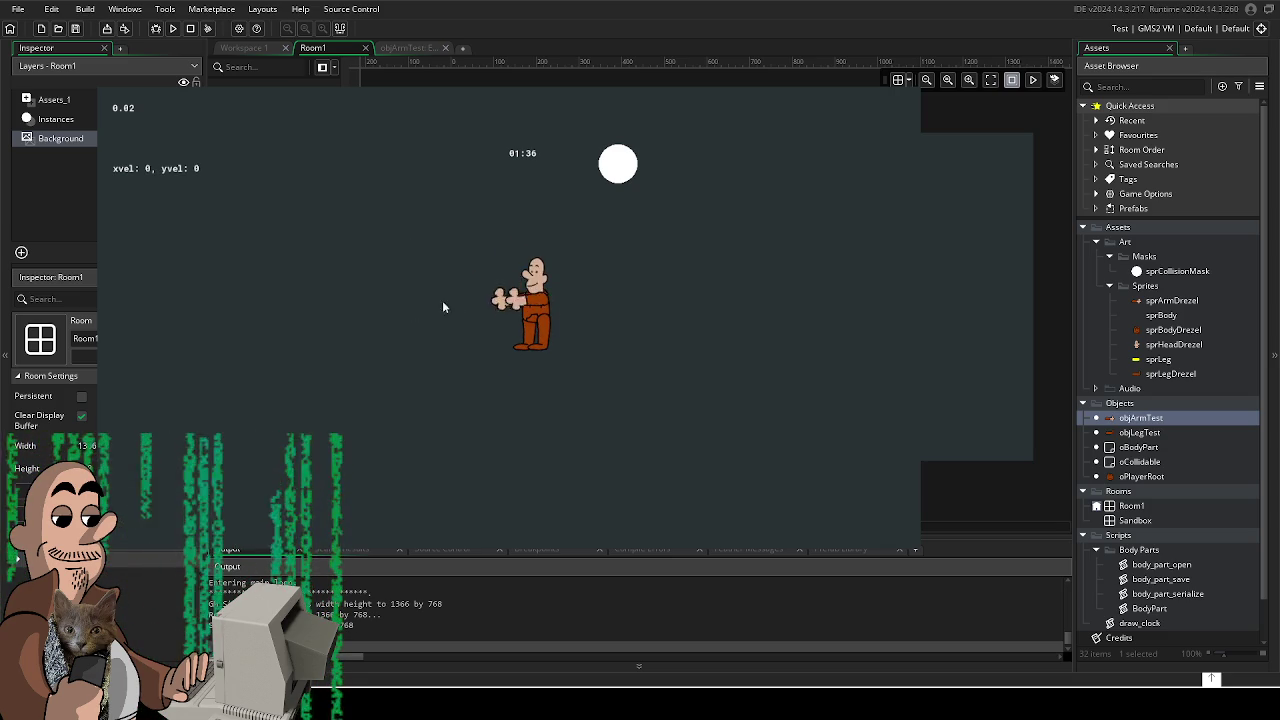
{"action": "key", "text": "d"}
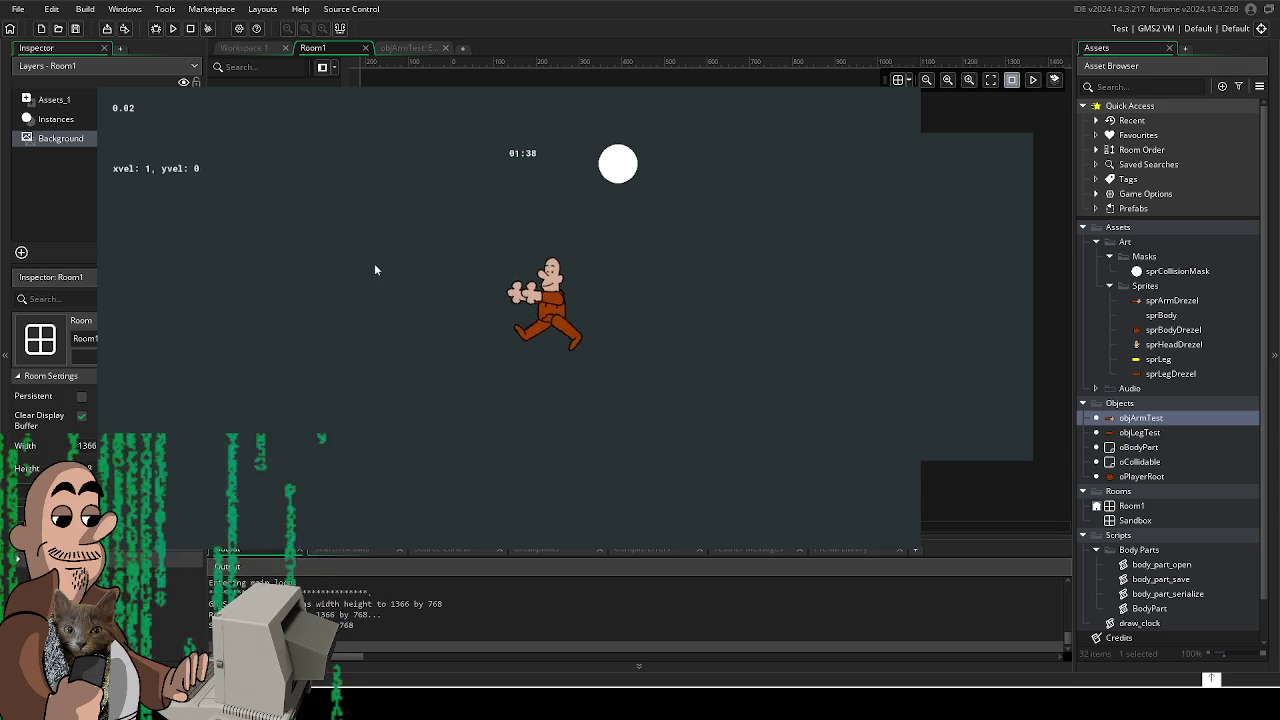
{"action": "key", "text": "s"}
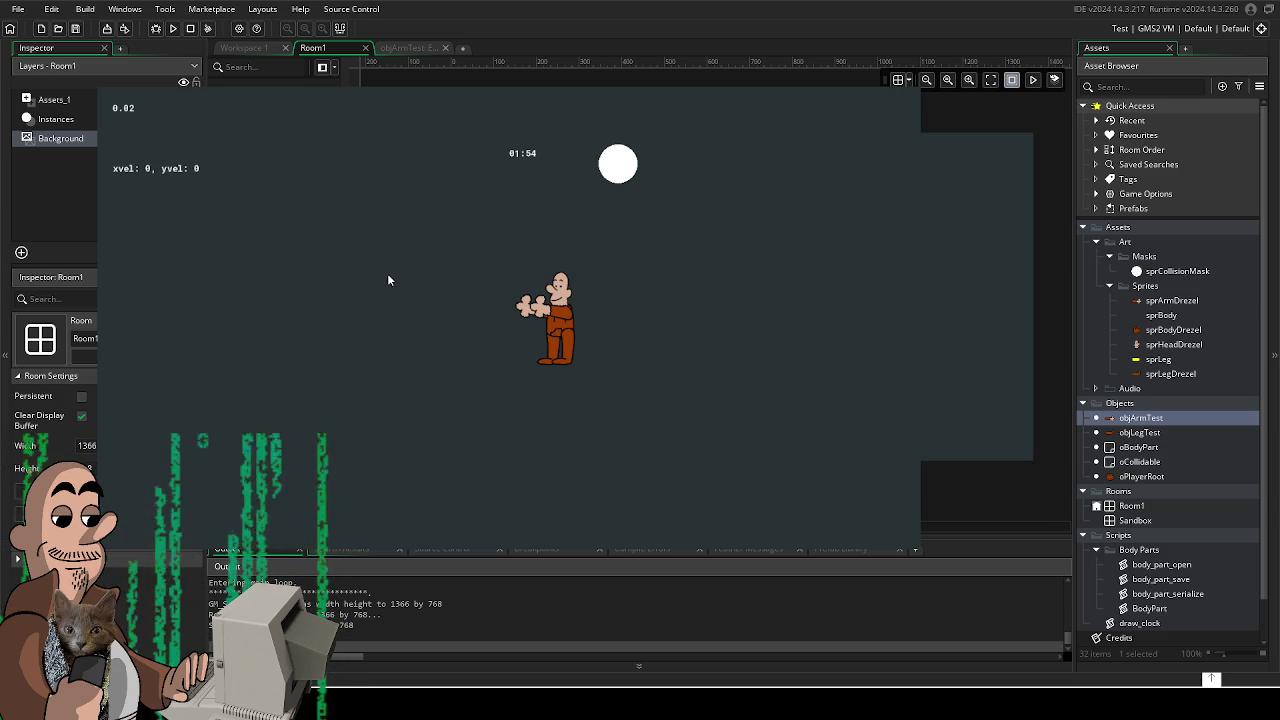
- Walk the character left, up-left, down, right and diagonally with the arrow keys
{"action": "key", "text": "Left"}
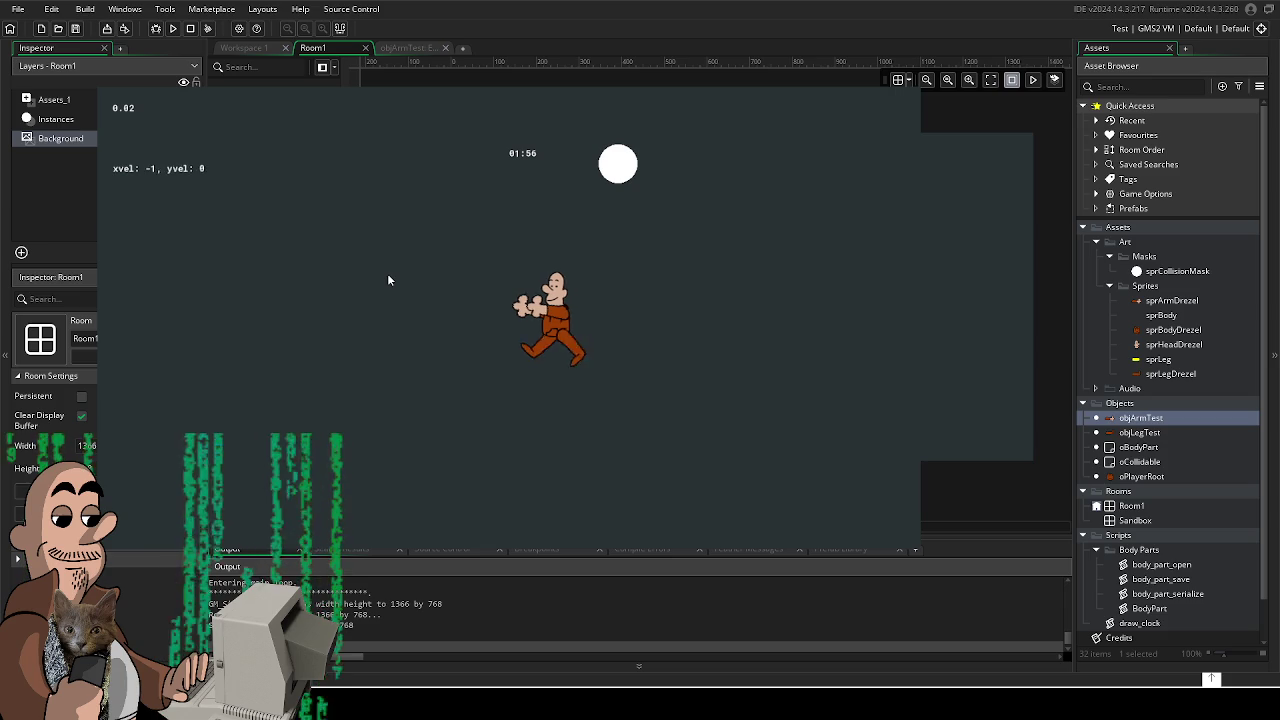
{"action": "key", "text": "Up"}
{"action": "key", "text": "Down"}
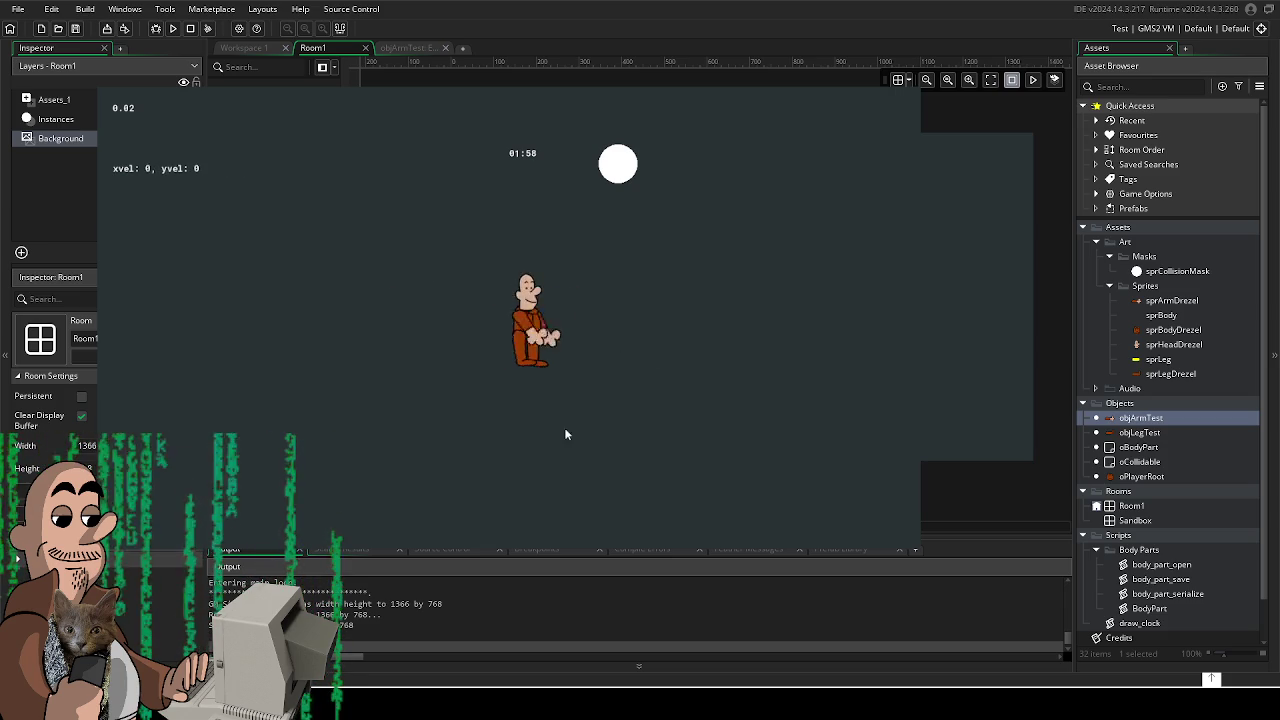
{"action": "key", "text": "Right"}
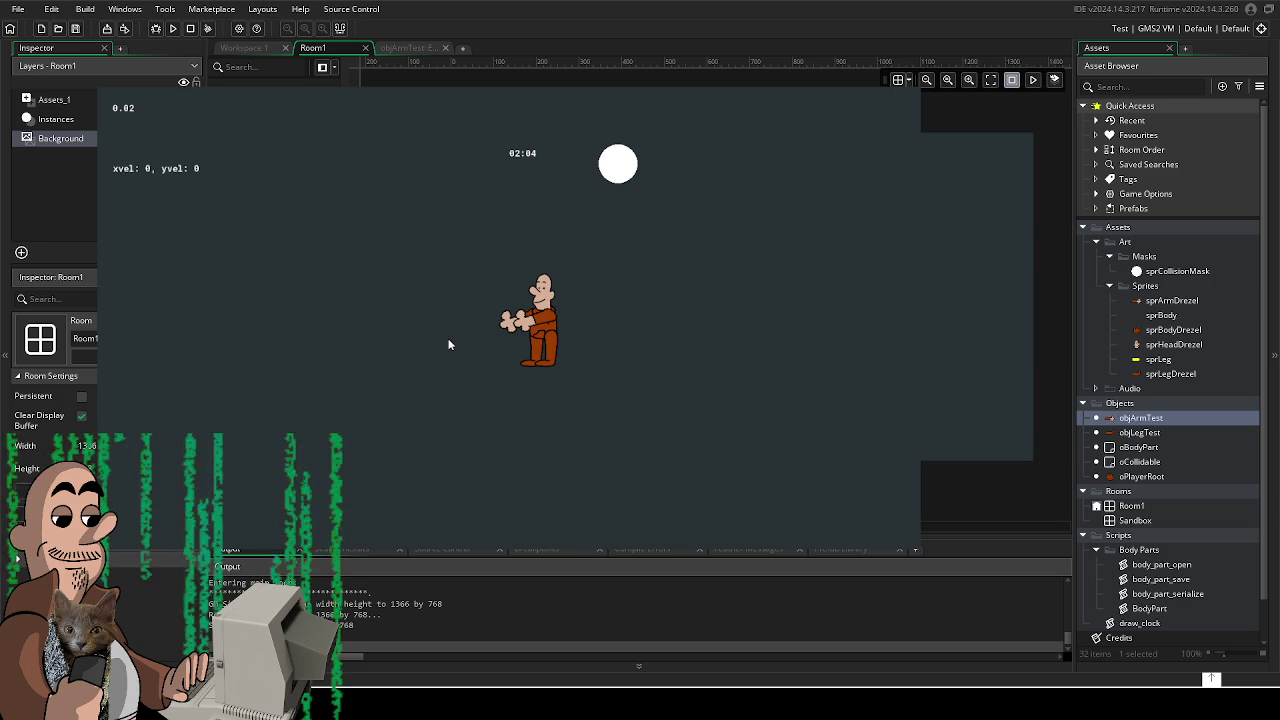
{"action": "key", "text": "Right"}
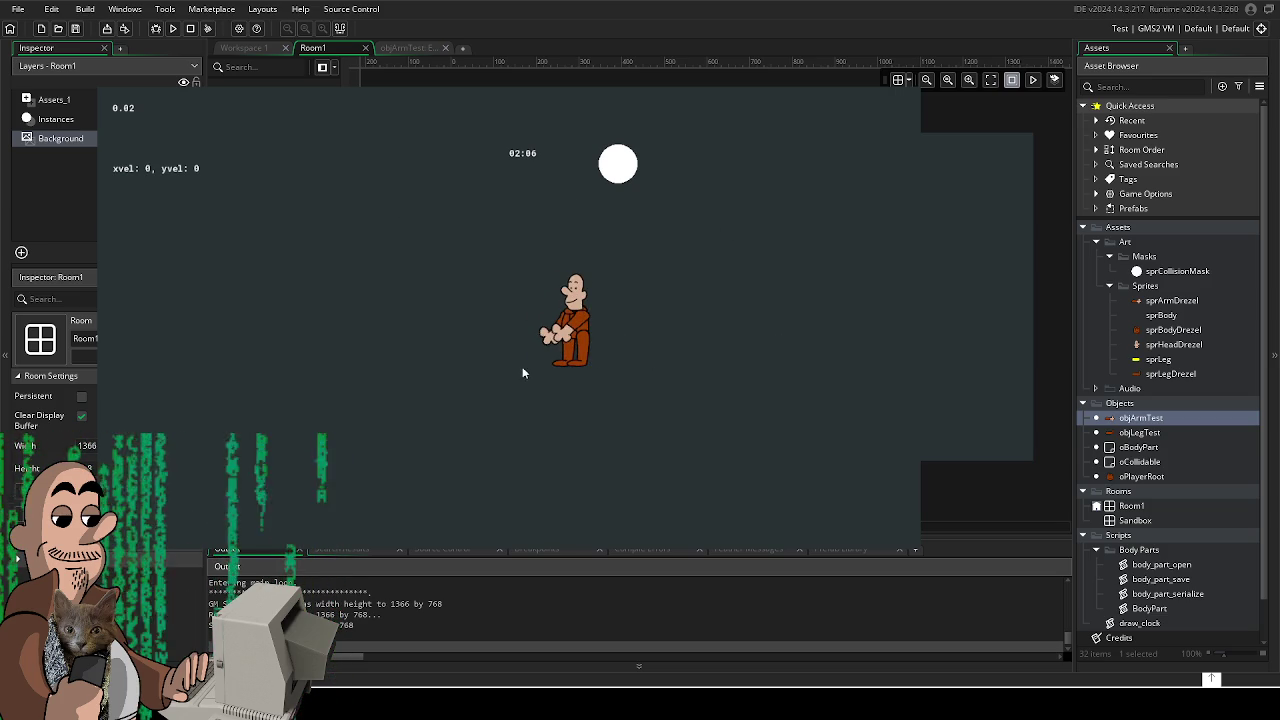
{"action": "key", "text": "Right"}
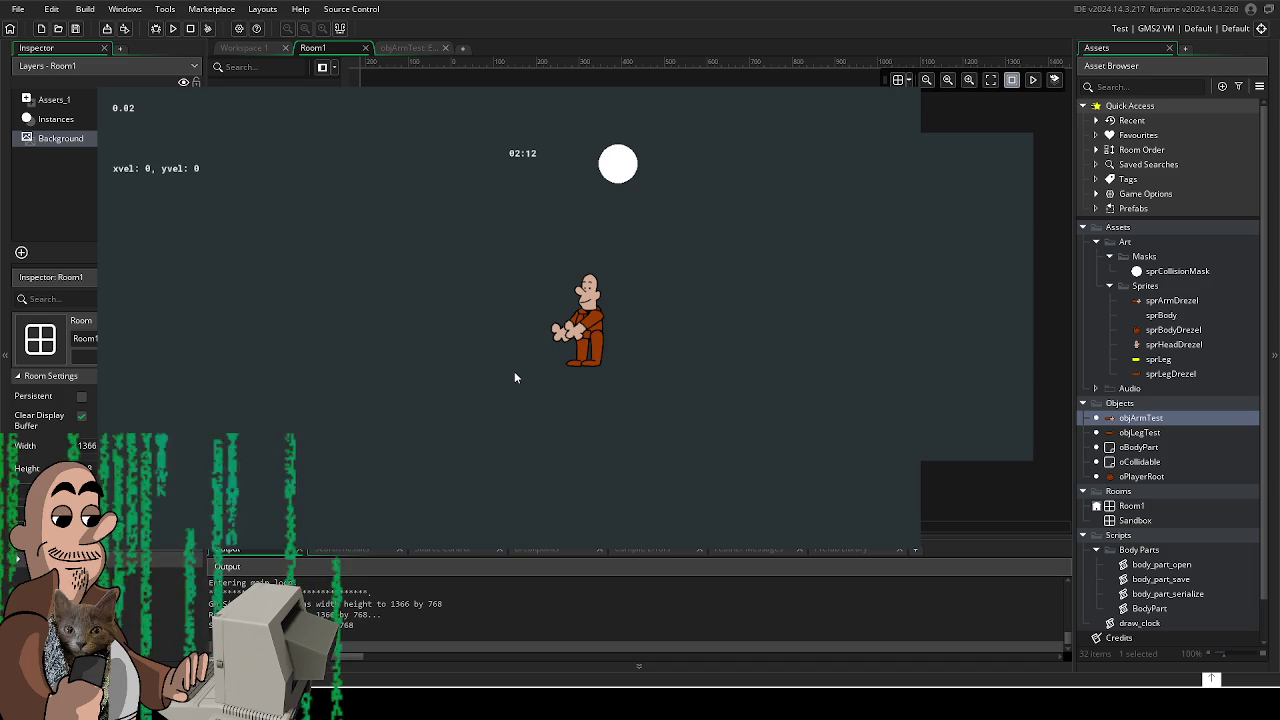
{"action": "key", "text": "Left"}
{"action": "key", "text": "Down"}
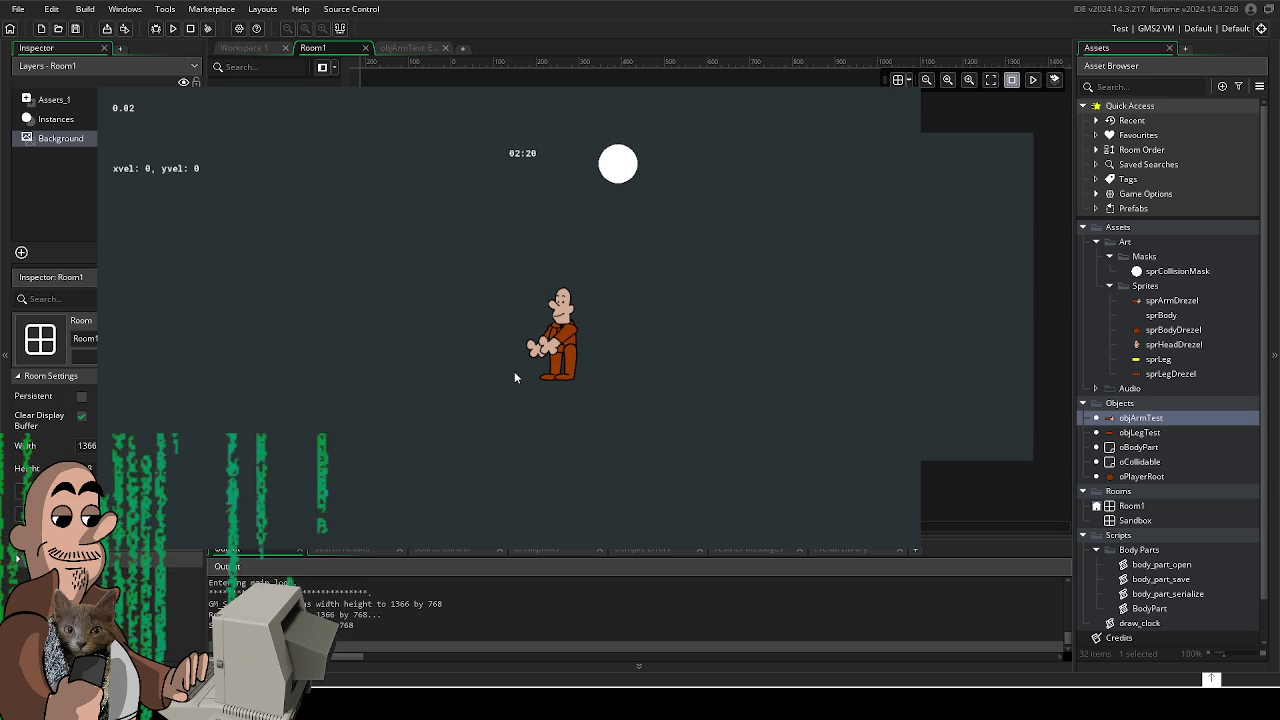
{"action": "key", "text": "Up"}
{"action": "key", "text": "Left"}
{"action": "key", "text": "Right"}
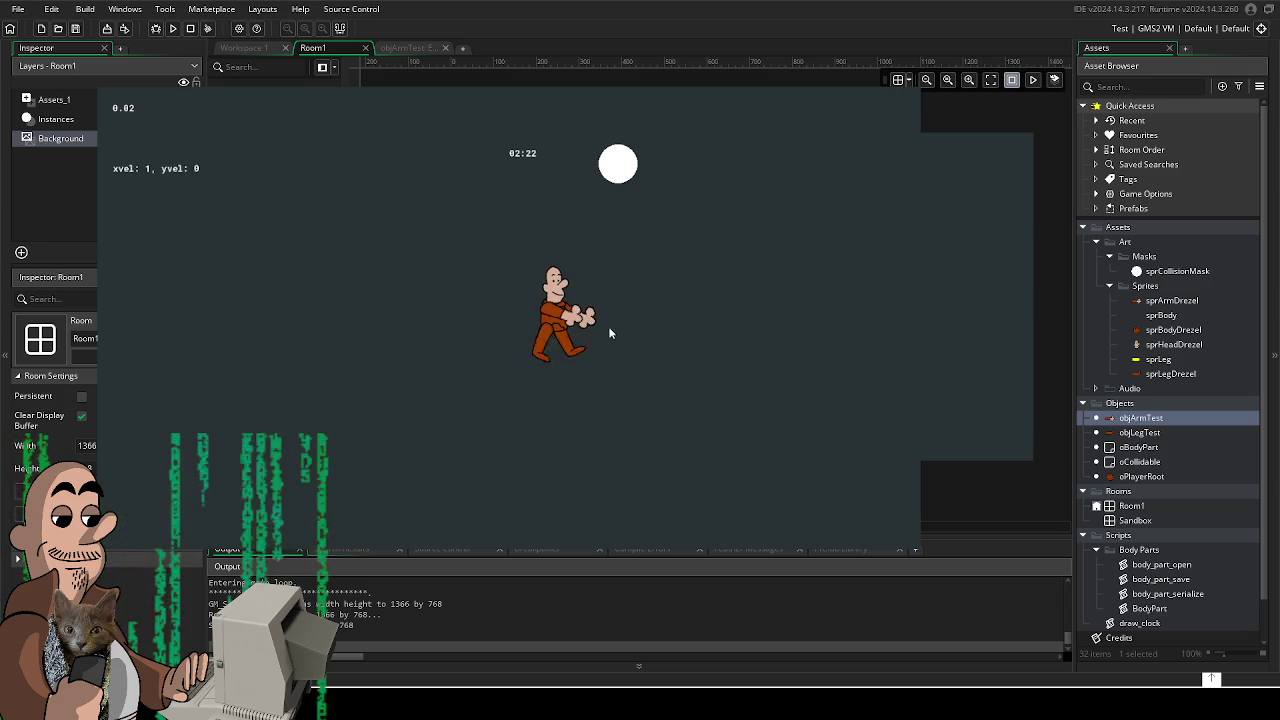
{"action": "key", "text": "Left"}
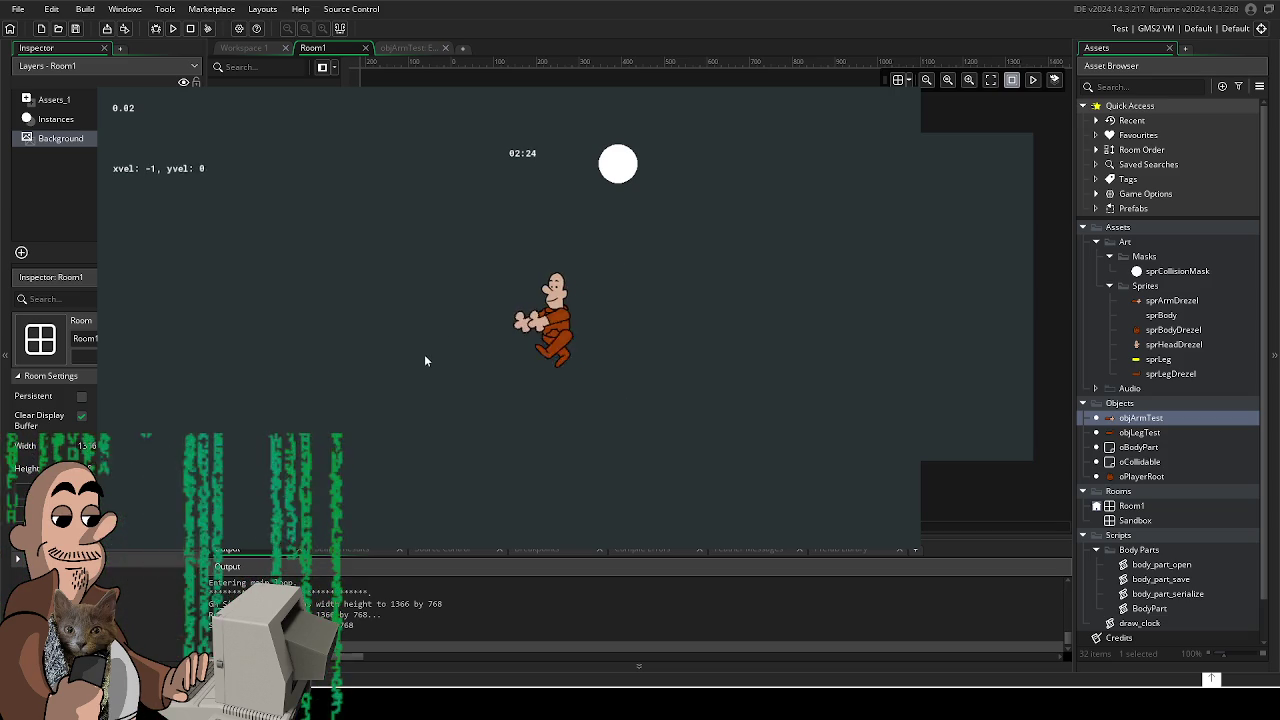
{"action": "key", "text": "Down"}
{"action": "key", "text": "Up"}
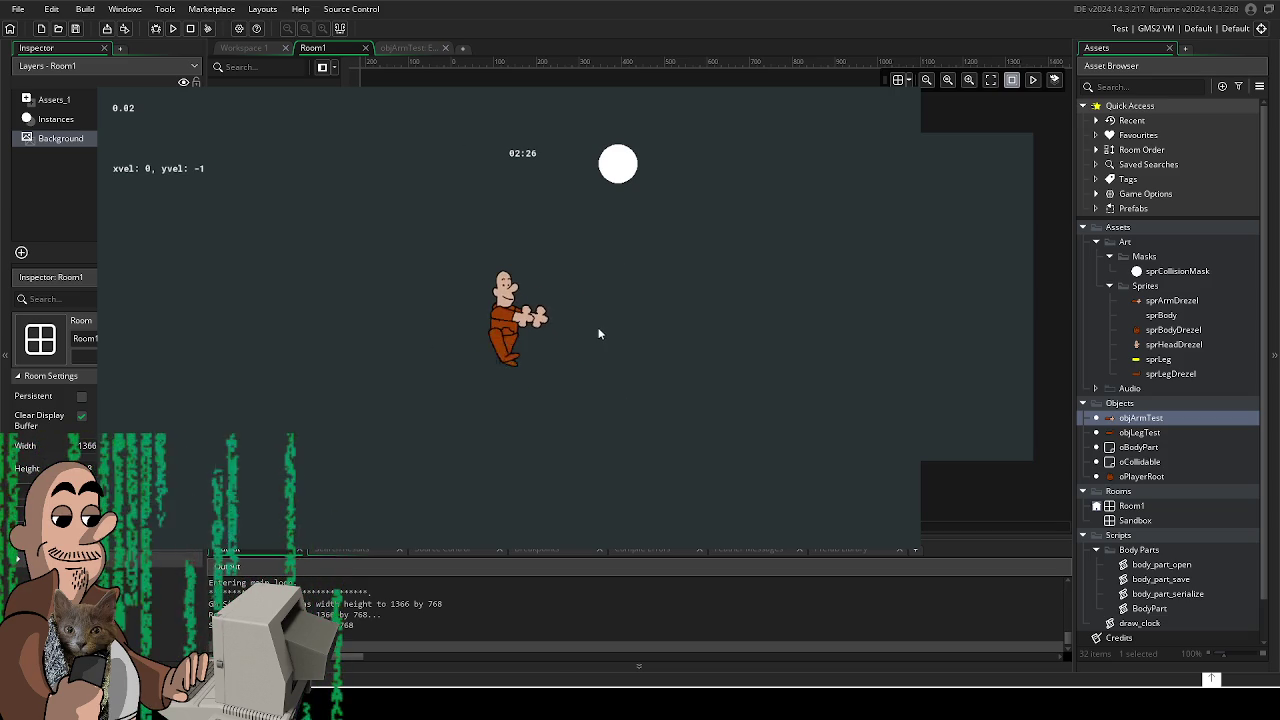
{"action": "key", "text": "Down"}
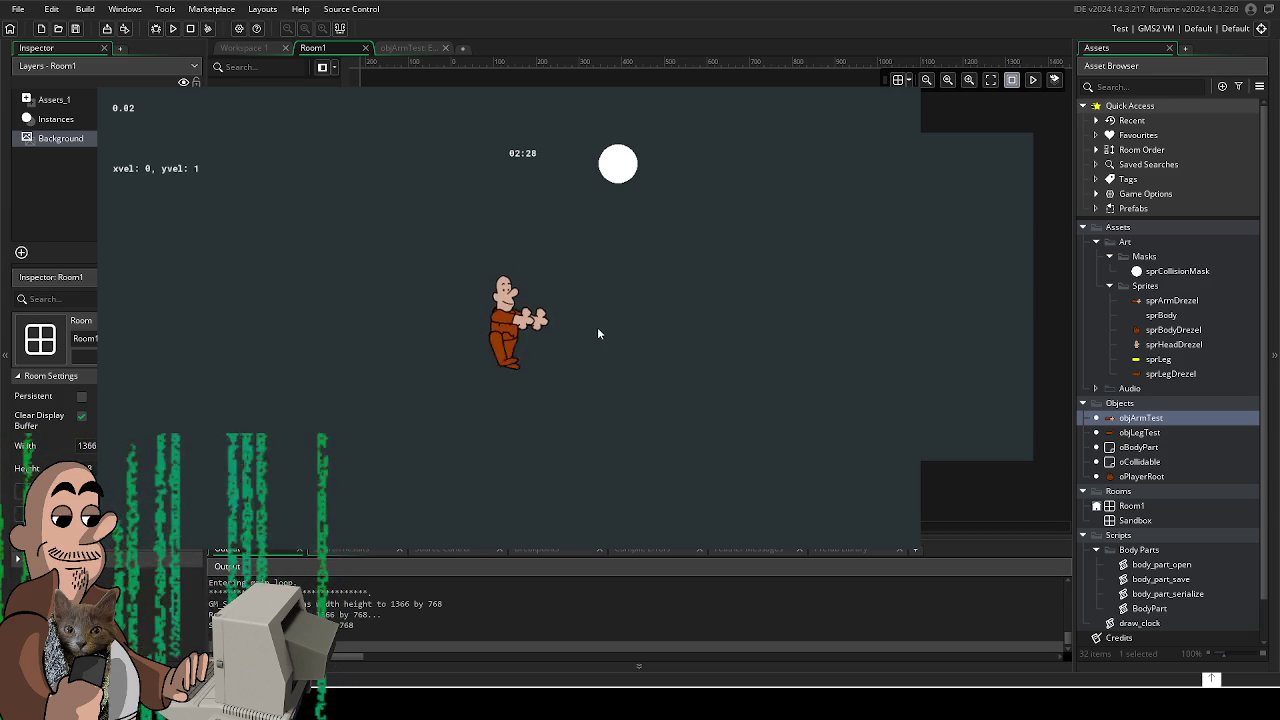
{"action": "key", "text": "Right"}
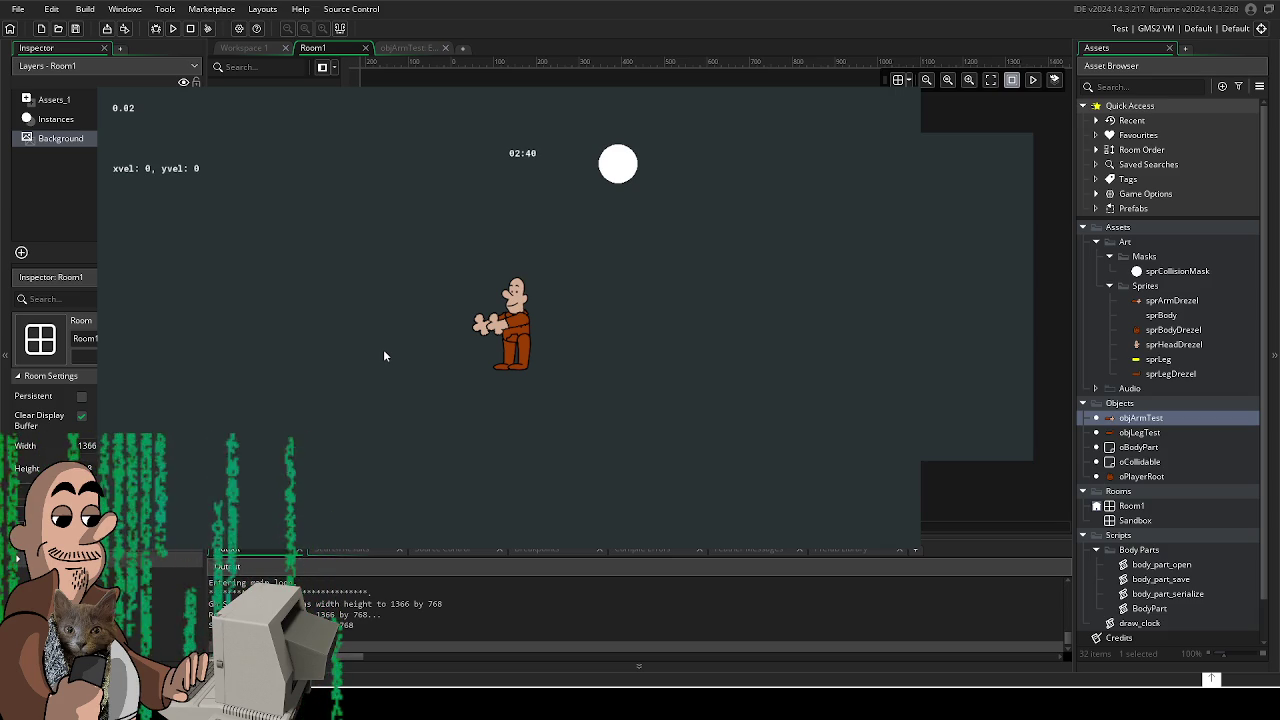
{"action": "key", "text": "Left"}
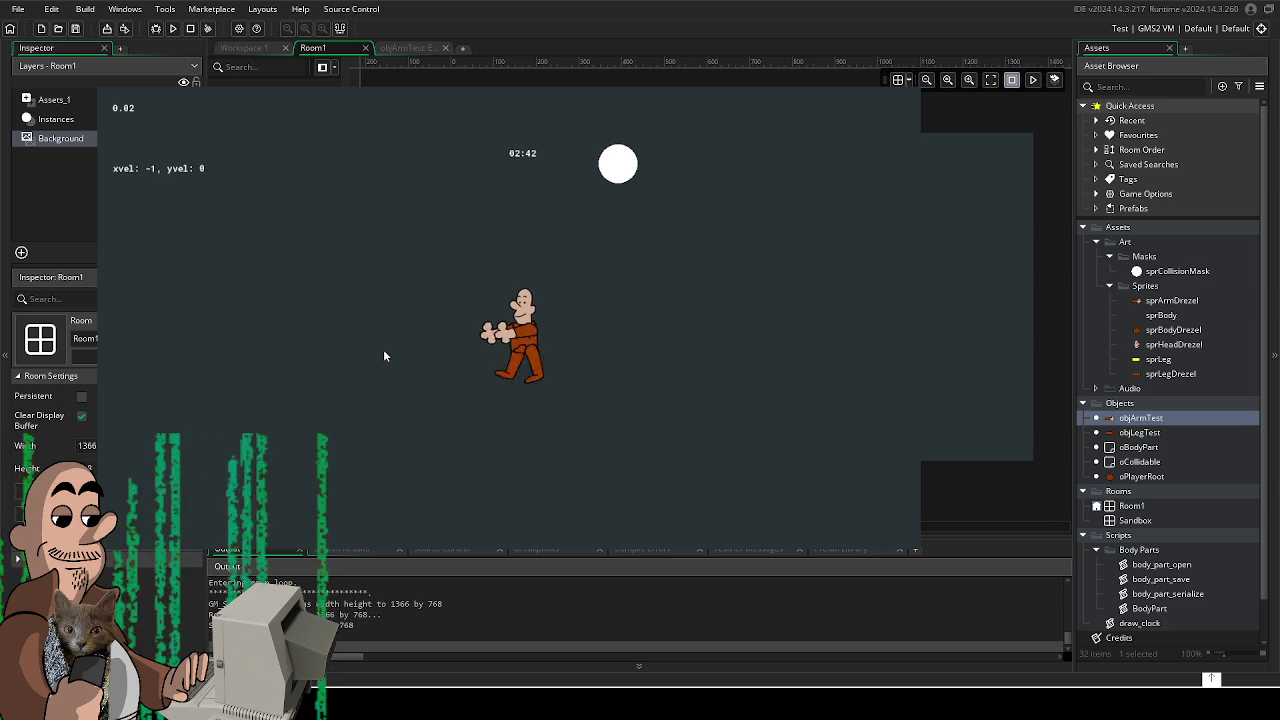
{"action": "key", "text": "Up"}
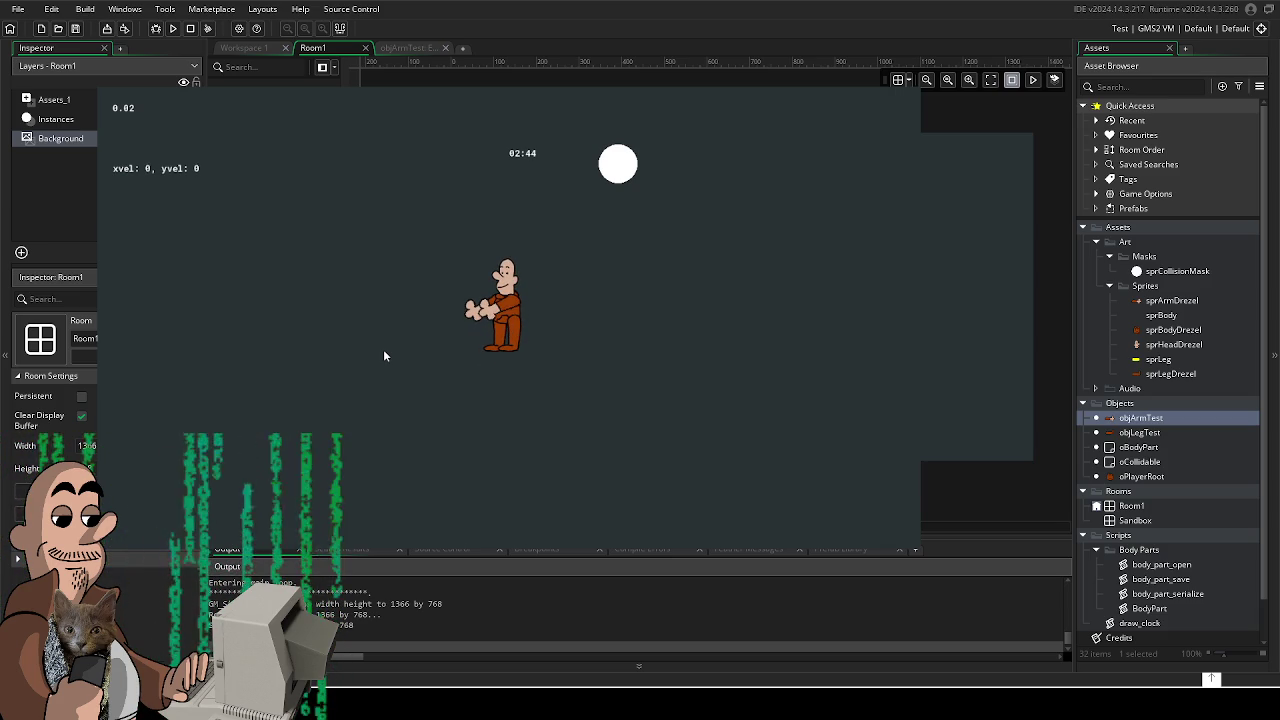
{"action": "key", "text": "Down"}
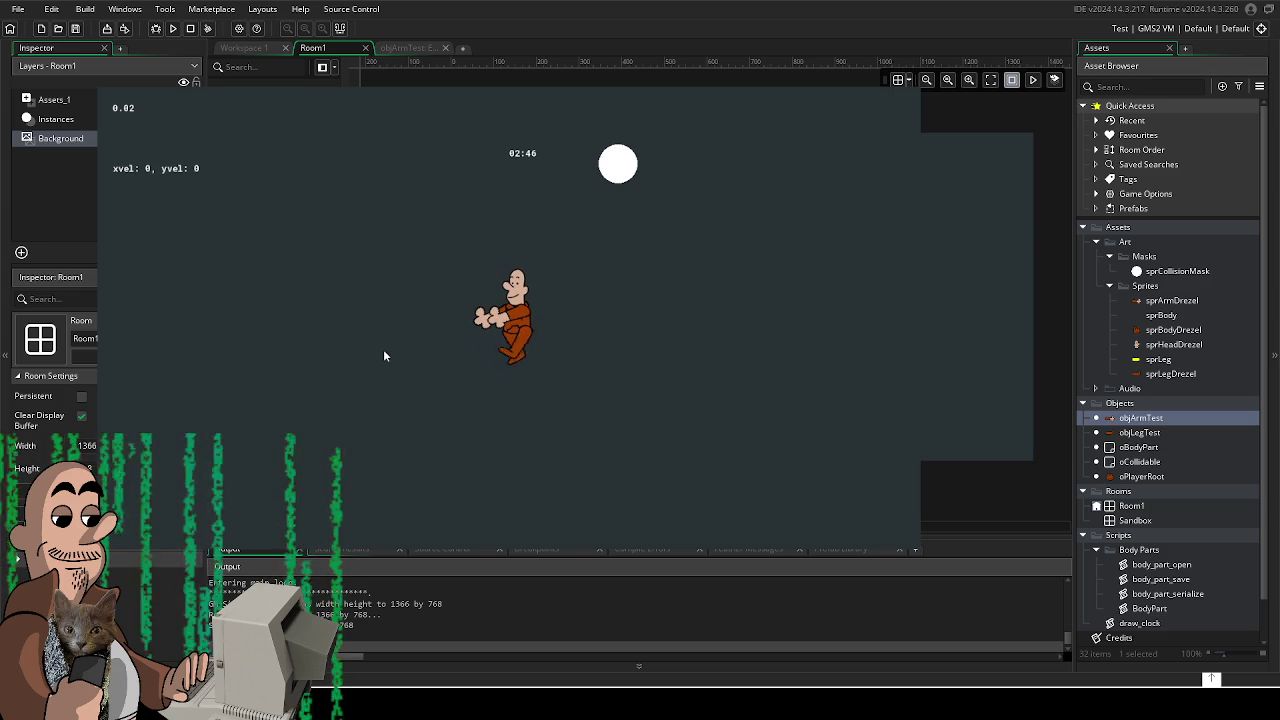
{"action": "key", "text": "Right"}
{"action": "key", "text": "Up"}
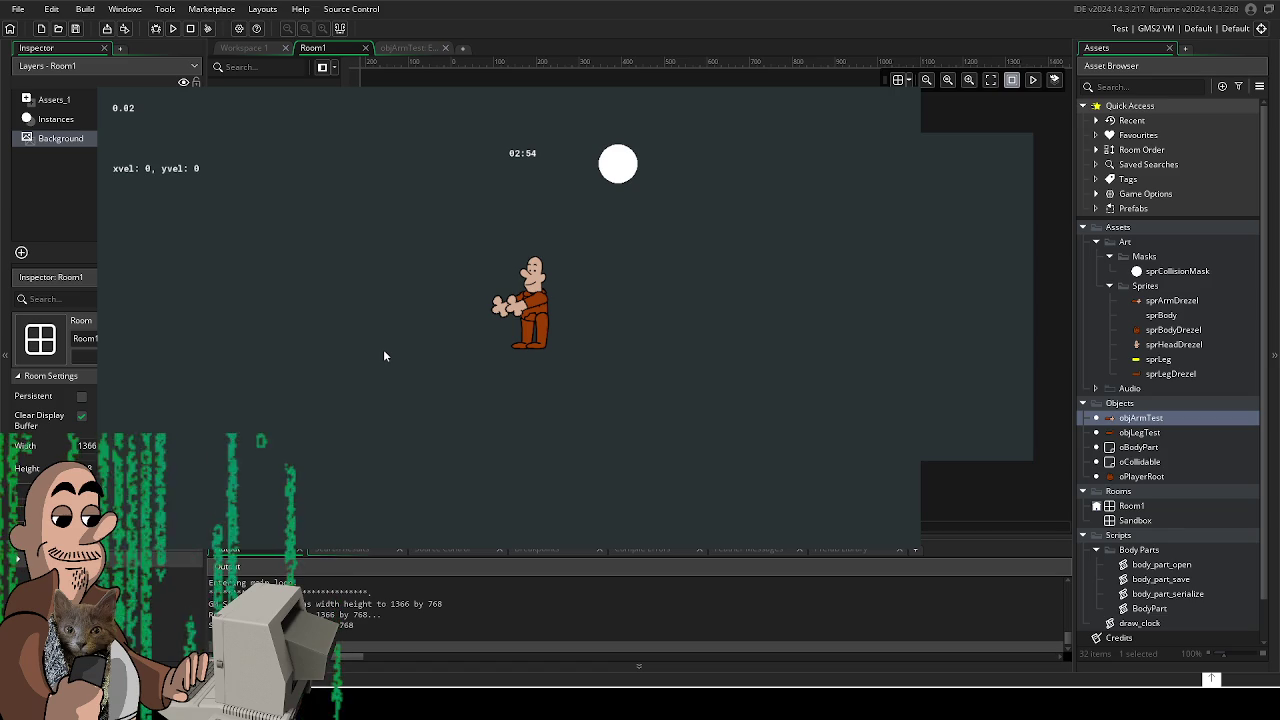
- Walk the character down-left, right, up-left and up-right to check the striding legs
{"action": "key", "text": "Left"}
{"action": "key", "text": "Down"}
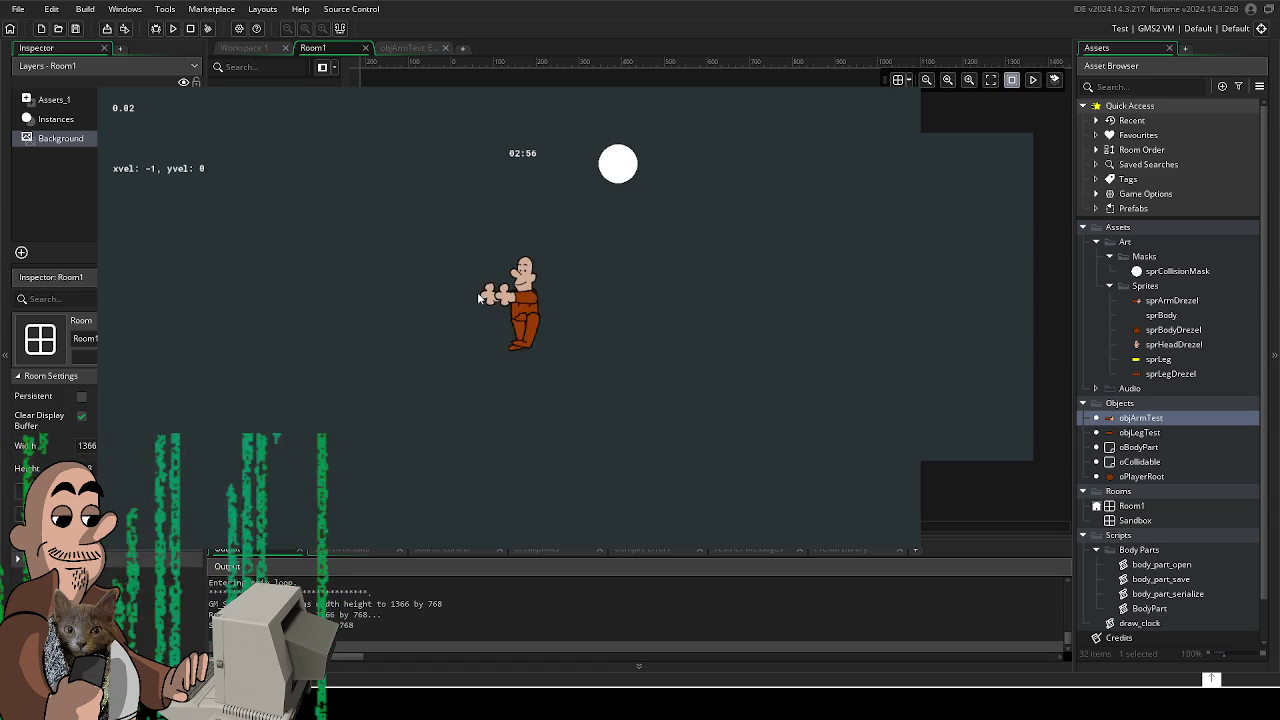
{"action": "key", "text": "Right"}
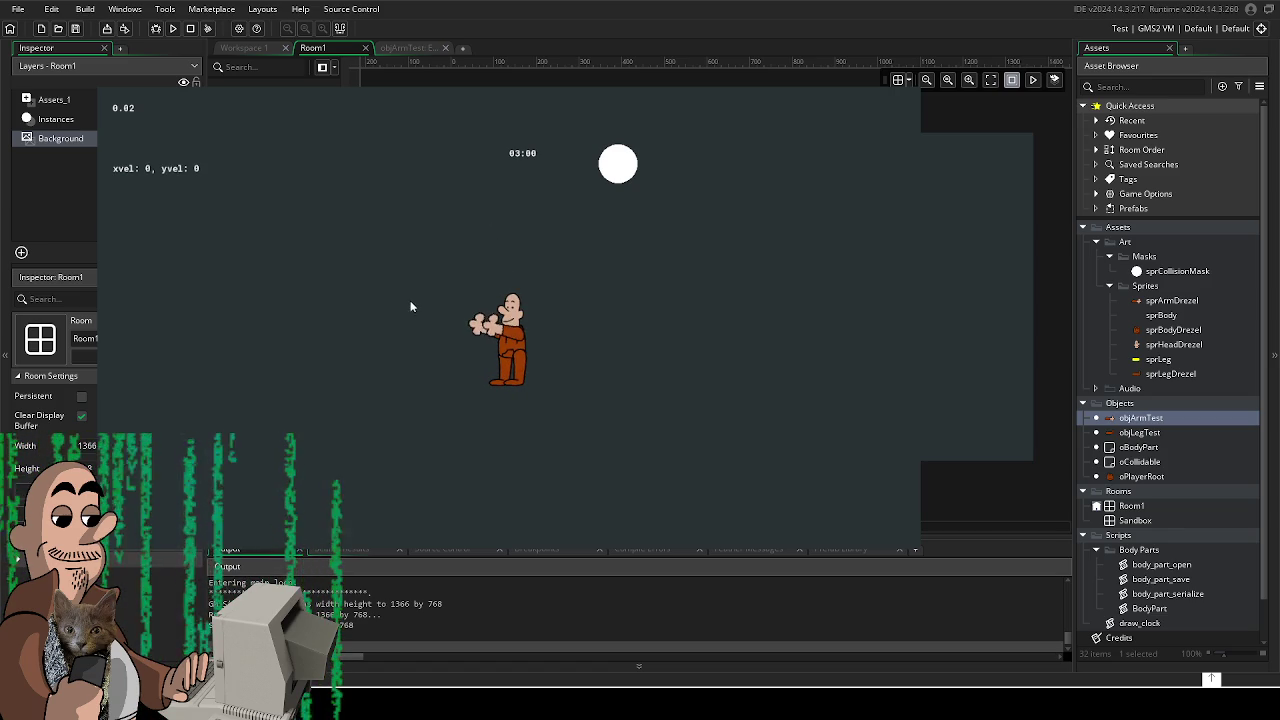
{"action": "key", "text": "Right"}
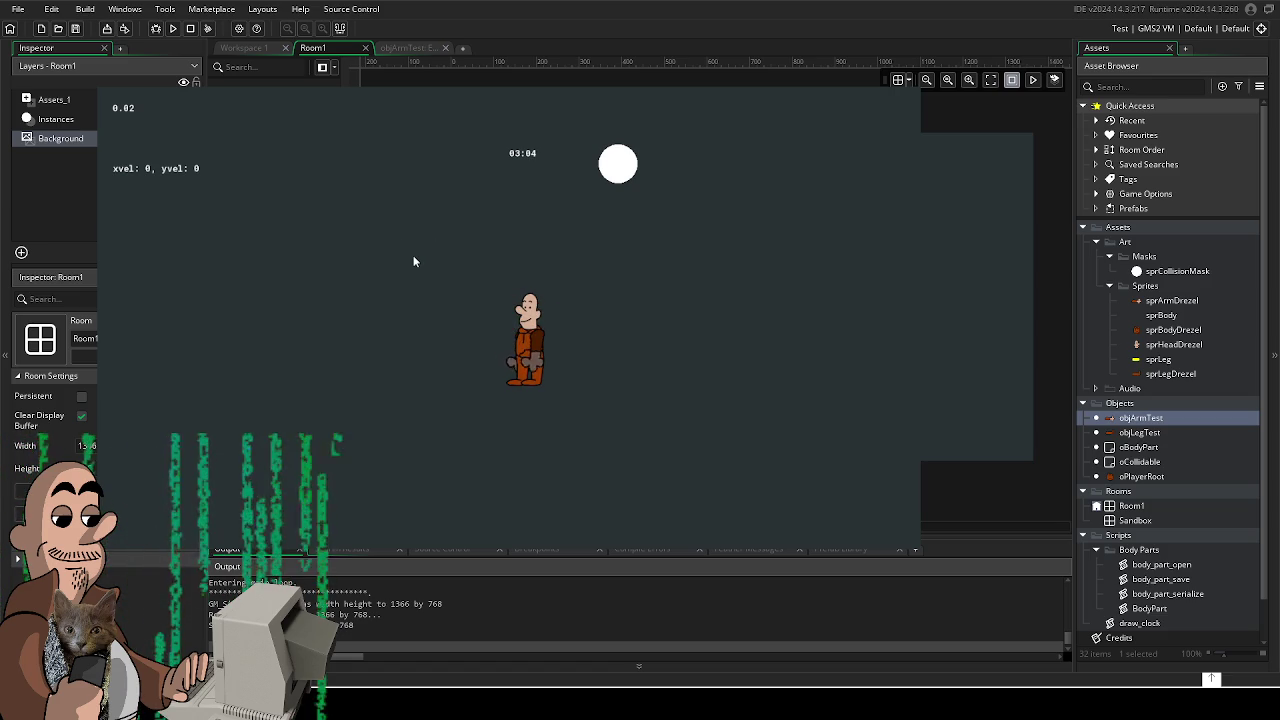
{"action": "key", "text": "Up"}
{"action": "key", "text": "Left"}
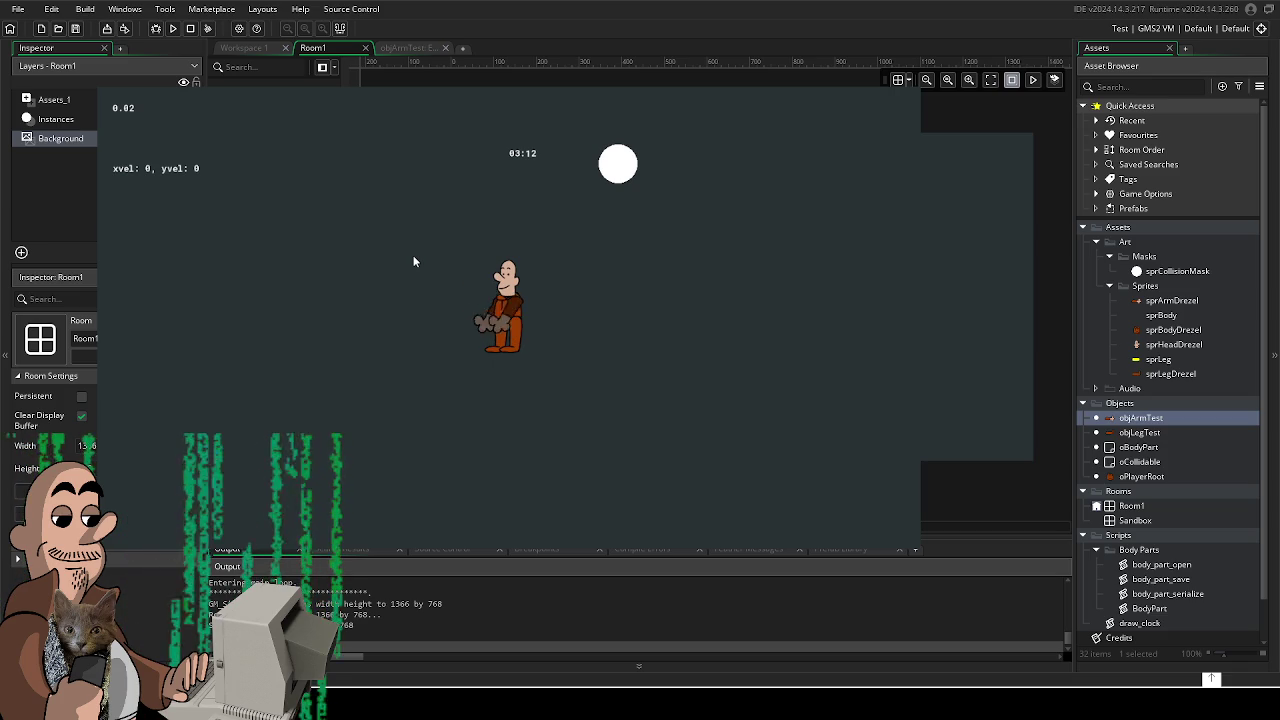
{"action": "key", "text": "Down"}
{"action": "key", "text": "Left"}
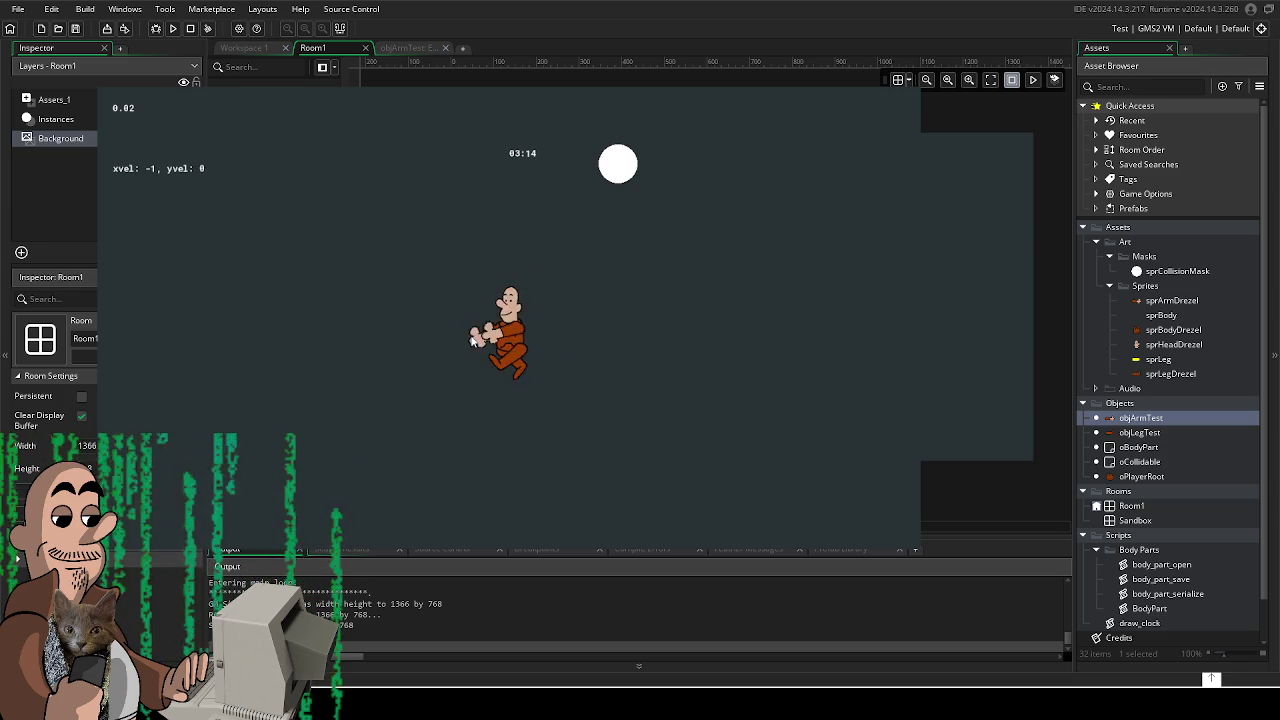
{"action": "key", "text": "Up"}
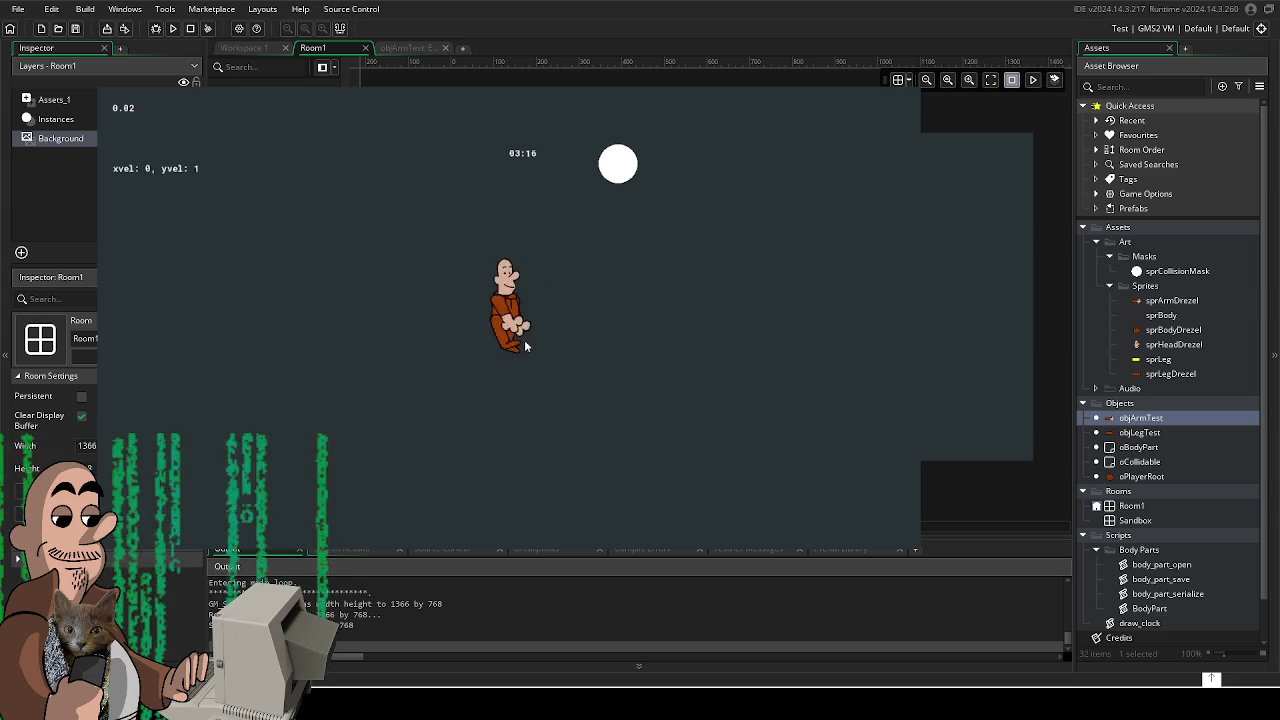
{"action": "key", "text": "Down"}
{"action": "key", "text": "Left"}
{"action": "key", "text": "Up"}
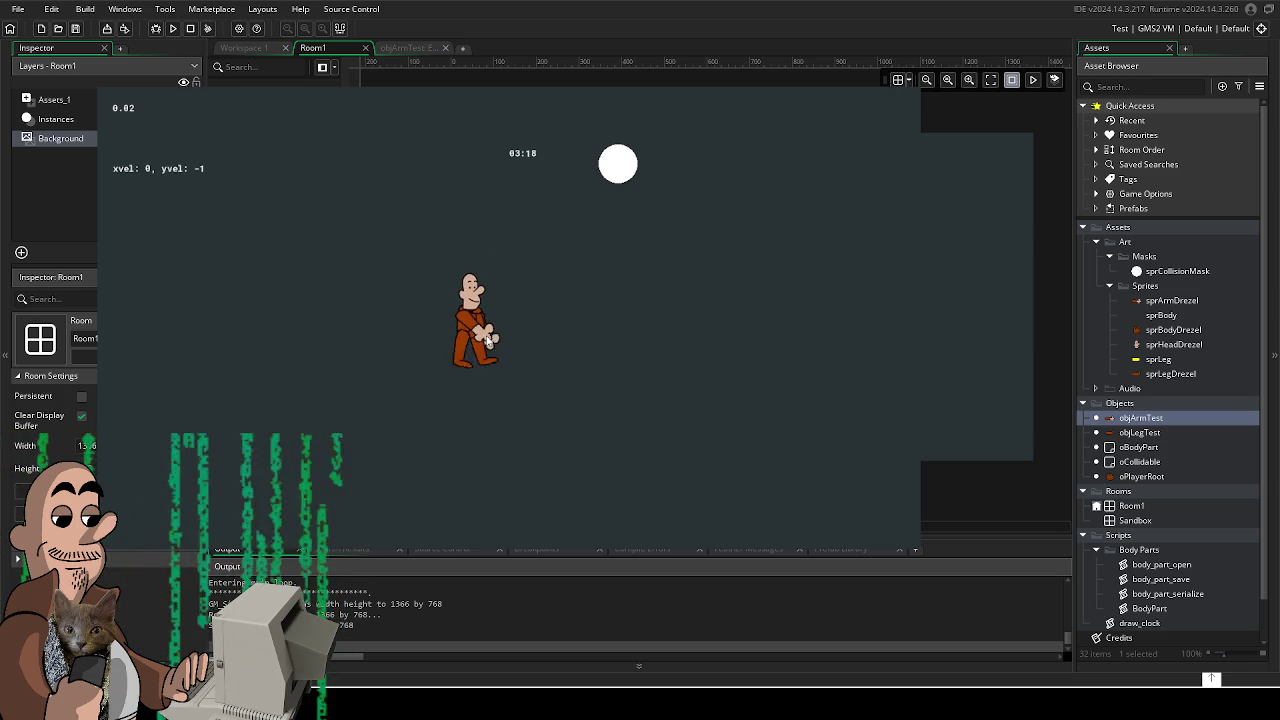
{"action": "key", "text": "Left"}
{"action": "key", "text": "Down"}
{"action": "key", "text": "Right"}
{"action": "key", "text": "Up"}
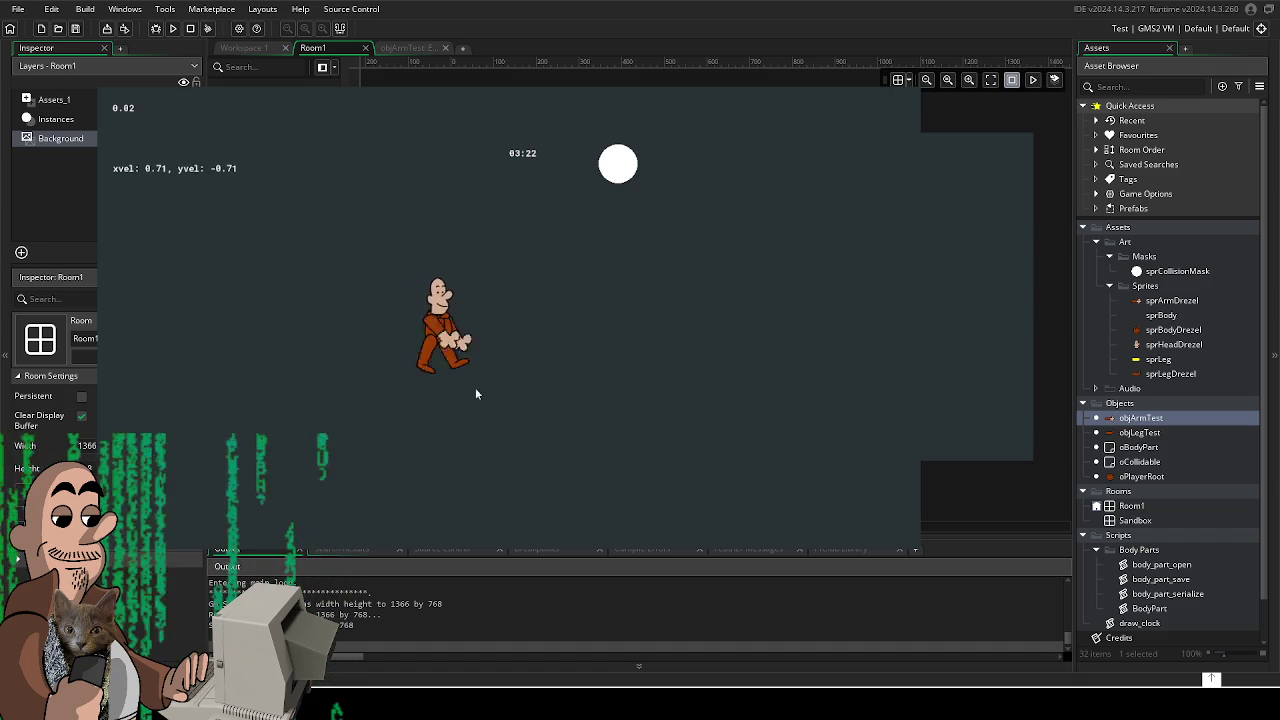
{"action": "key", "text": "Right"}
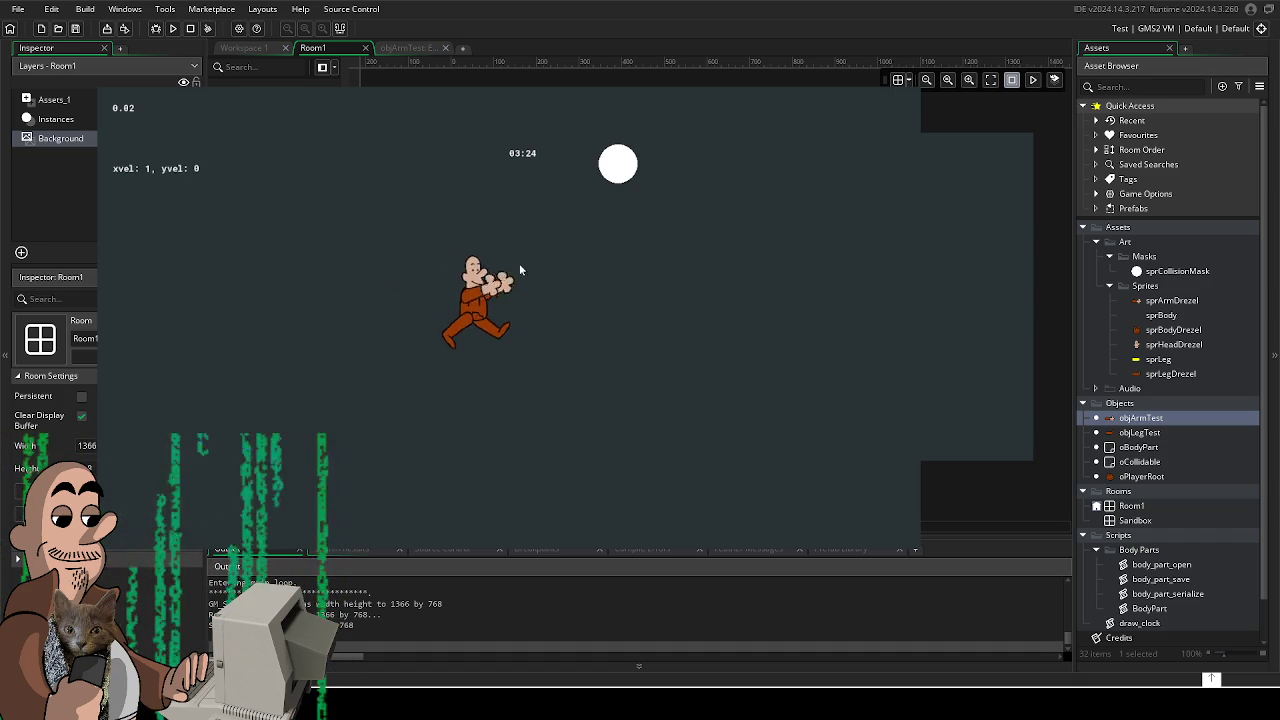
{"action": "key", "text": "Down"}
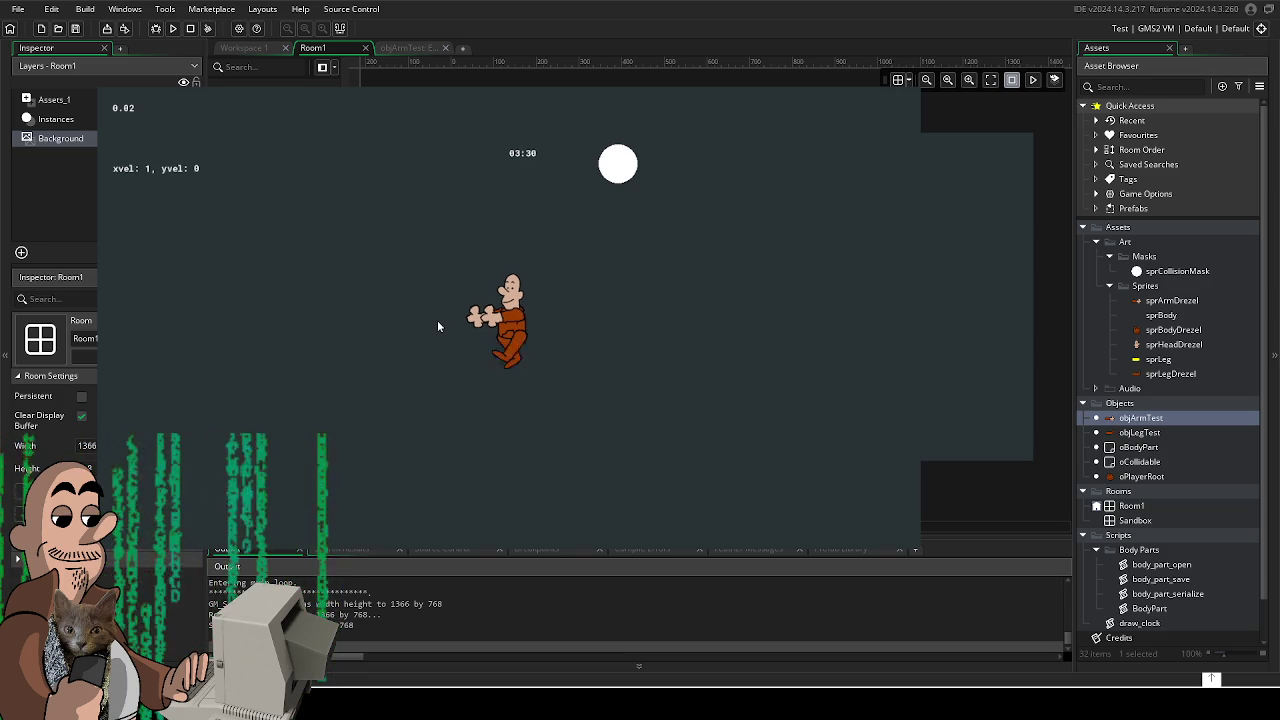
{"action": "key", "text": "Right"}
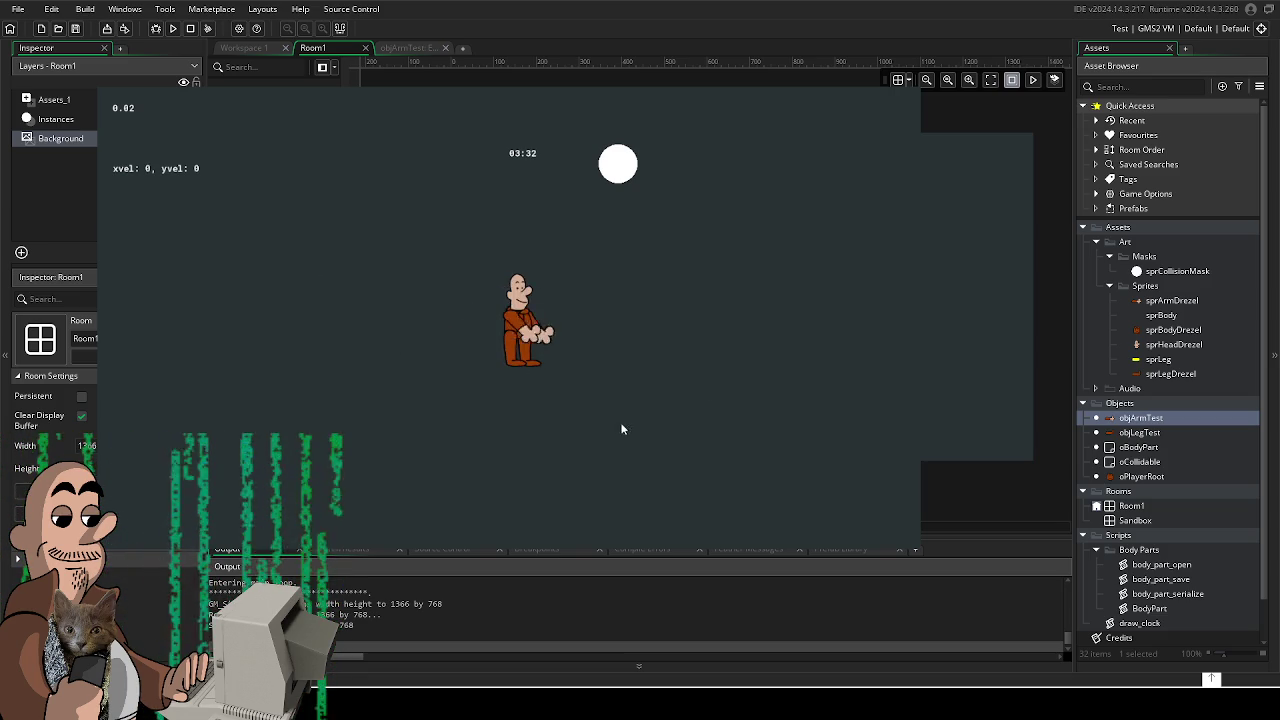
- Walk the character along the diagonals, right, left, down and up, then quit with Escape
{"action": "key", "text": "Up+Left"}
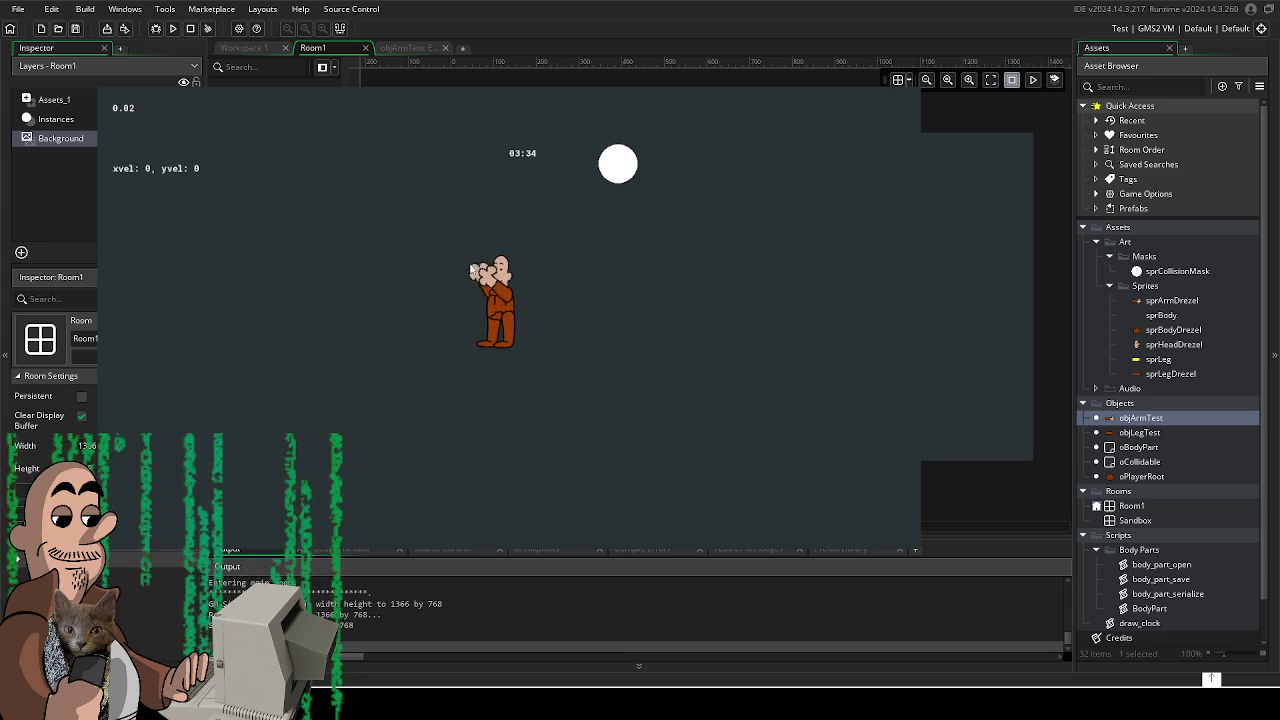
{"action": "key", "text": "Down+Left"}
{"action": "key", "text": "Up+Left"}
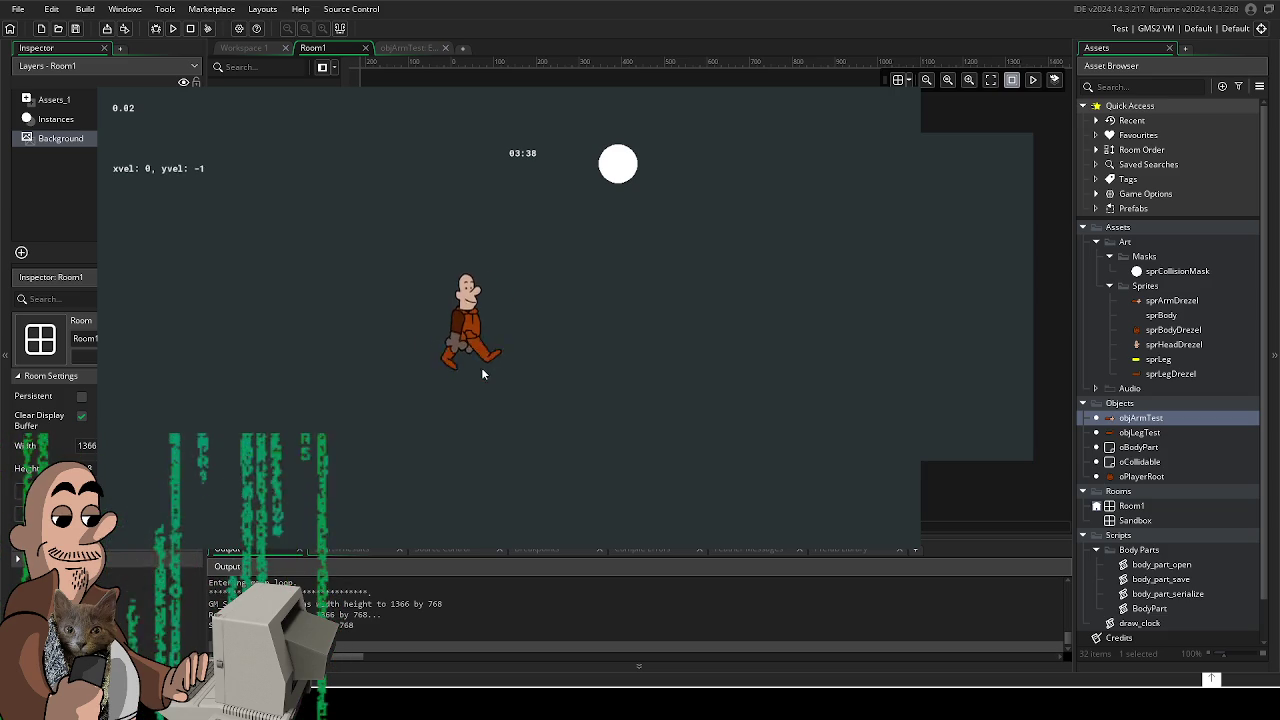
{"action": "key", "text": "Right"}
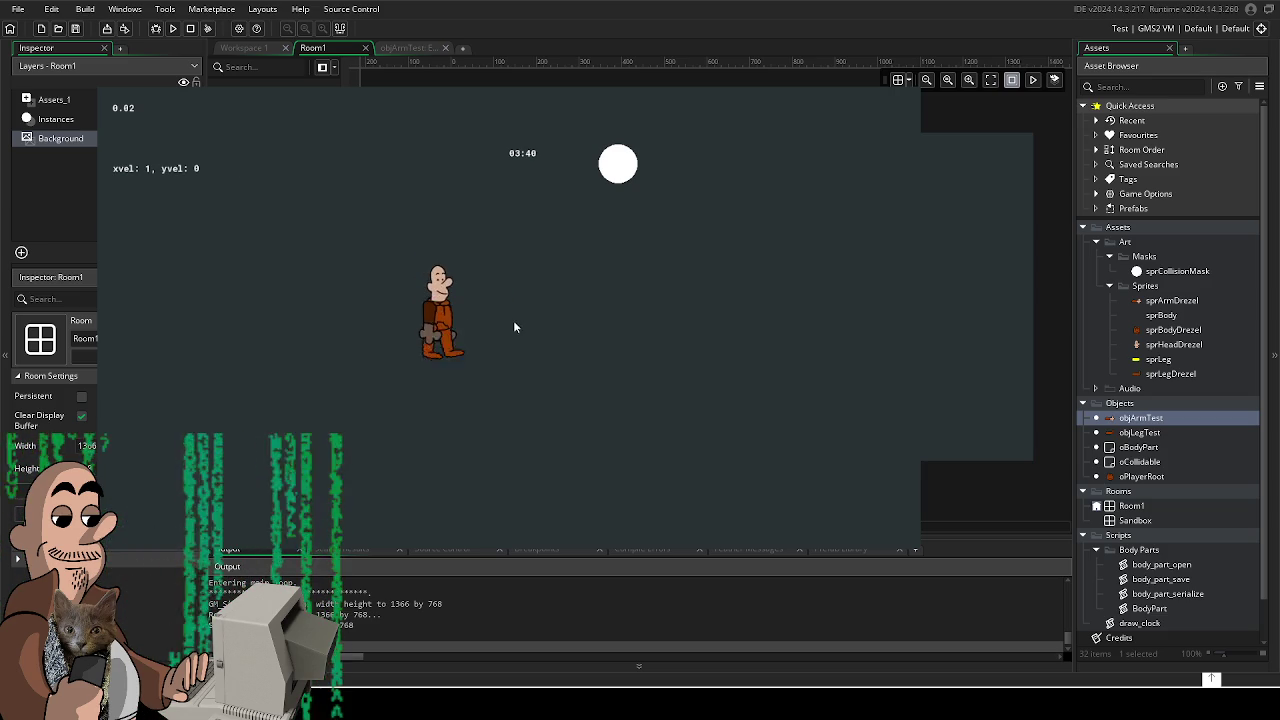
{"action": "key", "text": "Left"}
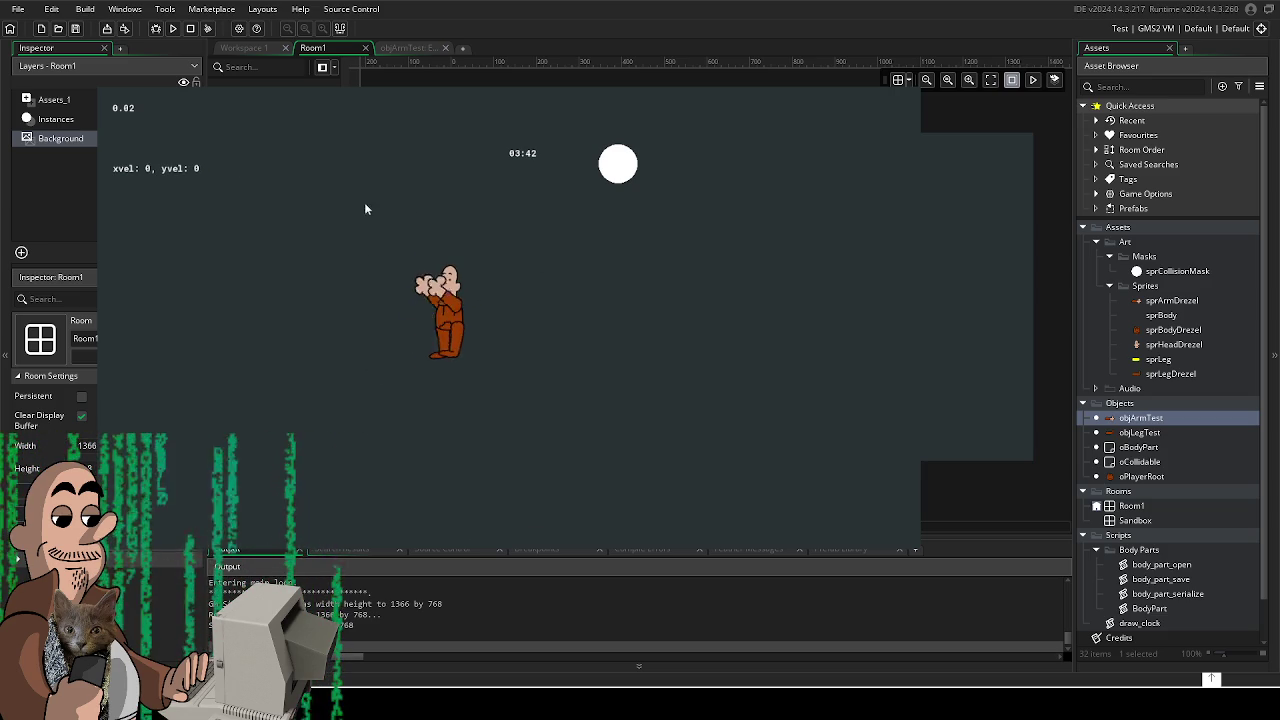
{"action": "key", "text": "Right"}
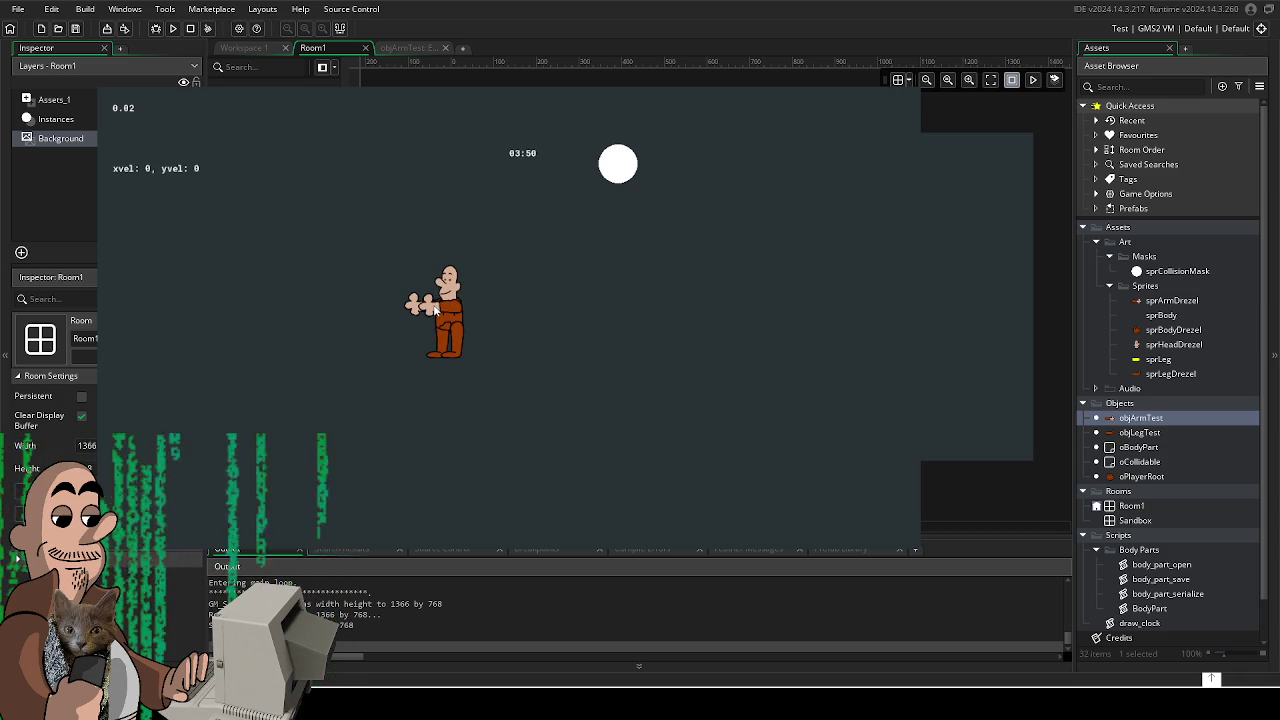
{"action": "key", "text": "Right"}
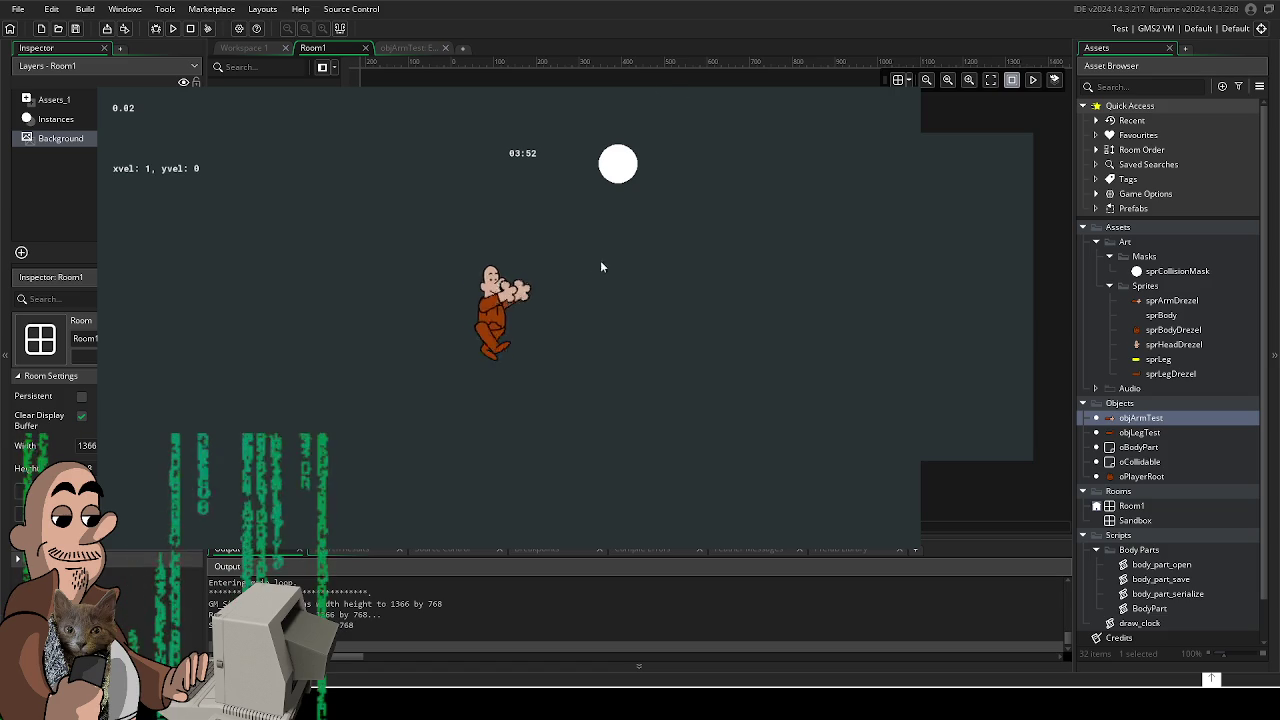
{"action": "key", "text": "Up"}
{"action": "key", "text": "Left"}
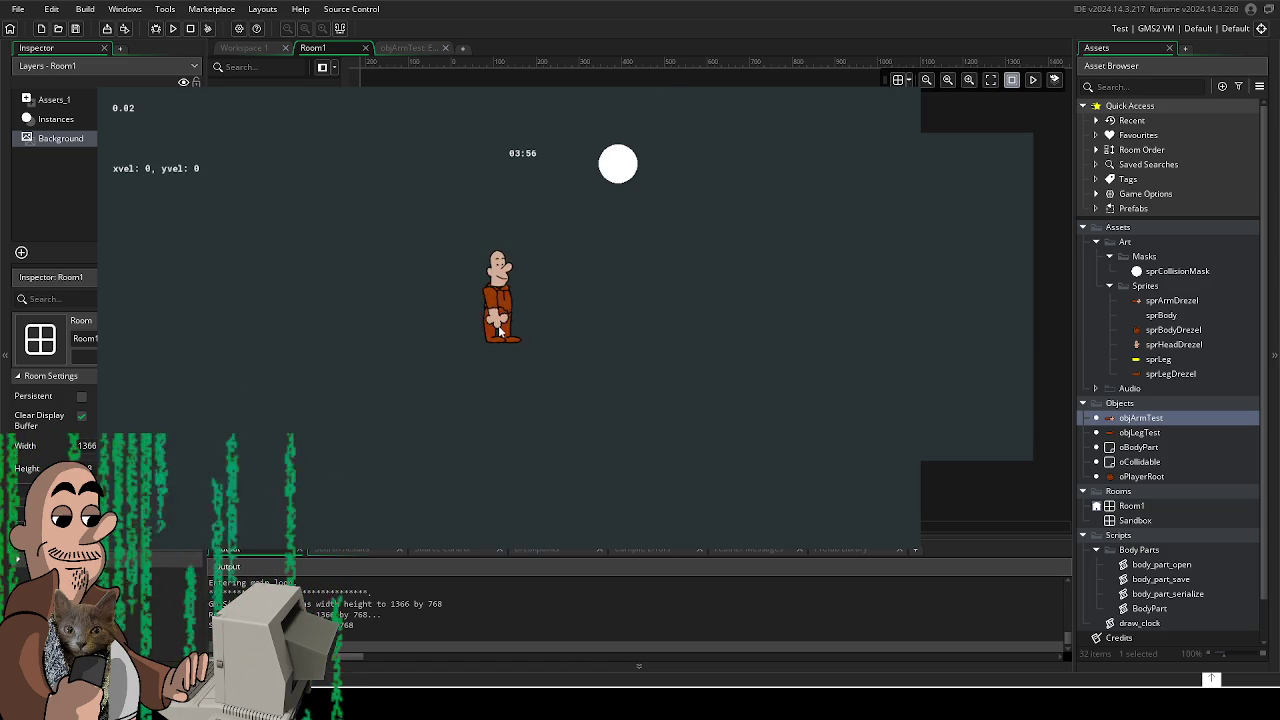
{"action": "key", "text": "Down"}
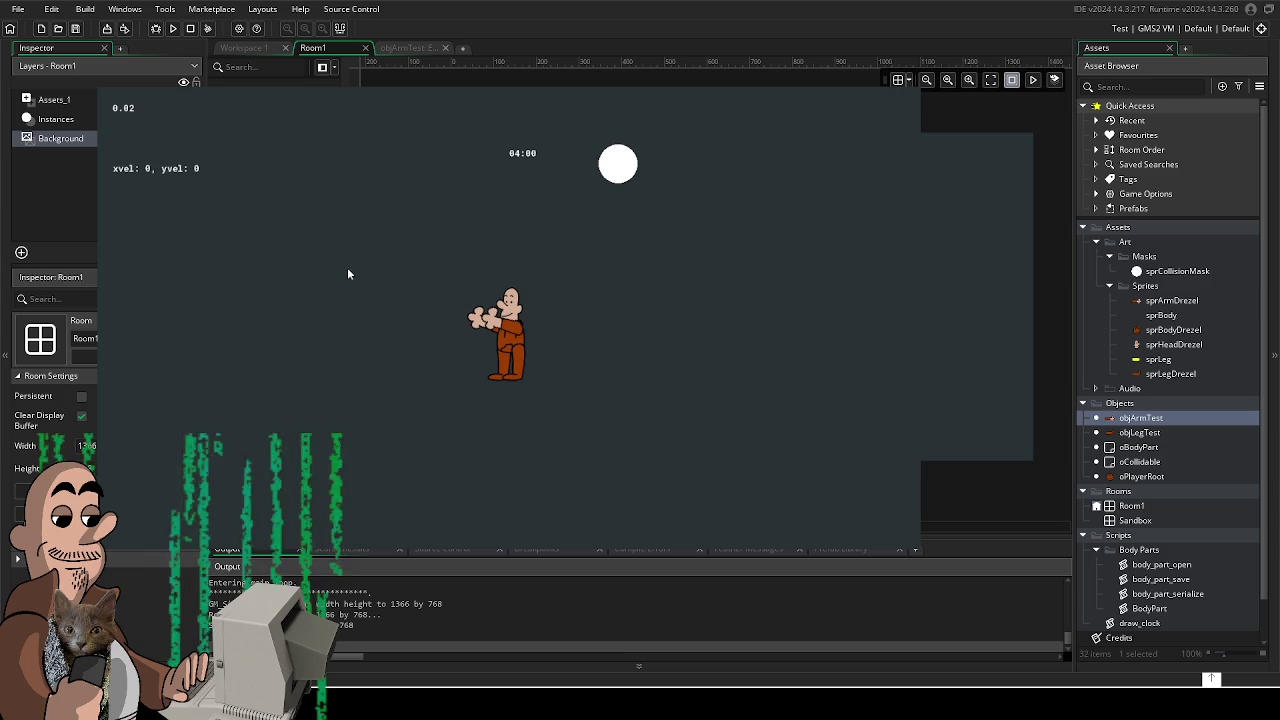
{"action": "key", "text": "Up"}
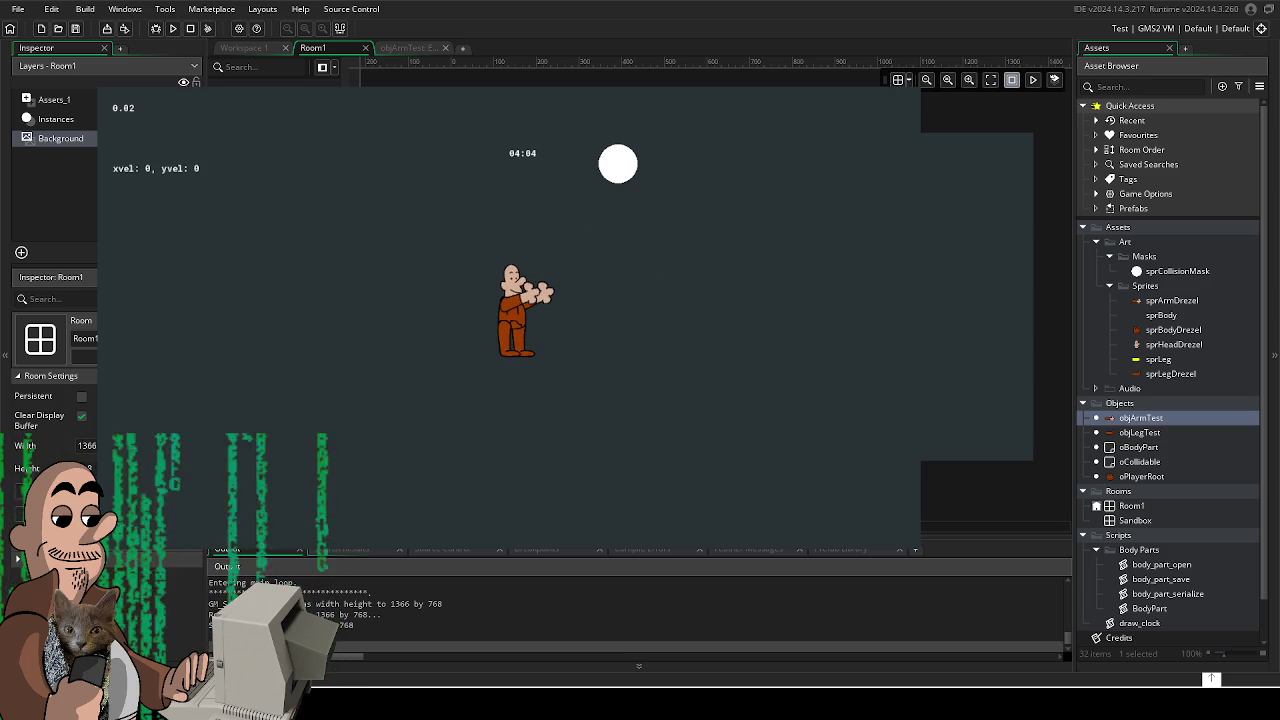
{"action": "key", "text": "Escape"}
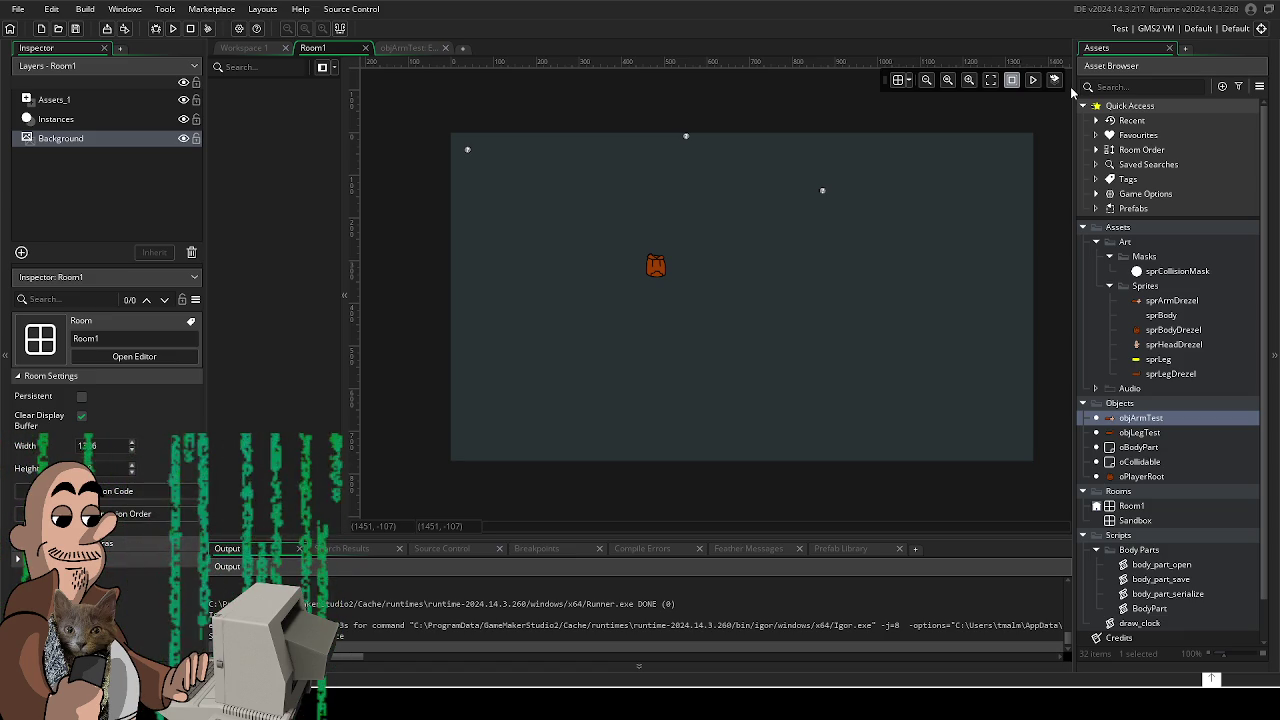
- Inspect the sprArmDrezel sprite, view oPlayerRoot's Create event code, then switch to Krita
{"action": "double_click", "coordinate": [1168, 300]}
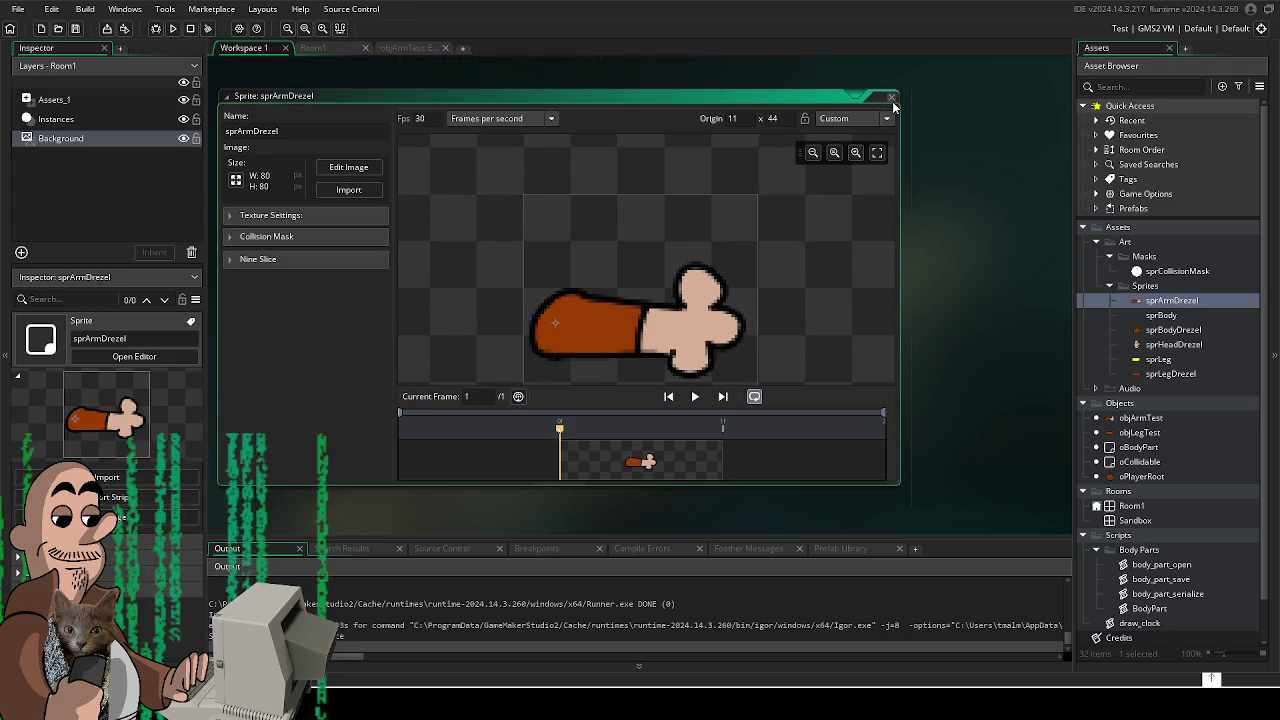
{"action": "left_click", "coordinate": [892, 99]}
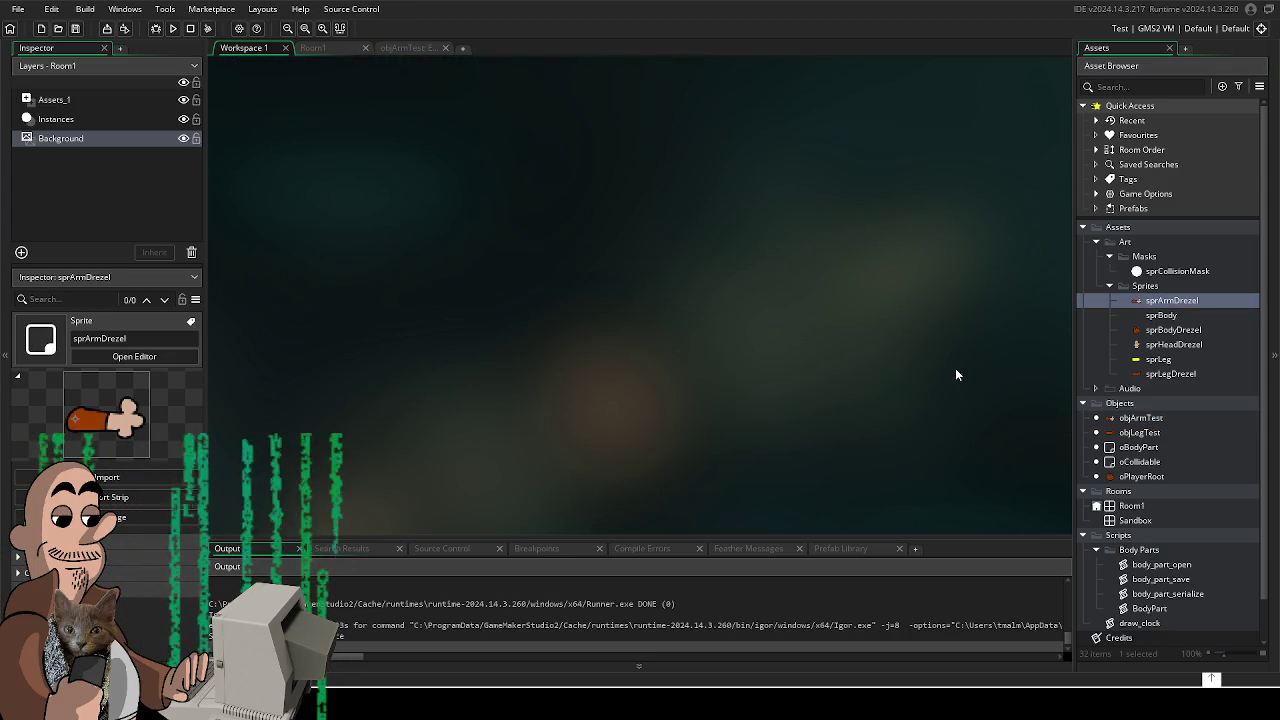
{"action": "double_click", "coordinate": [1150, 477]}
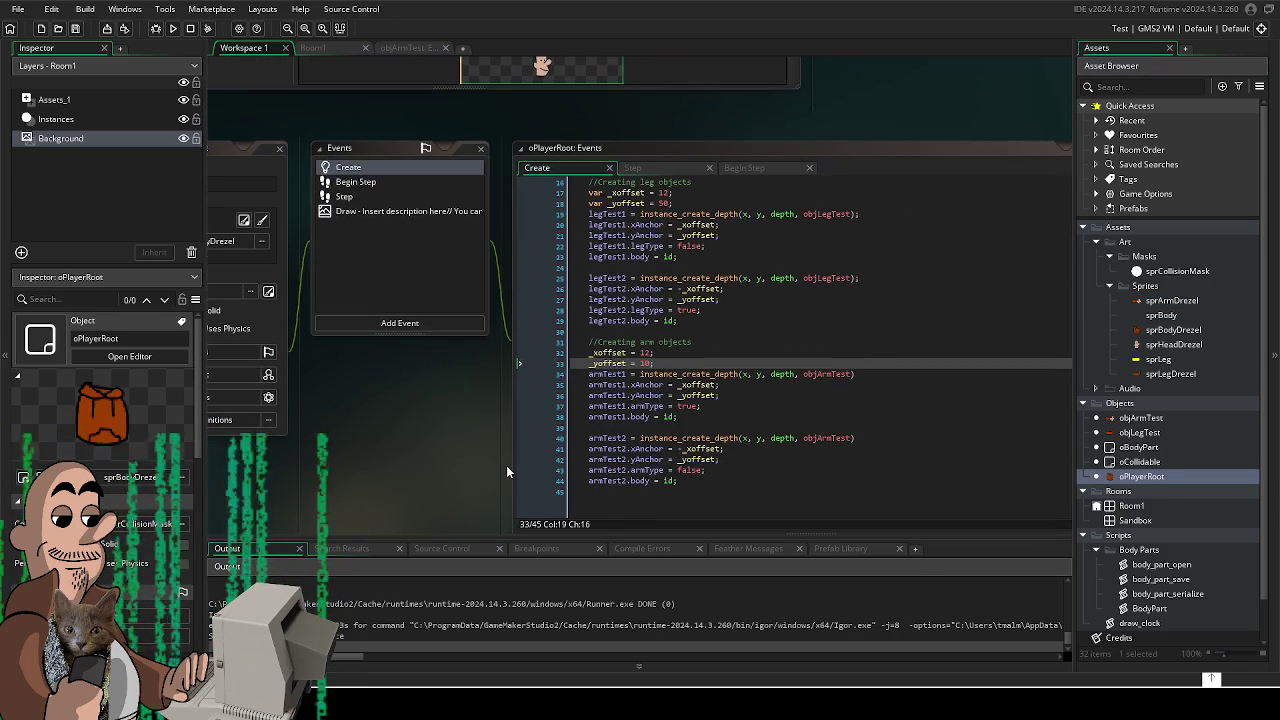
{"action": "left_click_drag", "start_coordinate": [506, 465], "coordinate": [538, 463]}
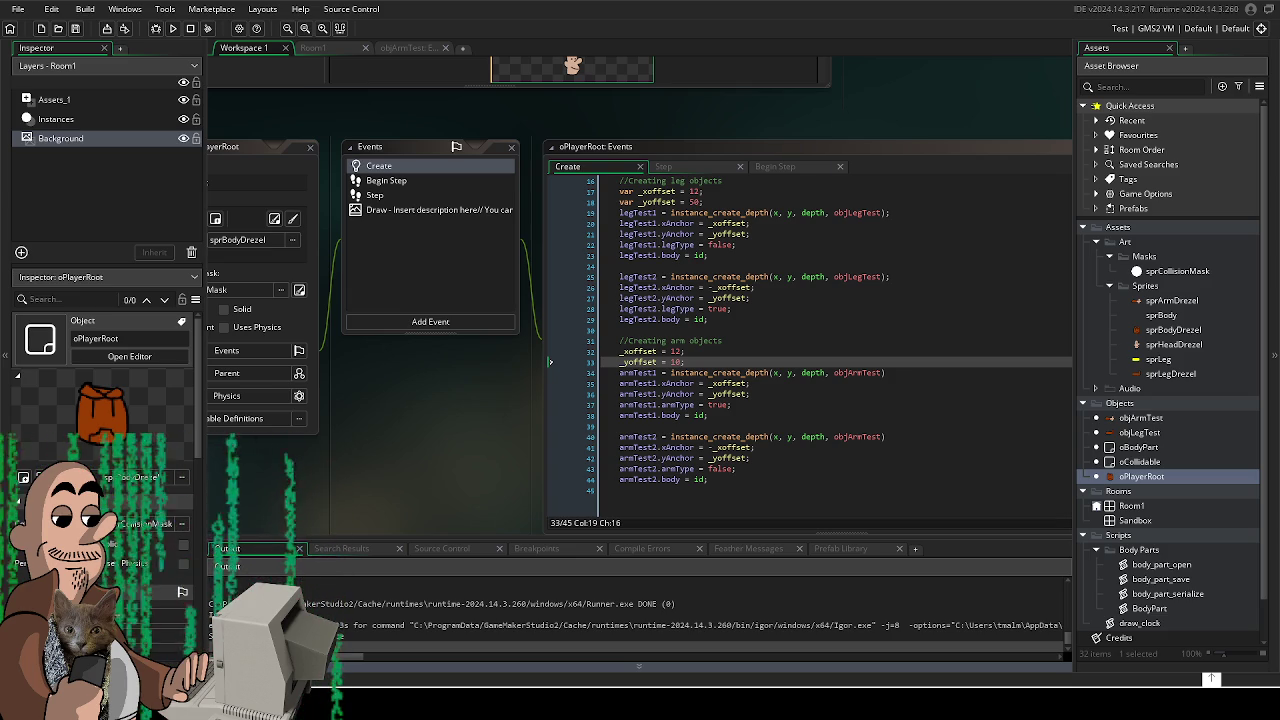
{"action": "key", "text": "alt+Tab"}
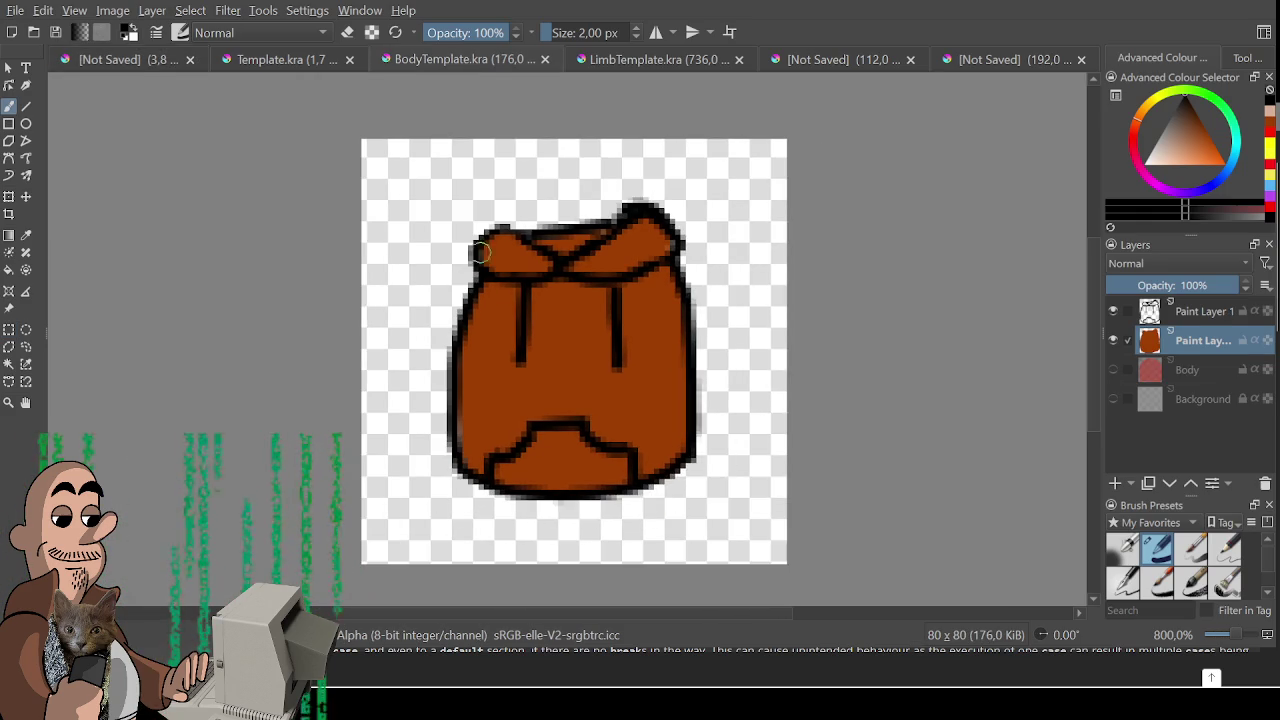
- Return to the BodyTemplate.kra backpack drawing and undo a stray test stroke
{"action": "left_click", "coordinate": [255, 62]}
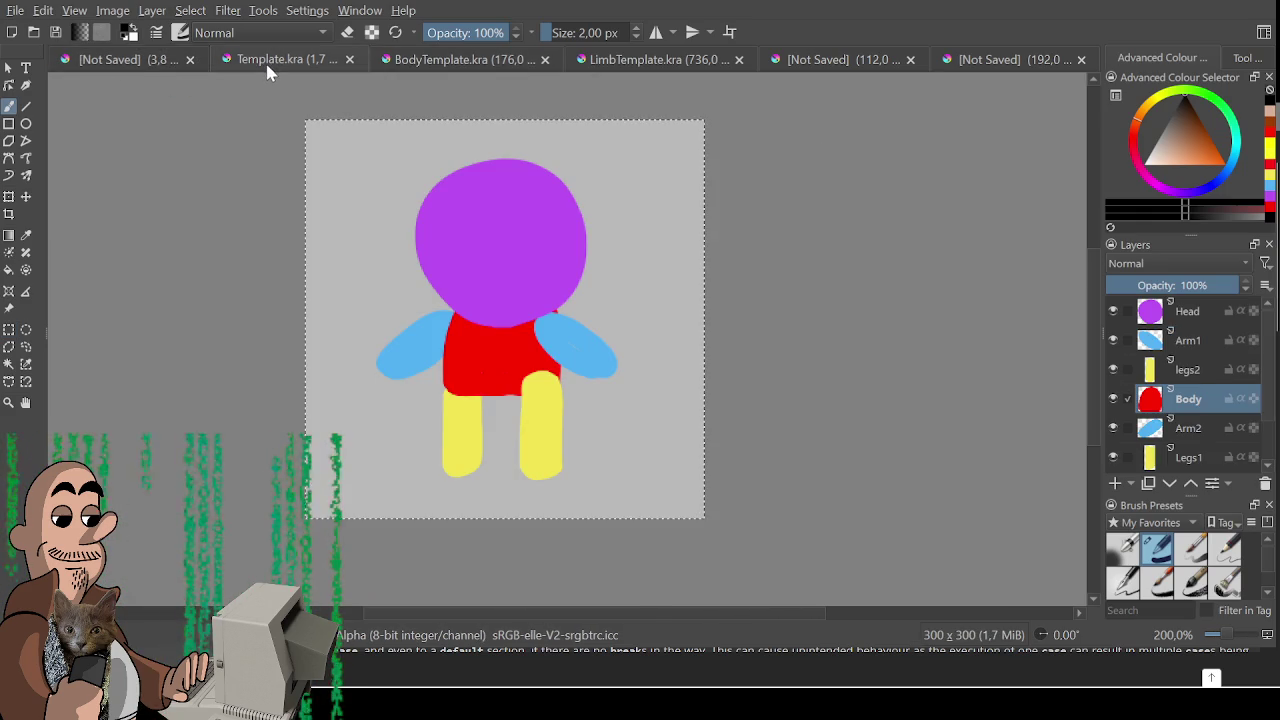
{"action": "left_click", "coordinate": [488, 64]}
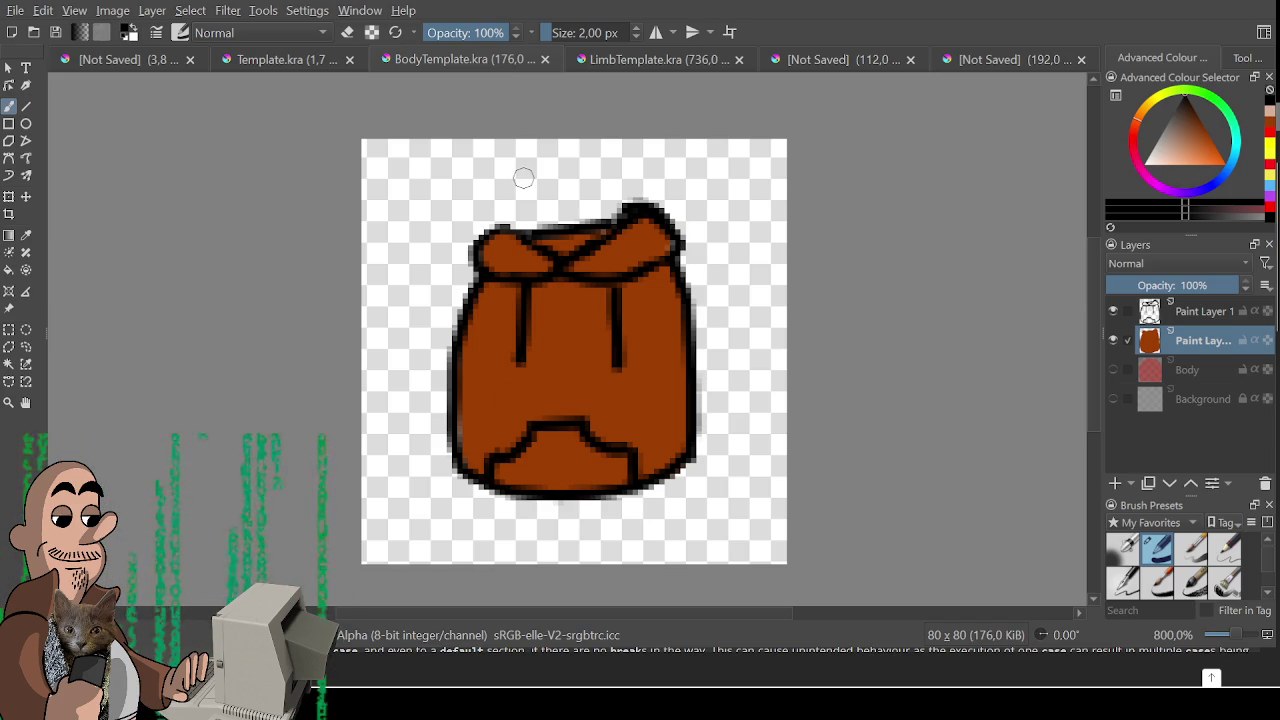
{"action": "left_click_drag", "start_coordinate": [709, 314], "coordinate": [728, 396]}
{"action": "key", "text": "ctrl+z"}
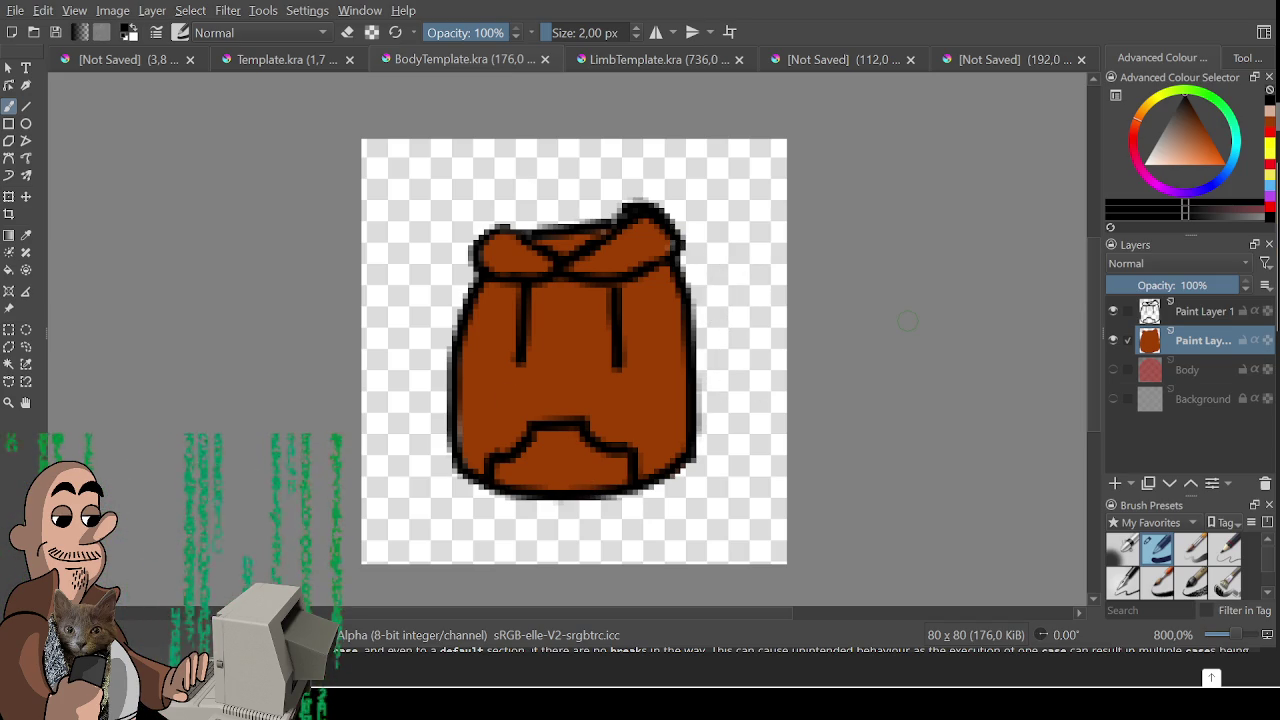
{"action": "scroll", "coordinate": [849, 429], "scroll_direction": "up", "scroll_amount": 2}
{"action": "scroll", "coordinate": [780, 374], "scroll_direction": "up", "scroll_amount": 2}
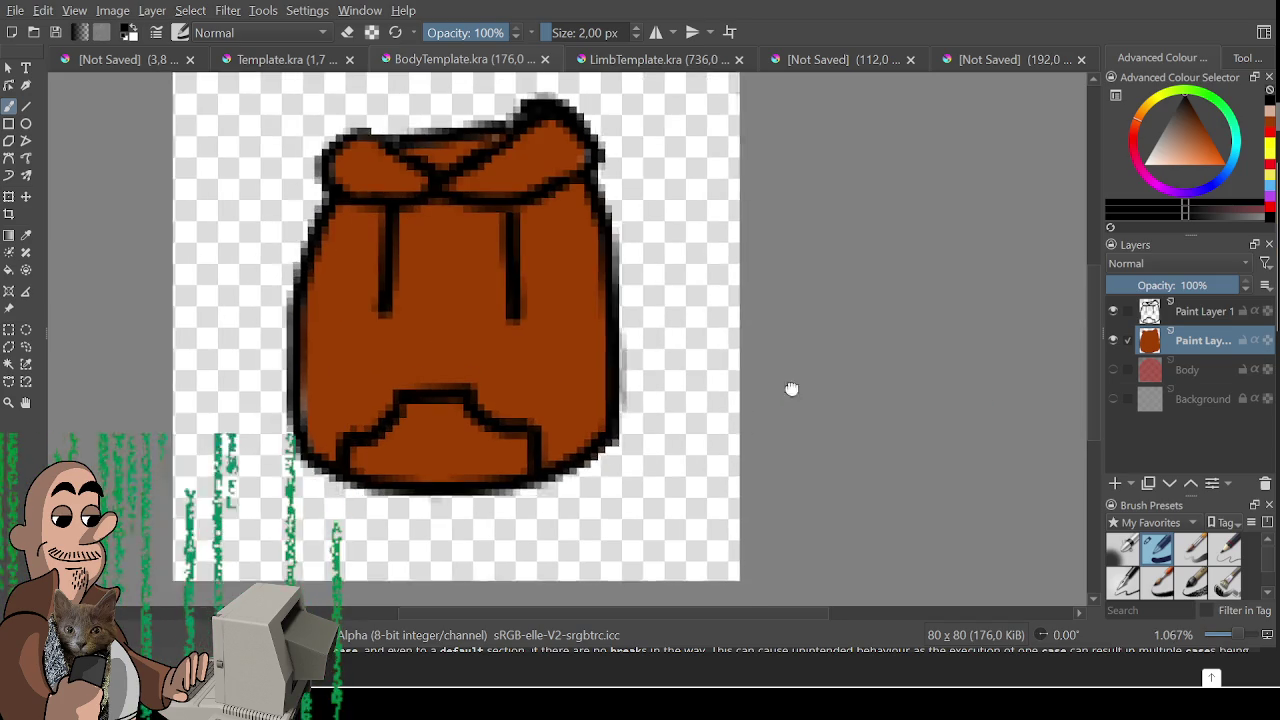
{"action": "scroll", "coordinate": [803, 400], "scroll_direction": "down", "scroll_amount": 2}
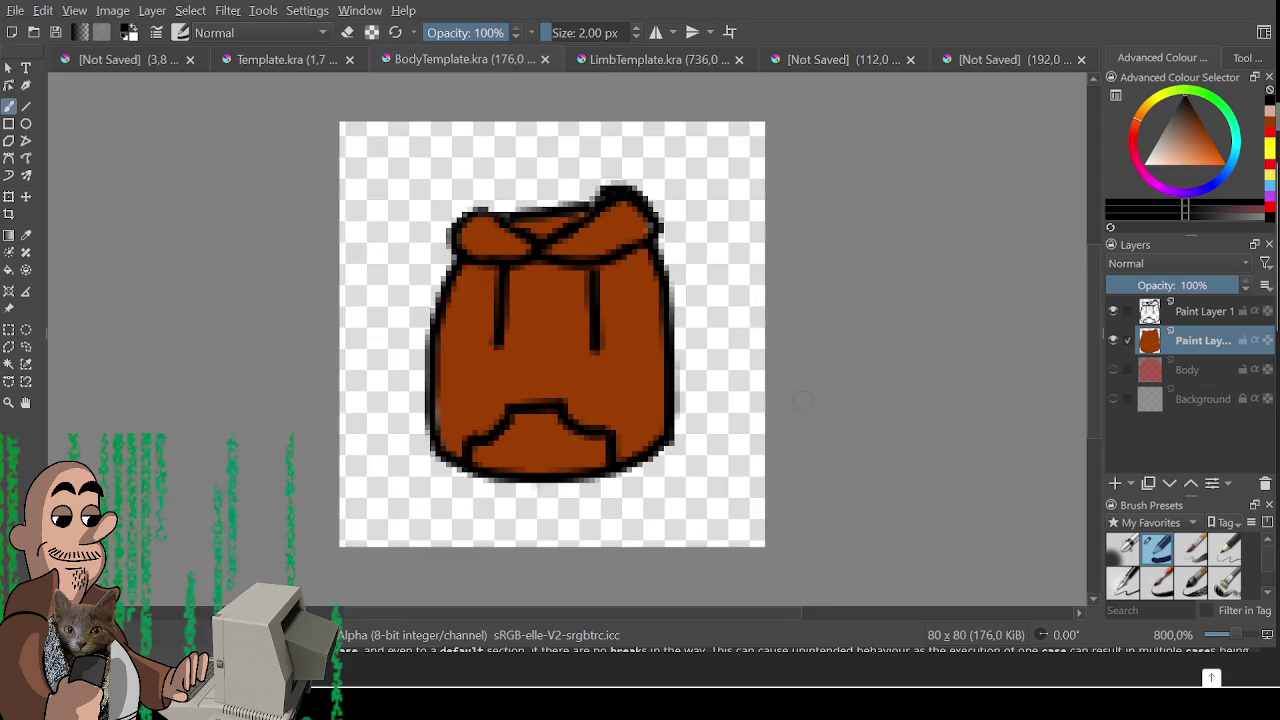
- Rectangle-select the backpack and delete it from Paint Layer 1 and Paint Layer 2, then show the unsaved document
{"action": "left_click", "coordinate": [1190, 316]}
{"action": "key", "text": "ctrl+z"}
{"action": "key", "text": "ctrl+r"}
{"action": "left_click_drag", "start_coordinate": [397, 190], "coordinate": [800, 605]}
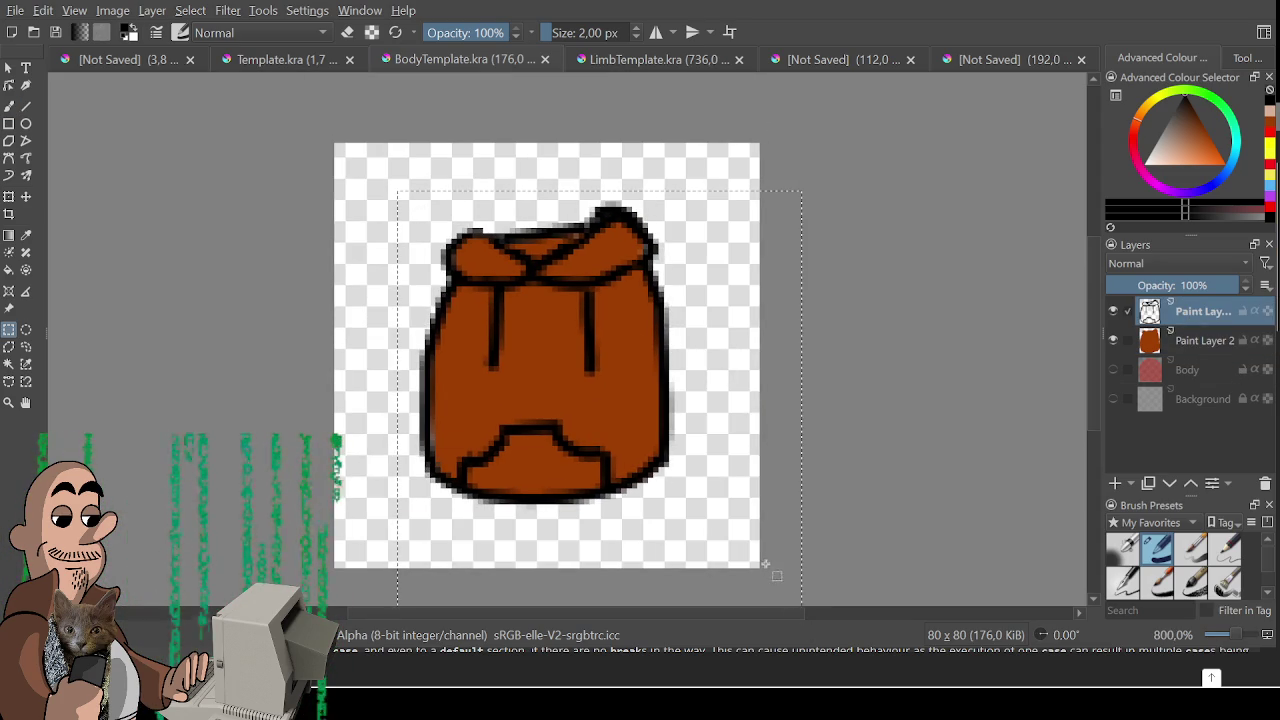
{"action": "key", "text": "Delete"}
{"action": "left_click", "coordinate": [1190, 340]}
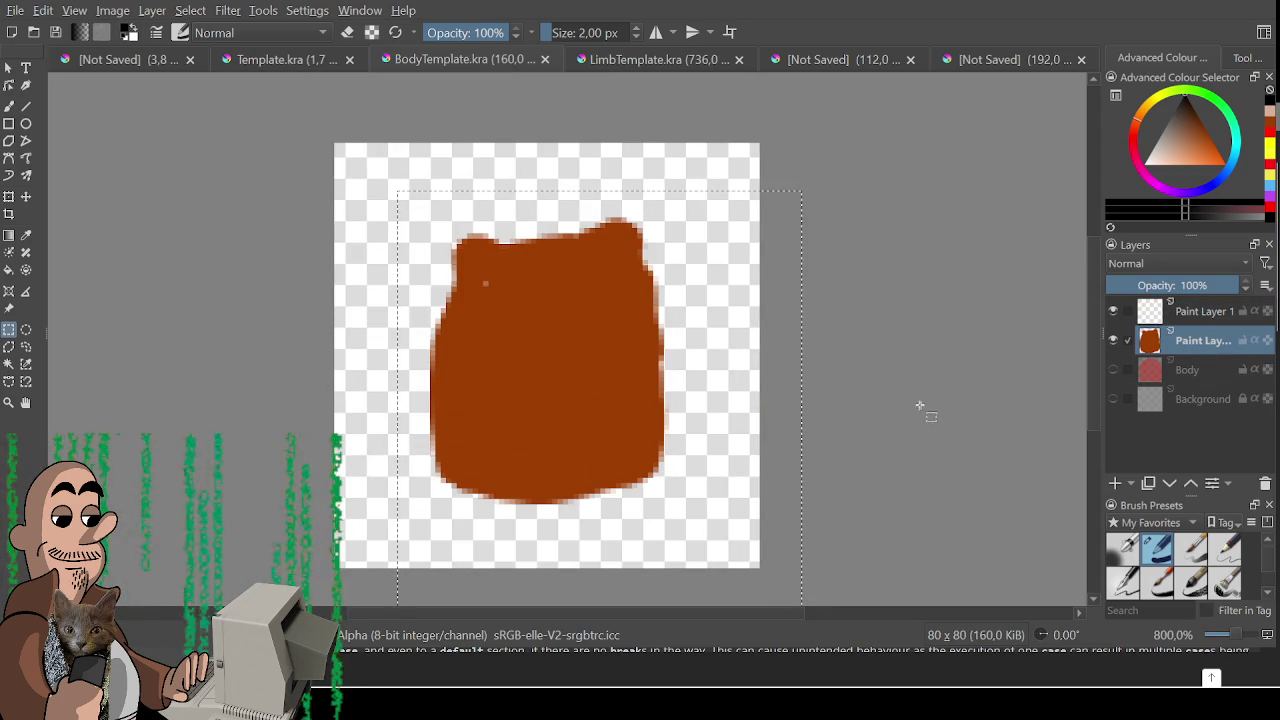
{"action": "key", "text": "Delete"}
{"action": "left_click", "coordinate": [300, 60]}
{"action": "left_click", "coordinate": [114, 59]}
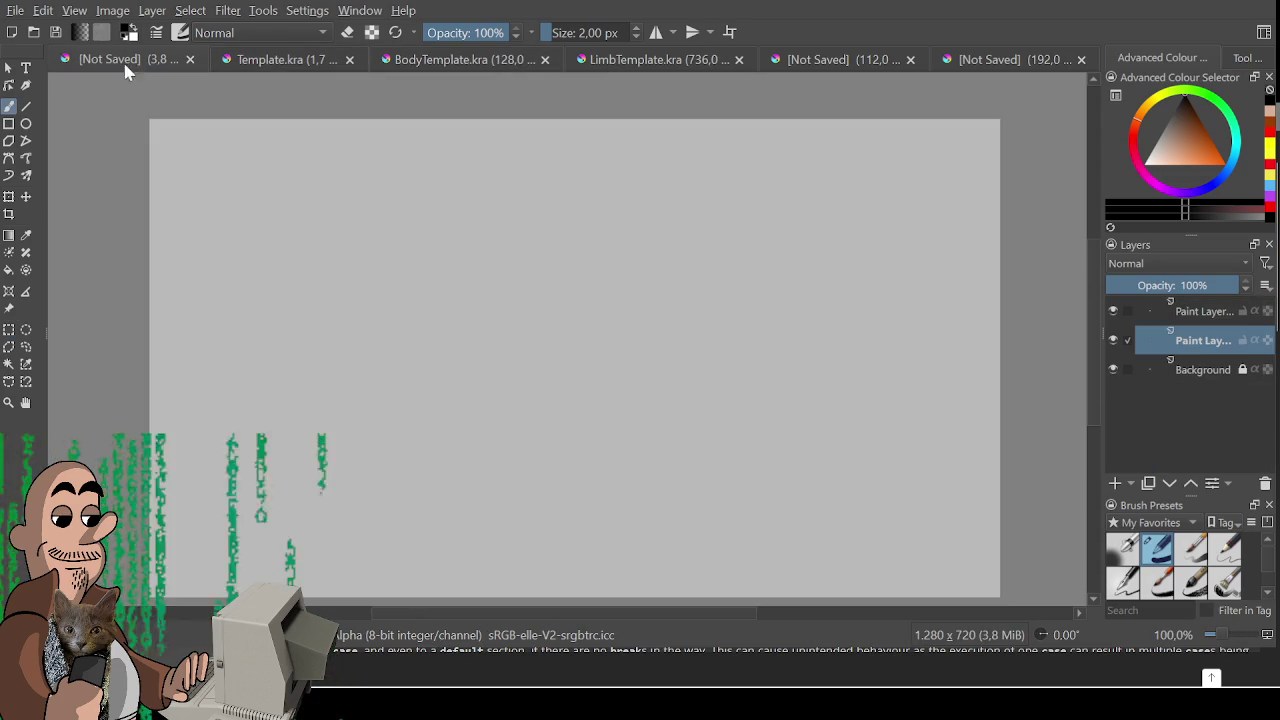
- Try several trial curves on the blank canvas, undoing each one
{"action": "scroll", "coordinate": [441, 284], "scroll_direction": "up", "scroll_amount": 1}
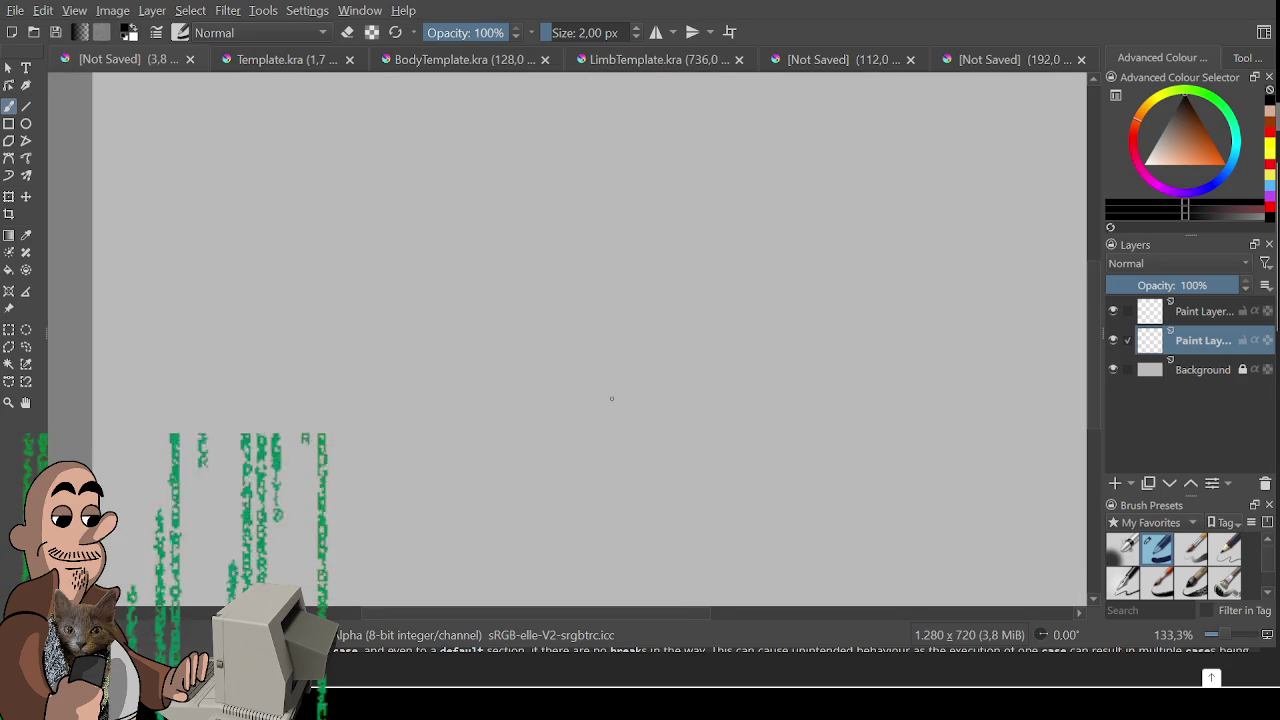
{"action": "left_click_drag", "start_coordinate": [308, 396], "coordinate": [571, 380]}
{"action": "key", "text": "ctrl+z"}
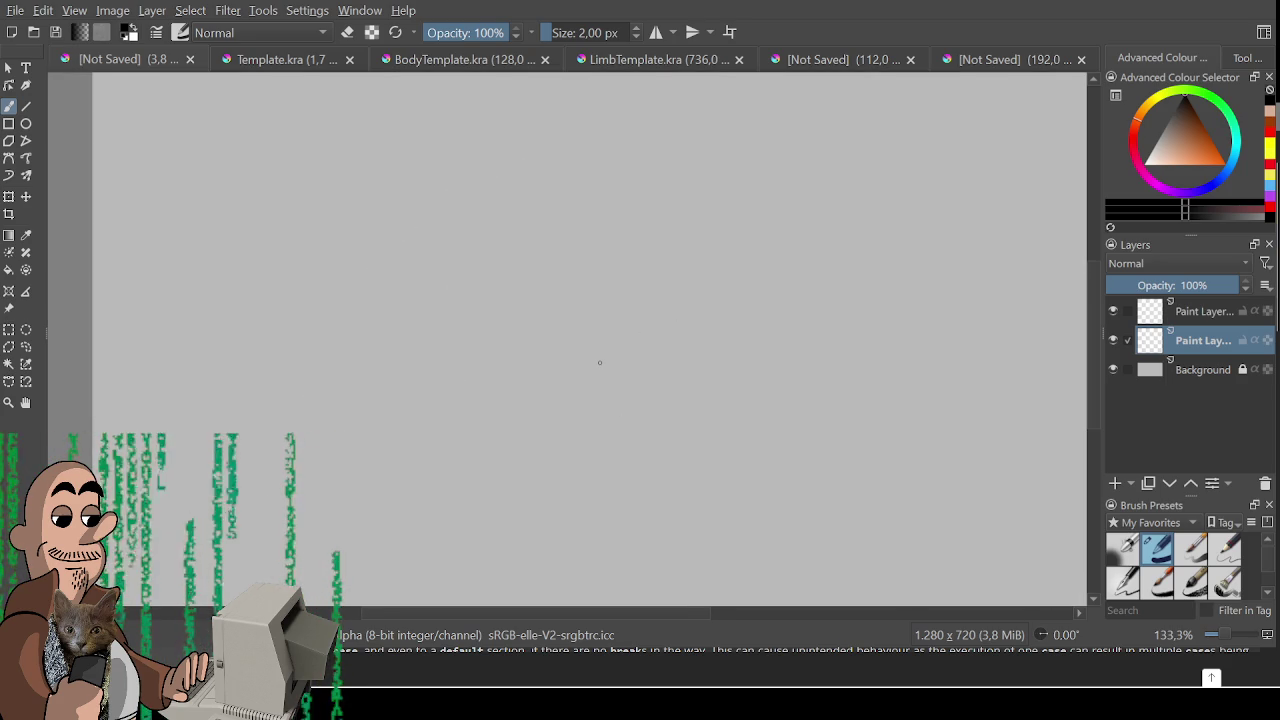
{"action": "scroll", "coordinate": [599, 362], "scroll_direction": "down", "scroll_amount": 1}
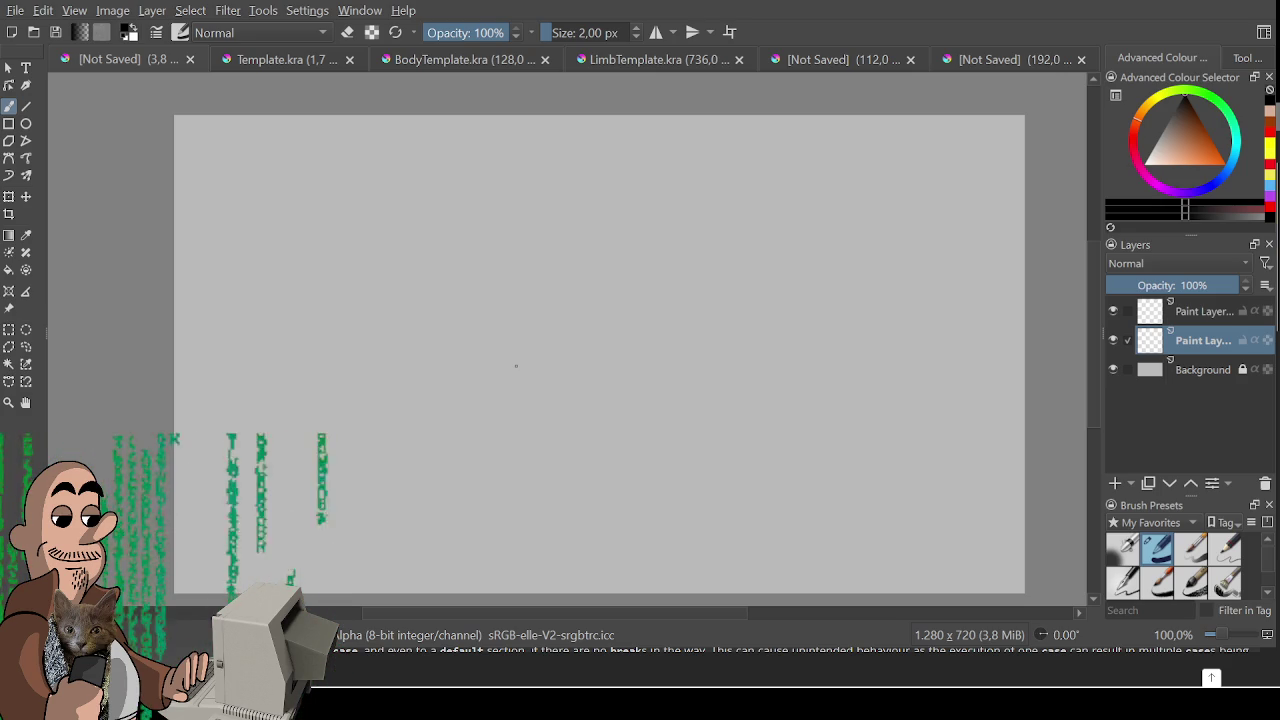
{"action": "left_click_drag", "start_coordinate": [394, 452], "coordinate": [536, 425]}
{"action": "key", "text": "ctrl+z"}
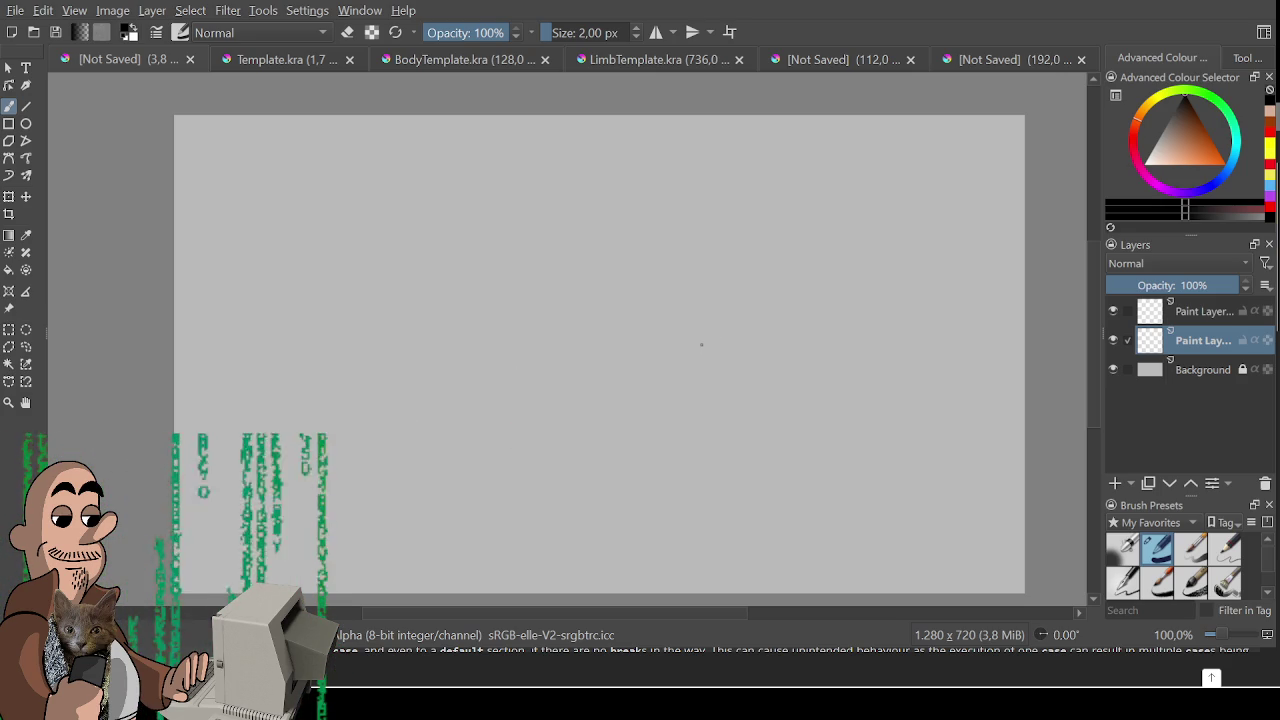
{"action": "scroll", "coordinate": [654, 322], "scroll_direction": "up", "scroll_amount": 1}
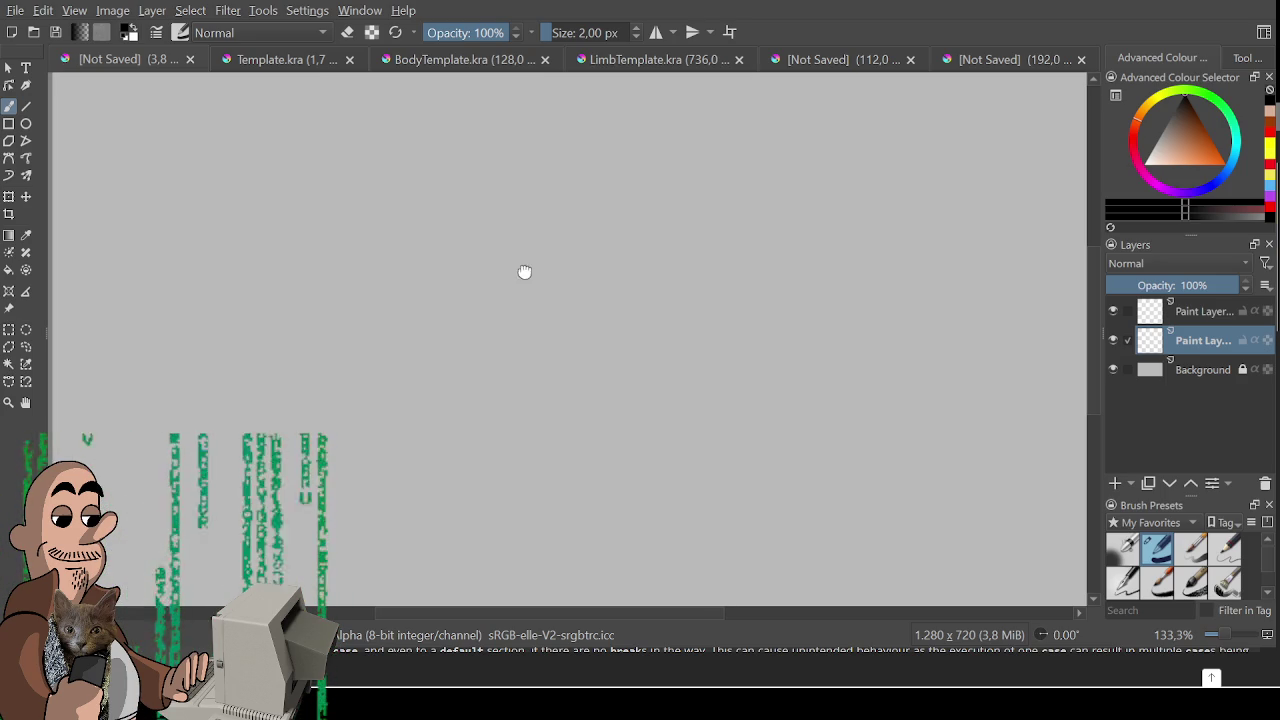
{"action": "mouse_move", "coordinate": [509, 259]}
{"action": "left_mouse_down"}
{"action": "mouse_move", "coordinate": [574, 311]}
{"action": "mouse_move", "coordinate": [534, 311]}
{"action": "left_mouse_up"}
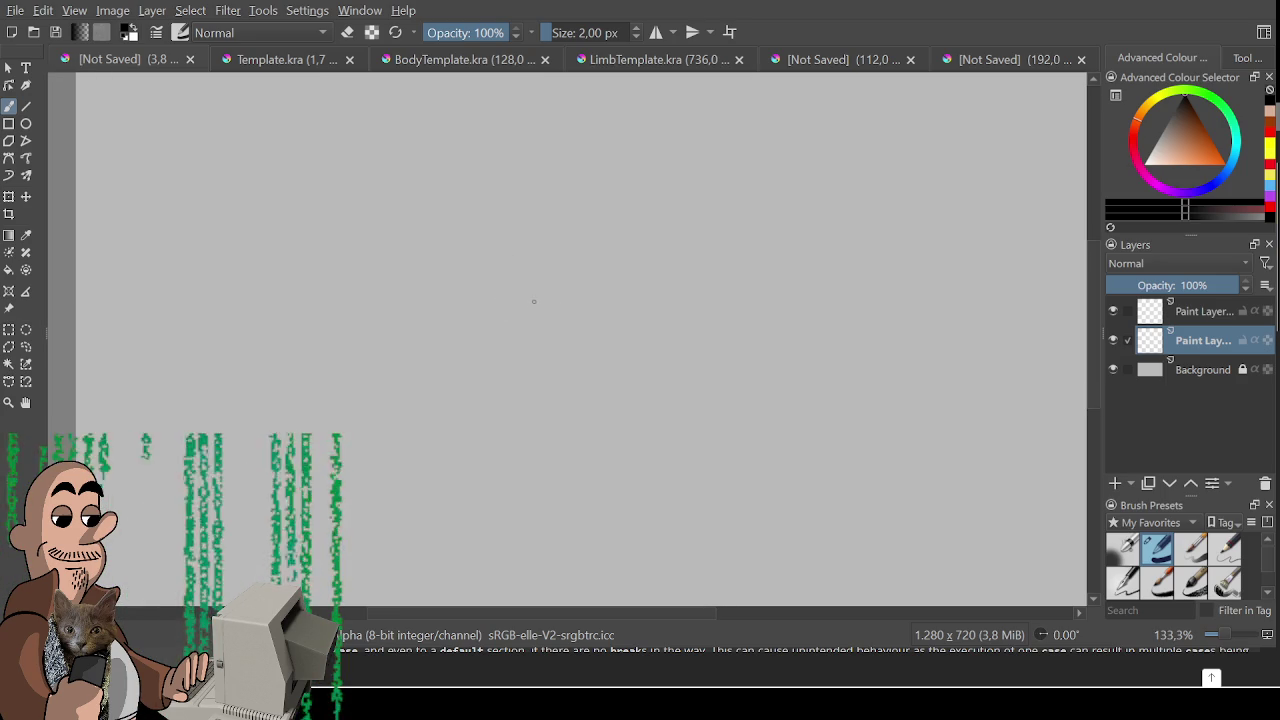
{"action": "mouse_move", "coordinate": [359, 433]}
{"action": "left_mouse_down"}
{"action": "mouse_move", "coordinate": [582, 302]}
{"action": "mouse_move", "coordinate": [604, 395]}
{"action": "left_mouse_up"}
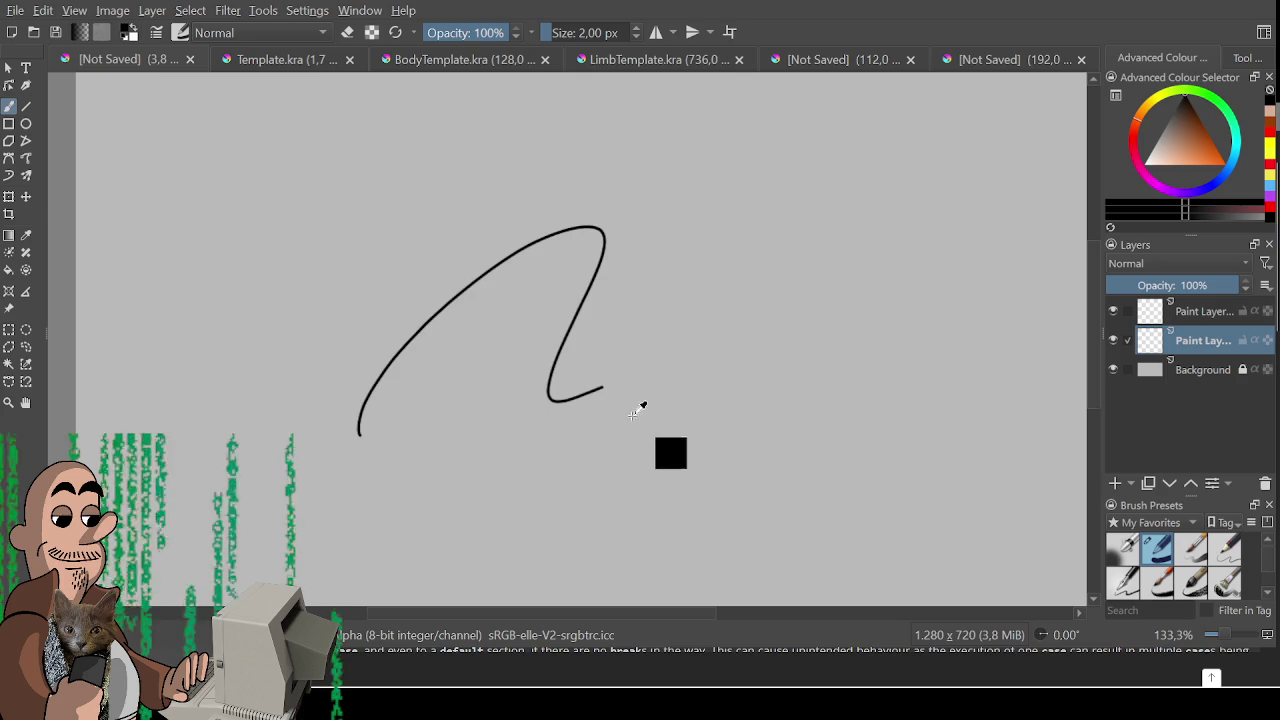
{"action": "key", "text": "ctrl+z"}
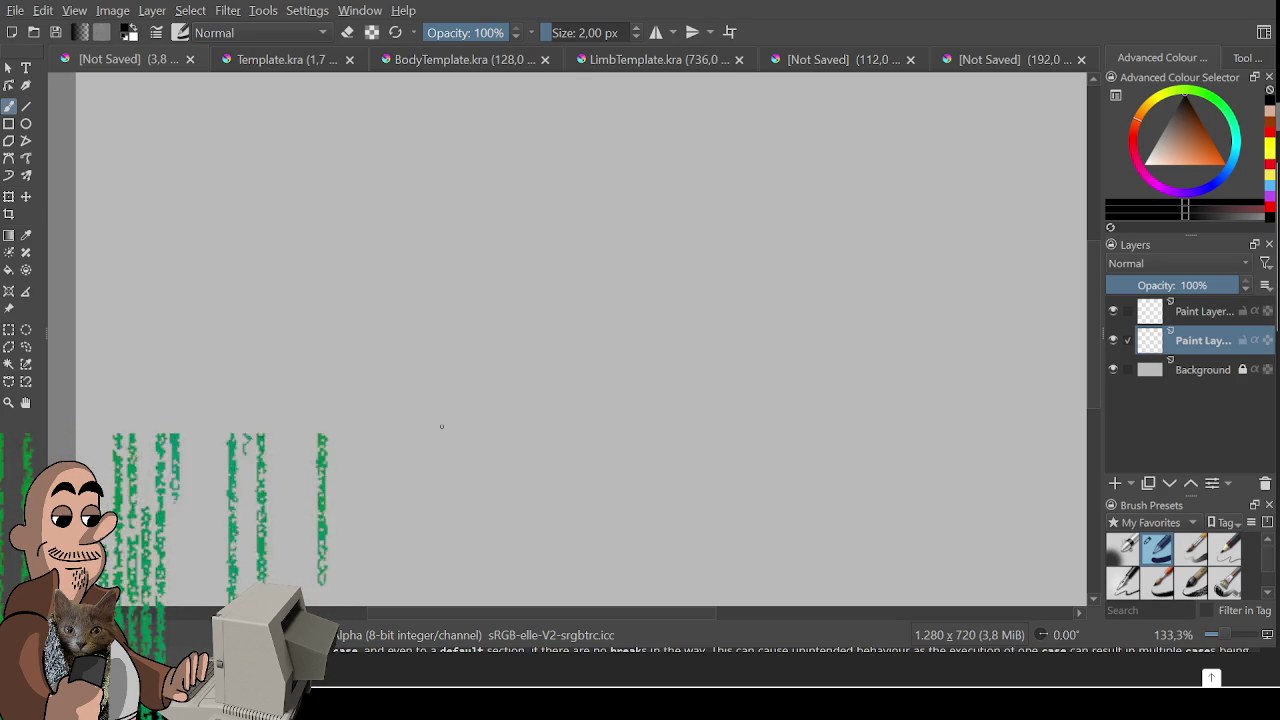
{"action": "left_click_drag", "start_coordinate": [358, 447], "coordinate": [420, 354]}
{"action": "key", "text": "ctrl+z"}
- Sketch a coiled snake with head, inner body curve, two dot eyes and forked tongue
{"action": "mouse_move", "coordinate": [342, 455]}
{"action": "left_mouse_down"}
{"action": "mouse_move", "coordinate": [390, 408]}
{"action": "mouse_move", "coordinate": [443, 398]}
{"action": "left_mouse_up"}
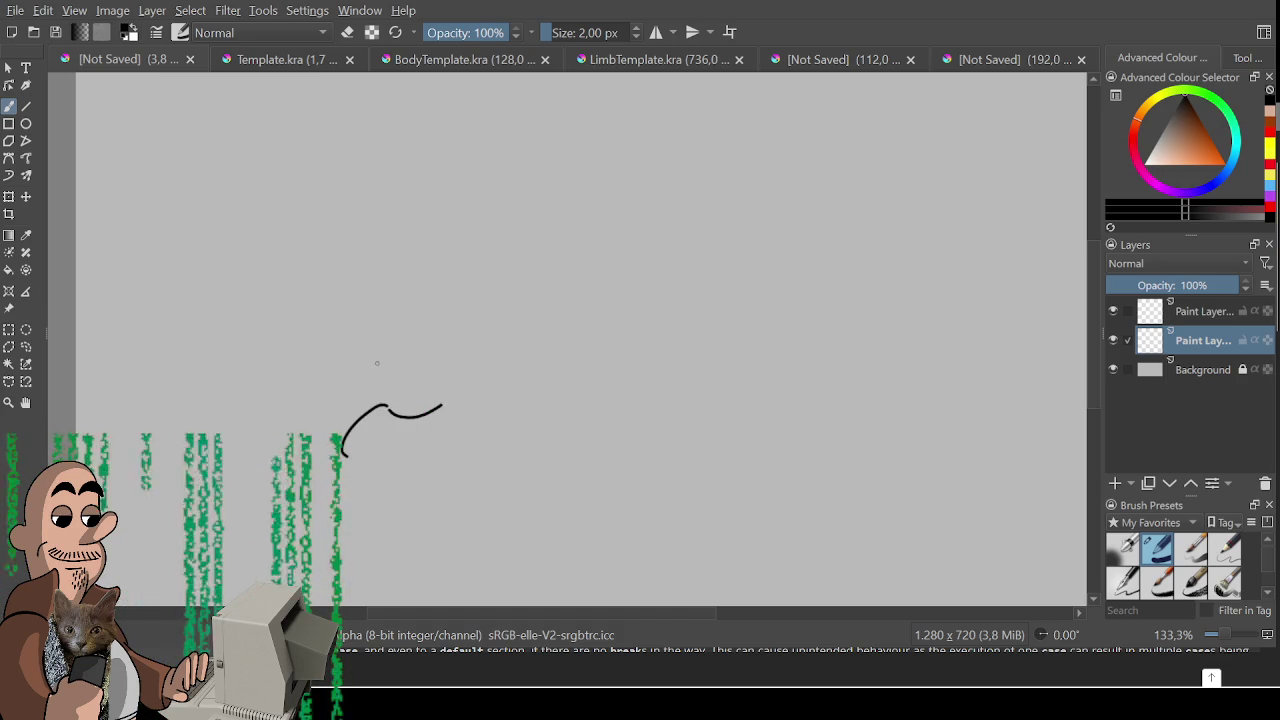
{"action": "mouse_move", "coordinate": [365, 406]}
{"action": "left_mouse_down"}
{"action": "mouse_move", "coordinate": [352, 325]}
{"action": "mouse_move", "coordinate": [488, 350]}
{"action": "left_mouse_up"}
{"action": "mouse_move", "coordinate": [497, 350]}
{"action": "left_mouse_down"}
{"action": "mouse_move", "coordinate": [512, 358]}
{"action": "mouse_move", "coordinate": [489, 420]}
{"action": "mouse_move", "coordinate": [376, 465]}
{"action": "left_mouse_up"}
{"action": "left_click_drag", "start_coordinate": [474, 390], "coordinate": [372, 378]}
{"action": "left_click", "coordinate": [474, 373]}
{"action": "left_click", "coordinate": [497, 367]}
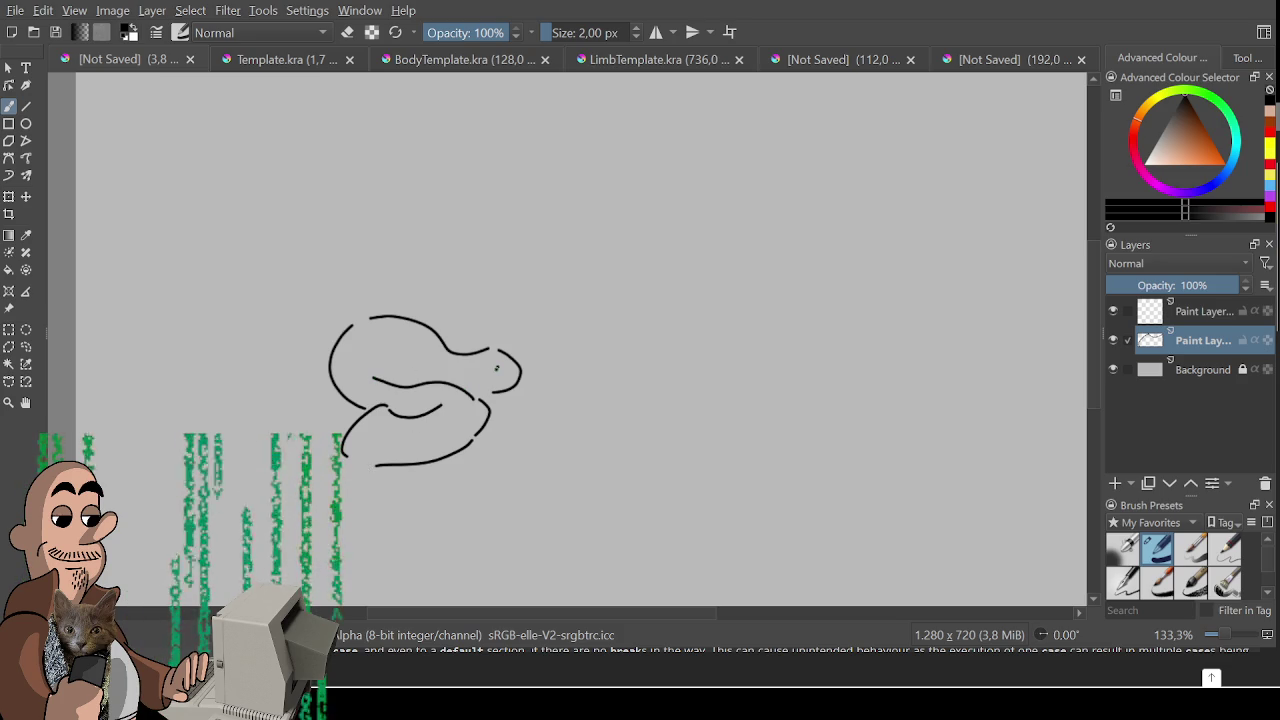
{"action": "left_click_drag", "start_coordinate": [505, 386], "coordinate": [561, 381]}
{"action": "left_click_drag", "start_coordinate": [540, 376], "coordinate": [556, 410]}
- Move the snake sketch up, then select its area, delete it and deselect
{"action": "key", "text": "ctrl+t"}
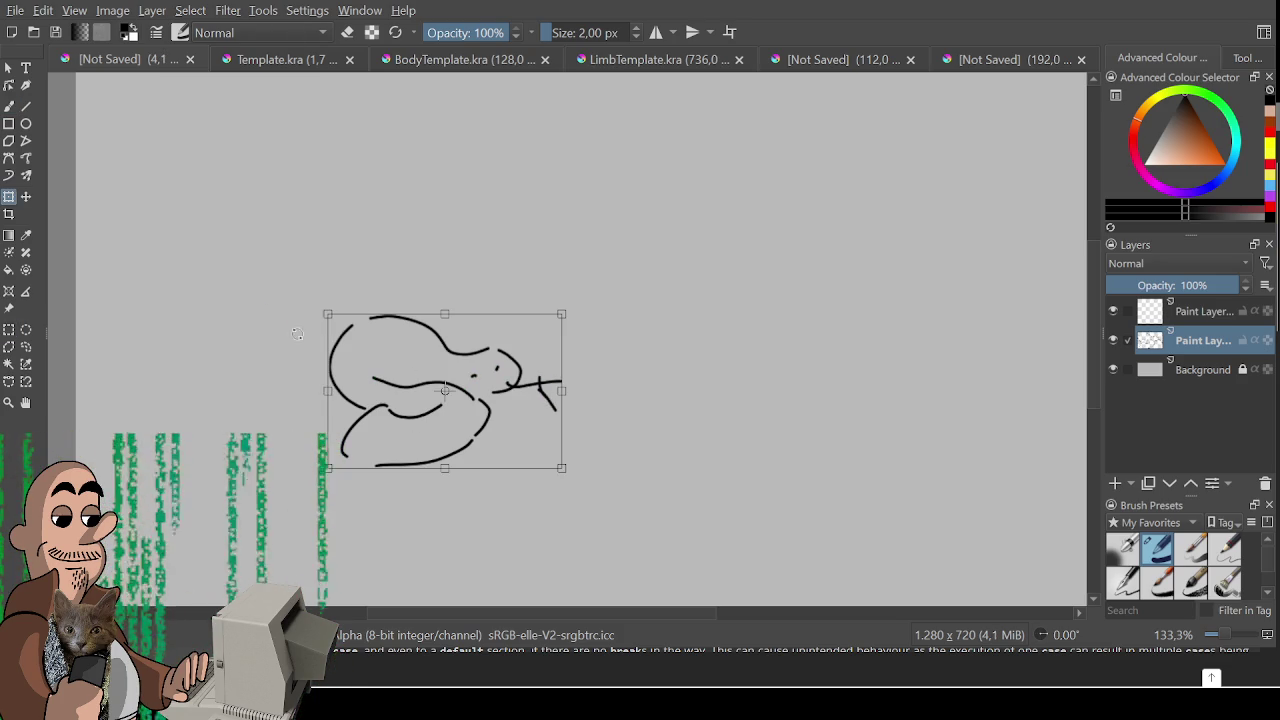
{"action": "mouse_move", "coordinate": [481, 396]}
{"action": "left_mouse_down"}
{"action": "mouse_move", "coordinate": [483, 354]}
{"action": "mouse_move", "coordinate": [489, 400]}
{"action": "mouse_move", "coordinate": [489, 360]}
{"action": "mouse_move", "coordinate": [514, 346]}
{"action": "mouse_move", "coordinate": [511, 399]}
{"action": "mouse_move", "coordinate": [525, 319]}
{"action": "mouse_move", "coordinate": [540, 370]}
{"action": "mouse_move", "coordinate": [482, 370]}
{"action": "mouse_move", "coordinate": [598, 350]}
{"action": "mouse_move", "coordinate": [593, 362]}
{"action": "left_mouse_up"}
{"action": "key", "text": "ctrl+r"}
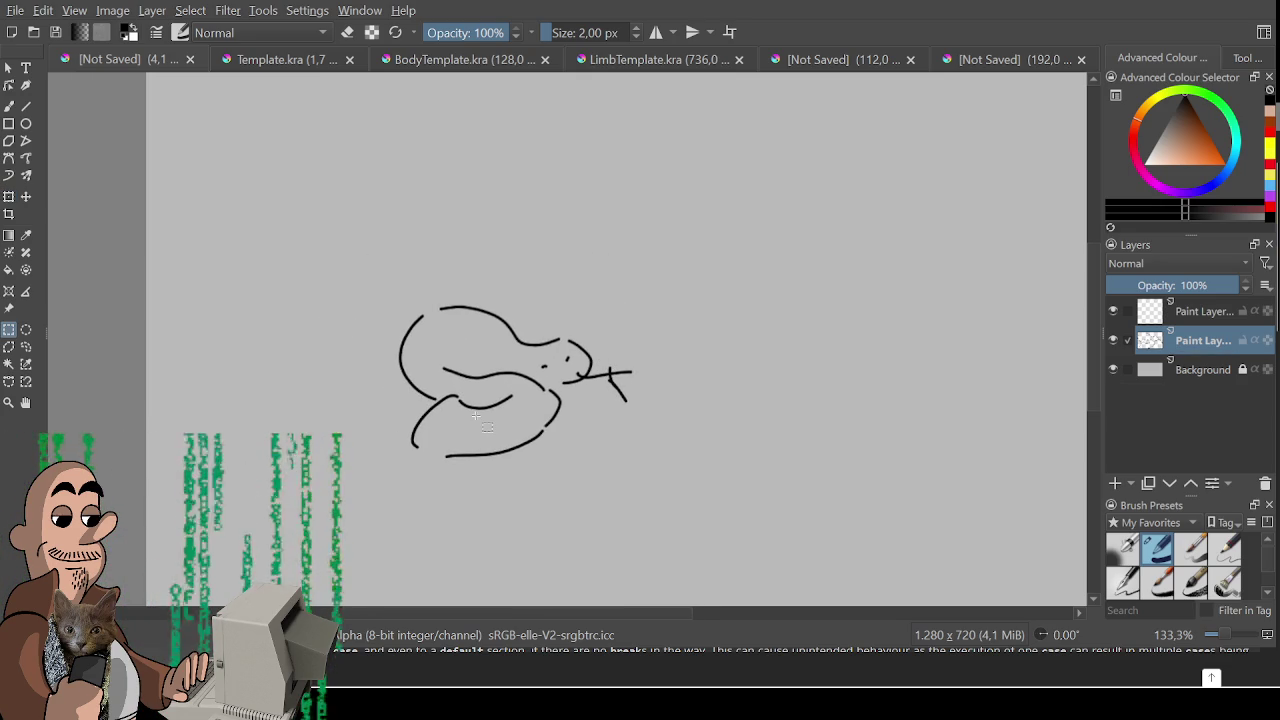
{"action": "mouse_move", "coordinate": [410, 317]}
{"action": "left_mouse_down"}
{"action": "mouse_move", "coordinate": [370, 281]}
{"action": "mouse_move", "coordinate": [639, 514]}
{"action": "left_mouse_up"}
{"action": "key", "text": "Delete"}
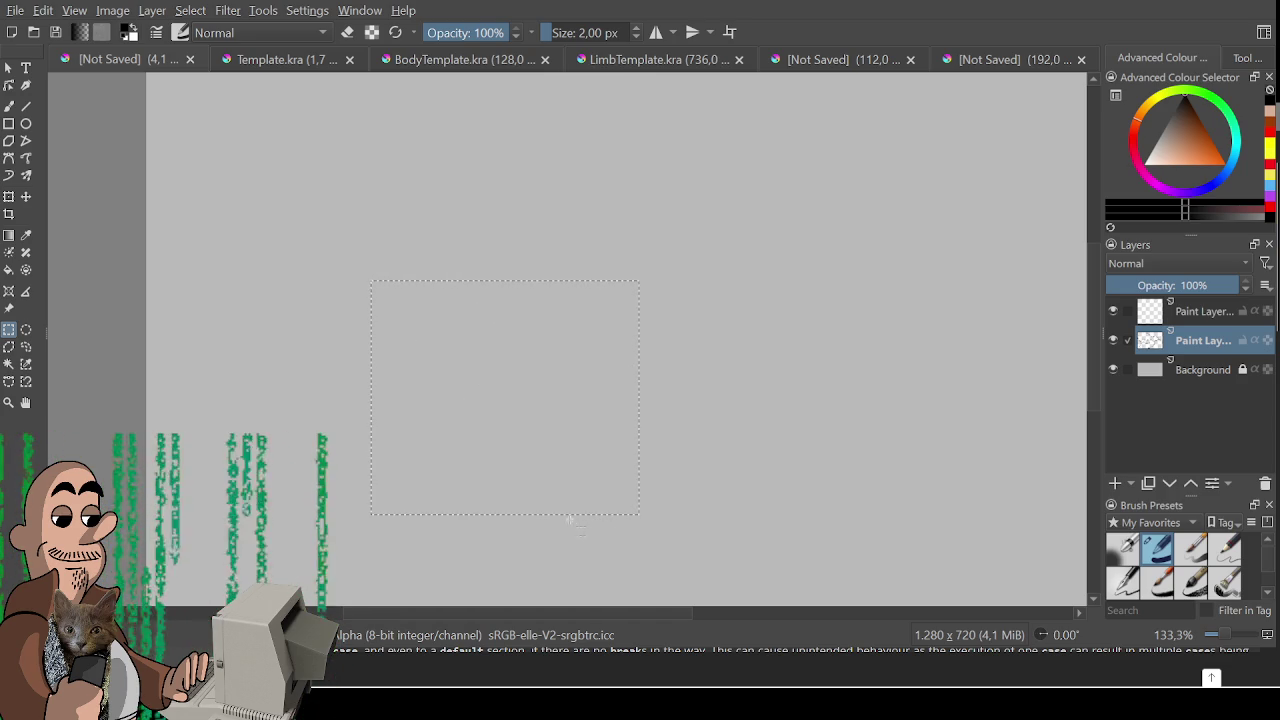
{"action": "key", "text": "ctrl+shift+a"}
- Draw and undo two test strokes, then create a new 100×100 document
{"action": "key", "text": "b"}
{"action": "left_click_drag", "start_coordinate": [435, 380], "coordinate": [585, 345]}
{"action": "key", "text": "ctrl+z"}
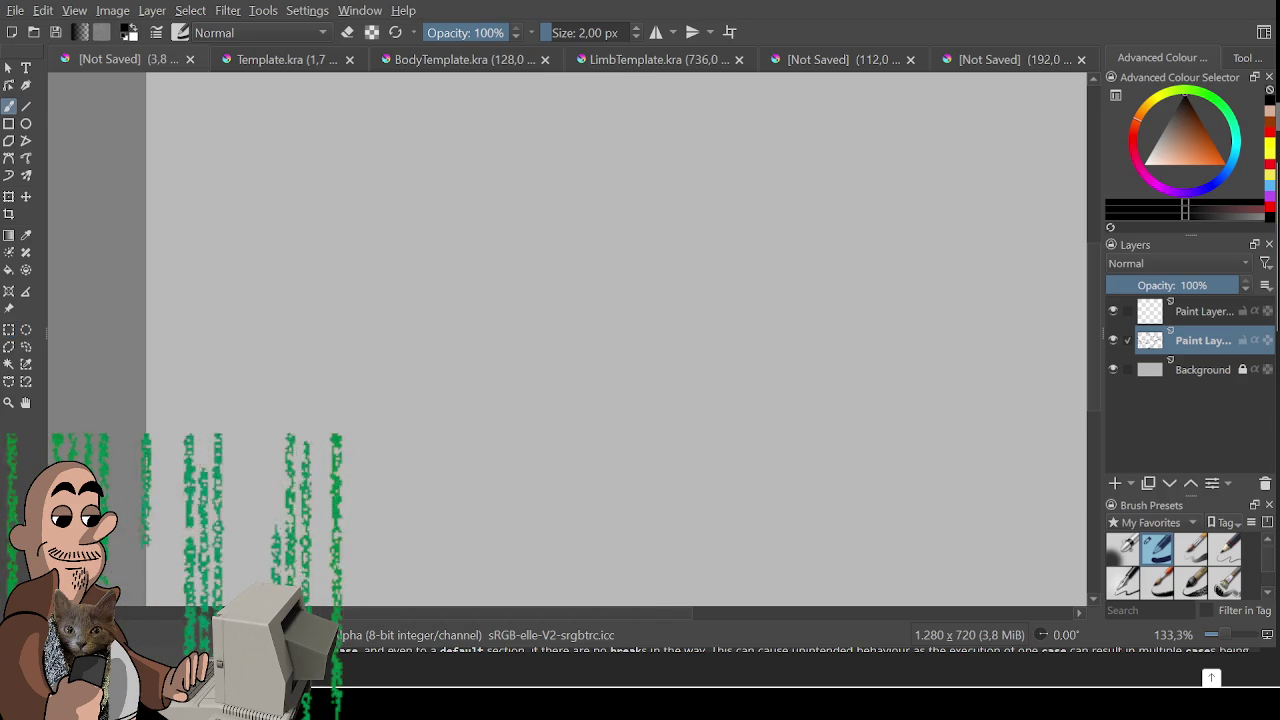
{"action": "scroll", "coordinate": [600, 451], "scroll_direction": "up", "scroll_amount": 1}
{"action": "scroll", "coordinate": [572, 468], "scroll_direction": "down", "scroll_amount": 1}
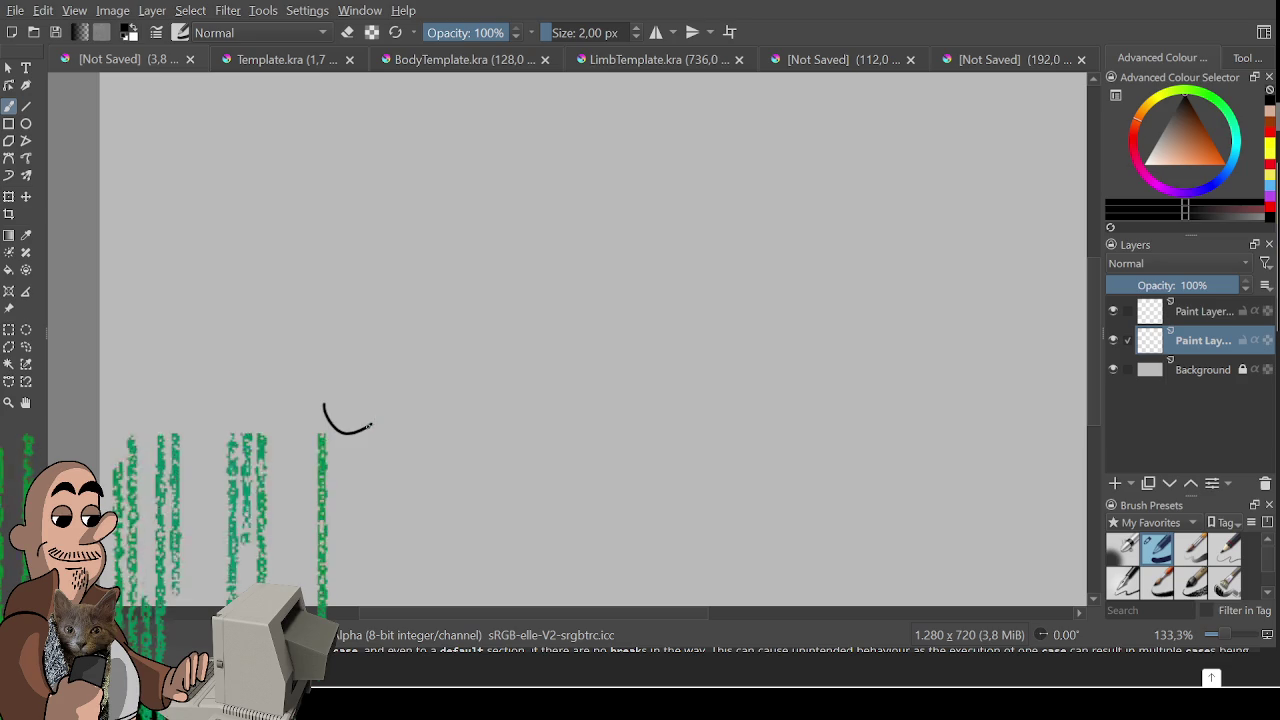
{"action": "left_click_drag", "start_coordinate": [372, 425], "coordinate": [394, 414]}
{"action": "key", "text": "ctrl+z"}
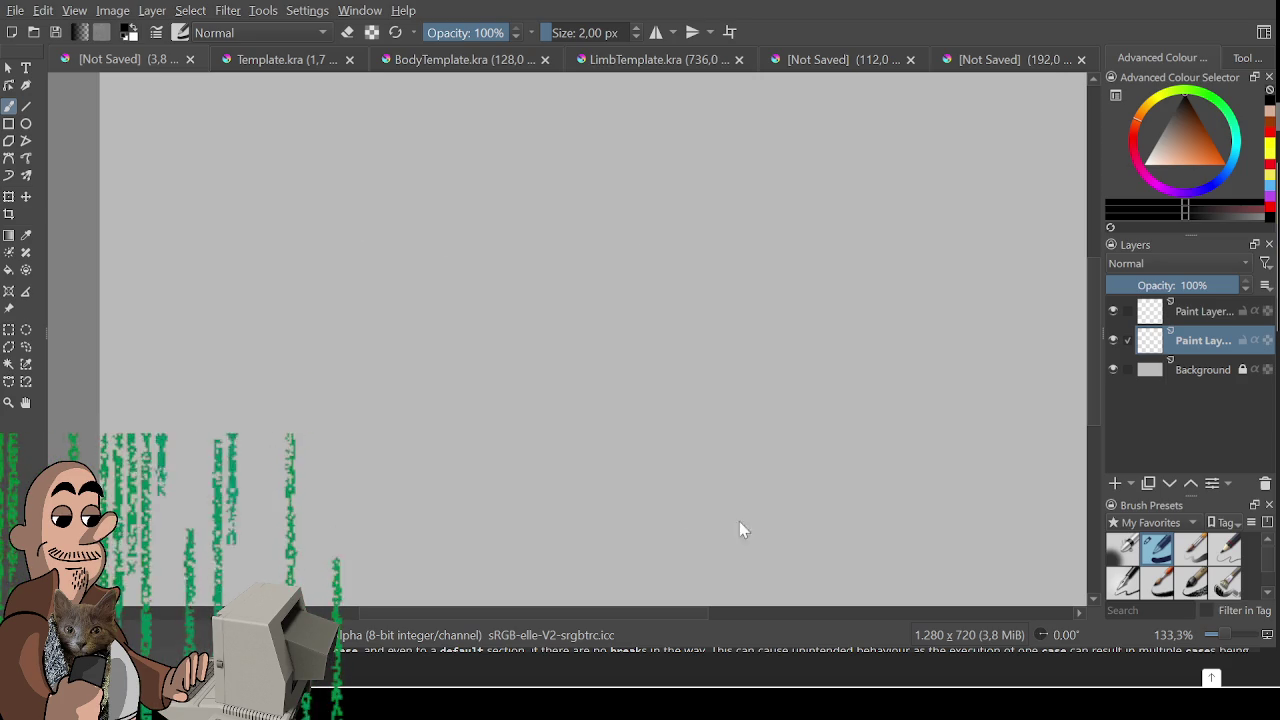
{"action": "key", "text": "ctrl+shift+n"}
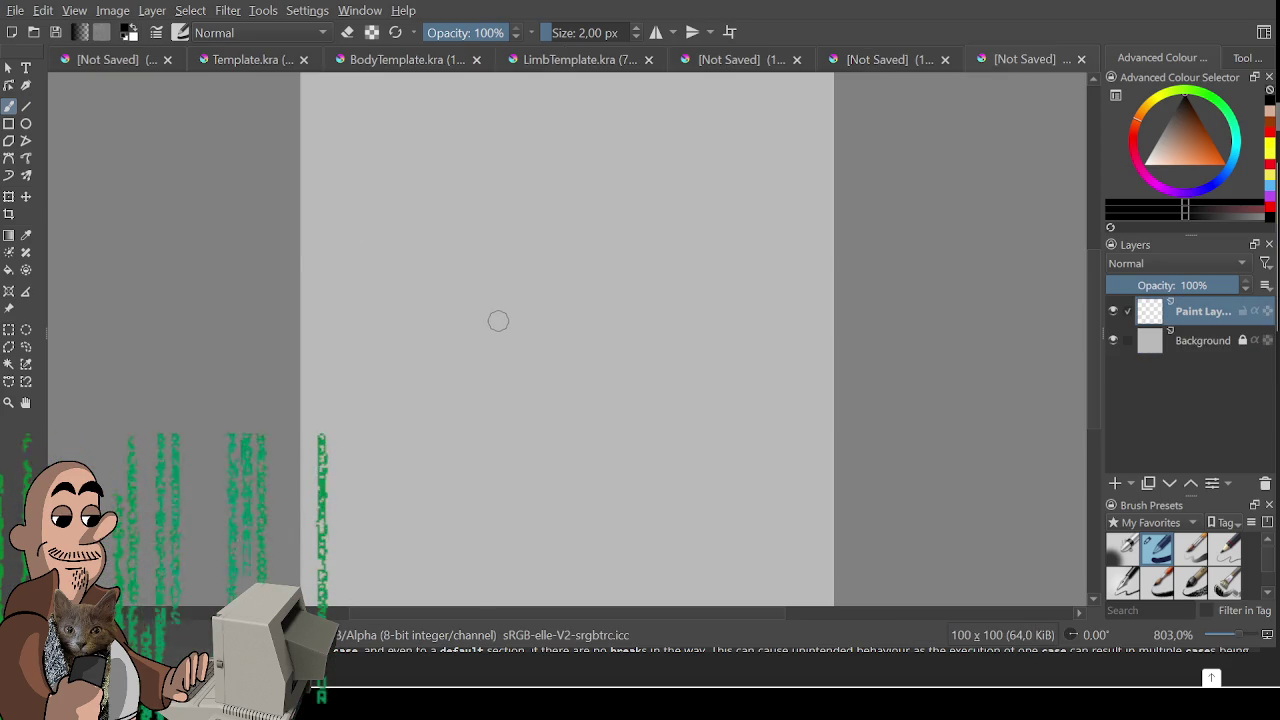
- Paint two test strokes on the 100×100 canvas and undo both
{"action": "left_click_drag", "start_coordinate": [430, 298], "coordinate": [671, 252]}
{"action": "key", "text": "ctrl+z"}
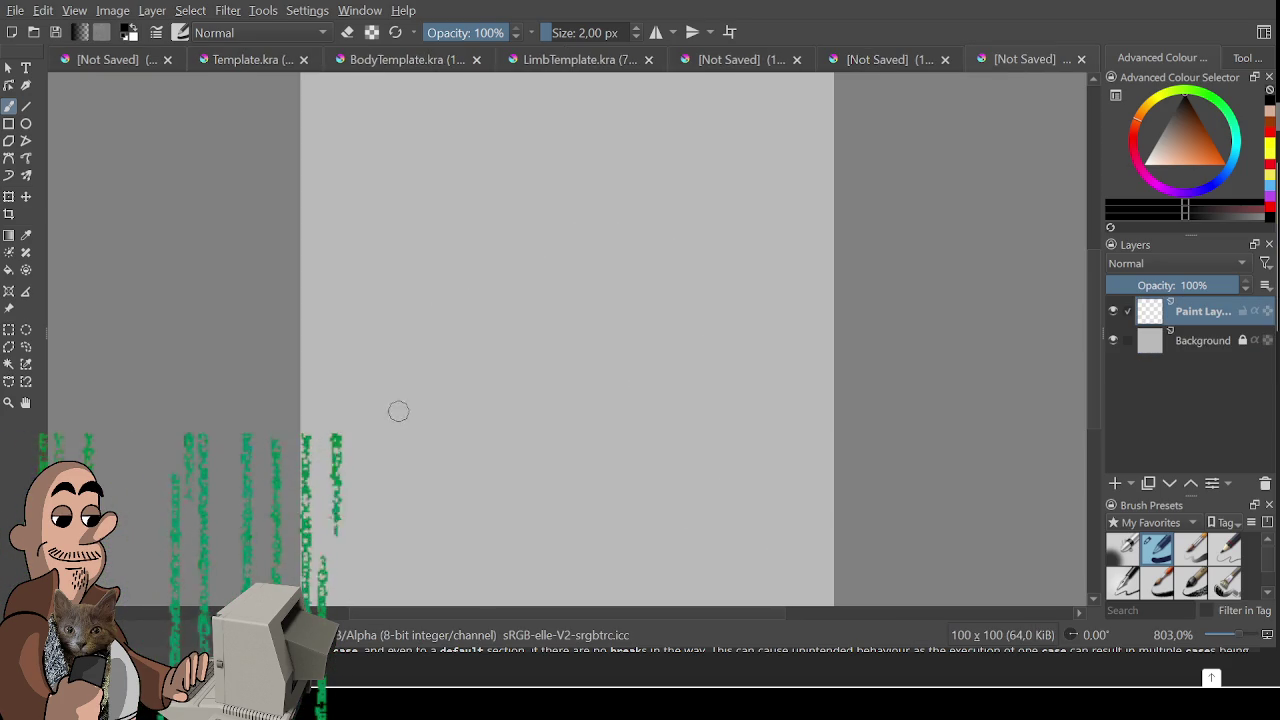
{"action": "mouse_move", "coordinate": [472, 282]}
{"action": "left_mouse_down"}
{"action": "mouse_move", "coordinate": [700, 208]}
{"action": "mouse_move", "coordinate": [722, 248]}
{"action": "left_mouse_up"}
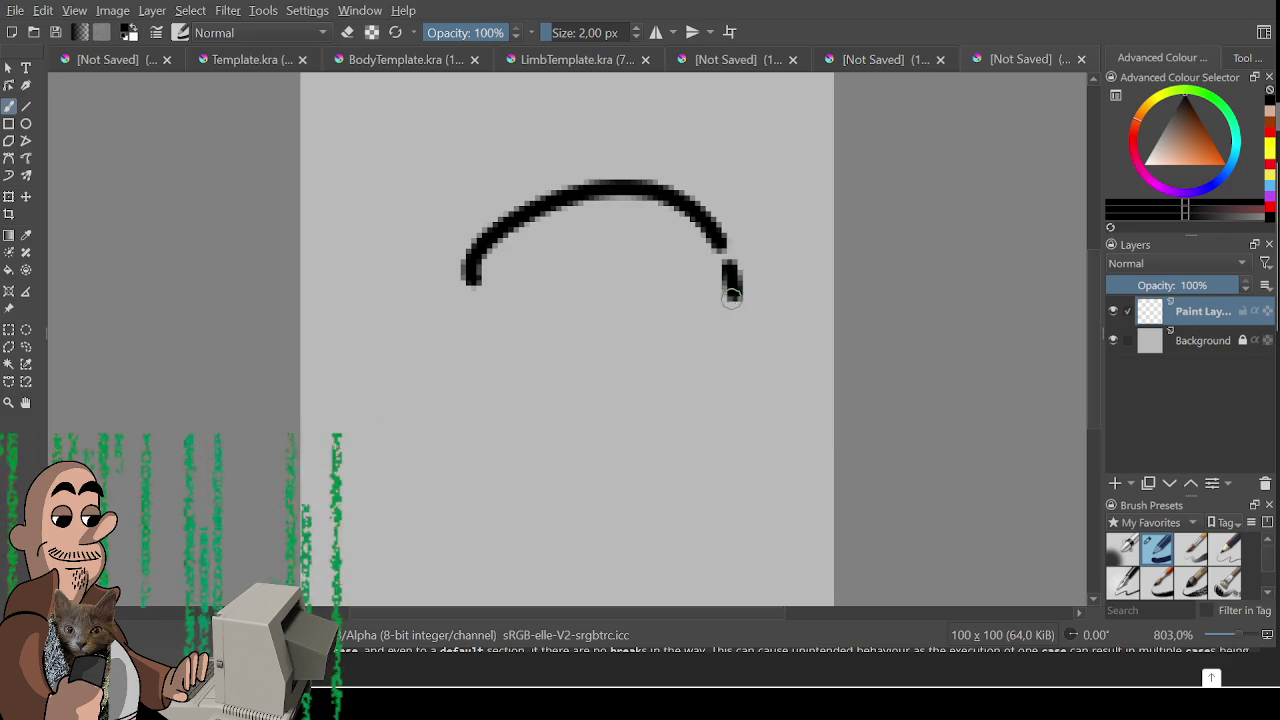
{"action": "key", "text": "ctrl+z"}
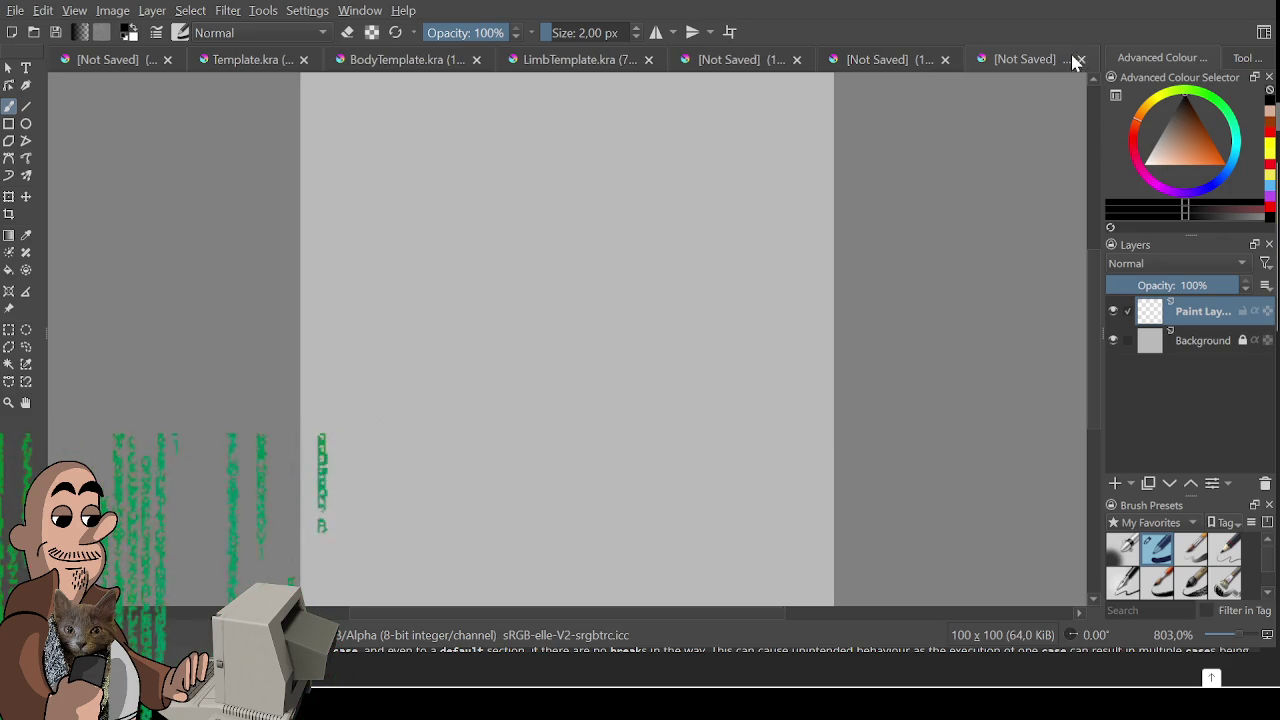
- Close the 100×100 document unsaved and create a new 200×200 document
{"action": "left_click", "coordinate": [1081, 59]}
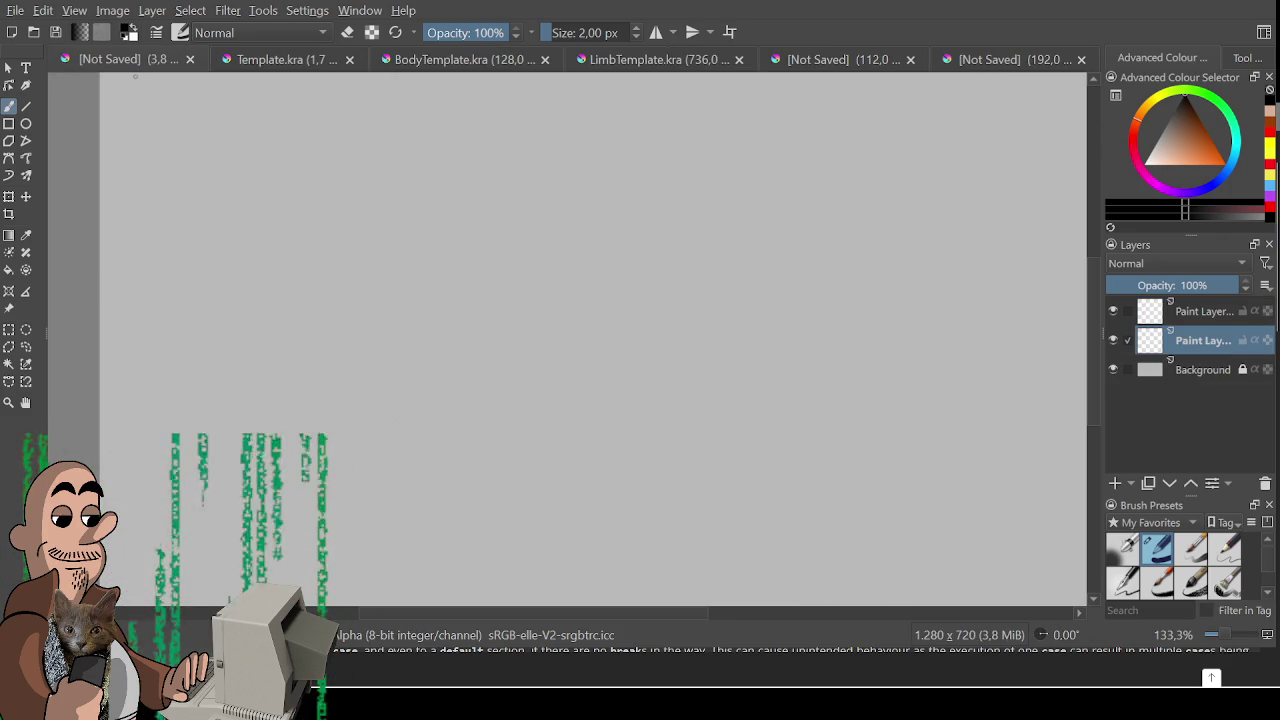
{"action": "left_click_drag", "start_coordinate": [247, 107], "coordinate": [268, 130]}
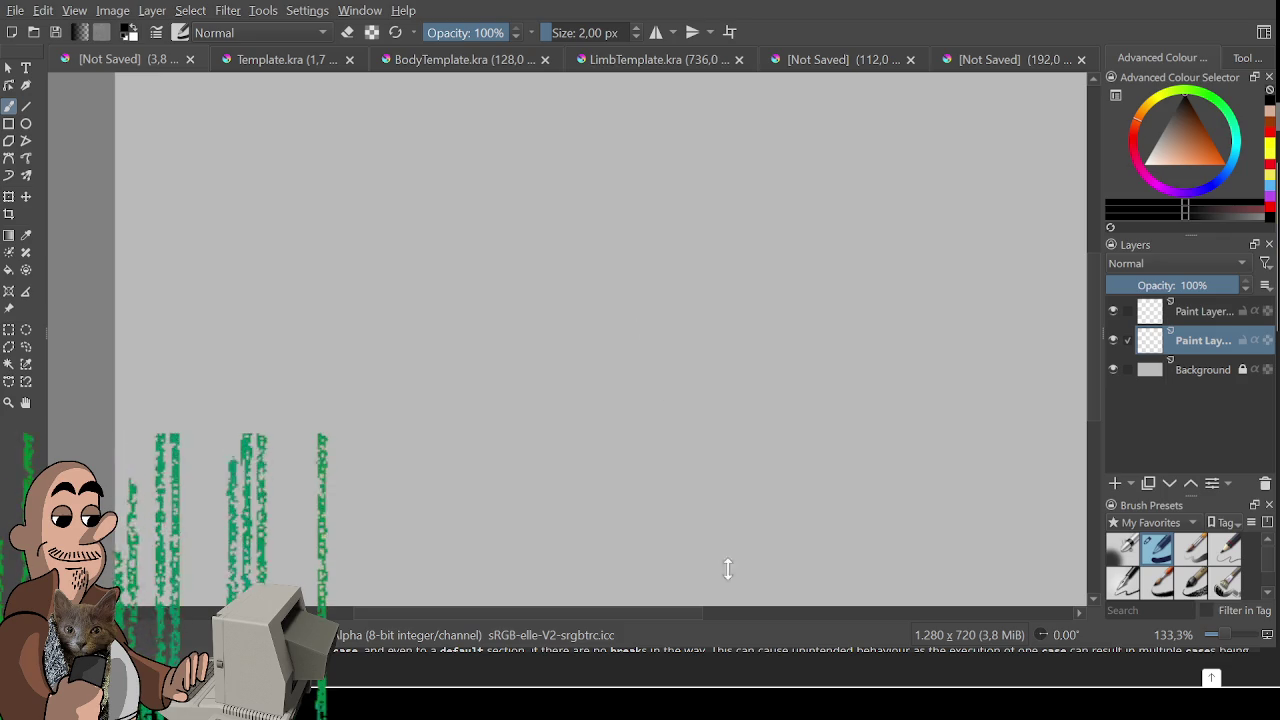
{"action": "key", "text": "ctrl+n"}
{"action": "key", "text": "Return"}
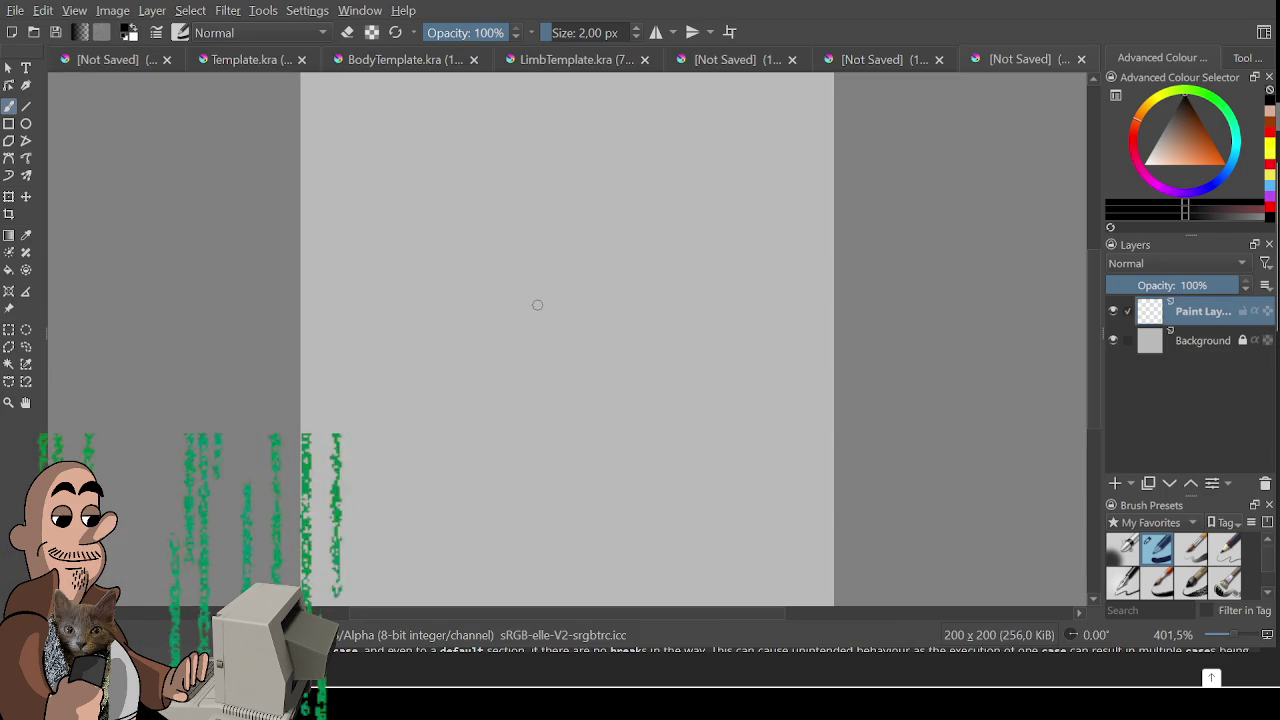
- Sketch a bird's curved body with a beak and two dot eyes
{"action": "mouse_move", "coordinate": [350, 415]}
{"action": "left_mouse_down"}
{"action": "mouse_move", "coordinate": [443, 303]}
{"action": "mouse_move", "coordinate": [386, 408]}
{"action": "left_mouse_up"}
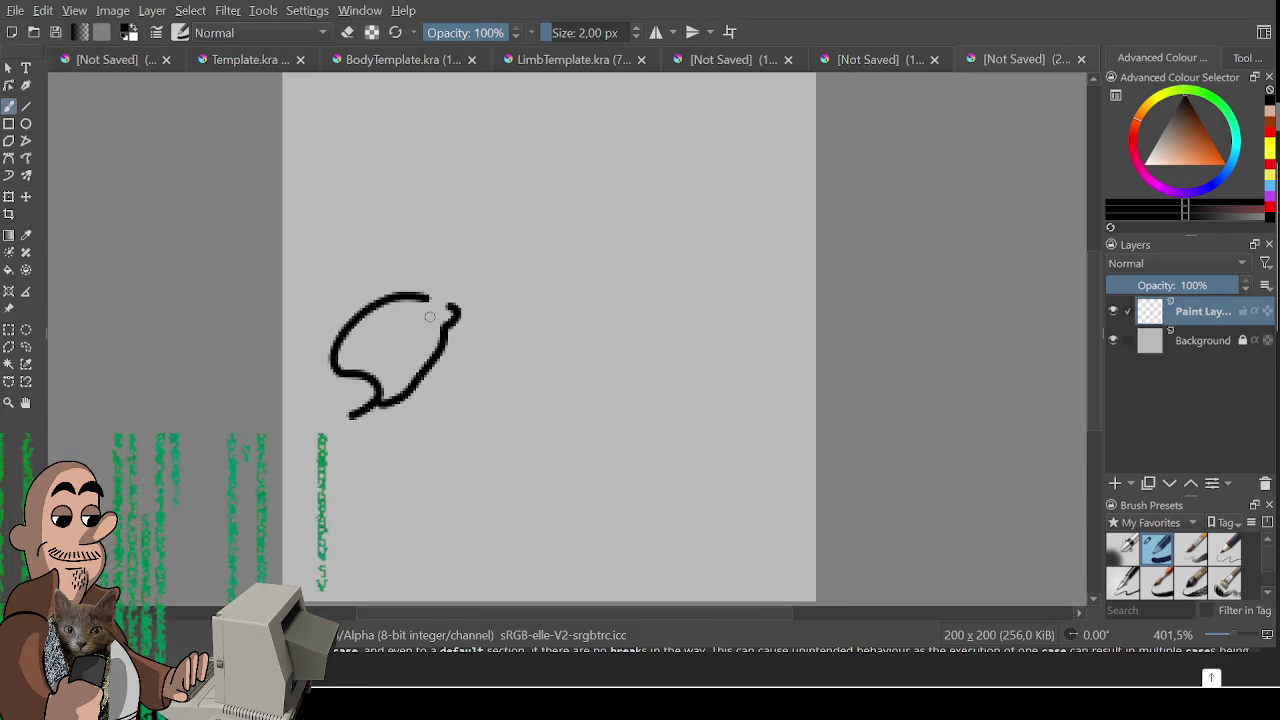
{"action": "key", "text": "ctrl+z"}
{"action": "mouse_move", "coordinate": [420, 298]}
{"action": "left_mouse_down"}
{"action": "mouse_move", "coordinate": [425, 323]}
{"action": "mouse_move", "coordinate": [385, 412]}
{"action": "mouse_move", "coordinate": [470, 329]}
{"action": "left_mouse_up"}
{"action": "left_click", "coordinate": [420, 310]}
{"action": "left_click", "coordinate": [433, 309]}
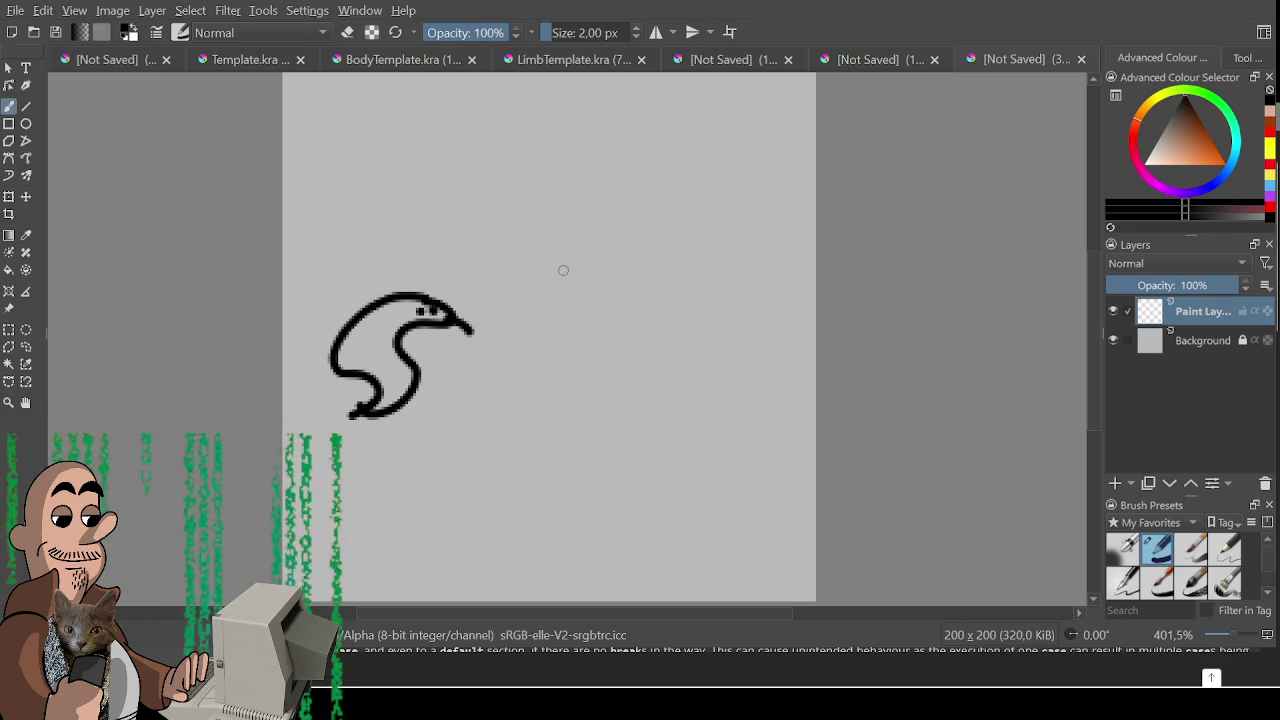
- Draw a box body with an outstretched arm, curled hand and a stick
{"action": "left_click_drag", "start_coordinate": [608, 229], "coordinate": [708, 334]}
{"action": "mouse_move", "coordinate": [606, 222]}
{"action": "left_mouse_down"}
{"action": "mouse_move", "coordinate": [715, 241]}
{"action": "mouse_move", "coordinate": [711, 350]}
{"action": "left_mouse_up"}
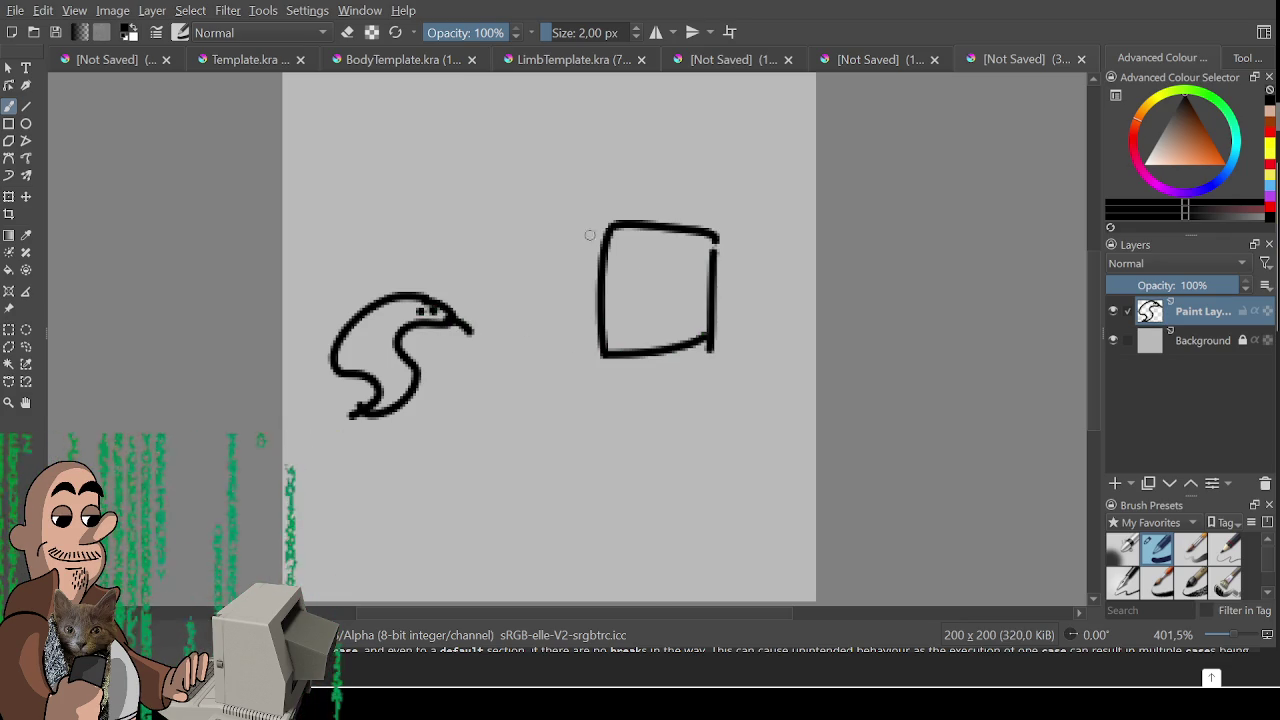
{"action": "mouse_move", "coordinate": [607, 232]}
{"action": "left_mouse_down"}
{"action": "mouse_move", "coordinate": [507, 196]}
{"action": "mouse_move", "coordinate": [488, 159]}
{"action": "mouse_move", "coordinate": [480, 172]}
{"action": "mouse_move", "coordinate": [468, 232]}
{"action": "mouse_move", "coordinate": [501, 225]}
{"action": "mouse_move", "coordinate": [606, 264]}
{"action": "left_mouse_up"}
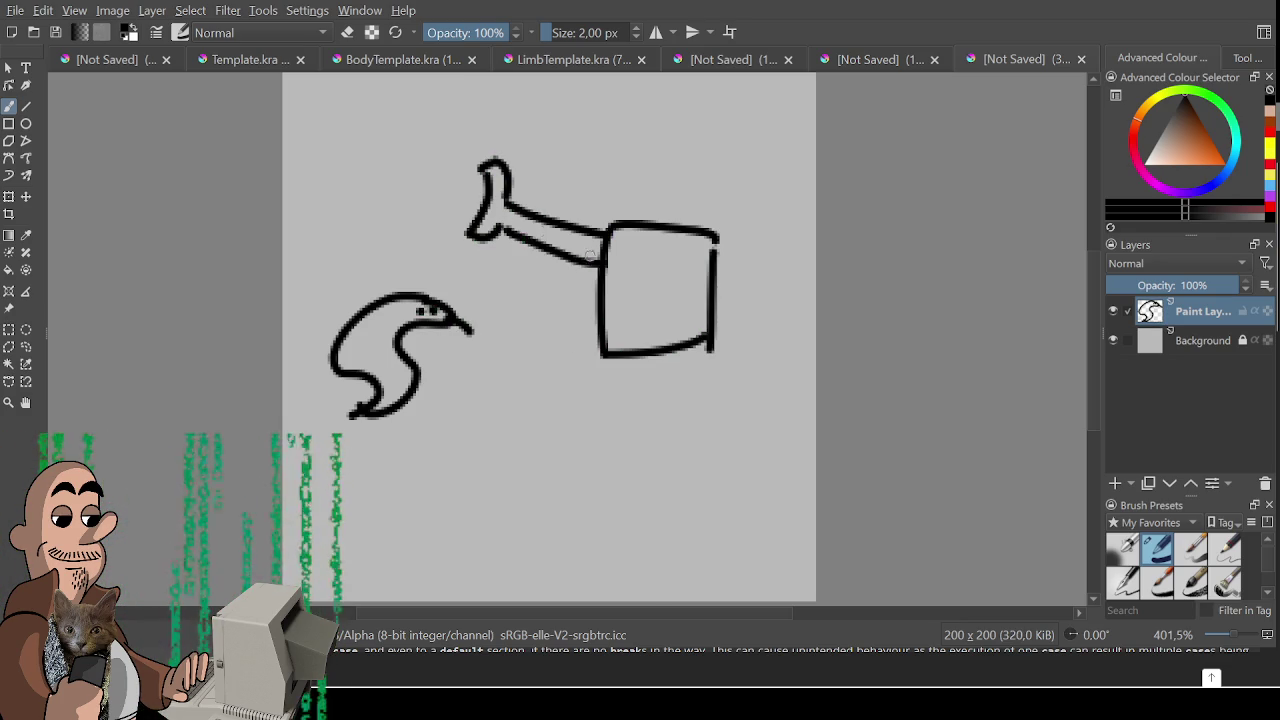
{"action": "key", "text": "ctrl+z"}
{"action": "left_click_drag", "start_coordinate": [495, 231], "coordinate": [612, 254]}
{"action": "mouse_move", "coordinate": [484, 176]}
{"action": "left_mouse_down"}
{"action": "mouse_move", "coordinate": [467, 228]}
{"action": "mouse_move", "coordinate": [480, 200]}
{"action": "mouse_move", "coordinate": [417, 192]}
{"action": "mouse_move", "coordinate": [428, 178]}
{"action": "left_mouse_up"}
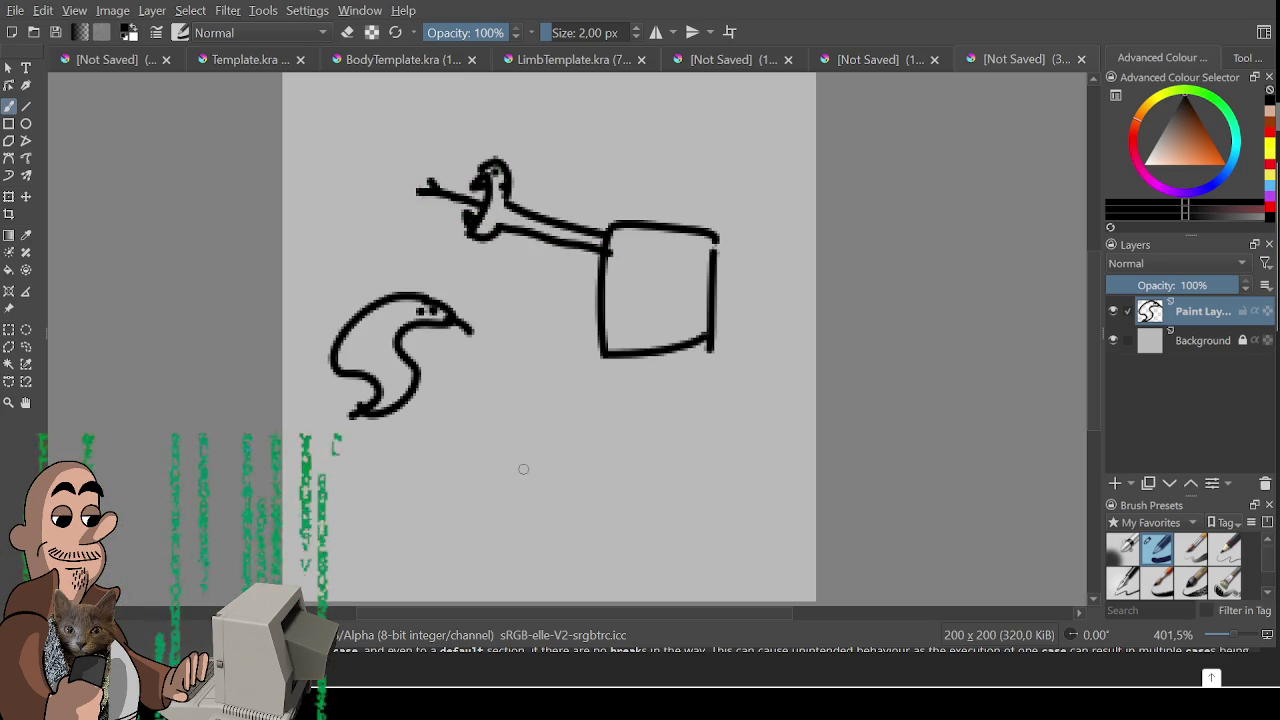
{"action": "scroll", "coordinate": [523, 469], "scroll_direction": "up", "scroll_amount": 2}
{"action": "mouse_move", "coordinate": [390, 267]}
{"action": "left_mouse_down"}
{"action": "mouse_move", "coordinate": [316, 223]}
{"action": "mouse_move", "coordinate": [388, 266]}
{"action": "mouse_move", "coordinate": [352, 224]}
{"action": "left_mouse_up"}
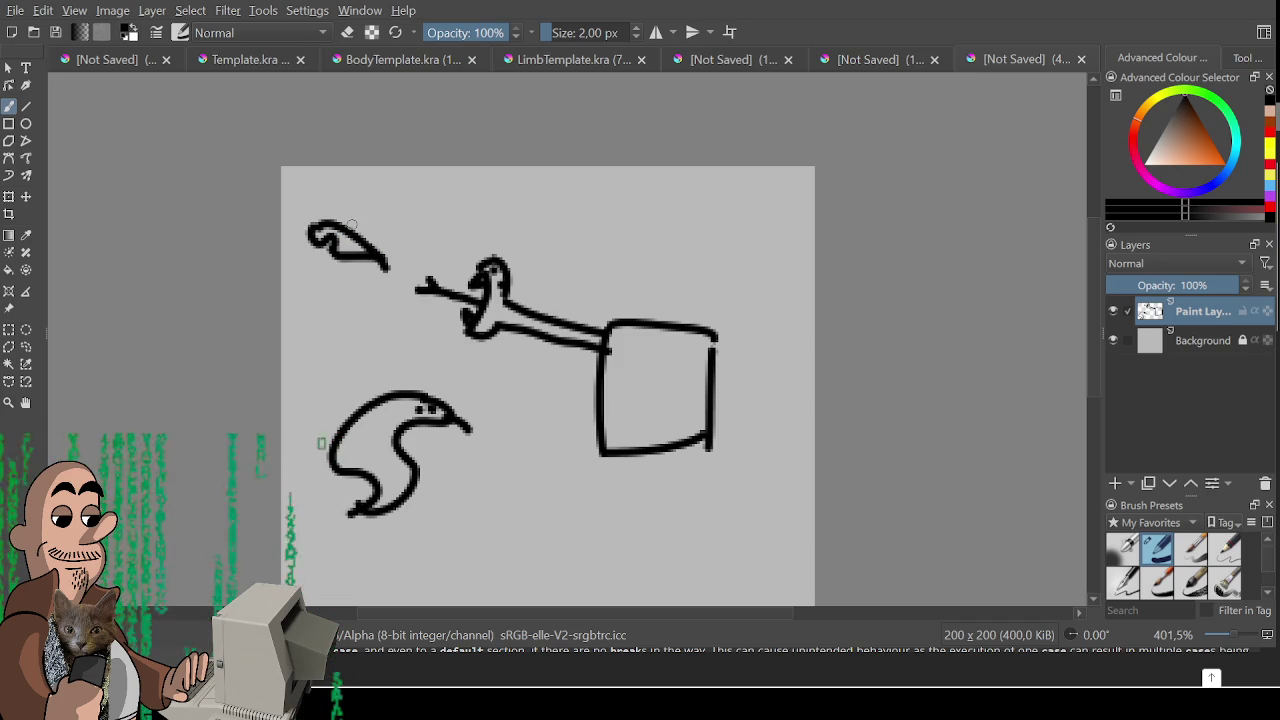
- Add a round head above the box with two dot eyes and a smile
{"action": "mouse_move", "coordinate": [628, 306]}
{"action": "left_mouse_down"}
{"action": "mouse_move", "coordinate": [740, 300]}
{"action": "mouse_move", "coordinate": [698, 336]}
{"action": "left_mouse_up"}
{"action": "left_click", "coordinate": [619, 252]}
{"action": "left_click", "coordinate": [678, 242]}
{"action": "mouse_move", "coordinate": [630, 282]}
{"action": "left_mouse_down"}
{"action": "mouse_move", "coordinate": [662, 298]}
{"action": "mouse_move", "coordinate": [705, 275]}
{"action": "left_mouse_up"}
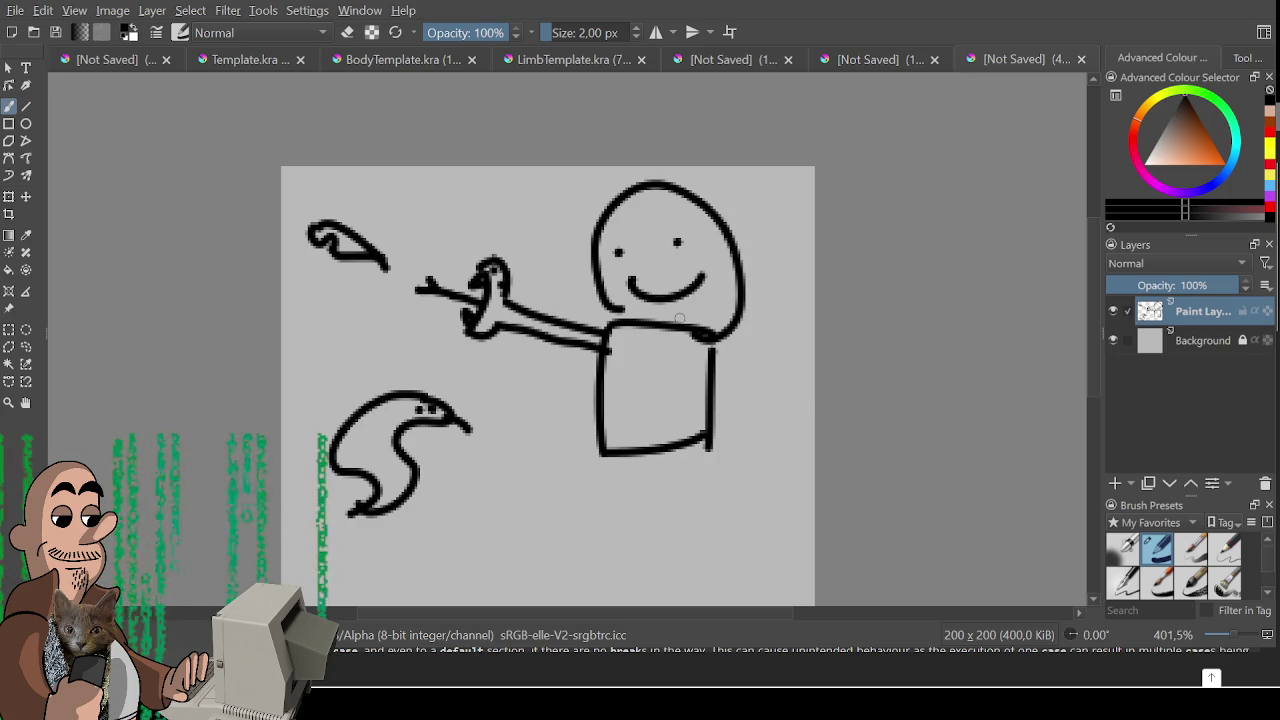
- Give the bird two legs with feet
{"action": "scroll", "coordinate": [514, 364], "scroll_direction": "down", "scroll_amount": 2}
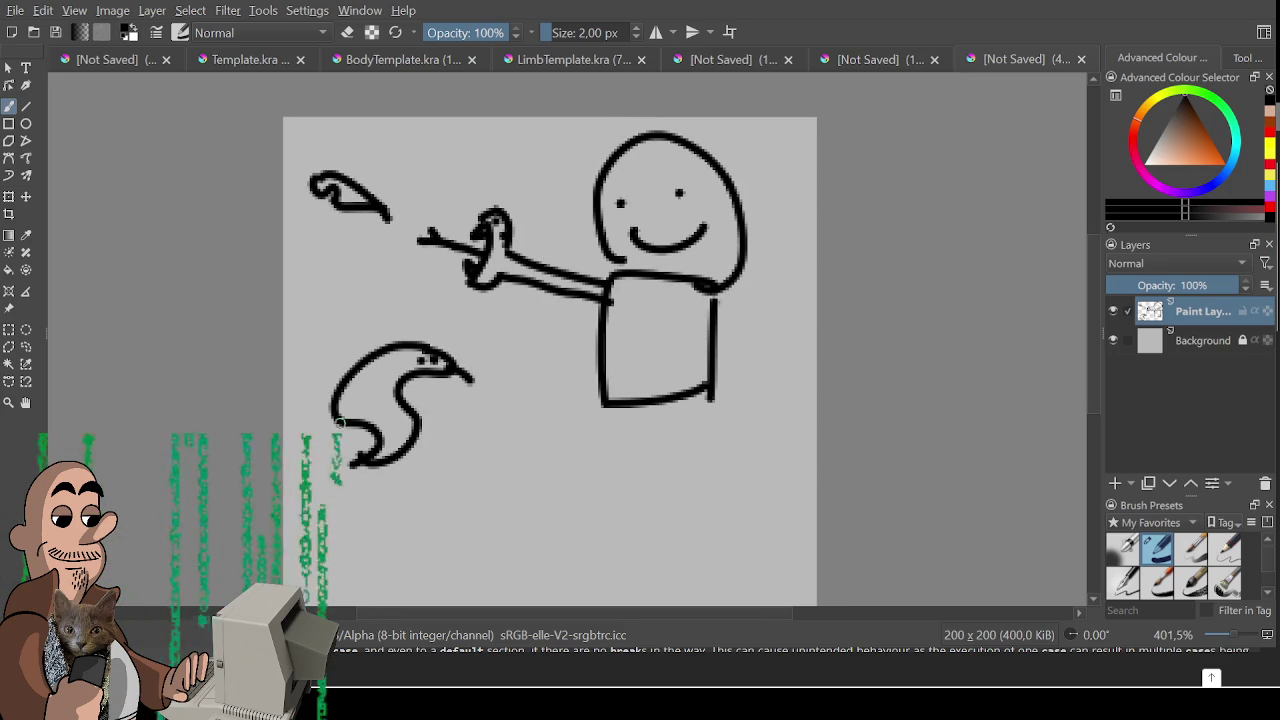
{"action": "scroll", "coordinate": [457, 337], "scroll_direction": "down", "scroll_amount": 3}
{"action": "mouse_move", "coordinate": [407, 343]}
{"action": "left_mouse_down"}
{"action": "mouse_move", "coordinate": [420, 405]}
{"action": "mouse_move", "coordinate": [446, 392]}
{"action": "left_mouse_up"}
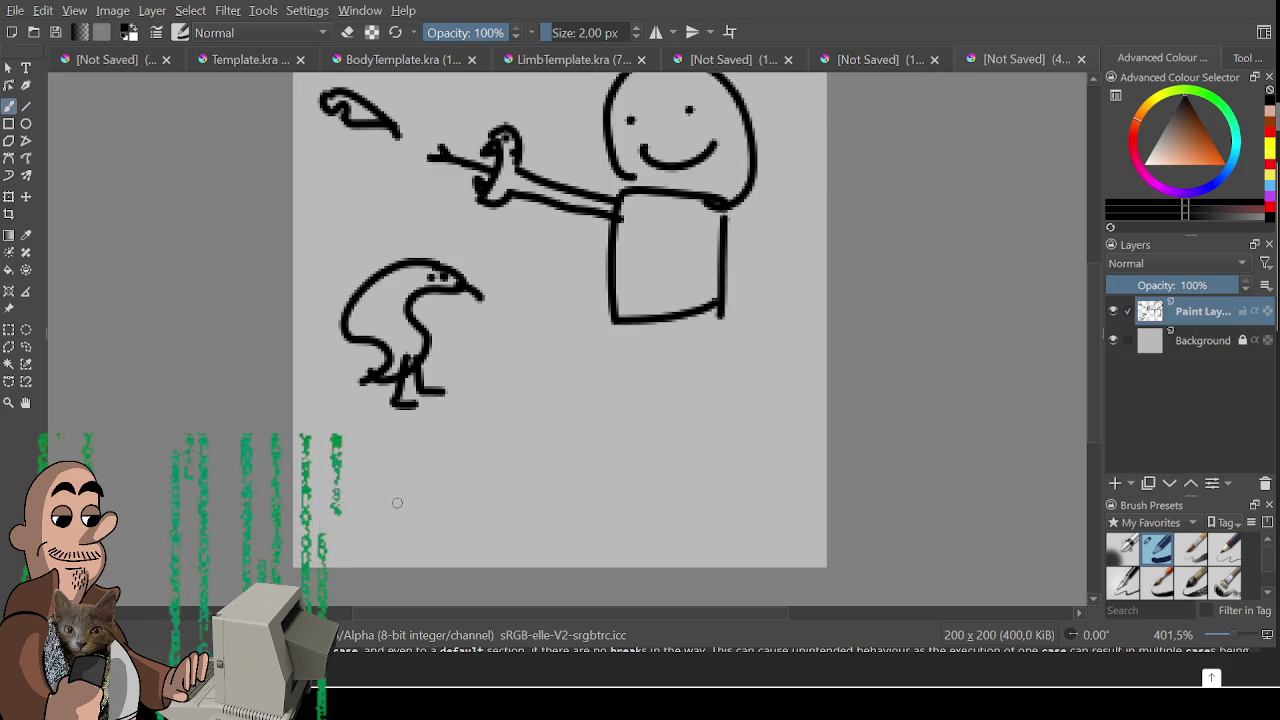
{"action": "scroll", "coordinate": [377, 517], "scroll_direction": "up", "scroll_amount": 5}
{"action": "scroll", "coordinate": [537, 343], "scroll_direction": "right", "scroll_amount": 2}
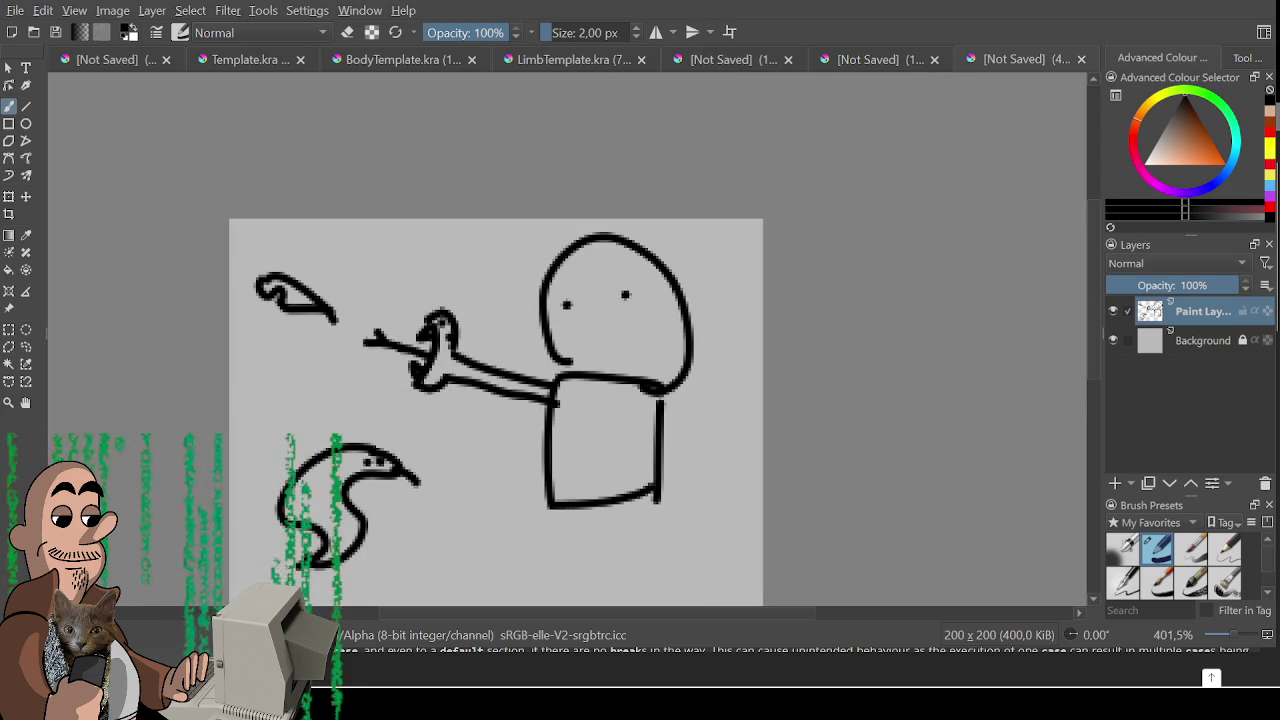
- Undo earlier strokes, try a trunk, eyes and ears above the box, then undo them
{"action": "key", "text": "ctrl+z"}
{"action": "key", "text": "ctrl+z"}
{"action": "key", "text": "ctrl+z"}
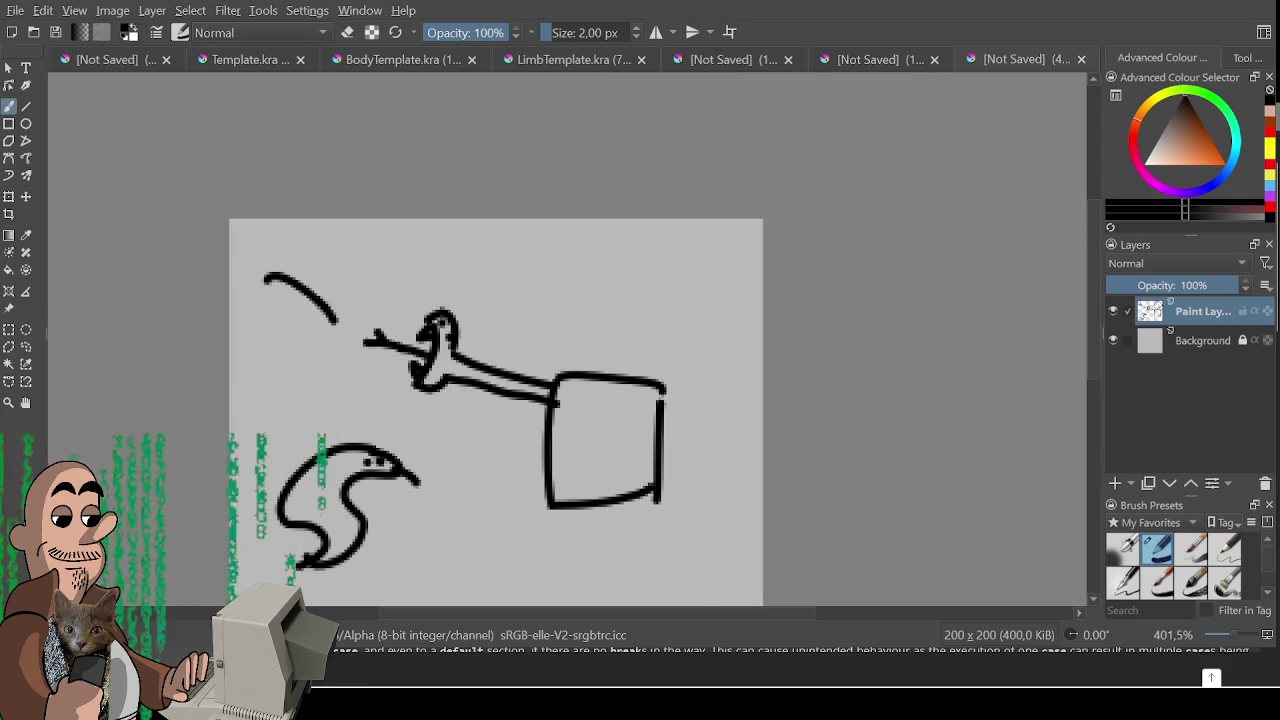
{"action": "key", "text": "ctrl+z"}
{"action": "key", "text": "ctrl+z"}
{"action": "key", "text": "ctrl+z"}
{"action": "key", "text": "ctrl+z"}
{"action": "key", "text": "ctrl+z"}
{"action": "key", "text": "ctrl+z"}
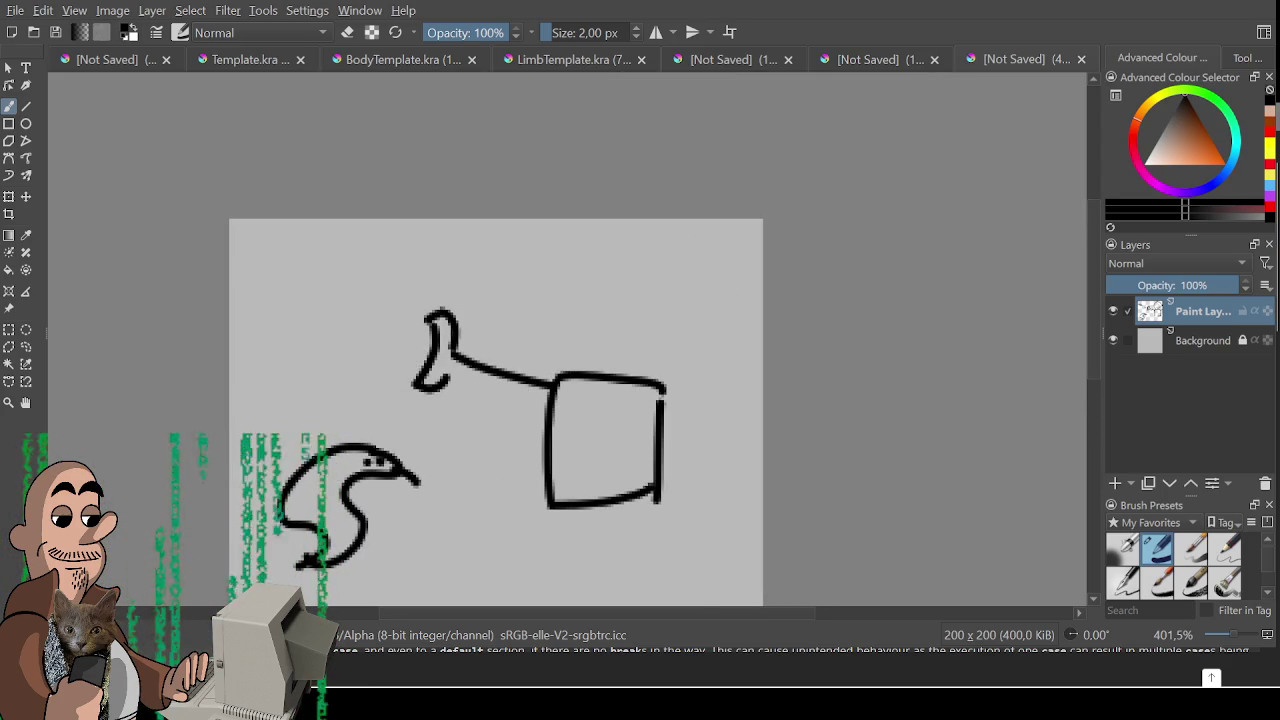
{"action": "left_click_drag", "start_coordinate": [482, 459], "coordinate": [449, 440]}
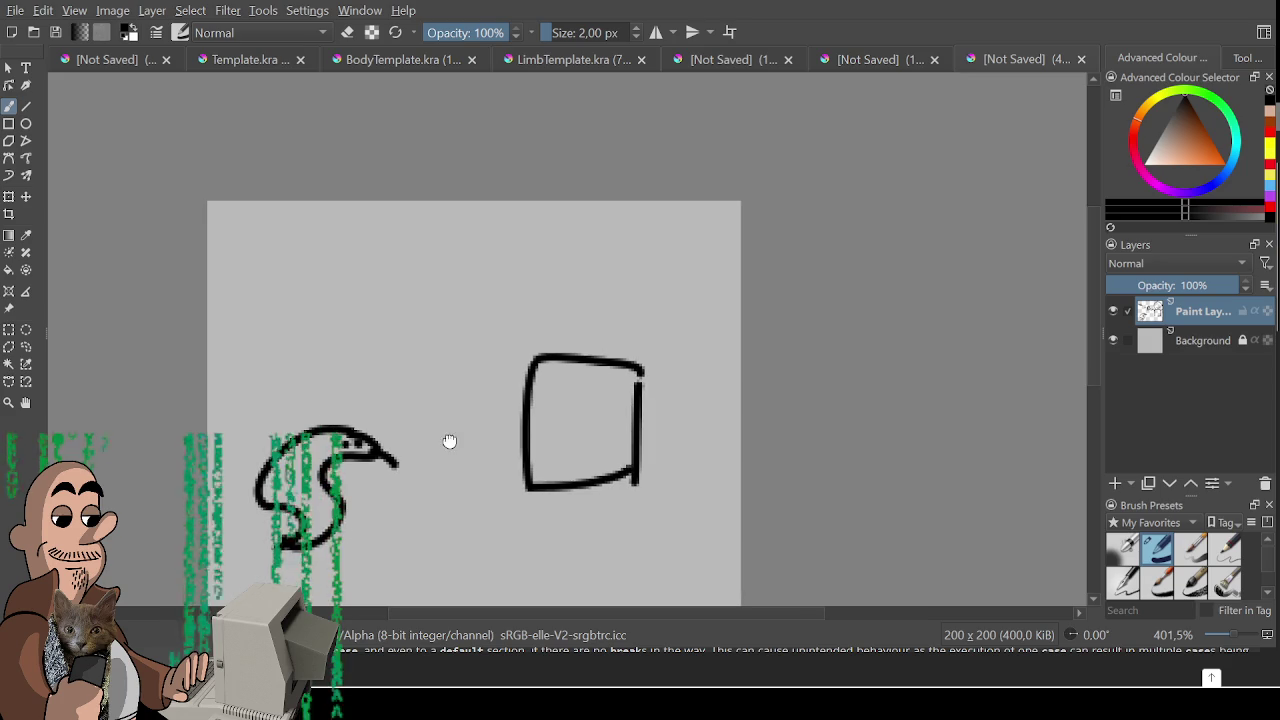
{"action": "mouse_move", "coordinate": [558, 287]}
{"action": "left_mouse_down"}
{"action": "mouse_move", "coordinate": [472, 378]}
{"action": "mouse_move", "coordinate": [486, 398]}
{"action": "mouse_move", "coordinate": [580, 316]}
{"action": "left_mouse_up"}
{"action": "left_click", "coordinate": [602, 272]}
{"action": "left_click", "coordinate": [511, 284]}
{"action": "mouse_move", "coordinate": [521, 249]}
{"action": "left_mouse_down"}
{"action": "mouse_move", "coordinate": [440, 318]}
{"action": "mouse_move", "coordinate": [513, 330]}
{"action": "left_mouse_up"}
{"action": "mouse_move", "coordinate": [592, 231]}
{"action": "left_mouse_down"}
{"action": "mouse_move", "coordinate": [652, 235]}
{"action": "mouse_move", "coordinate": [668, 345]}
{"action": "left_mouse_up"}
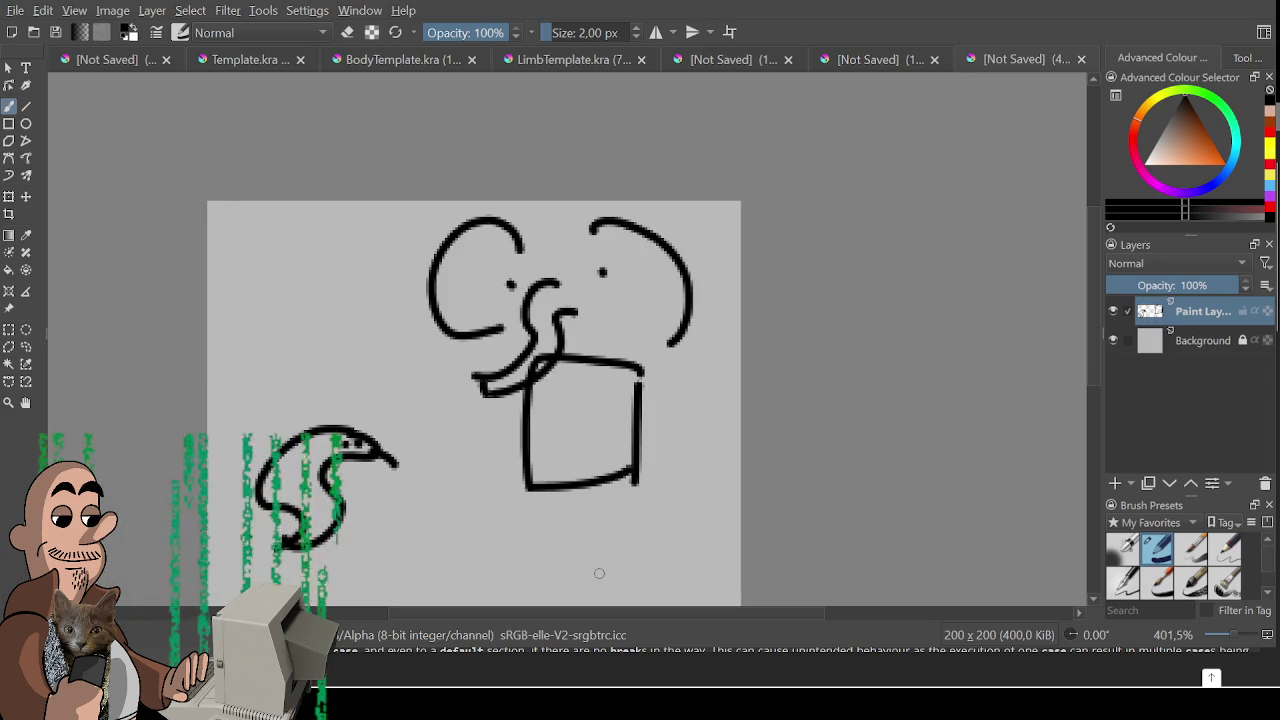
{"action": "key", "text": "ctrl+z"}
{"action": "key", "text": "ctrl+z"}
{"action": "key", "text": "ctrl+z"}
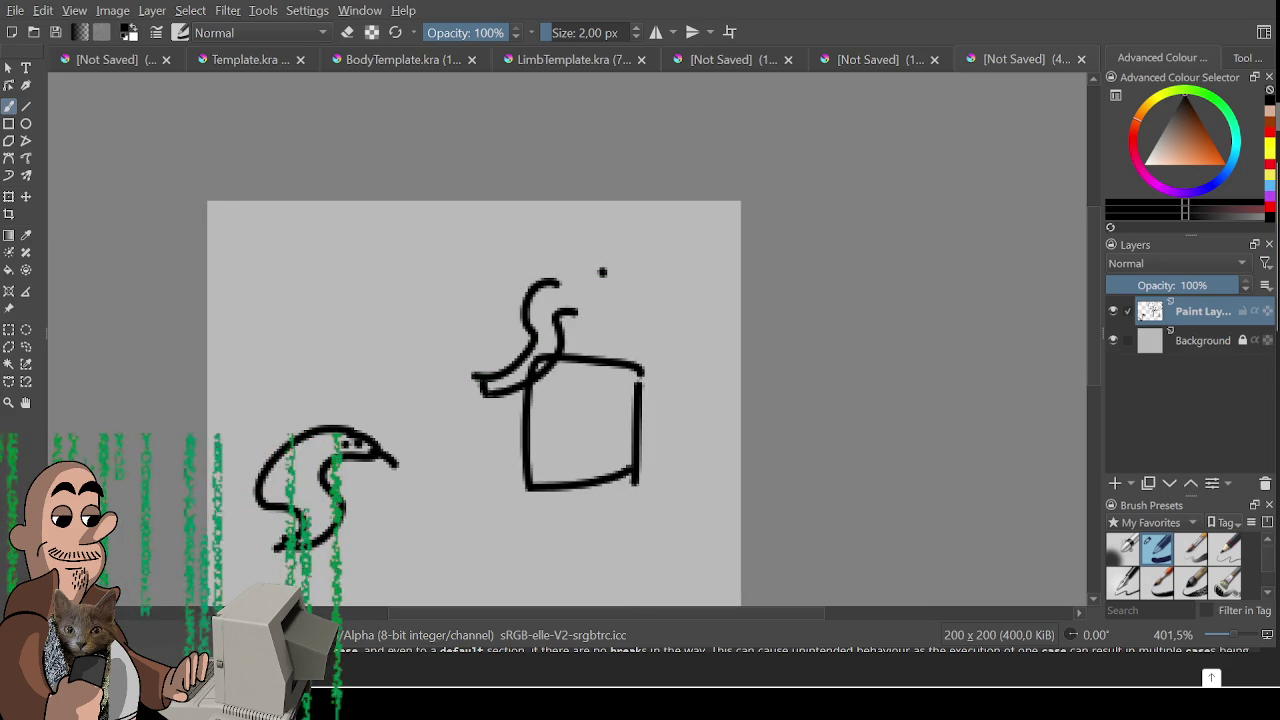
{"action": "key", "text": "ctrl+z"}
{"action": "key", "text": "ctrl+z"}
{"action": "key", "text": "ctrl+z"}
- Draw an elephant-like head with a curling trunk and two dot eyes beside the box
{"action": "mouse_move", "coordinate": [530, 358]}
{"action": "left_mouse_down"}
{"action": "mouse_move", "coordinate": [514, 343]}
{"action": "mouse_move", "coordinate": [472, 368]}
{"action": "mouse_move", "coordinate": [438, 334]}
{"action": "mouse_move", "coordinate": [358, 330]}
{"action": "mouse_move", "coordinate": [362, 352]}
{"action": "mouse_move", "coordinate": [425, 360]}
{"action": "mouse_move", "coordinate": [524, 413]}
{"action": "left_mouse_up"}
{"action": "mouse_move", "coordinate": [470, 360]}
{"action": "left_mouse_down"}
{"action": "mouse_move", "coordinate": [532, 322]}
{"action": "mouse_move", "coordinate": [540, 346]}
{"action": "left_mouse_up"}
{"action": "left_click_drag", "start_coordinate": [490, 386], "coordinate": [552, 388]}
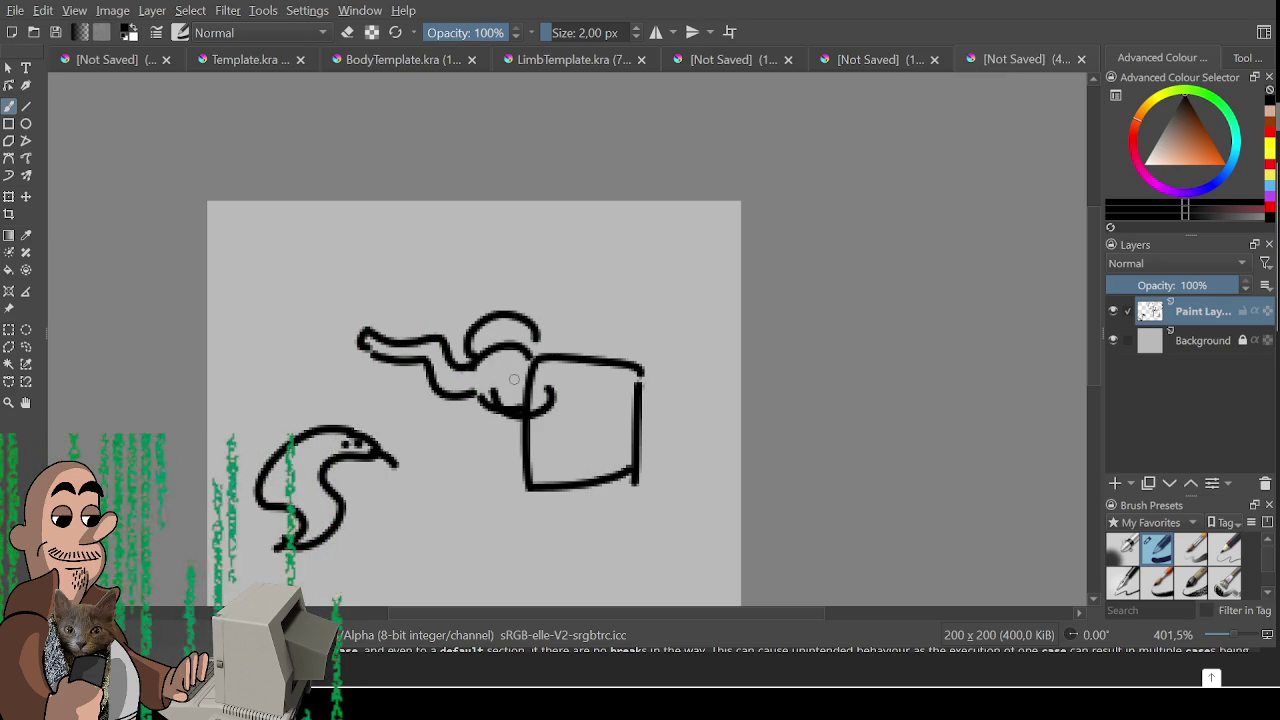
{"action": "left_click", "coordinate": [484, 370]}
{"action": "left_click", "coordinate": [498, 371]}
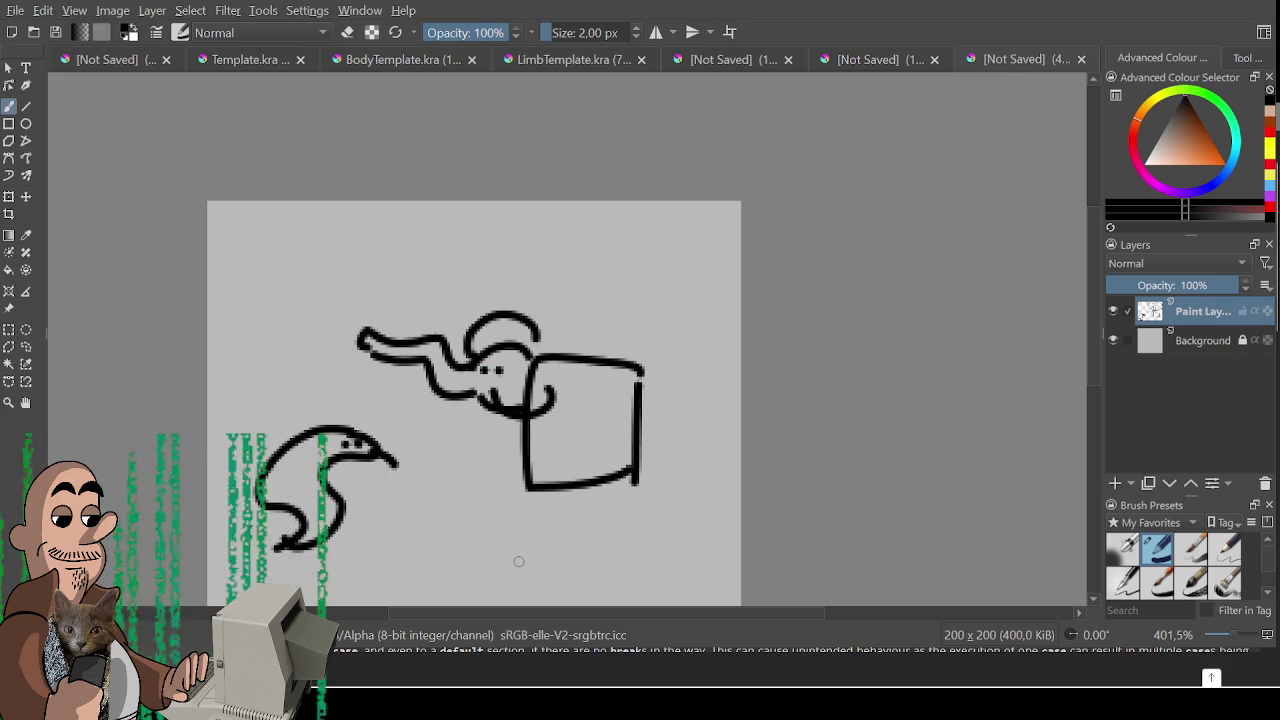
- Add a smiling round head on the box, marks under the elephant's eyes, and a zigzag creature upper left
{"action": "mouse_move", "coordinate": [548, 350]}
{"action": "left_mouse_down"}
{"action": "mouse_move", "coordinate": [536, 328]}
{"action": "mouse_move", "coordinate": [640, 376]}
{"action": "left_mouse_up"}
{"action": "left_click", "coordinate": [556, 318]}
{"action": "left_click", "coordinate": [603, 313]}
{"action": "left_click", "coordinate": [563, 337]}
{"action": "left_click_drag", "start_coordinate": [560, 330], "coordinate": [617, 334]}
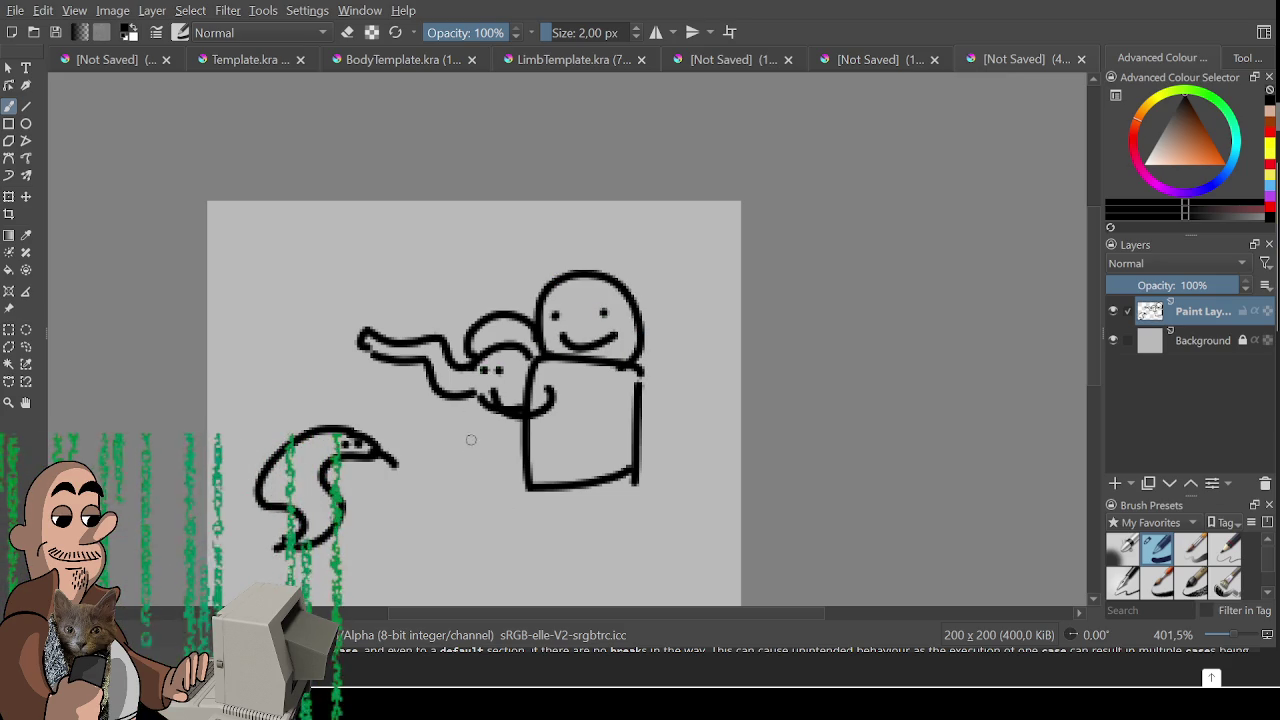
{"action": "left_click_drag", "start_coordinate": [466, 408], "coordinate": [505, 393]}
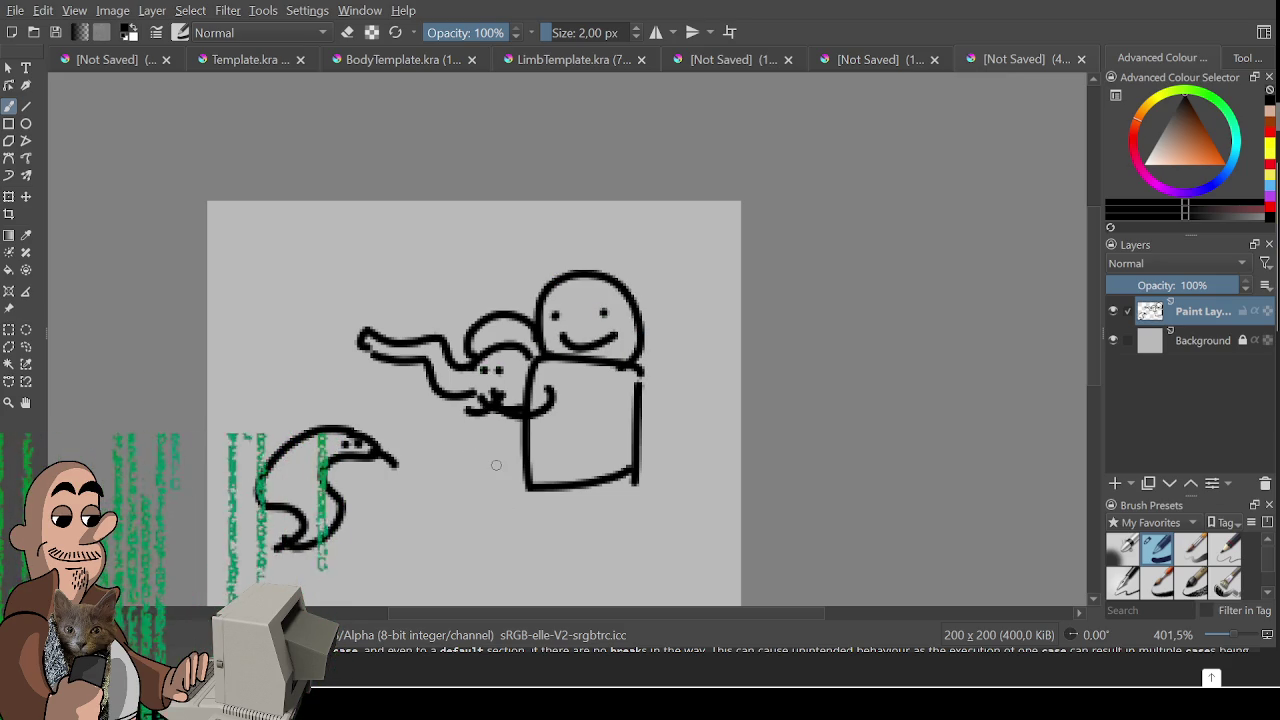
{"action": "mouse_move", "coordinate": [335, 308]}
{"action": "left_mouse_down"}
{"action": "mouse_move", "coordinate": [285, 290]}
{"action": "mouse_move", "coordinate": [262, 318]}
{"action": "mouse_move", "coordinate": [285, 365]}
{"action": "mouse_move", "coordinate": [340, 350]}
{"action": "left_mouse_up"}
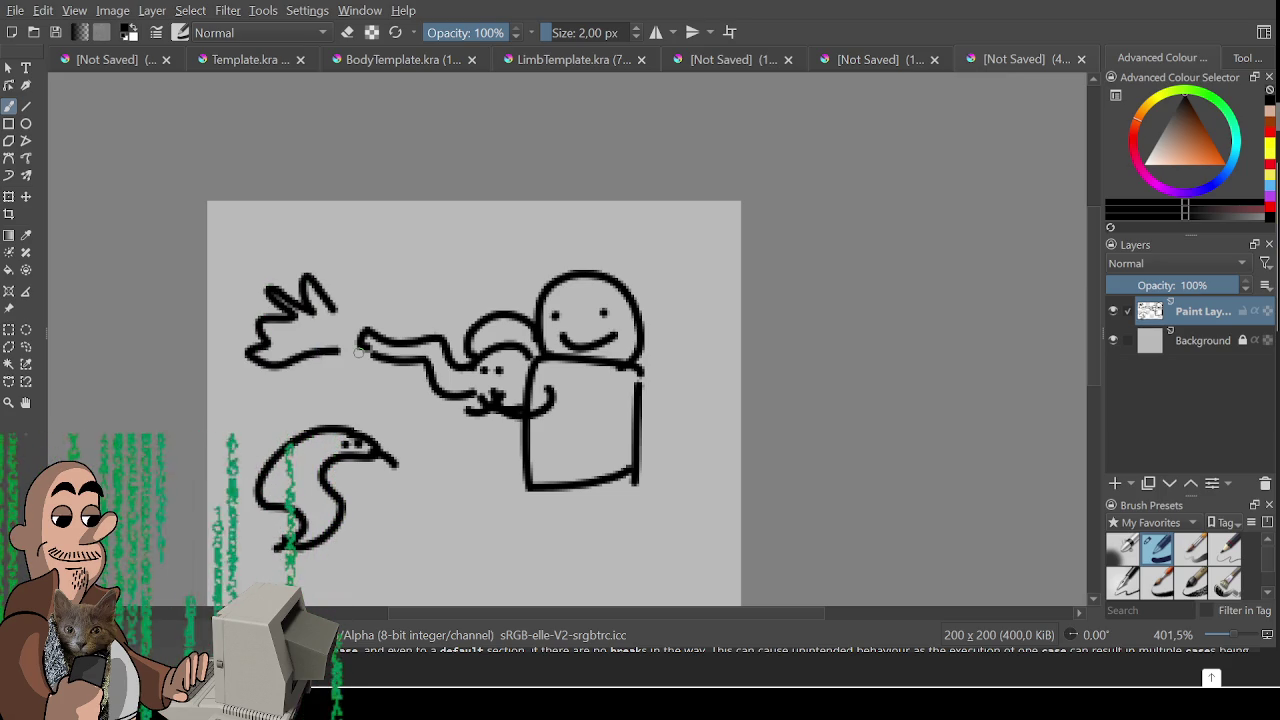
- Extend the figure's right arm into a pointed hand with fingers and claw marks
{"action": "left_click_drag", "start_coordinate": [358, 350], "coordinate": [164, 210]}
{"action": "mouse_move", "coordinate": [436, 232]}
{"action": "left_mouse_down"}
{"action": "mouse_move", "coordinate": [484, 249]}
{"action": "mouse_move", "coordinate": [520, 340]}
{"action": "mouse_move", "coordinate": [498, 360]}
{"action": "mouse_move", "coordinate": [447, 256]}
{"action": "left_mouse_up"}
{"action": "key", "text": "ctrl+z"}
{"action": "mouse_move", "coordinate": [500, 316]}
{"action": "left_mouse_down"}
{"action": "mouse_move", "coordinate": [540, 345]}
{"action": "mouse_move", "coordinate": [488, 376]}
{"action": "mouse_move", "coordinate": [490, 343]}
{"action": "mouse_move", "coordinate": [447, 246]}
{"action": "left_mouse_up"}
{"action": "left_click_drag", "start_coordinate": [514, 362], "coordinate": [518, 398]}
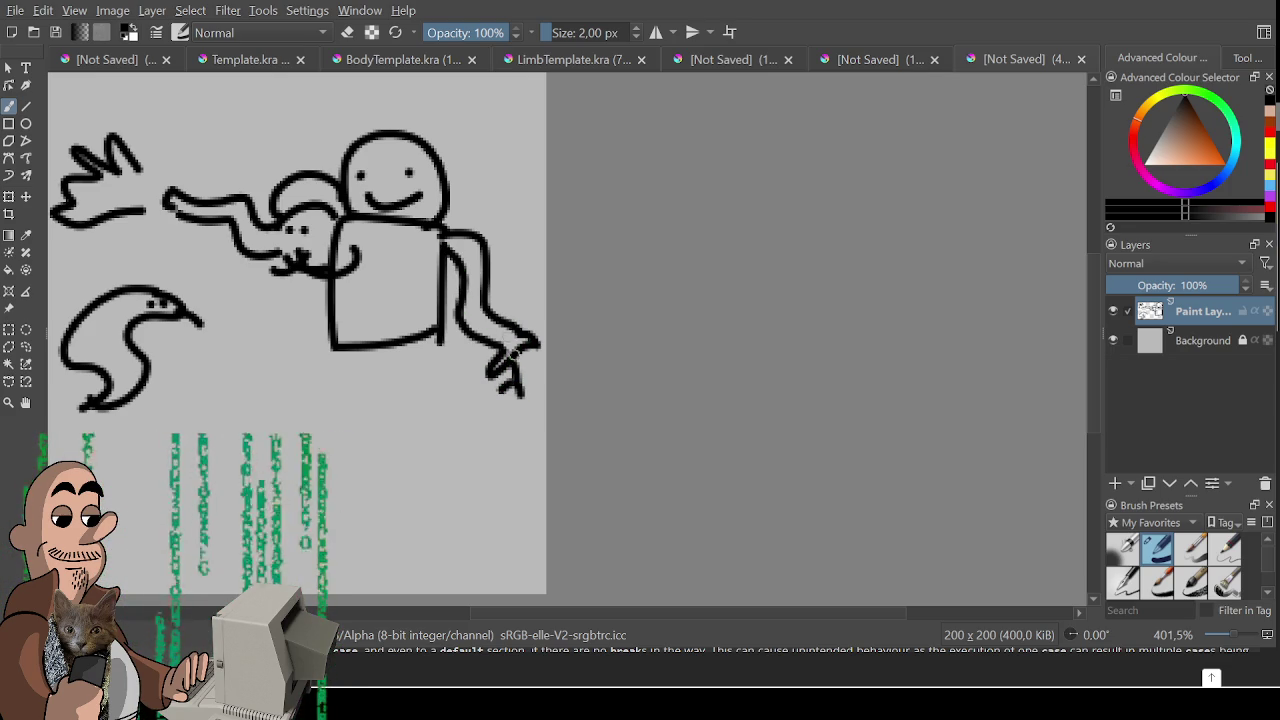
{"action": "left_click_drag", "start_coordinate": [510, 340], "coordinate": [494, 336]}
- Draw two bent legs from the body's lower corners, then return to the dinosaur document
{"action": "mouse_move", "coordinate": [307, 394]}
{"action": "left_mouse_down"}
{"action": "mouse_move", "coordinate": [362, 391]}
{"action": "mouse_move", "coordinate": [394, 434]}
{"action": "left_mouse_up"}
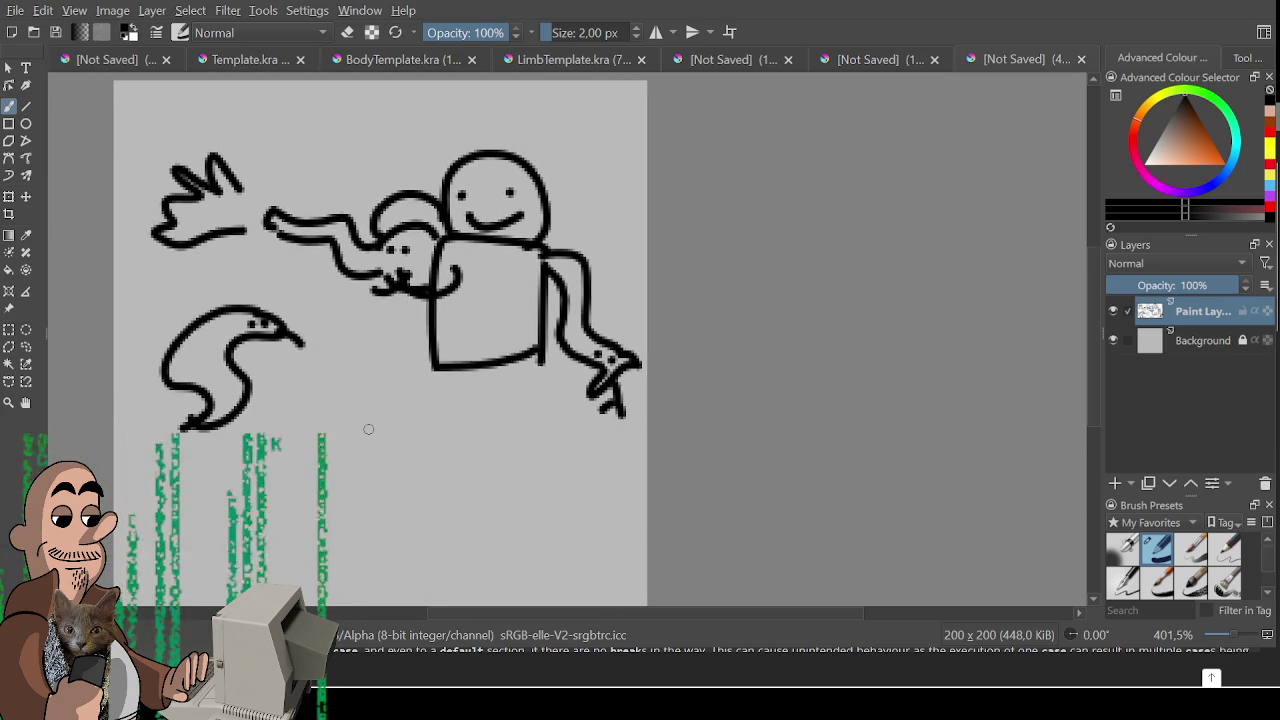
{"action": "mouse_move", "coordinate": [434, 359]}
{"action": "left_mouse_down"}
{"action": "mouse_move", "coordinate": [382, 395]}
{"action": "mouse_move", "coordinate": [436, 468]}
{"action": "mouse_move", "coordinate": [396, 406]}
{"action": "mouse_move", "coordinate": [436, 366]}
{"action": "left_mouse_up"}
{"action": "mouse_move", "coordinate": [515, 360]}
{"action": "left_mouse_down"}
{"action": "mouse_move", "coordinate": [530, 461]}
{"action": "mouse_move", "coordinate": [545, 372]}
{"action": "mouse_move", "coordinate": [535, 356]}
{"action": "mouse_move", "coordinate": [605, 270]}
{"action": "mouse_move", "coordinate": [610, 338]}
{"action": "mouse_move", "coordinate": [572, 362]}
{"action": "left_mouse_up"}
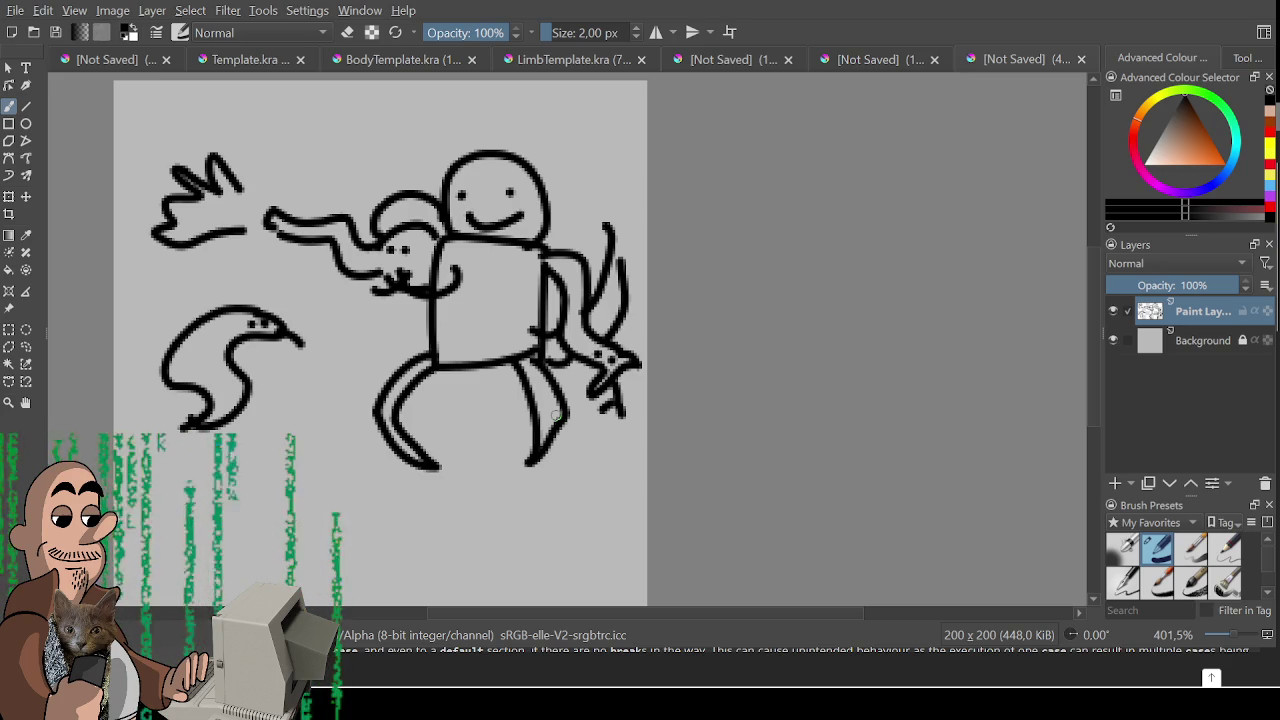
{"action": "left_click_drag", "start_coordinate": [494, 343], "coordinate": [586, 331]}
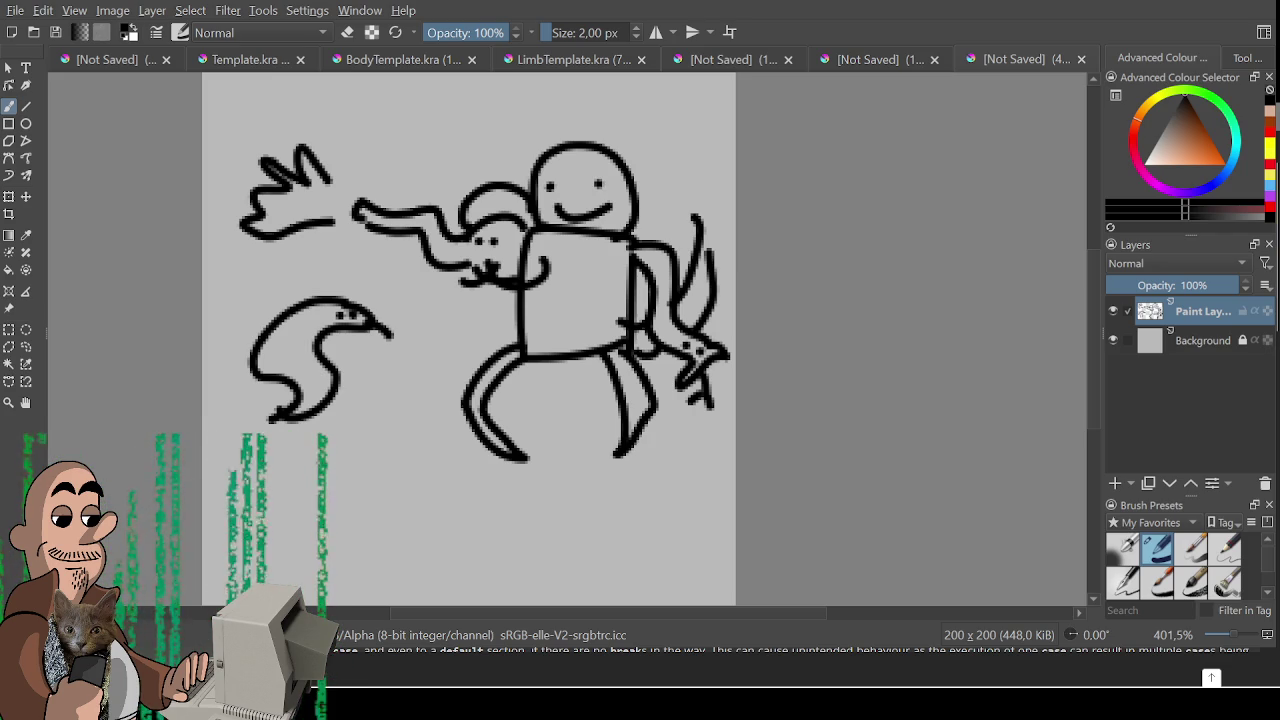
{"action": "left_click", "coordinate": [108, 60]}
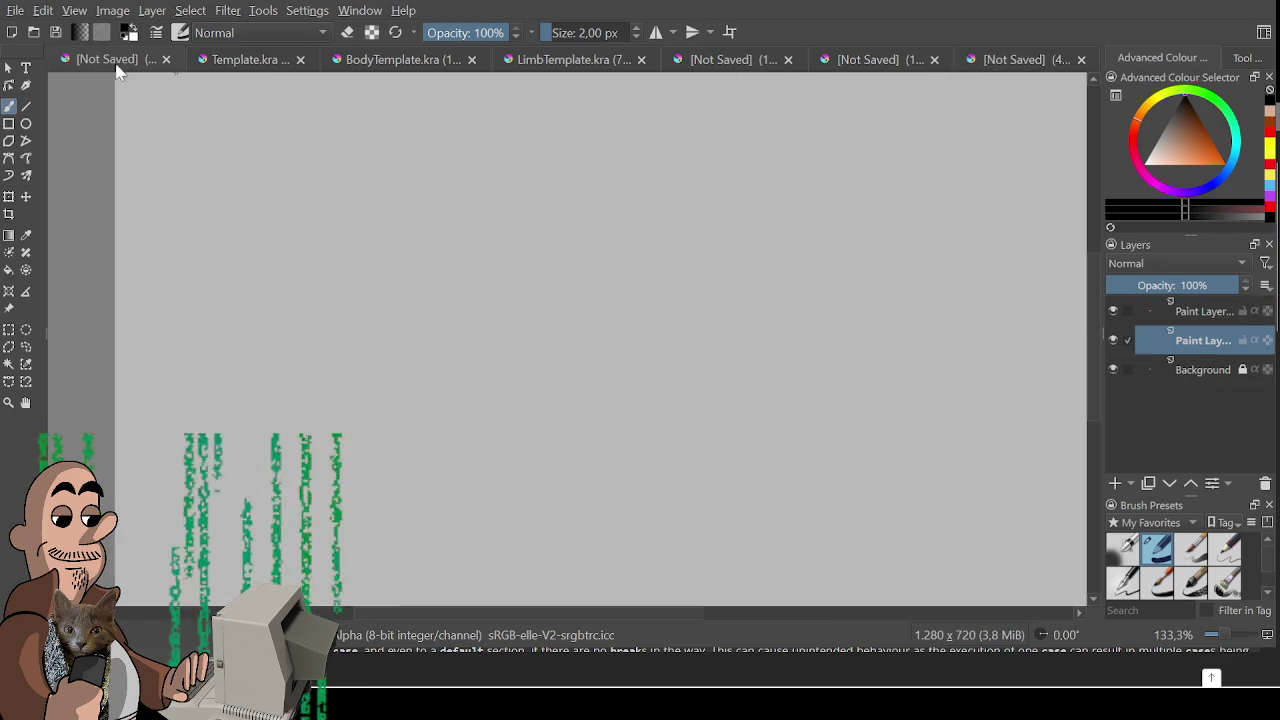
- Flip the dinosaur layer to face right, shrink it and place it at the top left
{"action": "scroll", "coordinate": [566, 323], "scroll_direction": "up", "scroll_amount": 3}
{"action": "scroll", "coordinate": [600, 340], "scroll_direction": "down", "scroll_amount": 1}
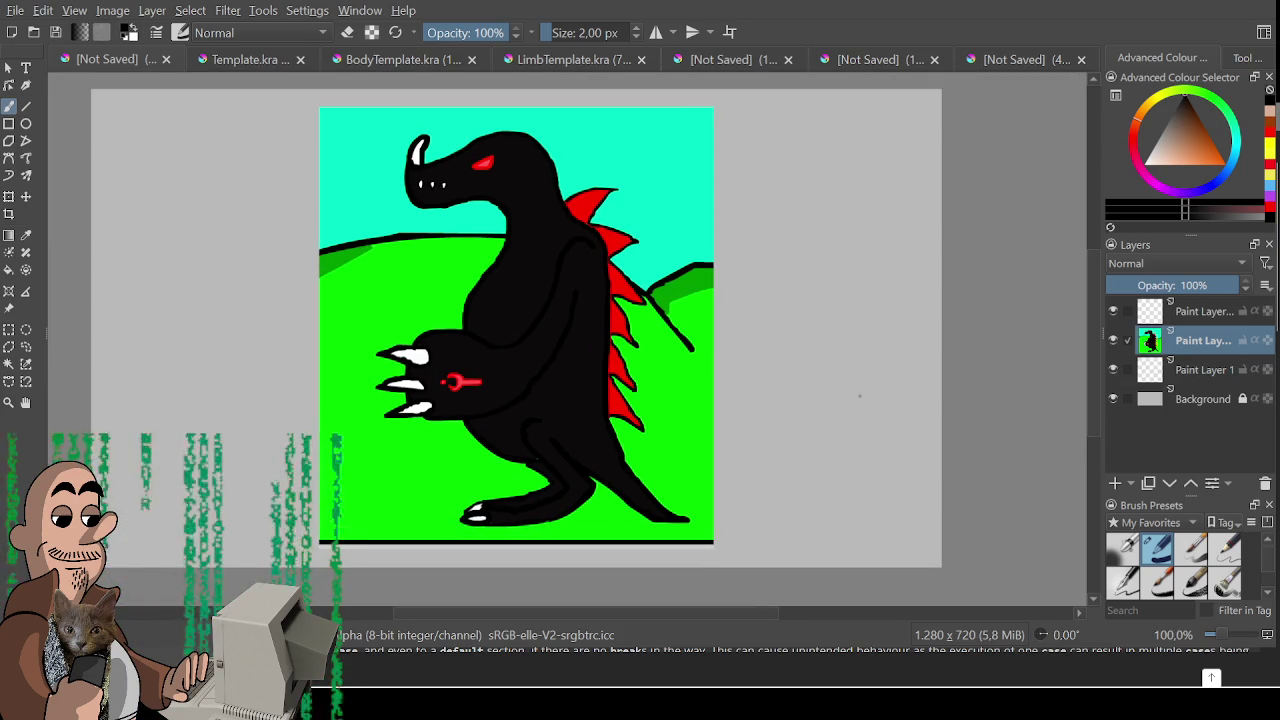
{"action": "key", "text": "ctrl+t"}
{"action": "left_click_drag", "start_coordinate": [638, 340], "coordinate": [526, 338]}
{"action": "left_click_drag", "start_coordinate": [212, 330], "coordinate": [1039, 398]}
{"action": "mouse_move", "coordinate": [571, 352]}
{"action": "left_mouse_down"}
{"action": "mouse_move", "coordinate": [60, 336]}
{"action": "mouse_move", "coordinate": [84, 358]}
{"action": "left_mouse_up"}
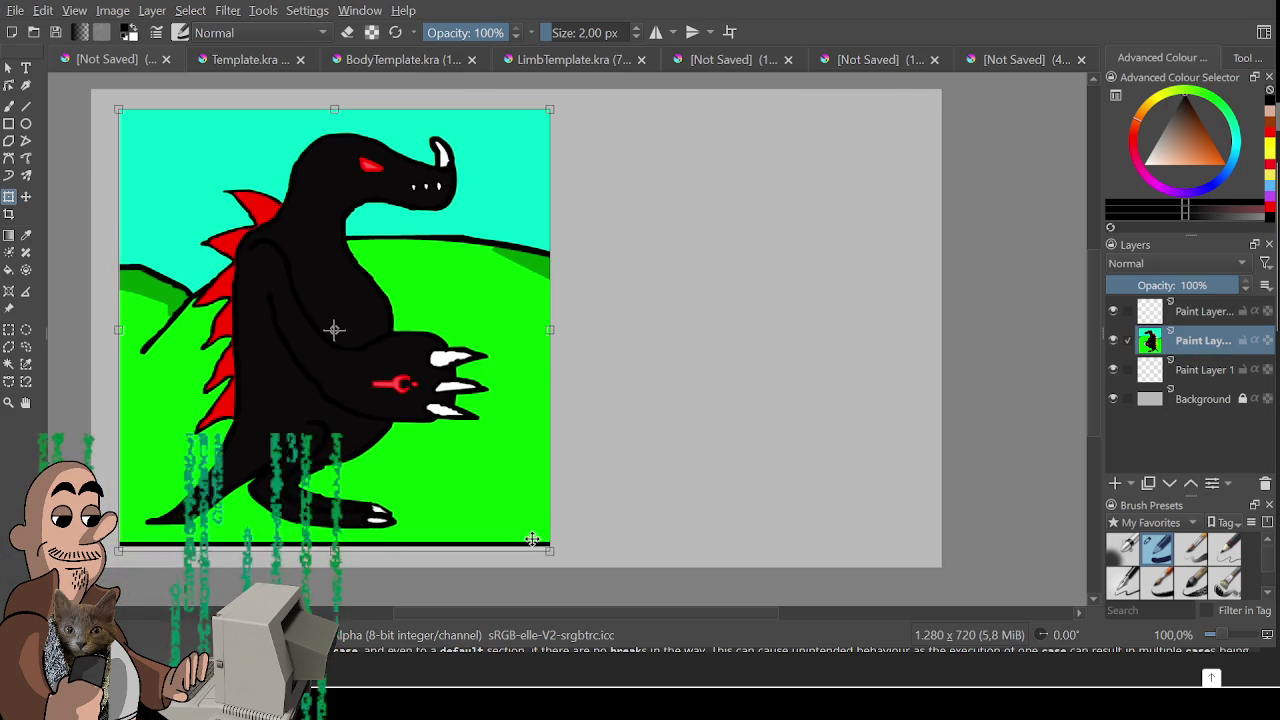
{"action": "left_click_drag", "start_coordinate": [502, 508], "coordinate": [320, 382]}
{"action": "left_click_drag", "start_coordinate": [369, 425], "coordinate": [372, 377]}
{"action": "scroll", "coordinate": [391, 377], "scroll_direction": "up", "scroll_amount": 1}
{"action": "key", "text": "ctrl+r"}
- Draw a curved brush stroke to the right of the dinosaur
{"action": "left_click_drag", "start_coordinate": [457, 386], "coordinate": [563, 477]}
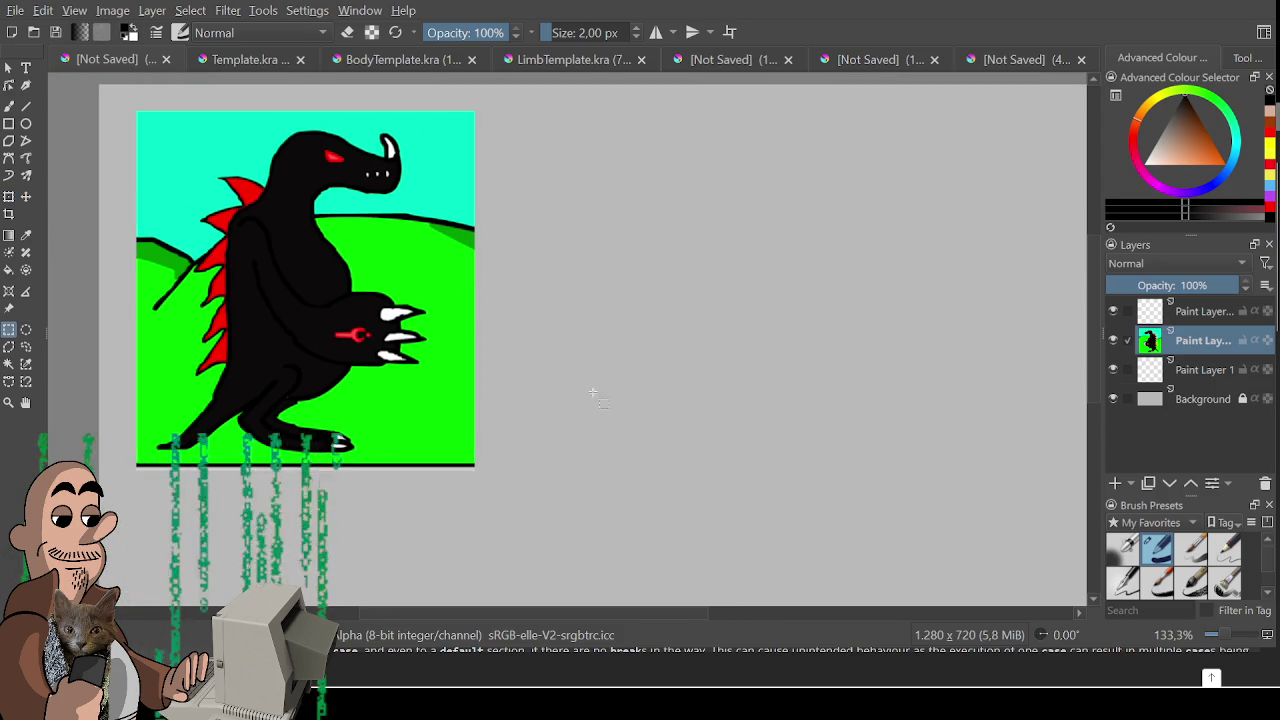
{"action": "key", "text": "b"}
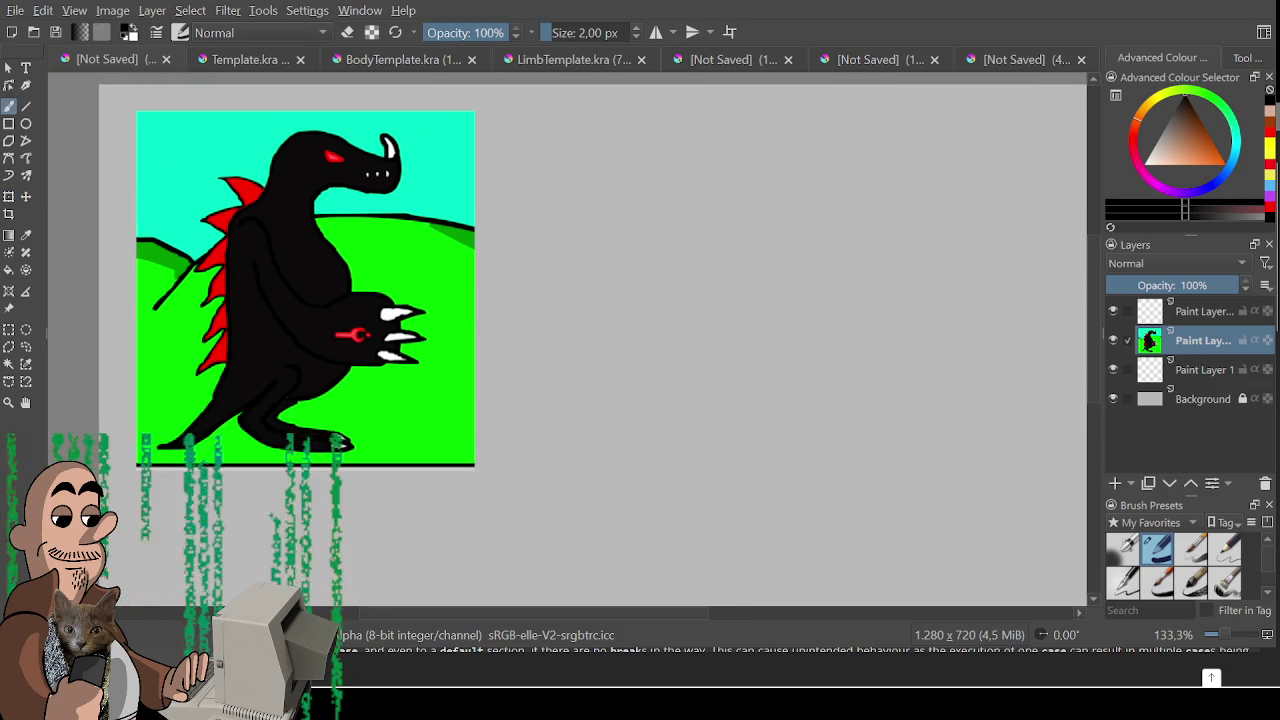
{"action": "mouse_move", "coordinate": [668, 437]}
{"action": "left_mouse_down"}
{"action": "mouse_move", "coordinate": [671, 463]}
{"action": "mouse_move", "coordinate": [717, 431]}
{"action": "mouse_move", "coordinate": [617, 423]}
{"action": "mouse_move", "coordinate": [616, 373]}
{"action": "mouse_move", "coordinate": [591, 398]}
{"action": "mouse_move", "coordinate": [603, 414]}
{"action": "left_mouse_up"}
{"action": "left_click_drag", "start_coordinate": [565, 272], "coordinate": [486, 380]}
{"action": "key", "text": "ctrl+z"}
{"action": "mouse_move", "coordinate": [564, 264]}
{"action": "left_mouse_down"}
{"action": "mouse_move", "coordinate": [543, 366]}
{"action": "mouse_move", "coordinate": [495, 372]}
{"action": "left_mouse_up"}
{"action": "left_click_drag", "start_coordinate": [475, 328], "coordinate": [500, 372]}
{"action": "key", "text": "ctrl+z"}
{"action": "key", "text": "ctrl+z"}
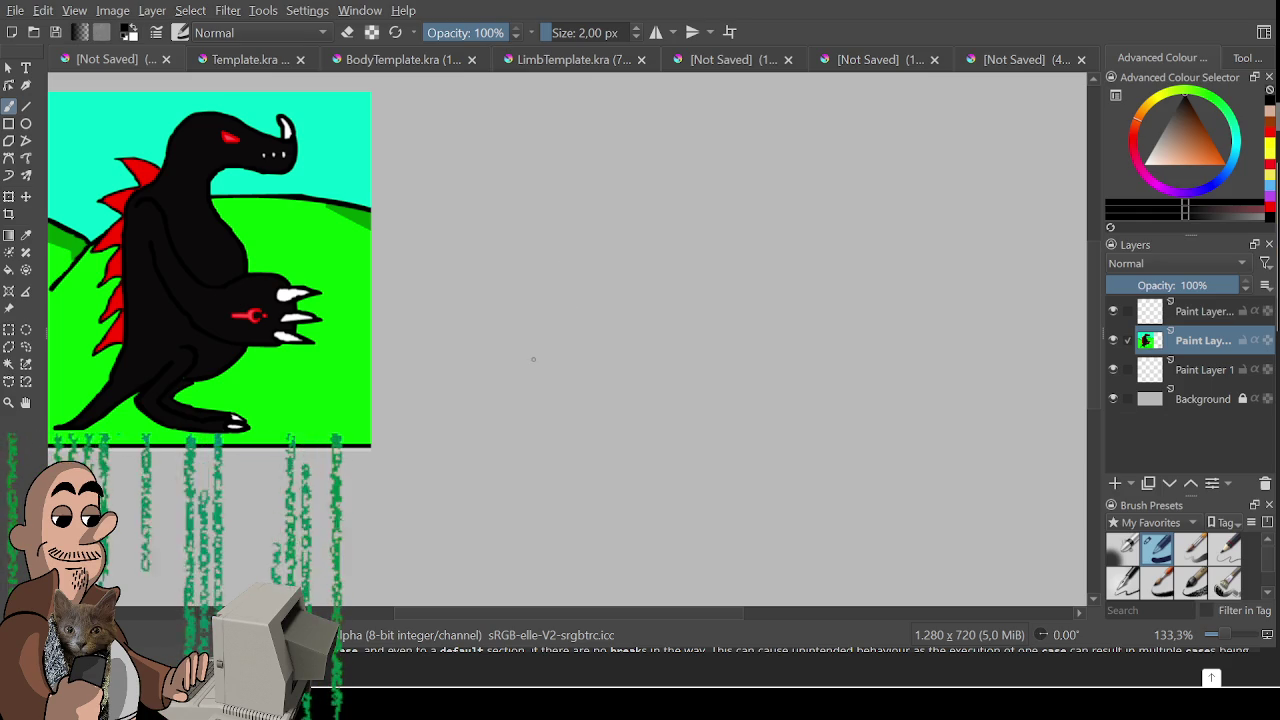
{"action": "left_click_drag", "start_coordinate": [531, 368], "coordinate": [606, 403]}
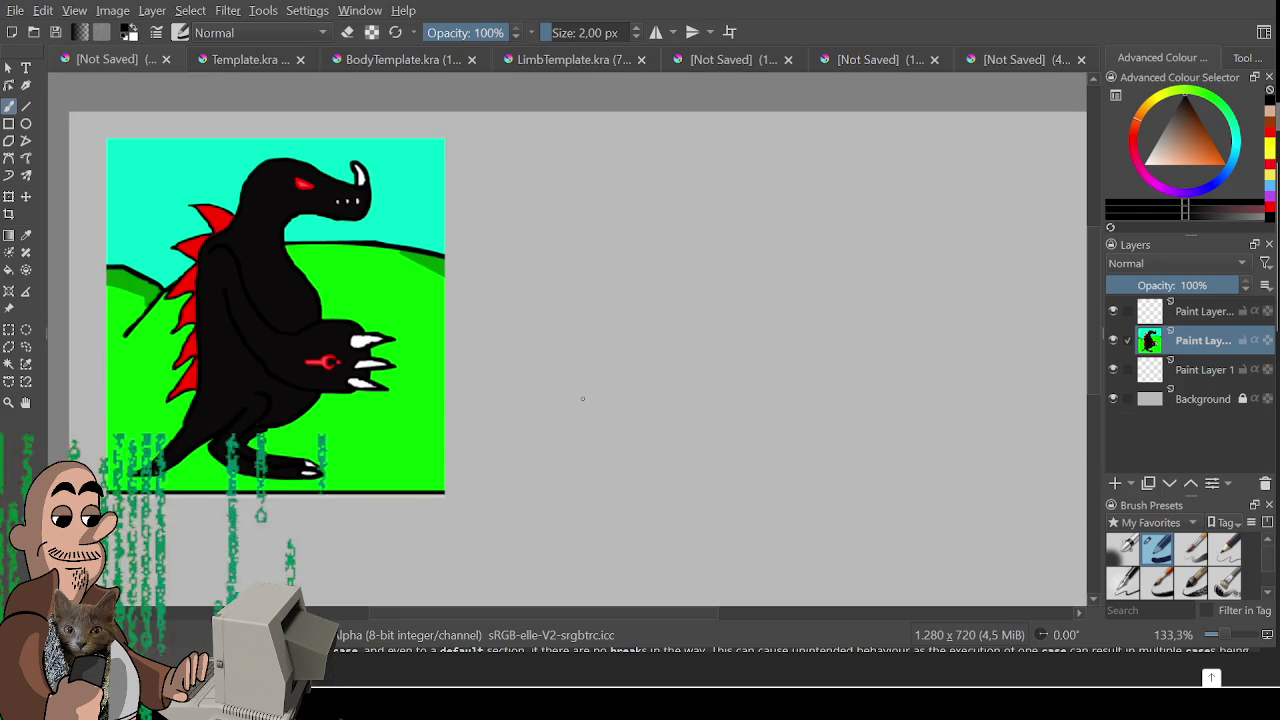
{"action": "mouse_move", "coordinate": [563, 355]}
{"action": "left_mouse_down"}
{"action": "mouse_move", "coordinate": [546, 357]}
{"action": "mouse_move", "coordinate": [554, 374]}
{"action": "left_mouse_up"}
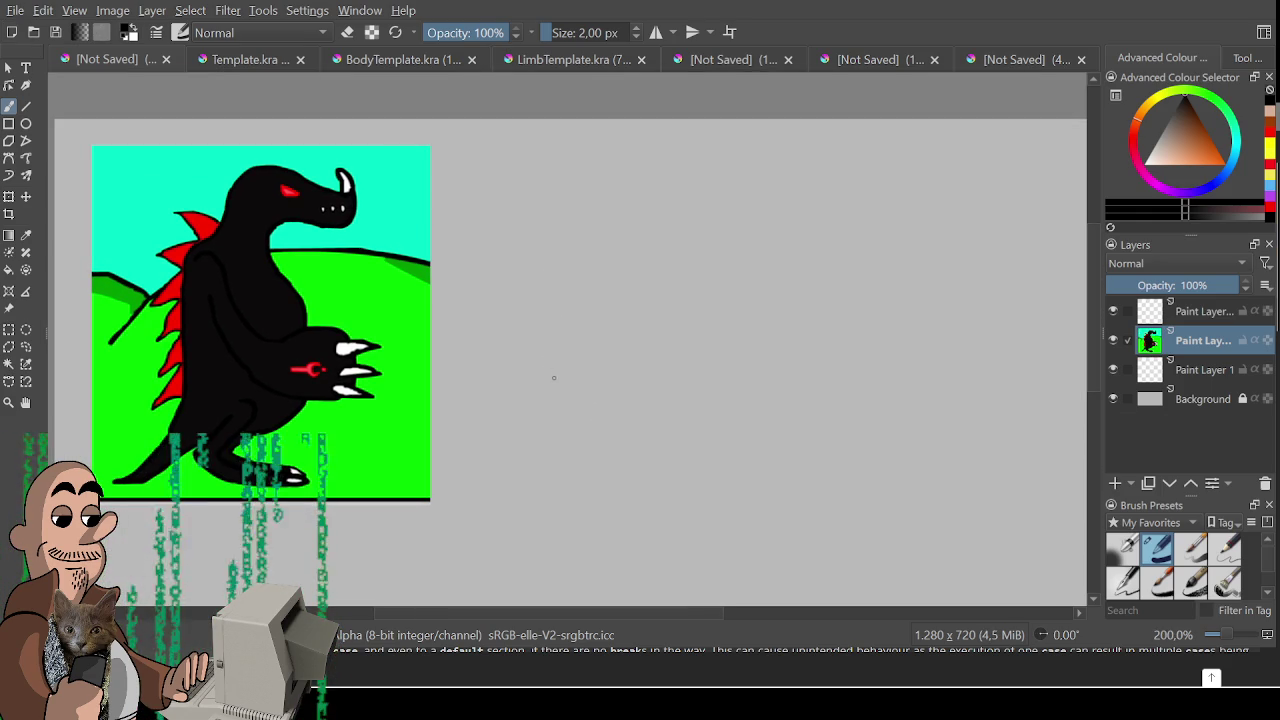
- In BodyTemplate, merge Paint Layer 1 down into the brown body layer
{"action": "left_click", "coordinate": [697, 66]}
{"action": "left_click", "coordinate": [563, 60]}
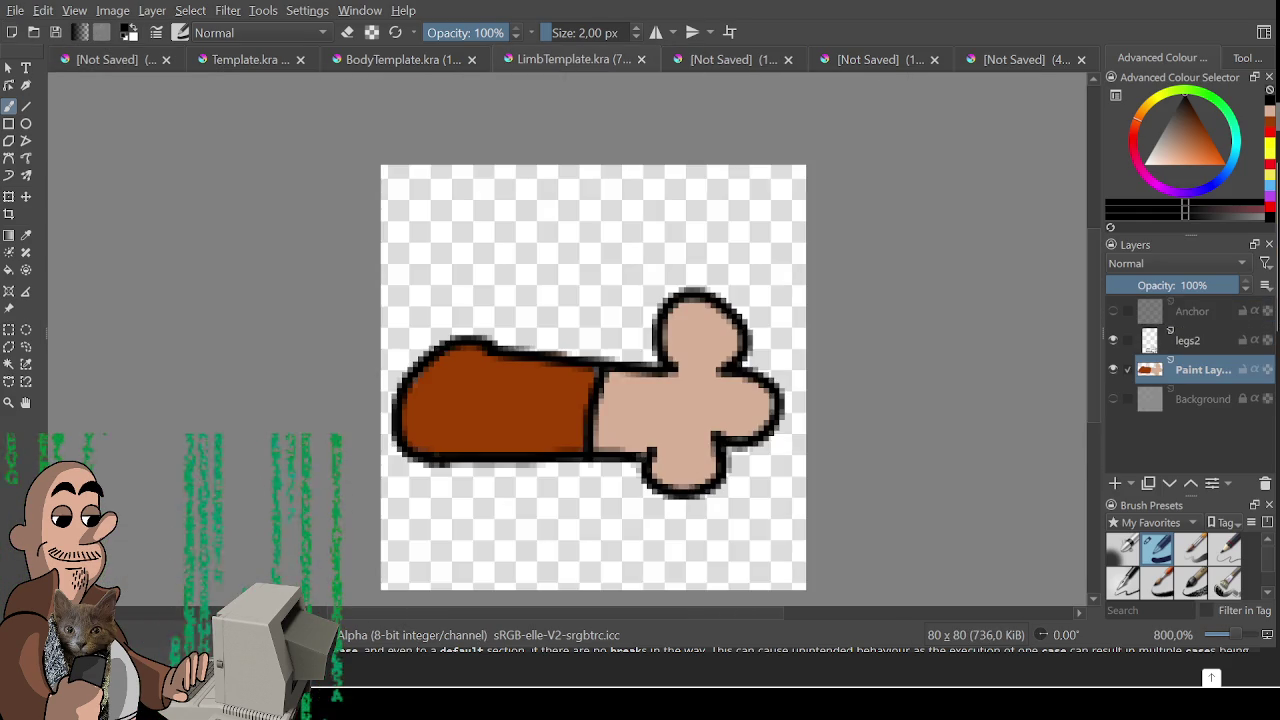
{"action": "left_click", "coordinate": [390, 64]}
{"action": "left_click", "coordinate": [723, 59]}
{"action": "left_click", "coordinate": [877, 59]}
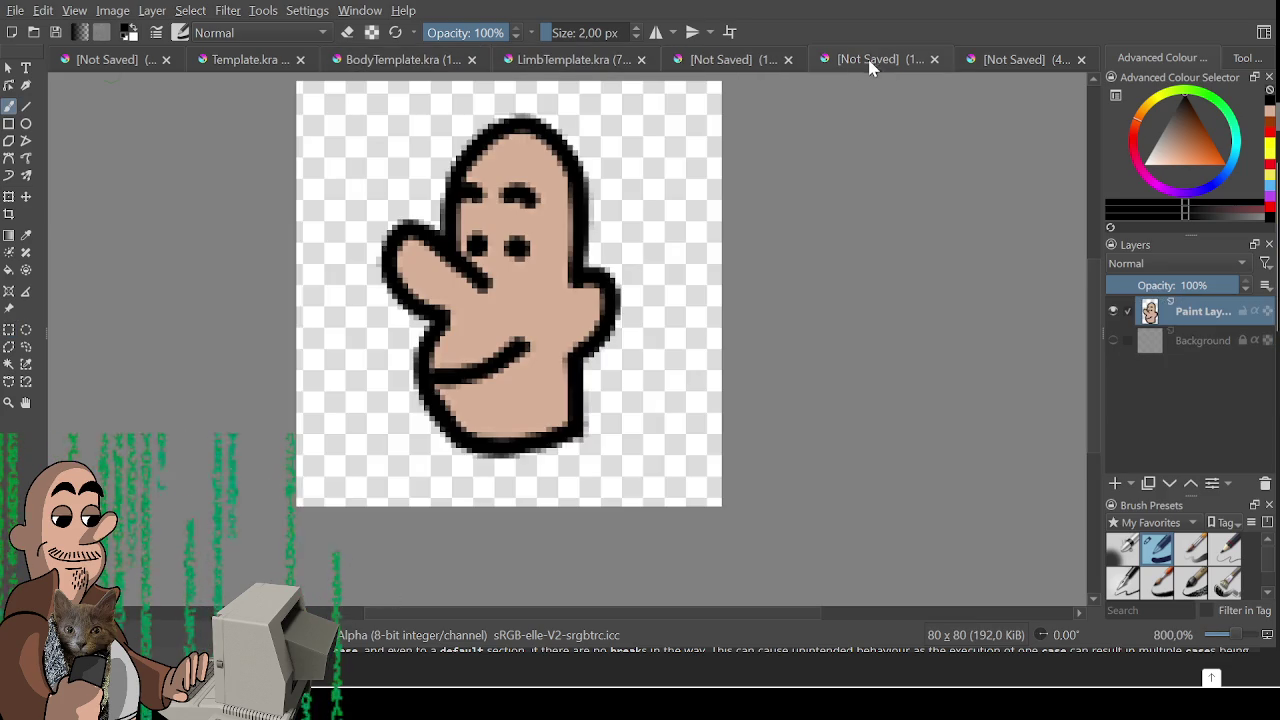
{"action": "left_click", "coordinate": [380, 60]}
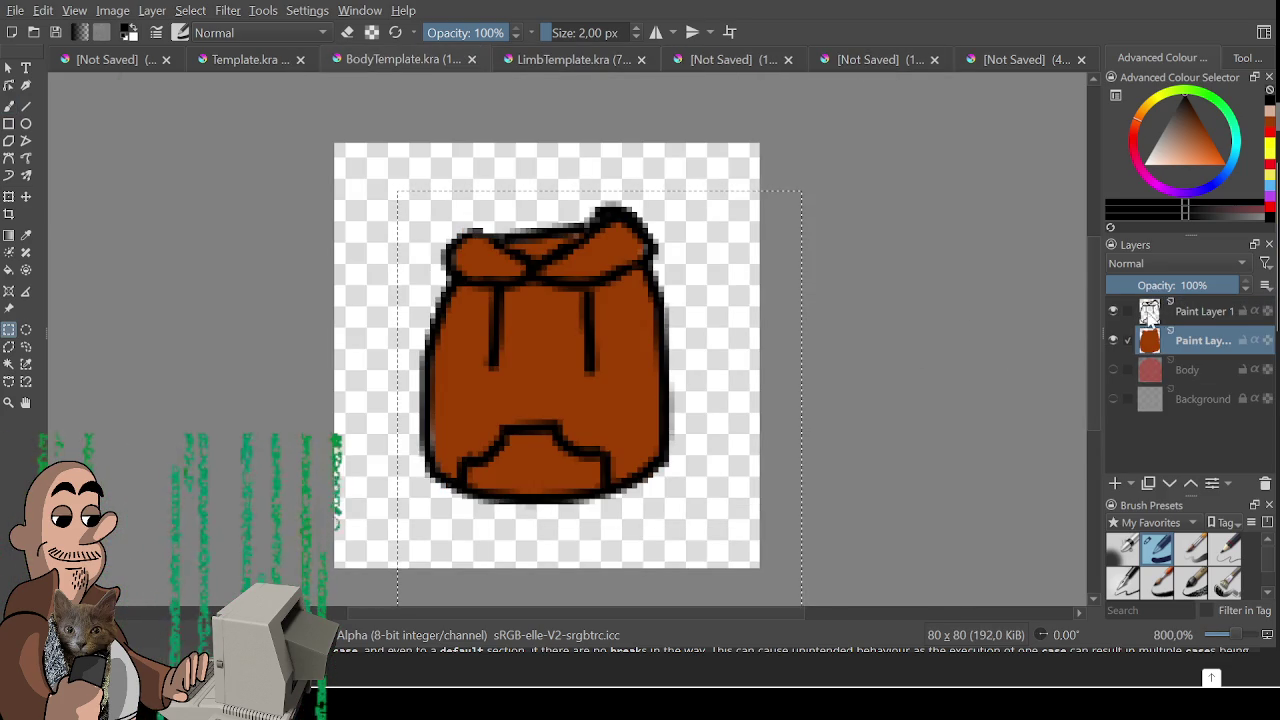
{"action": "left_click", "coordinate": [1188, 316]}
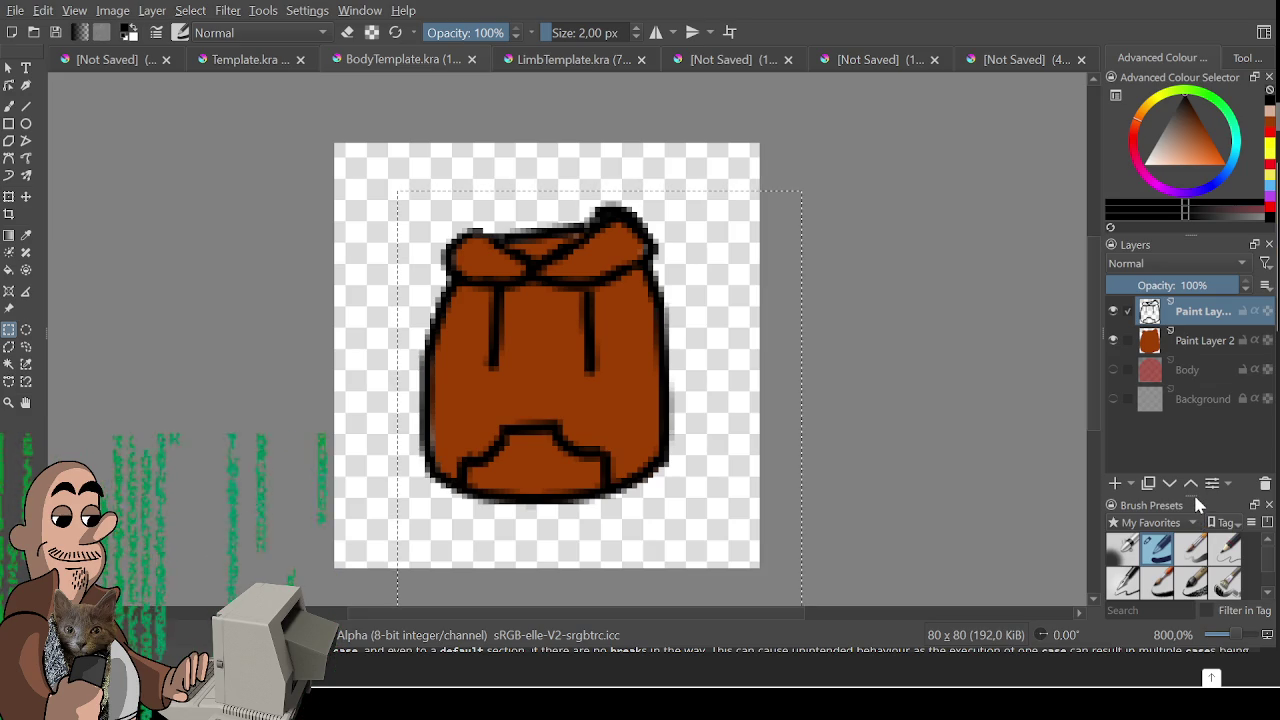
{"action": "key", "text": "ctrl+e"}
- Copy the body drawing into the dinosaur document and move it right of the dinosaur
{"action": "mouse_move", "coordinate": [381, 172]}
{"action": "left_mouse_down"}
{"action": "mouse_move", "coordinate": [900, 560]}
{"action": "mouse_move", "coordinate": [935, 602]}
{"action": "left_mouse_up"}
{"action": "key", "text": "ctrl+c"}
{"action": "left_click", "coordinate": [90, 62]}
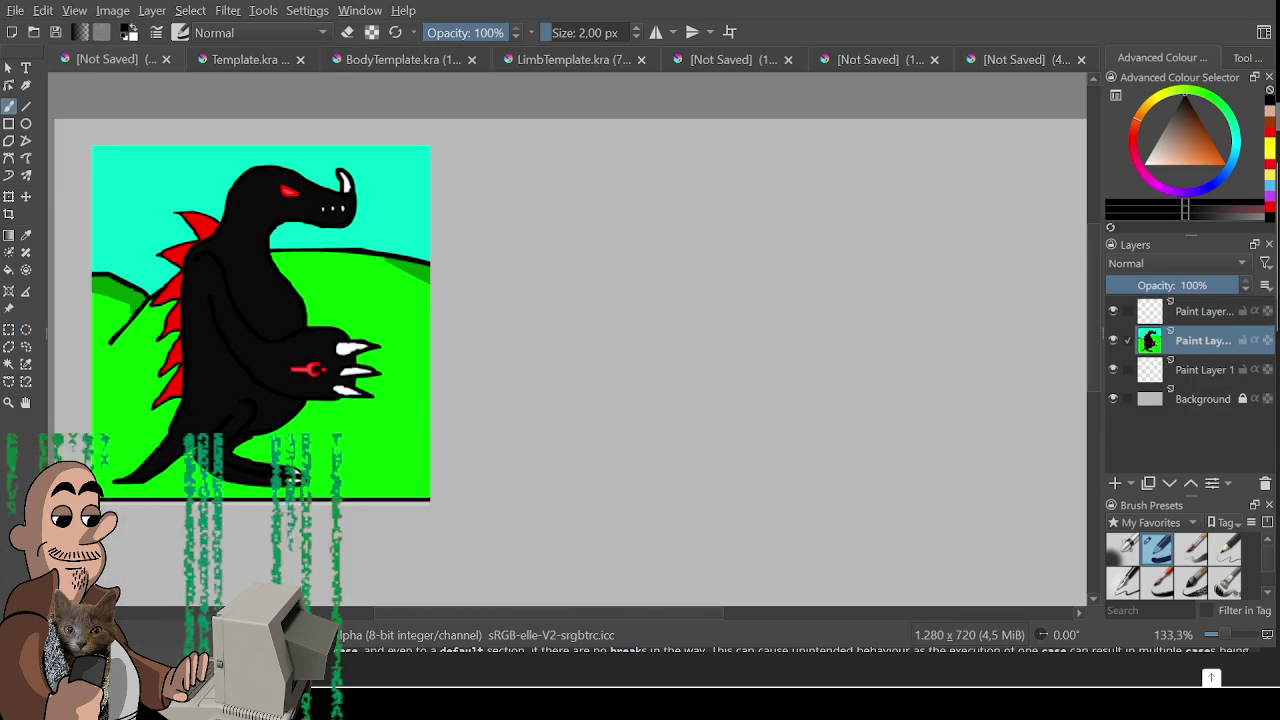
{"action": "key", "text": "ctrl+v"}
{"action": "key", "text": "ctrl+t"}
{"action": "mouse_move", "coordinate": [102, 163]}
{"action": "left_mouse_down"}
{"action": "mouse_move", "coordinate": [982, 352]}
{"action": "mouse_move", "coordinate": [805, 322]}
{"action": "mouse_move", "coordinate": [814, 316]}
{"action": "mouse_move", "coordinate": [788, 347]}
{"action": "left_mouse_up"}
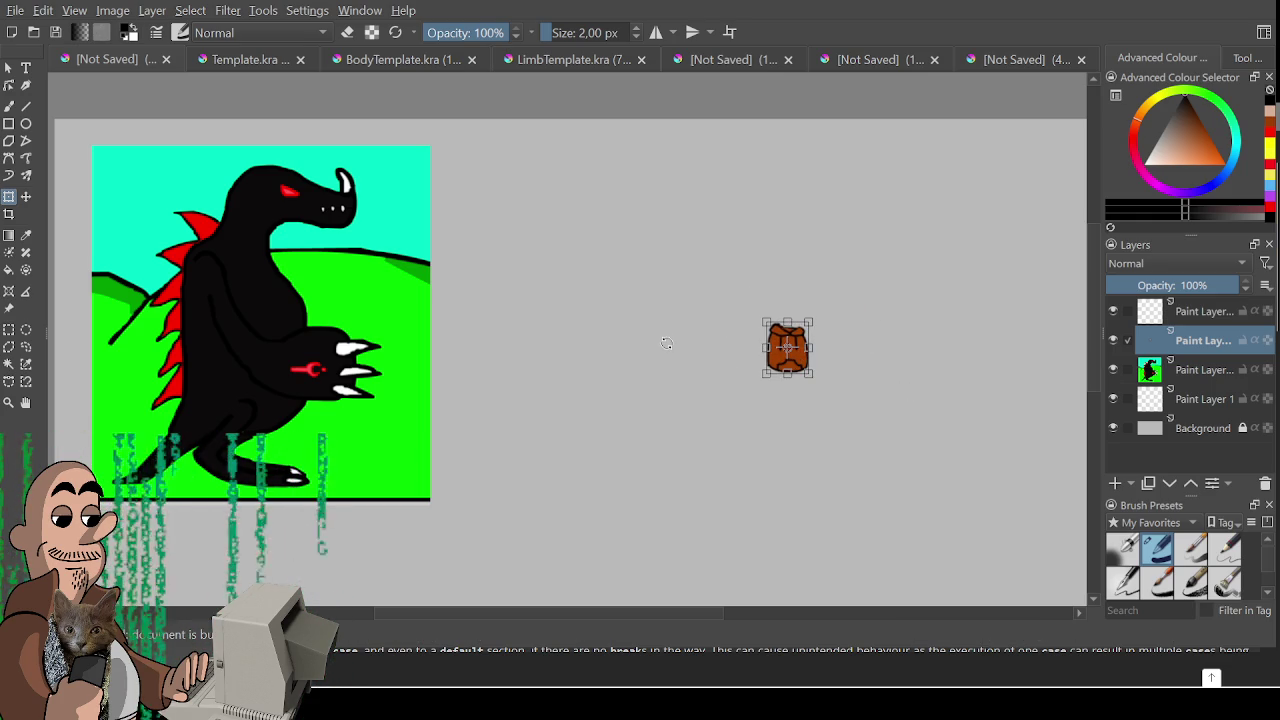
{"action": "key", "text": "b"}
- Draw an arc above the pasted body
{"action": "left_click_drag", "start_coordinate": [600, 313], "coordinate": [745, 349]}
{"action": "key", "text": "ctrl+z"}
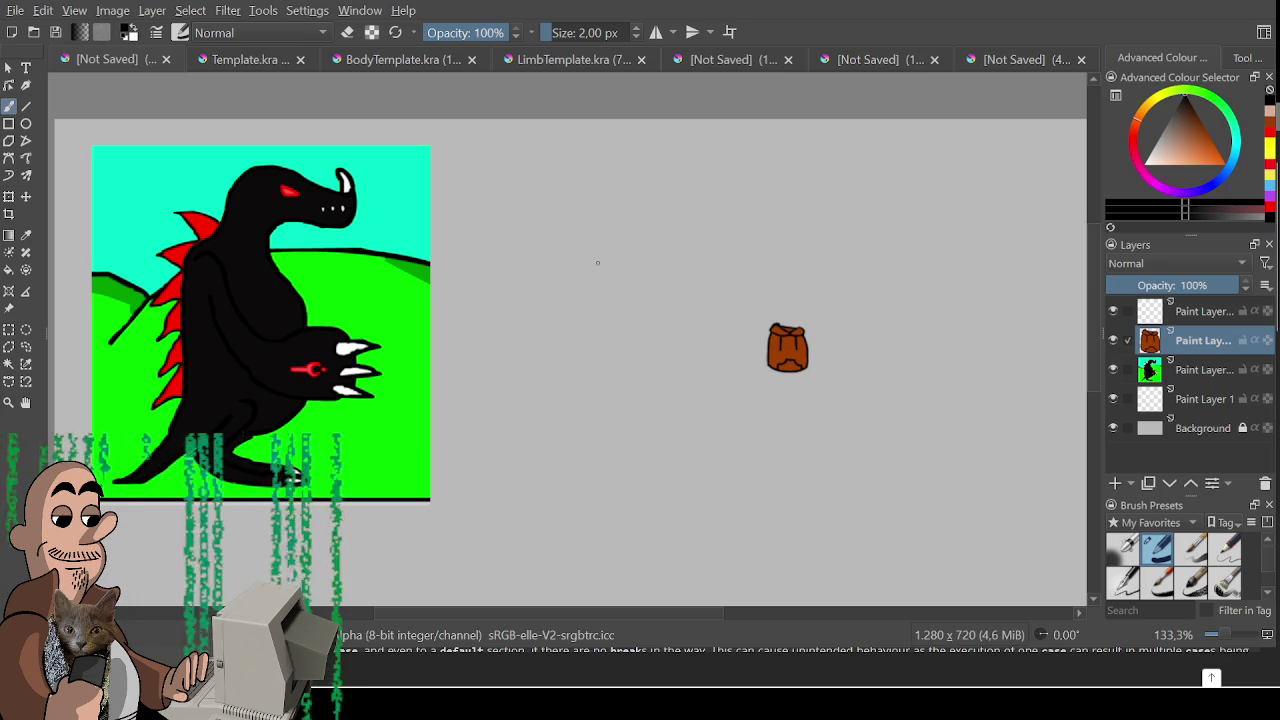
{"action": "mouse_move", "coordinate": [563, 292]}
{"action": "left_mouse_down"}
{"action": "mouse_move", "coordinate": [621, 243]}
{"action": "mouse_move", "coordinate": [655, 290]}
{"action": "left_mouse_up"}
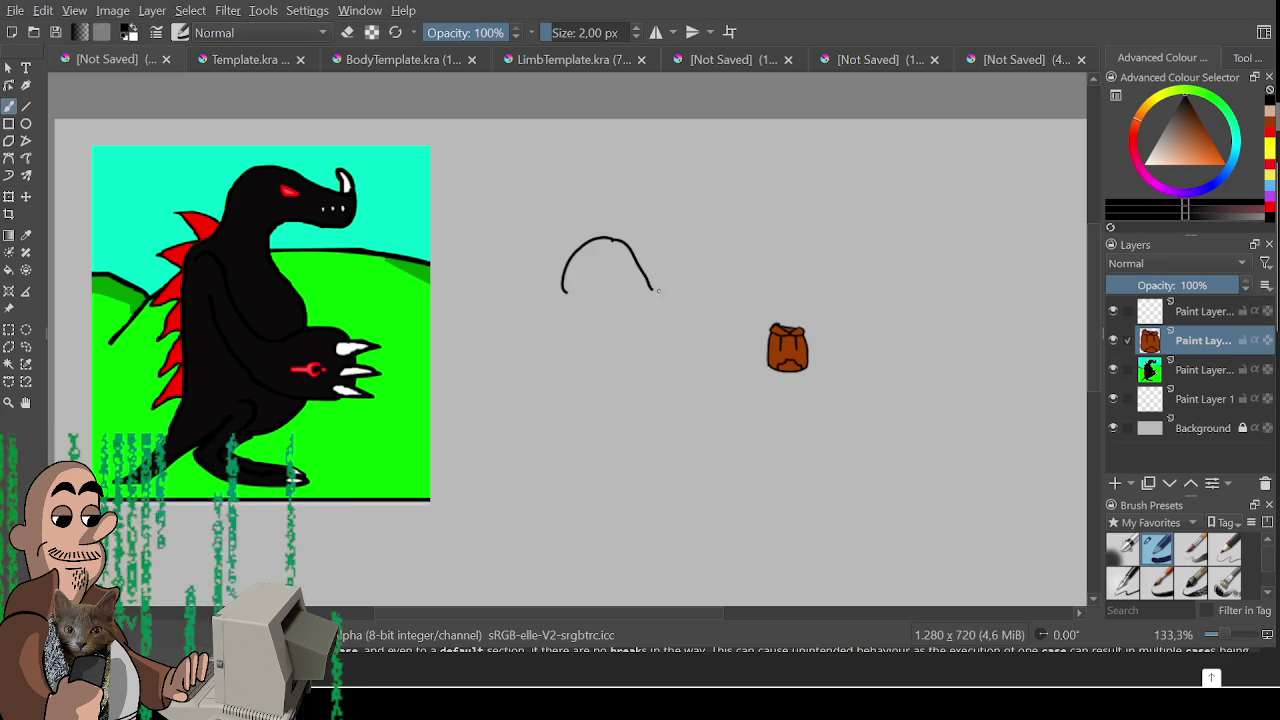
- Lower the top sketch layer to 54% opacity and discard a few trial red strokes
{"action": "key", "text": "ctrl+z"}
{"action": "key", "text": "ctrl+z"}
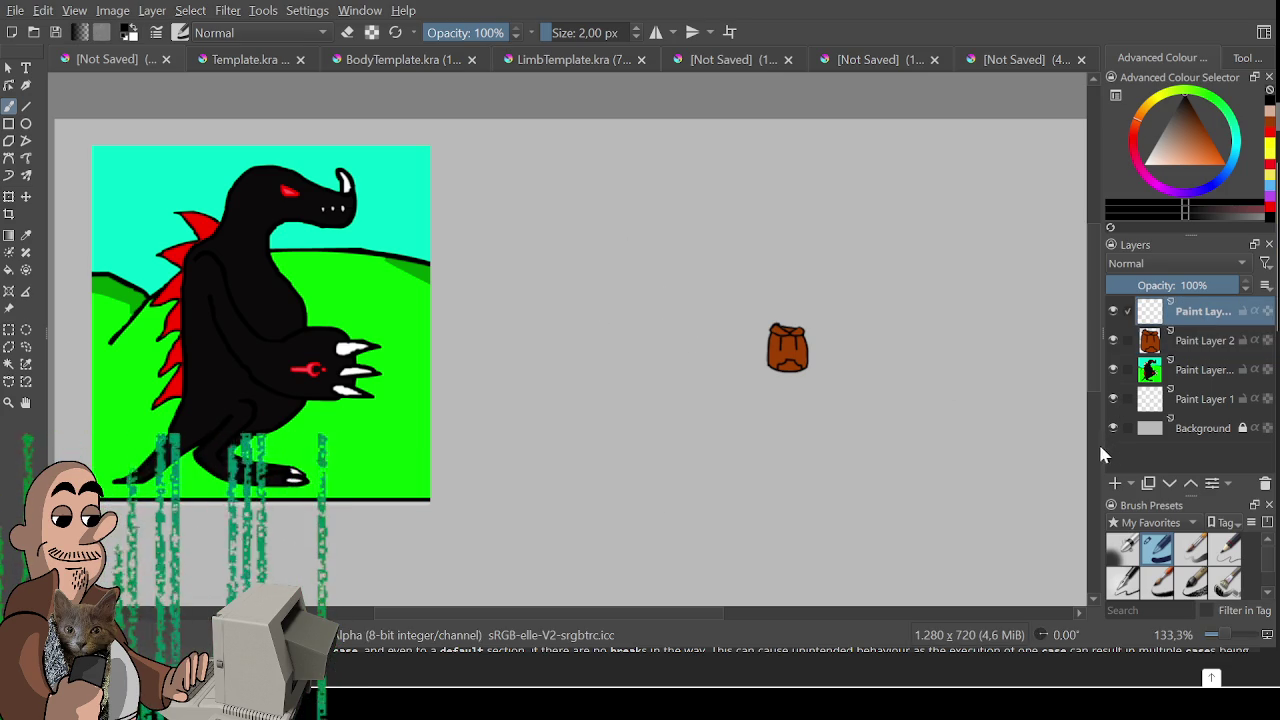
{"action": "left_click", "coordinate": [1187, 286]}
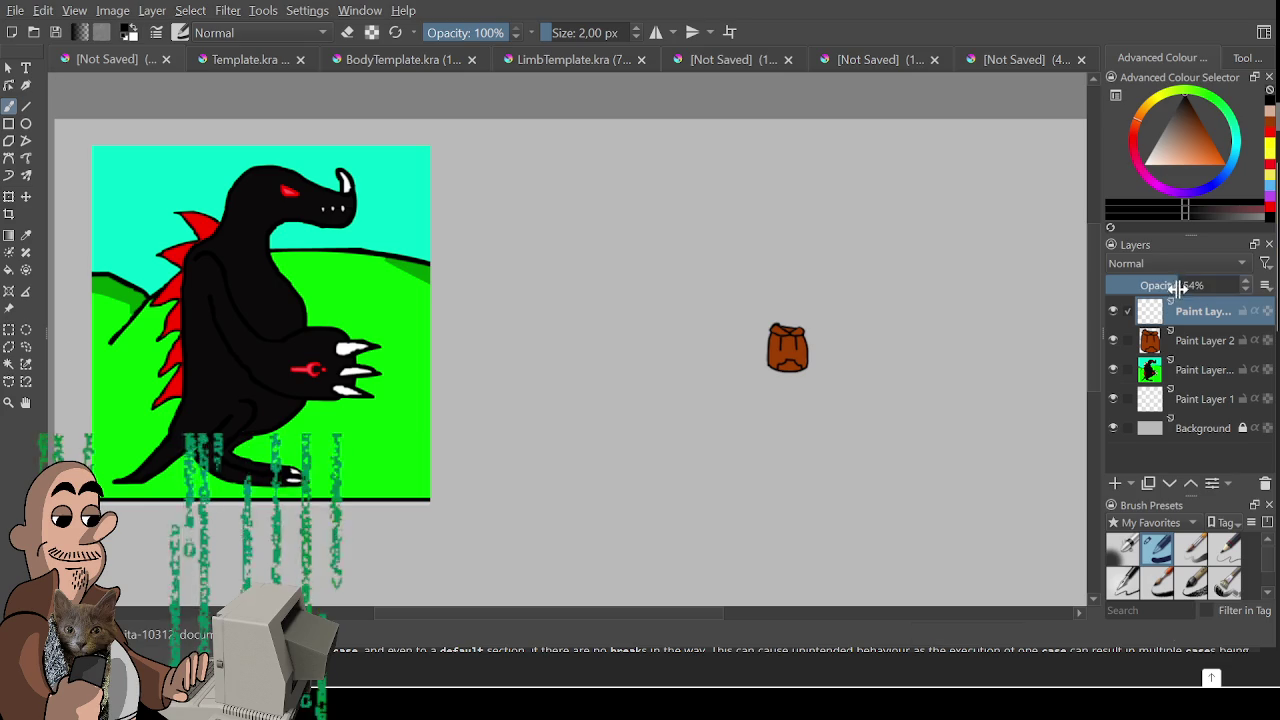
{"action": "mouse_move", "coordinate": [686, 258]}
{"action": "left_mouse_down"}
{"action": "mouse_move", "coordinate": [591, 343]}
{"action": "mouse_move", "coordinate": [645, 395]}
{"action": "left_mouse_up"}
{"action": "key", "text": "ctrl+z"}
{"action": "left_click_drag", "start_coordinate": [498, 325], "coordinate": [555, 315]}
{"action": "key", "text": "ctrl+z"}
{"action": "key", "text": "ctrl+z"}
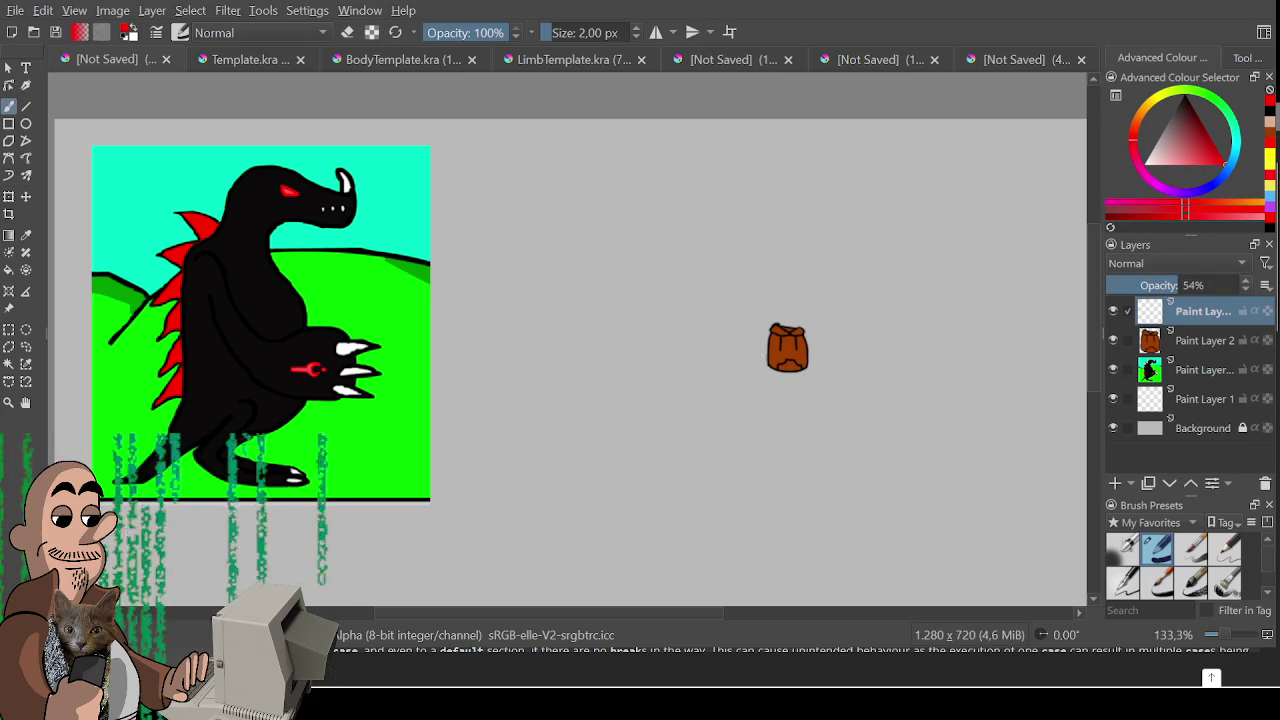
- Sketch the red jaw curve, an inner jaw line and short strokes beside the horn
{"action": "mouse_move", "coordinate": [590, 320]}
{"action": "left_mouse_down"}
{"action": "mouse_move", "coordinate": [636, 350]}
{"action": "mouse_move", "coordinate": [669, 324]}
{"action": "mouse_move", "coordinate": [648, 282]}
{"action": "mouse_move", "coordinate": [668, 285]}
{"action": "mouse_move", "coordinate": [670, 304]}
{"action": "left_mouse_up"}
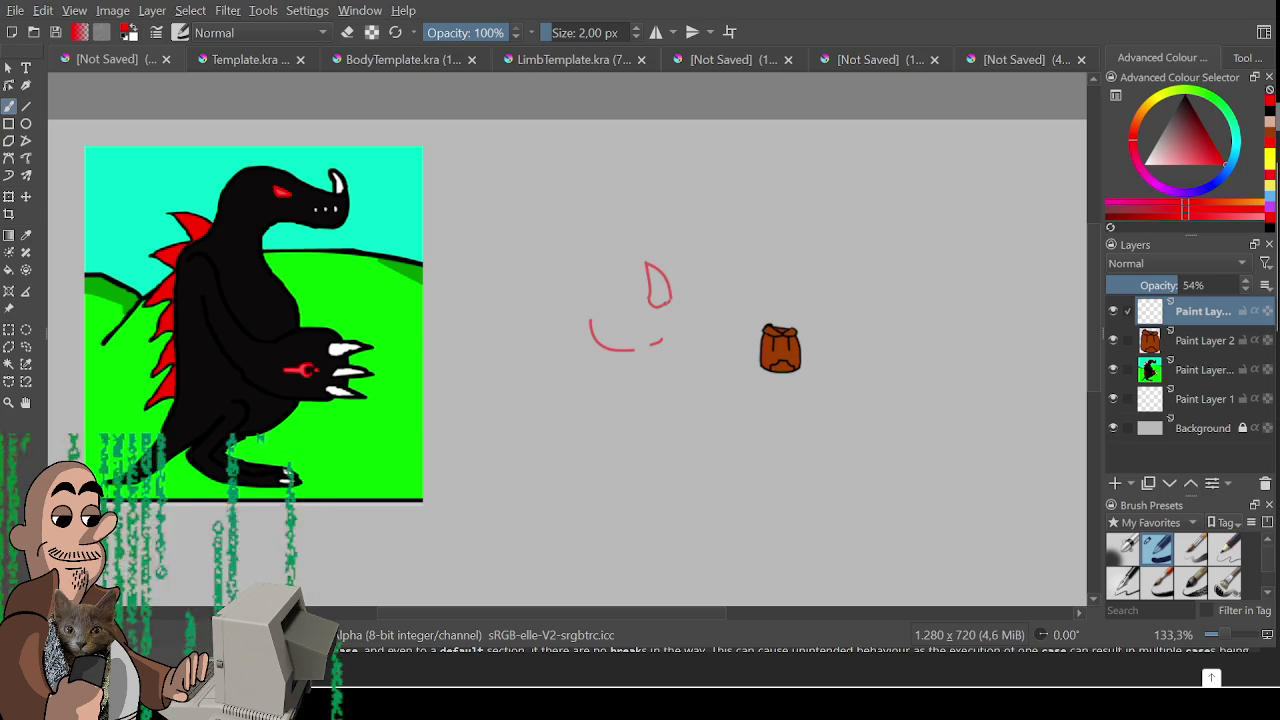
{"action": "mouse_move", "coordinate": [603, 273]}
{"action": "left_mouse_down"}
{"action": "mouse_move", "coordinate": [601, 312]}
{"action": "mouse_move", "coordinate": [590, 312]}
{"action": "left_mouse_up"}
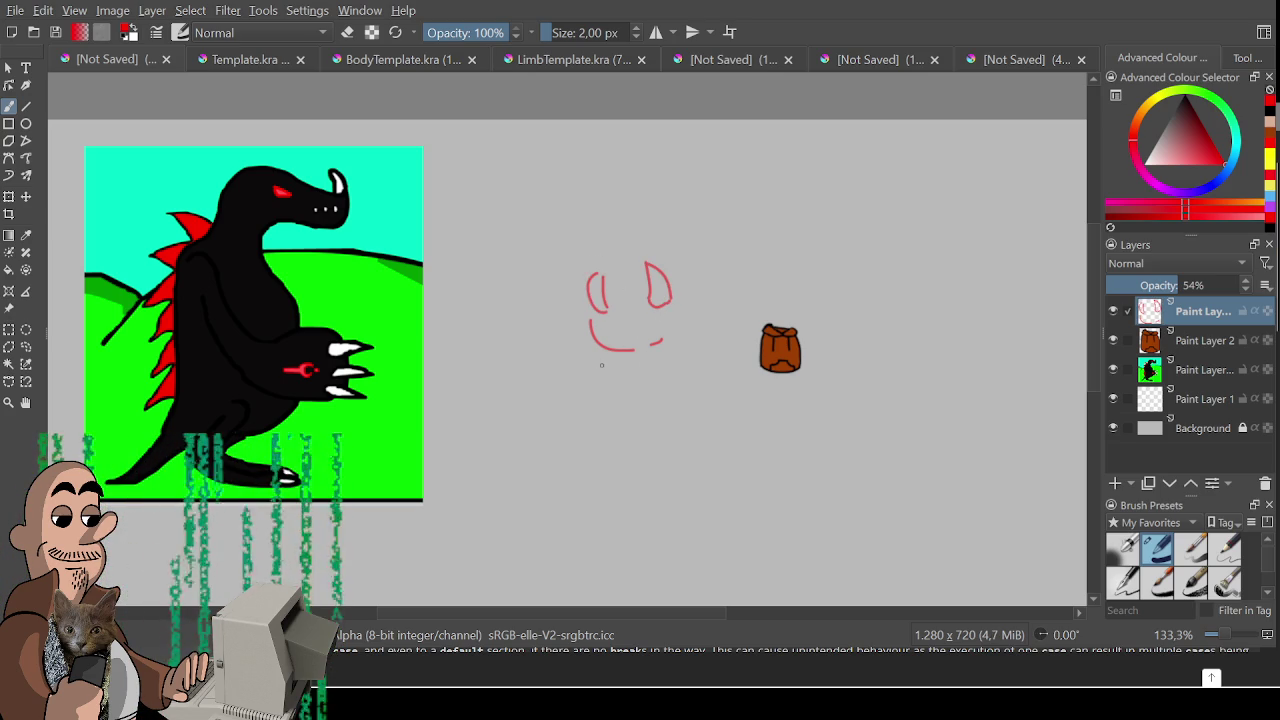
{"action": "mouse_move", "coordinate": [601, 321]}
{"action": "left_mouse_down"}
{"action": "mouse_move", "coordinate": [633, 349]}
{"action": "mouse_move", "coordinate": [592, 330]}
{"action": "mouse_move", "coordinate": [643, 343]}
{"action": "mouse_move", "coordinate": [612, 324]}
{"action": "mouse_move", "coordinate": [614, 344]}
{"action": "mouse_move", "coordinate": [662, 346]}
{"action": "mouse_move", "coordinate": [680, 306]}
{"action": "mouse_move", "coordinate": [662, 300]}
{"action": "left_mouse_up"}
{"action": "key", "text": "e"}
{"action": "key", "text": "e"}
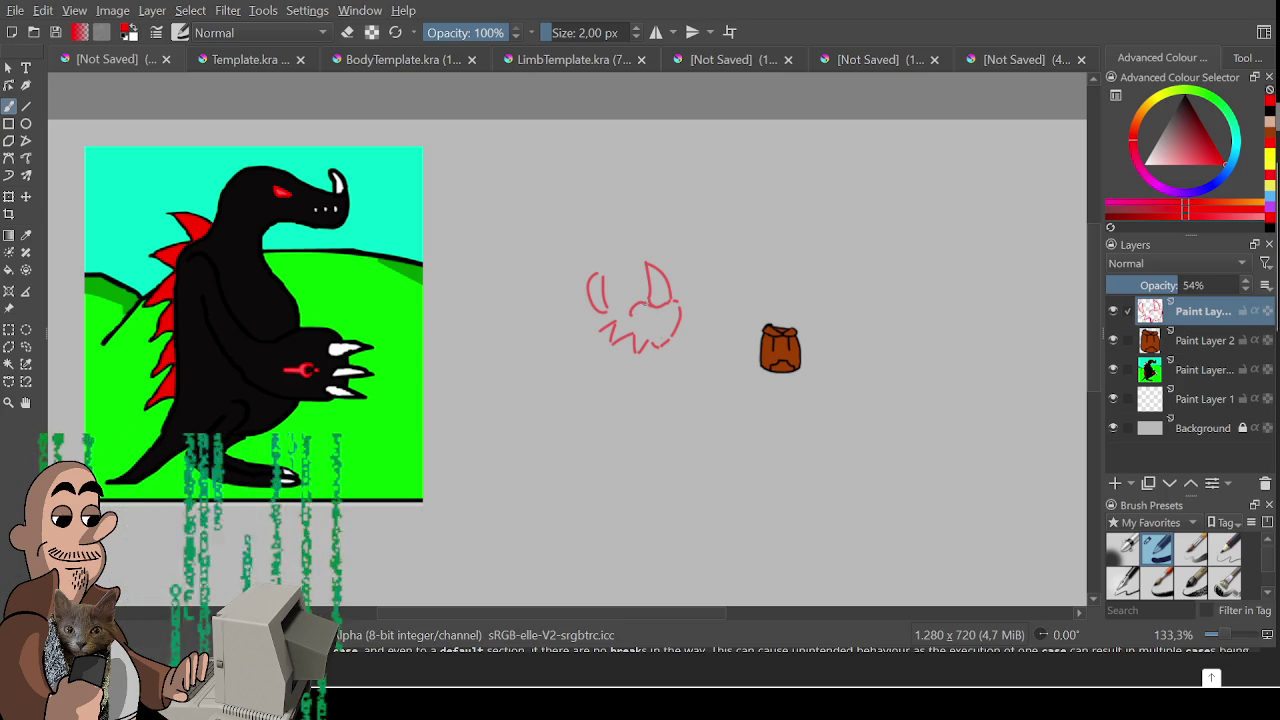
{"action": "mouse_move", "coordinate": [616, 326]}
{"action": "left_mouse_down"}
{"action": "mouse_move", "coordinate": [634, 318]}
{"action": "mouse_move", "coordinate": [598, 346]}
{"action": "mouse_move", "coordinate": [636, 352]}
{"action": "mouse_move", "coordinate": [650, 332]}
{"action": "mouse_move", "coordinate": [660, 356]}
{"action": "mouse_move", "coordinate": [668, 332]}
{"action": "left_mouse_up"}
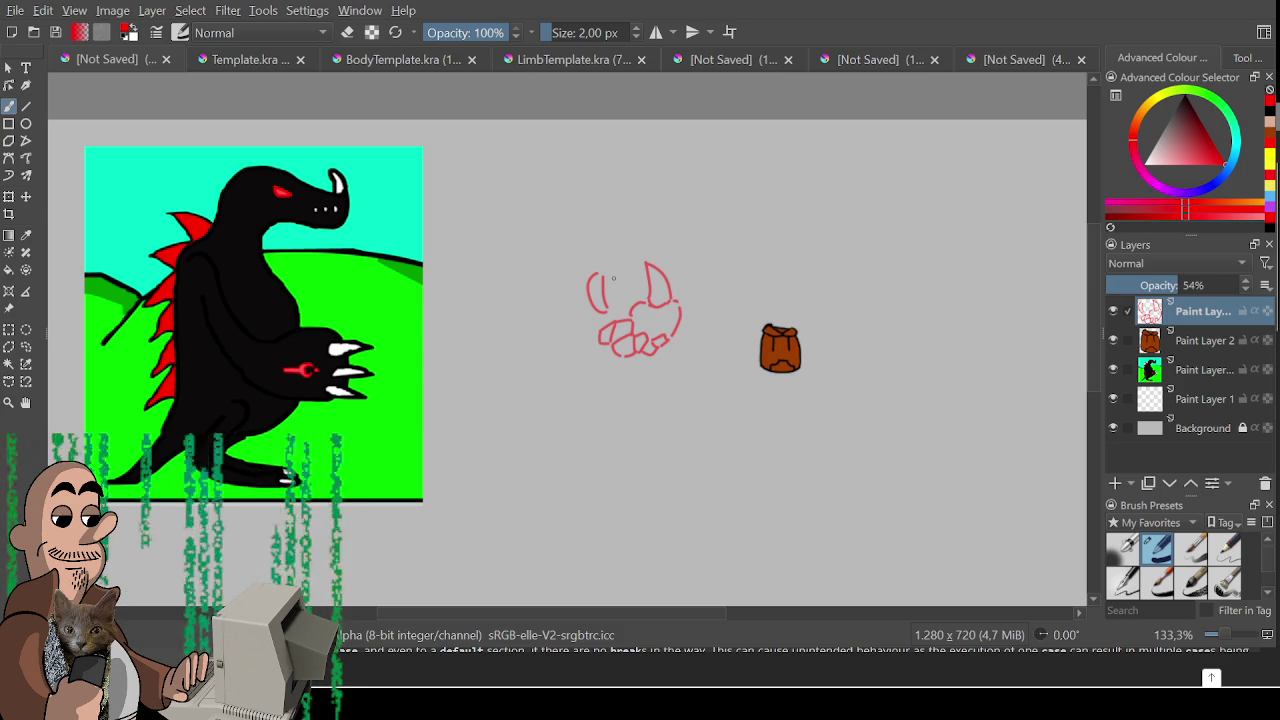
{"action": "mouse_move", "coordinate": [636, 294]}
{"action": "left_mouse_down"}
{"action": "mouse_move", "coordinate": [636, 280]}
{"action": "mouse_move", "coordinate": [646, 300]}
{"action": "mouse_move", "coordinate": [642, 278]}
{"action": "left_mouse_up"}
{"action": "key", "text": "ctrl+z"}
- Touch up the head-top and jaw strokes, then start a short arc for the body outline
{"action": "key", "text": "ctrl+z"}
{"action": "left_click_drag", "start_coordinate": [537, 290], "coordinate": [640, 278]}
{"action": "key", "text": "ctrl+z"}
{"action": "key", "text": "ctrl+z"}
{"action": "key", "text": "ctrl+z"}
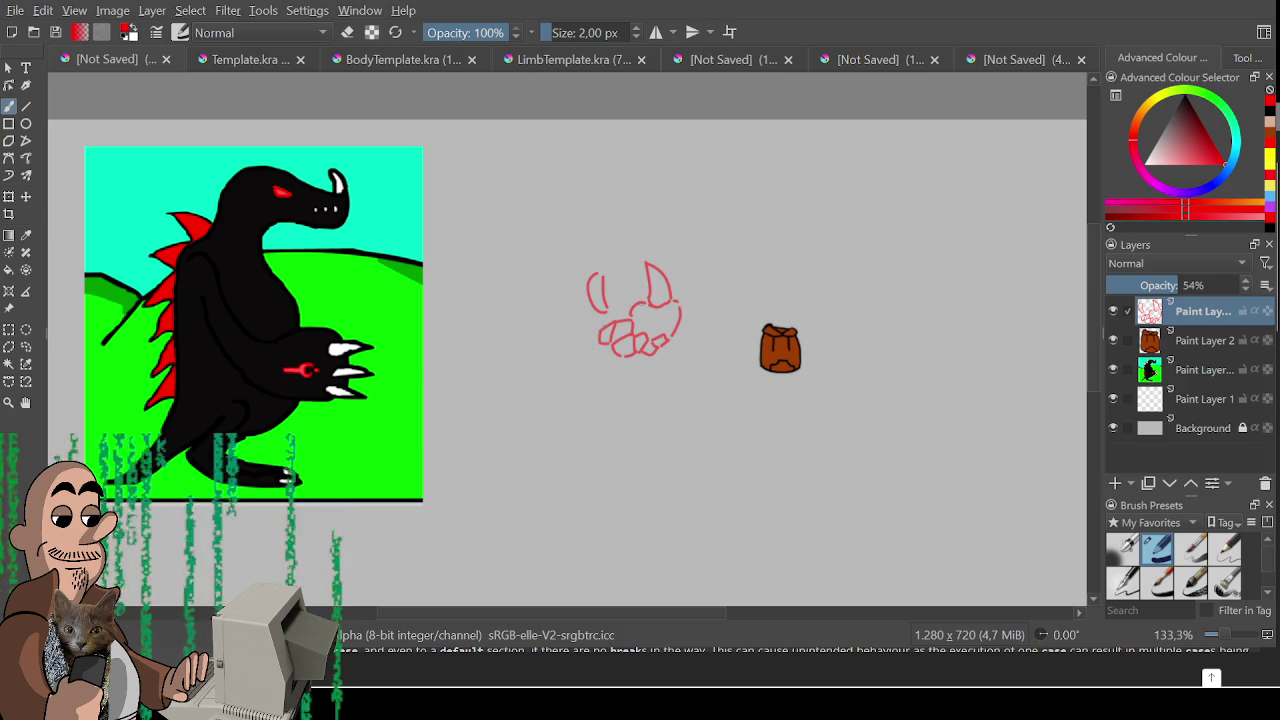
{"action": "key", "text": "e"}
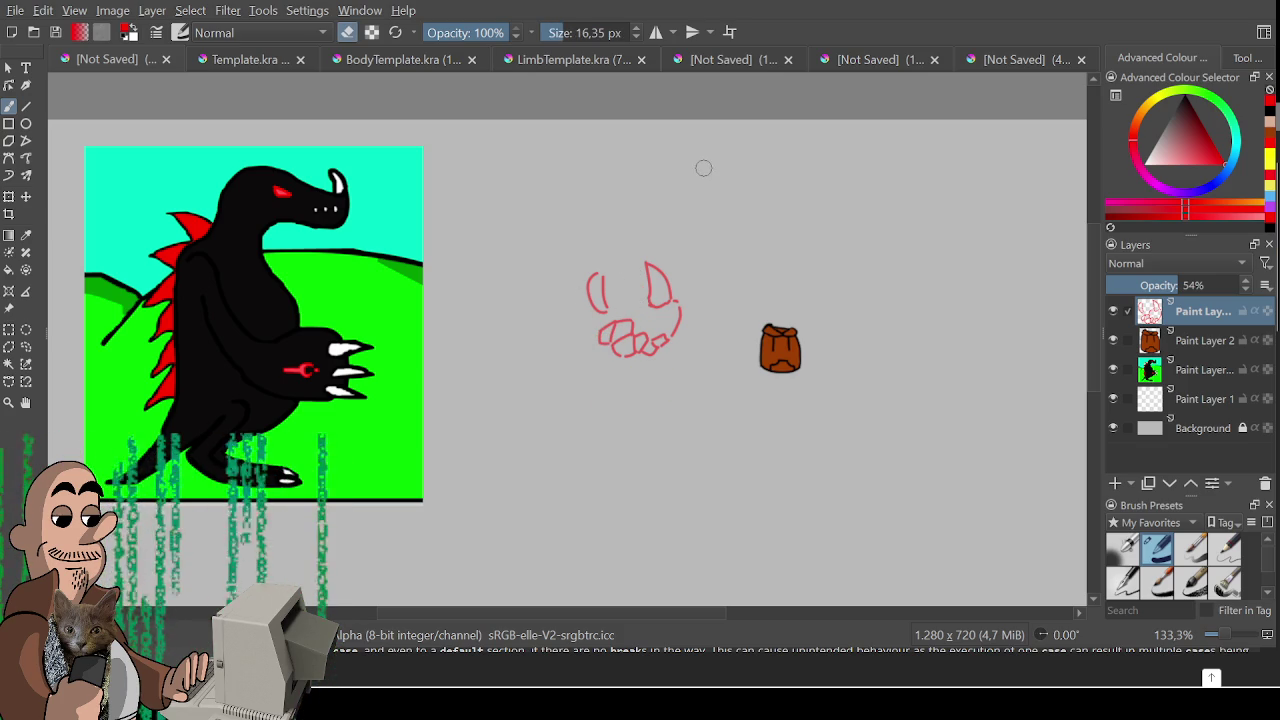
{"action": "key", "text": "e"}
{"action": "mouse_move", "coordinate": [627, 309]}
{"action": "left_mouse_down"}
{"action": "mouse_move", "coordinate": [681, 312]}
{"action": "mouse_move", "coordinate": [672, 340]}
{"action": "mouse_move", "coordinate": [686, 320]}
{"action": "left_mouse_up"}
{"action": "key", "text": "e"}
{"action": "key", "text": "e"}
{"action": "key", "text": "e"}
{"action": "key", "text": "e"}
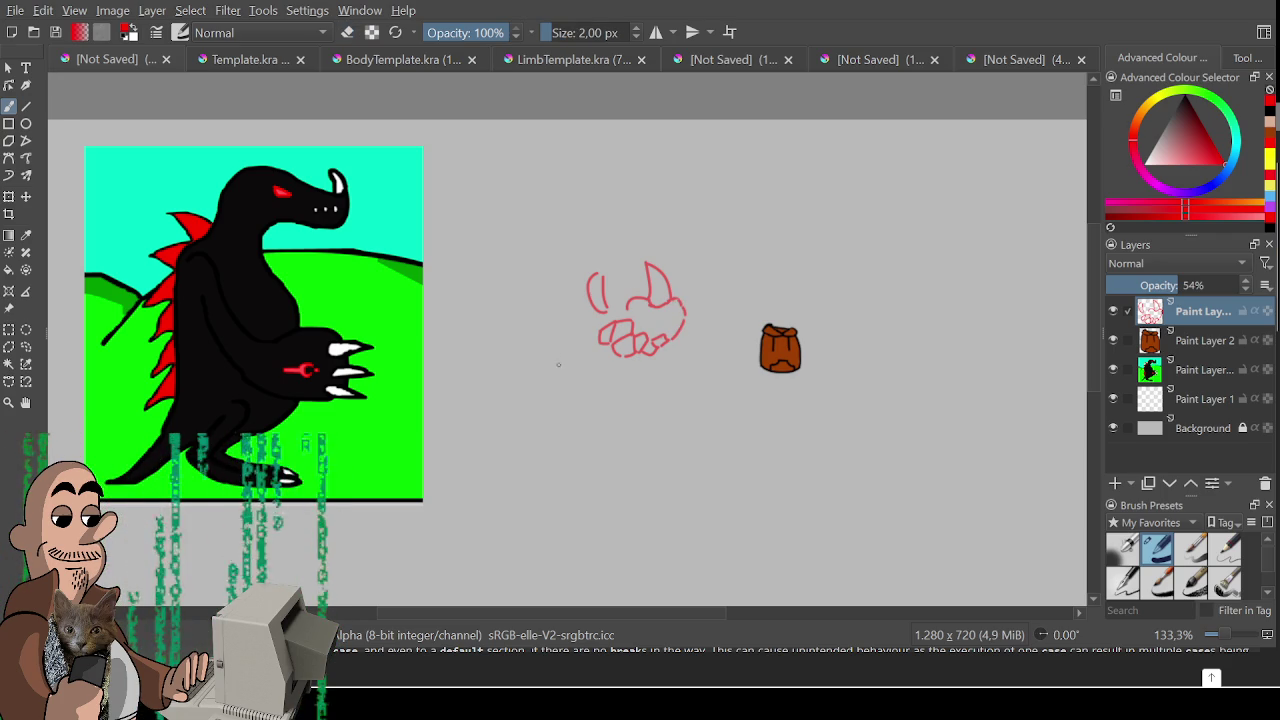
{"action": "mouse_move", "coordinate": [558, 320]}
{"action": "left_mouse_down"}
{"action": "mouse_move", "coordinate": [544, 318]}
{"action": "mouse_move", "coordinate": [512, 378]}
{"action": "left_mouse_up"}
{"action": "key", "text": "ctrl+z"}
{"action": "mouse_move", "coordinate": [556, 314]}
{"action": "left_mouse_down"}
{"action": "mouse_move", "coordinate": [512, 328]}
{"action": "mouse_move", "coordinate": [496, 352]}
{"action": "left_mouse_up"}
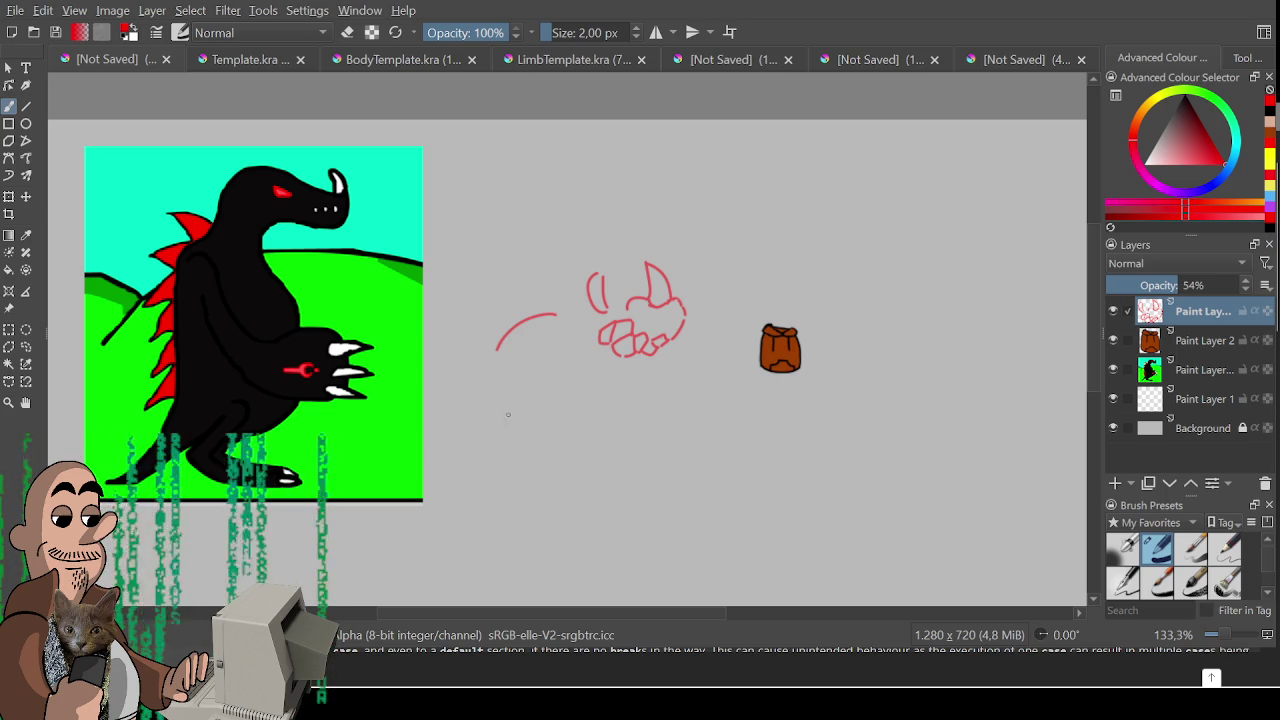
- Draw the large rounded outline around the head, retrying its inner and bottom curves
{"action": "left_click_drag", "start_coordinate": [521, 438], "coordinate": [658, 433]}
{"action": "key", "text": "ctrl+z"}
{"action": "key", "text": "ctrl+z"}
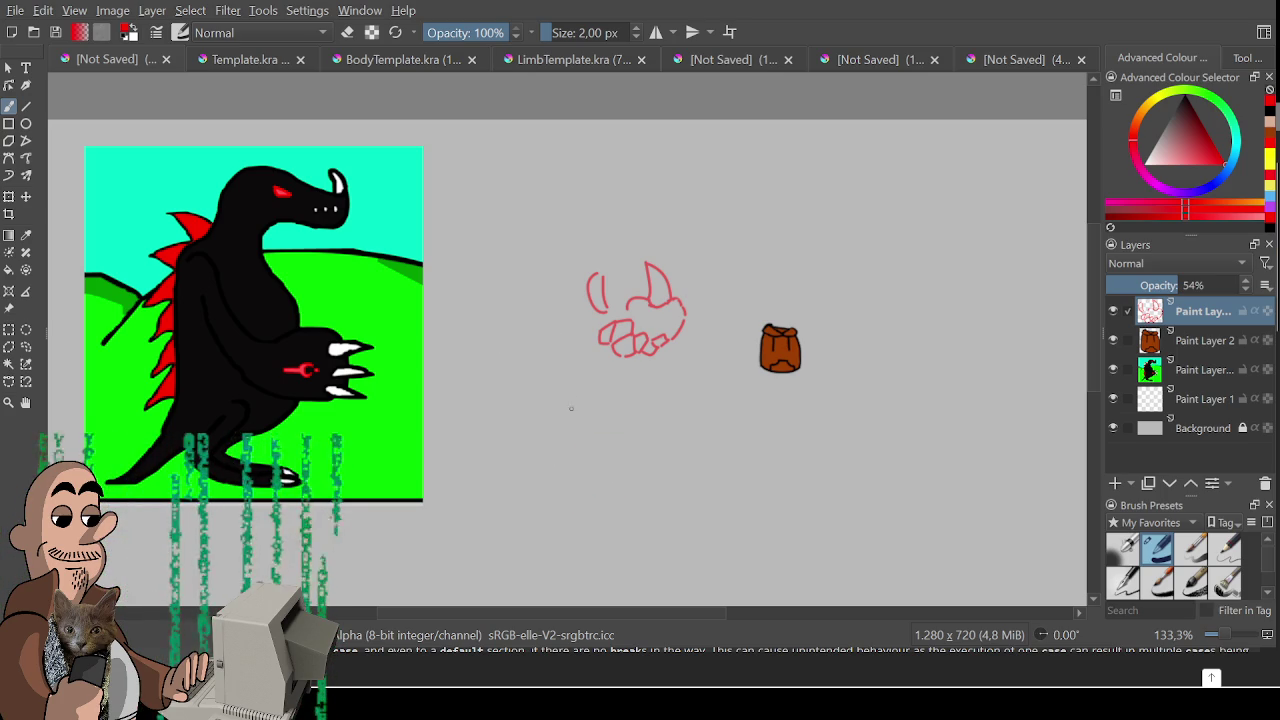
{"action": "mouse_move", "coordinate": [638, 261]}
{"action": "left_mouse_down"}
{"action": "mouse_move", "coordinate": [612, 231]}
{"action": "mouse_move", "coordinate": [553, 284]}
{"action": "mouse_move", "coordinate": [511, 403]}
{"action": "mouse_move", "coordinate": [665, 400]}
{"action": "mouse_move", "coordinate": [660, 357]}
{"action": "left_mouse_up"}
{"action": "key", "text": "ctrl+z"}
{"action": "key", "text": "ctrl+z"}
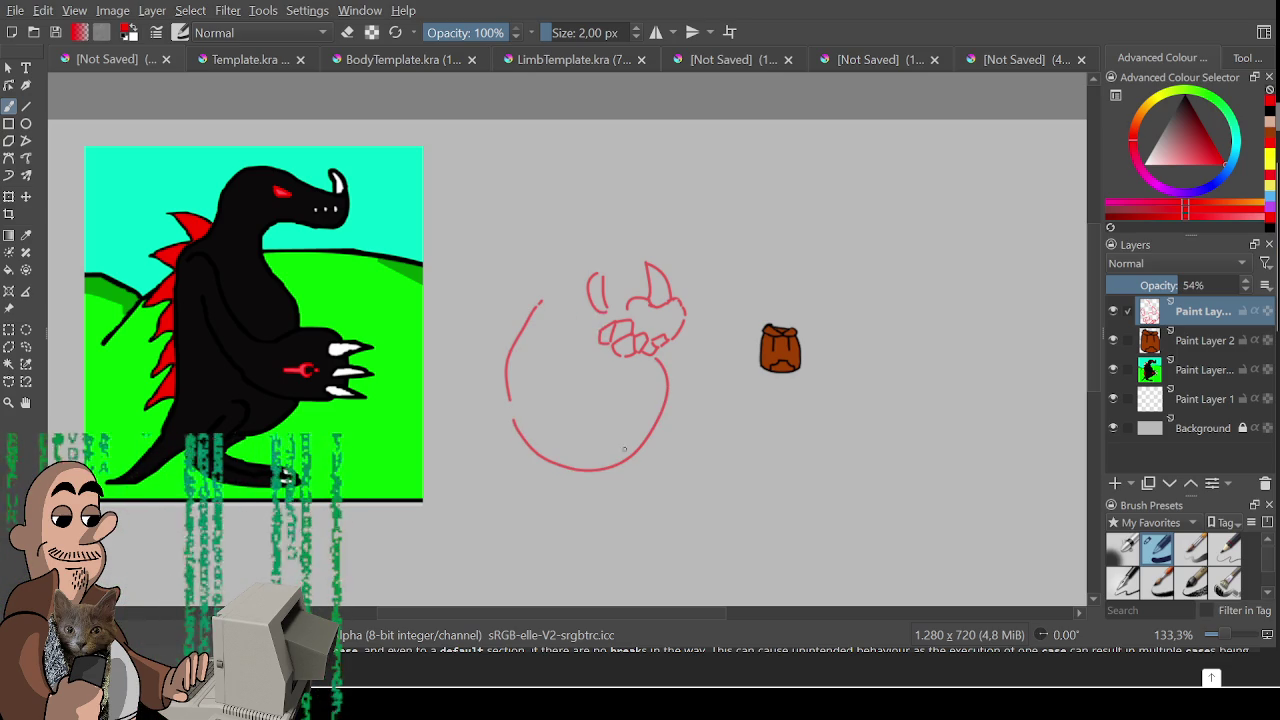
{"action": "mouse_move", "coordinate": [555, 337]}
{"action": "left_mouse_down"}
{"action": "mouse_move", "coordinate": [548, 359]}
{"action": "mouse_move", "coordinate": [614, 401]}
{"action": "left_mouse_up"}
{"action": "key", "text": "ctrl+z"}
{"action": "left_click_drag", "start_coordinate": [544, 367], "coordinate": [616, 402]}
{"action": "key", "text": "ctrl+z"}
{"action": "left_click_drag", "start_coordinate": [548, 363], "coordinate": [621, 404]}
{"action": "key", "text": "ctrl+z"}
{"action": "left_click_drag", "start_coordinate": [548, 360], "coordinate": [604, 425]}
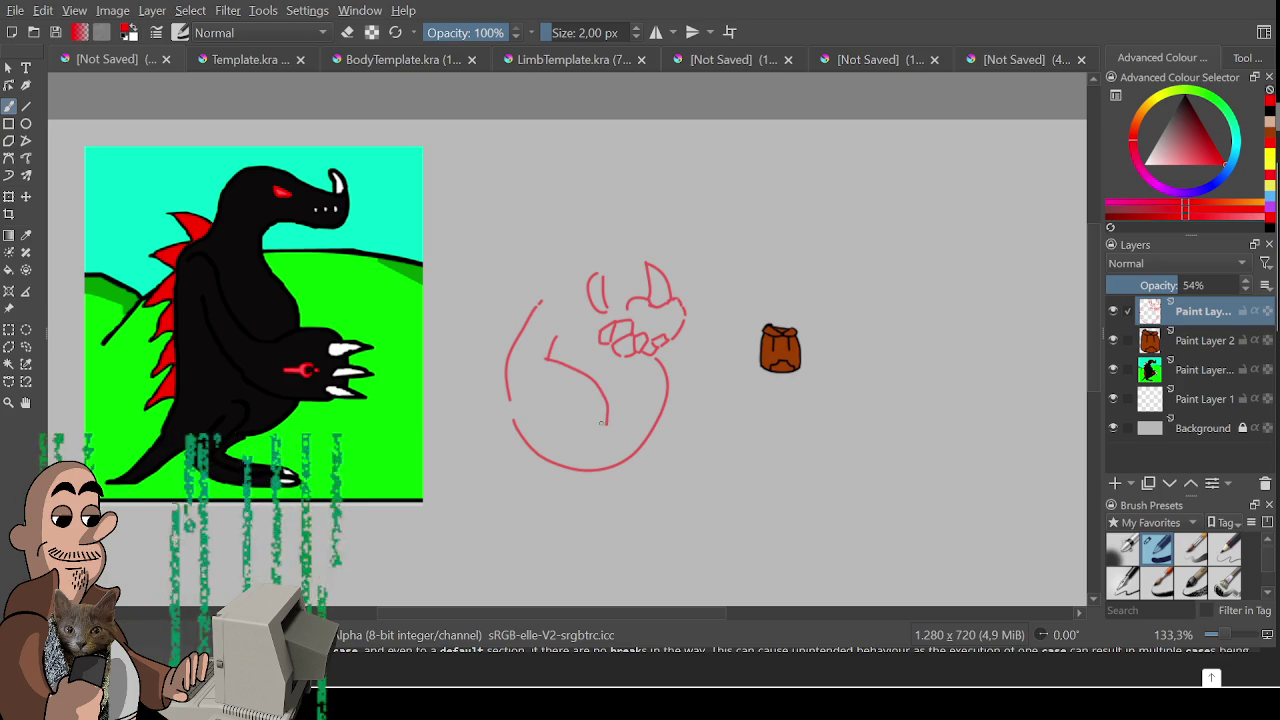
{"action": "left_click_drag", "start_coordinate": [520, 418], "coordinate": [604, 440]}
{"action": "key", "text": "ctrl+z"}
{"action": "left_click_drag", "start_coordinate": [527, 424], "coordinate": [608, 432]}
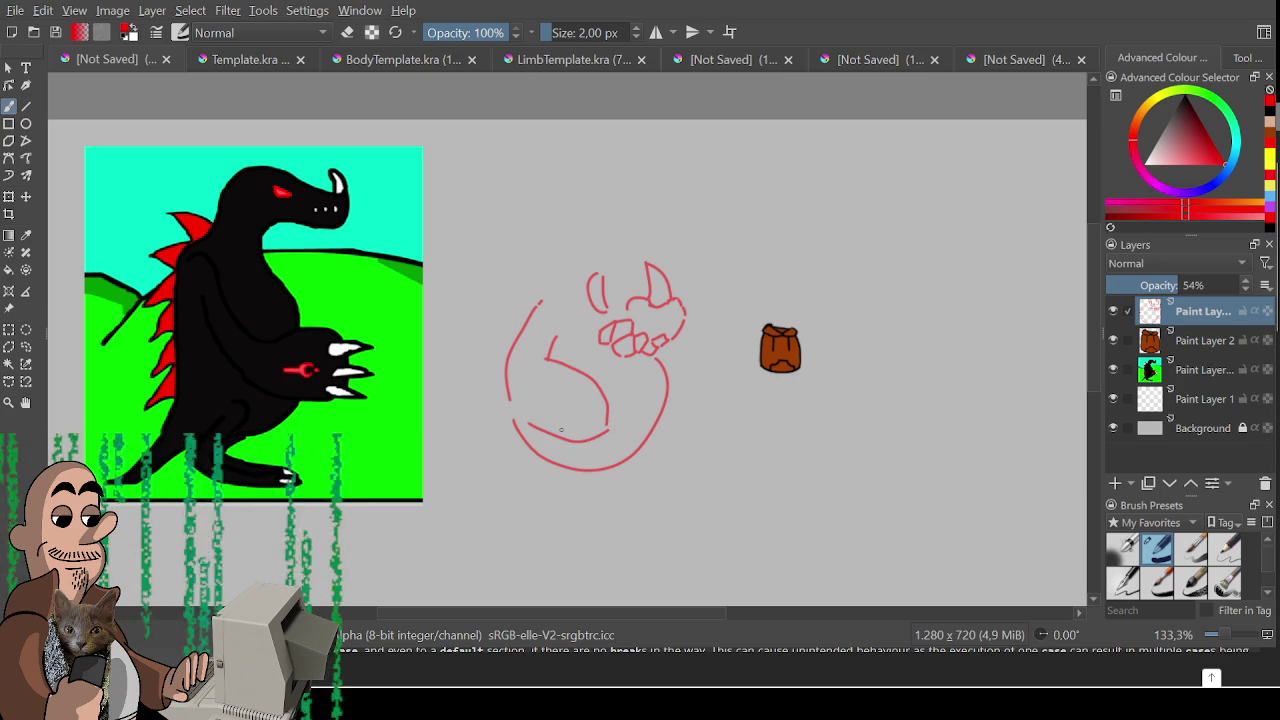
{"action": "key", "text": "ctrl+z"}
- Add a left-side stroke, a bulging right-side curve and lower-left strokes to the body
{"action": "mouse_move", "coordinate": [540, 330]}
{"action": "left_mouse_down"}
{"action": "mouse_move", "coordinate": [510, 350]}
{"action": "mouse_move", "coordinate": [548, 437]}
{"action": "mouse_move", "coordinate": [606, 425]}
{"action": "left_mouse_up"}
{"action": "key", "text": "e"}
{"action": "left_click_drag", "start_coordinate": [515, 355], "coordinate": [510, 395]}
{"action": "key", "text": "e"}
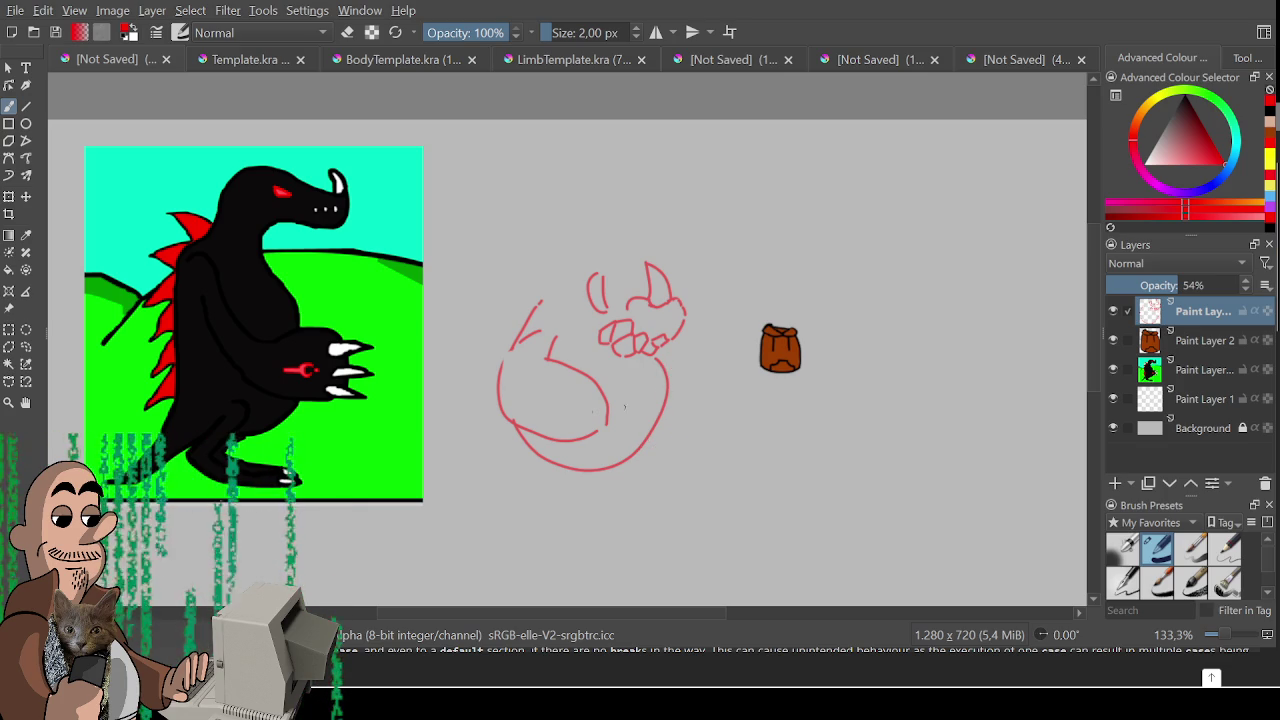
{"action": "left_click_drag", "start_coordinate": [666, 382], "coordinate": [642, 447]}
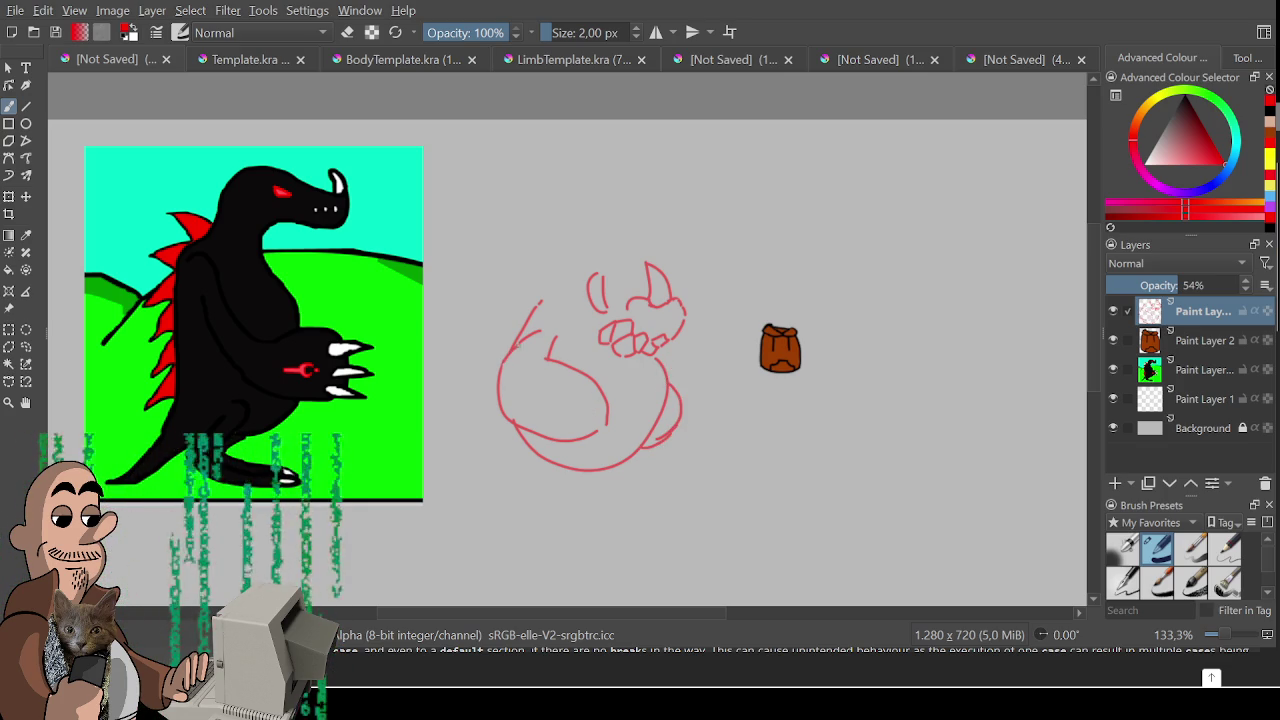
{"action": "left_click_drag", "start_coordinate": [503, 399], "coordinate": [518, 424]}
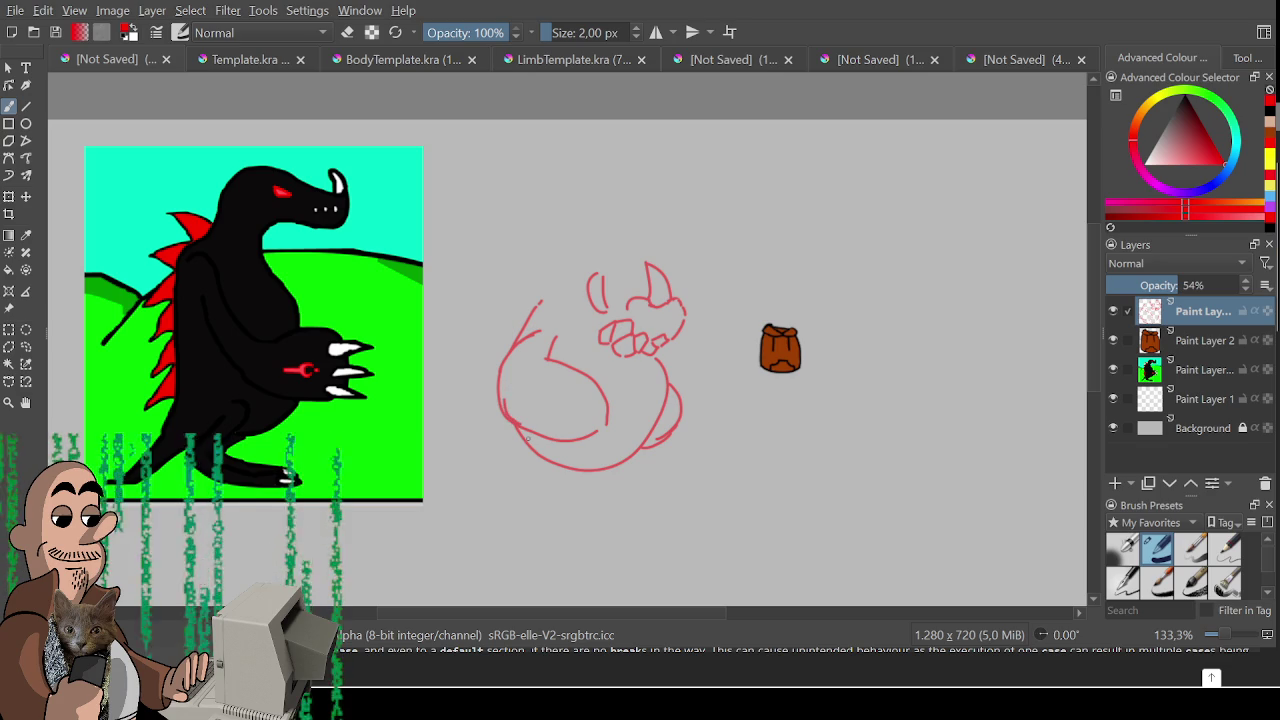
{"action": "key", "text": "ctrl+z"}
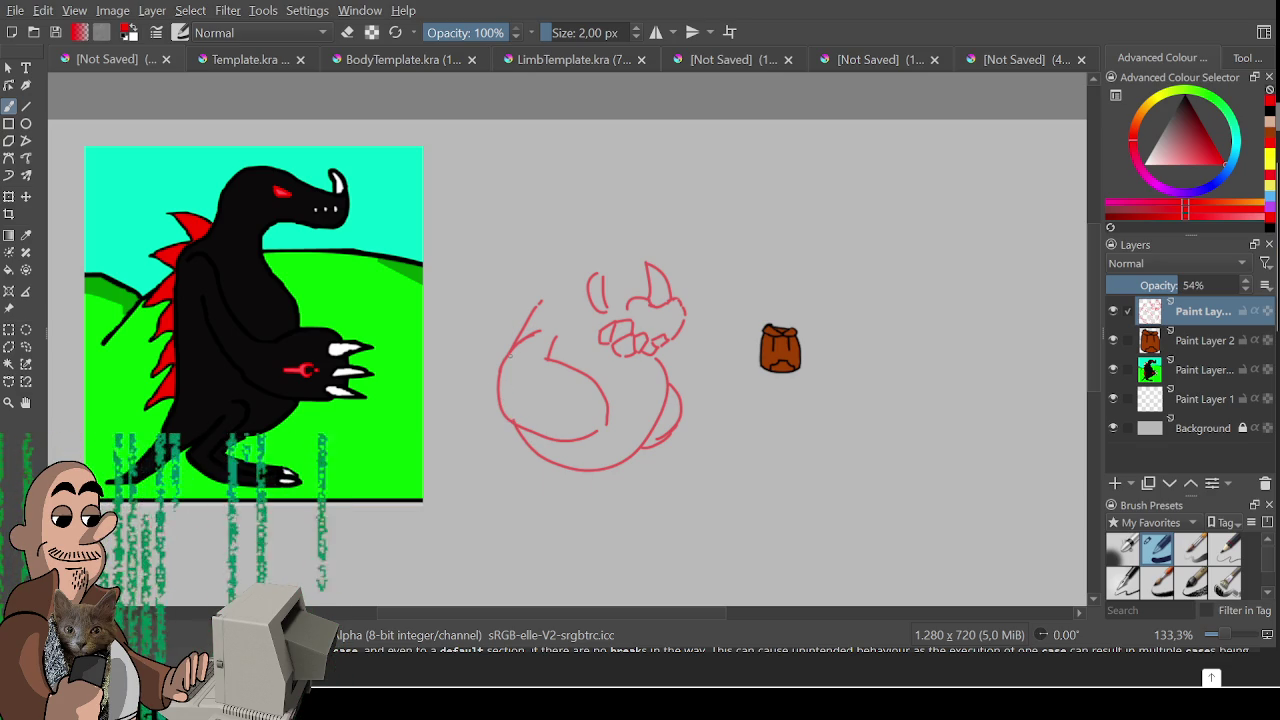
{"action": "mouse_move", "coordinate": [533, 392]}
{"action": "left_mouse_down"}
{"action": "mouse_move", "coordinate": [543, 408]}
{"action": "mouse_move", "coordinate": [556, 390]}
{"action": "mouse_move", "coordinate": [528, 400]}
{"action": "mouse_move", "coordinate": [603, 396]}
{"action": "mouse_move", "coordinate": [637, 418]}
{"action": "mouse_move", "coordinate": [588, 426]}
{"action": "mouse_move", "coordinate": [630, 435]}
{"action": "mouse_move", "coordinate": [590, 456]}
{"action": "mouse_move", "coordinate": [607, 457]}
{"action": "left_mouse_up"}
{"action": "key", "text": "ctrl+z"}
{"action": "key", "text": "ctrl+z"}
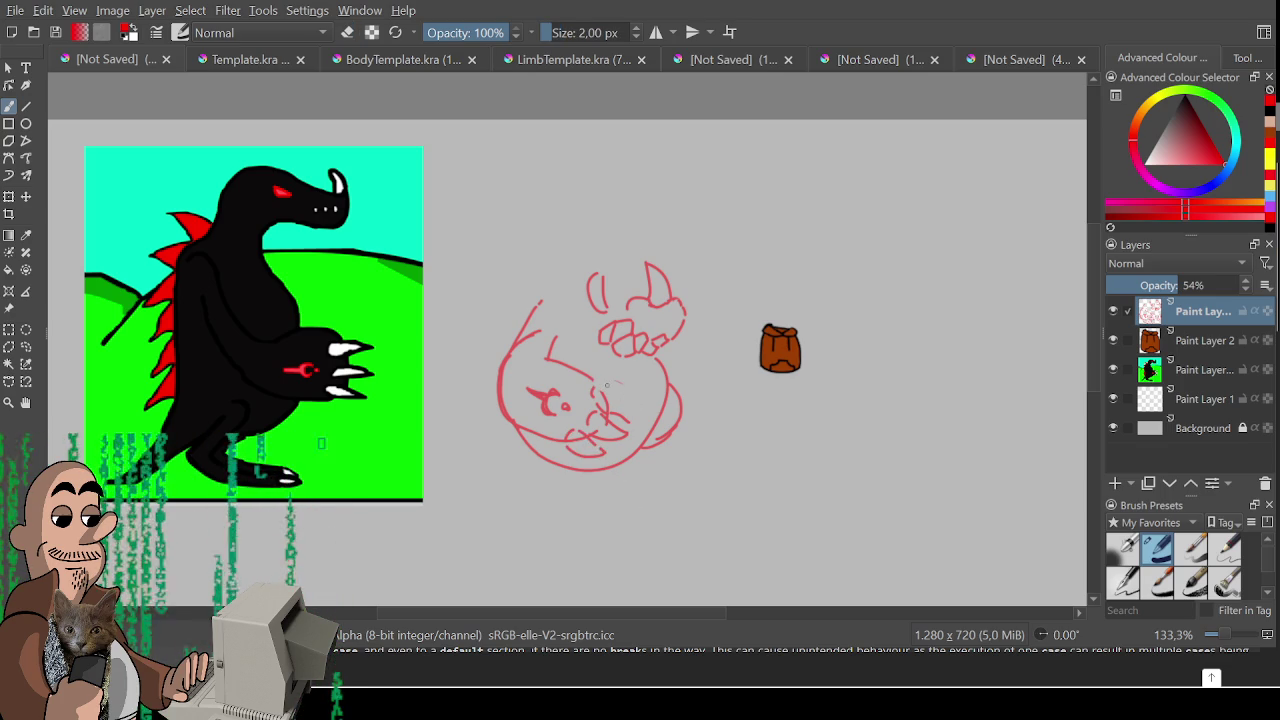
{"action": "key", "text": "e"}
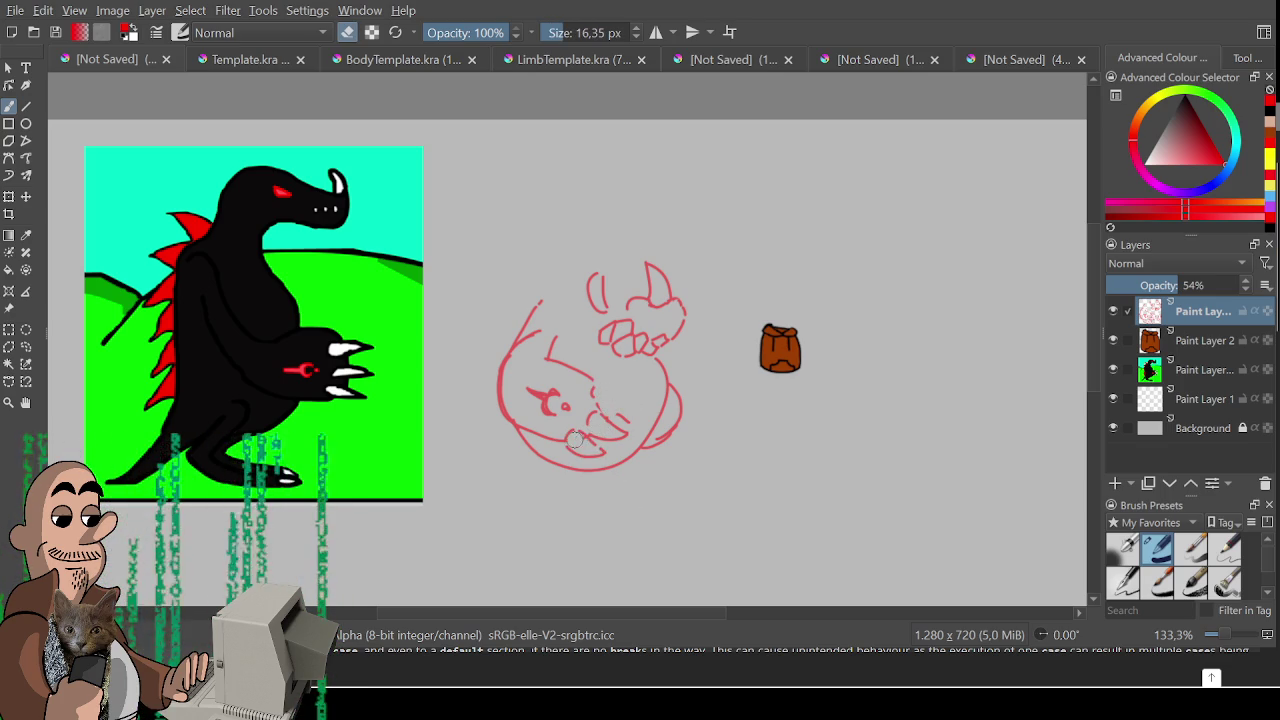
{"action": "key", "text": "e"}
- Sketch lines on the belly and redraw the arc over the top of the head
{"action": "mouse_move", "coordinate": [605, 412]}
{"action": "left_mouse_down"}
{"action": "mouse_move", "coordinate": [596, 388]}
{"action": "mouse_move", "coordinate": [630, 414]}
{"action": "mouse_move", "coordinate": [597, 425]}
{"action": "left_mouse_up"}
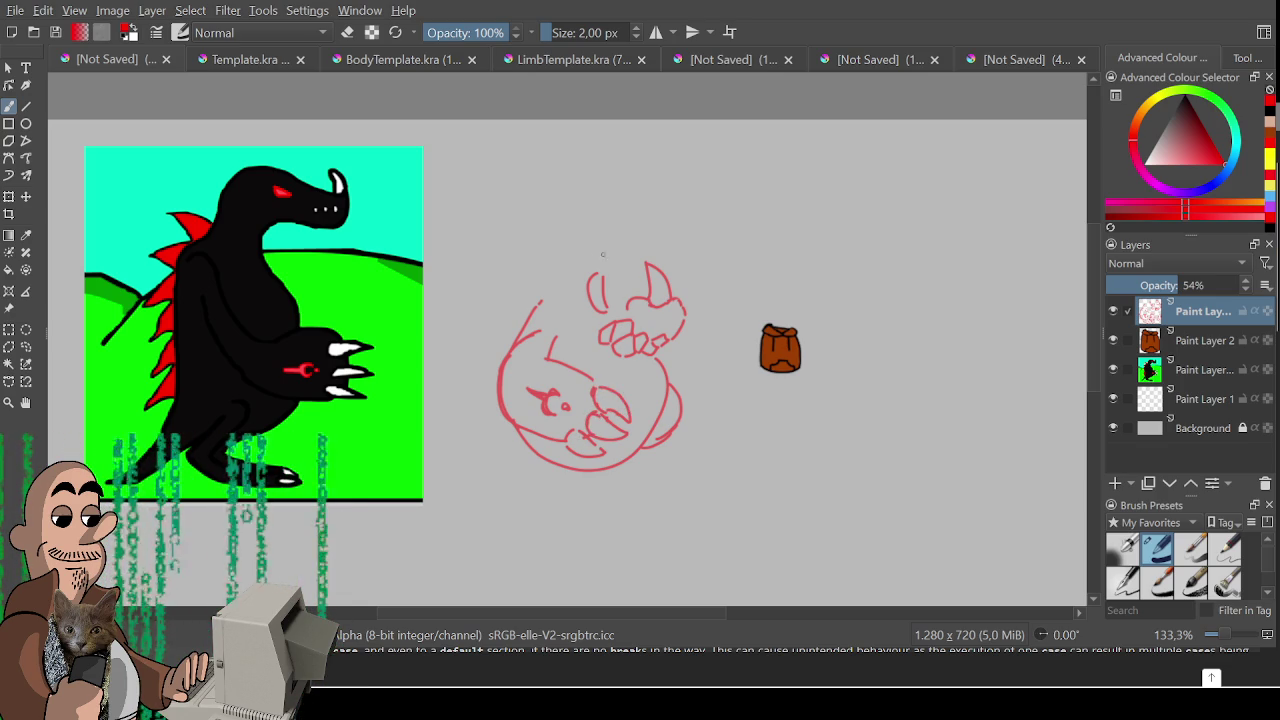
{"action": "mouse_move", "coordinate": [559, 281]}
{"action": "left_mouse_down"}
{"action": "mouse_move", "coordinate": [548, 252]}
{"action": "mouse_move", "coordinate": [630, 268]}
{"action": "mouse_move", "coordinate": [645, 284]}
{"action": "left_mouse_up"}
{"action": "key", "text": "ctrl+z"}
{"action": "key", "text": "ctrl+z"}
{"action": "left_click_drag", "start_coordinate": [602, 244], "coordinate": [648, 283]}
{"action": "key", "text": "ctrl+z"}
{"action": "left_click_drag", "start_coordinate": [600, 236], "coordinate": [648, 276]}
- Add a spike on the right side and try left-side strokes, undoing the misfires
{"action": "mouse_move", "coordinate": [548, 274]}
{"action": "left_mouse_down"}
{"action": "mouse_move", "coordinate": [540, 302]}
{"action": "mouse_move", "coordinate": [566, 242]}
{"action": "mouse_move", "coordinate": [598, 236]}
{"action": "left_mouse_up"}
{"action": "key", "text": "ctrl+z"}
{"action": "key", "text": "ctrl+z"}
{"action": "mouse_move", "coordinate": [682, 390]}
{"action": "left_mouse_down"}
{"action": "mouse_move", "coordinate": [706, 412]}
{"action": "mouse_move", "coordinate": [650, 456]}
{"action": "left_mouse_up"}
{"action": "mouse_move", "coordinate": [572, 334]}
{"action": "left_mouse_down"}
{"action": "mouse_move", "coordinate": [594, 362]}
{"action": "mouse_move", "coordinate": [651, 362]}
{"action": "mouse_move", "coordinate": [586, 348]}
{"action": "left_mouse_up"}
{"action": "key", "text": "ctrl+z"}
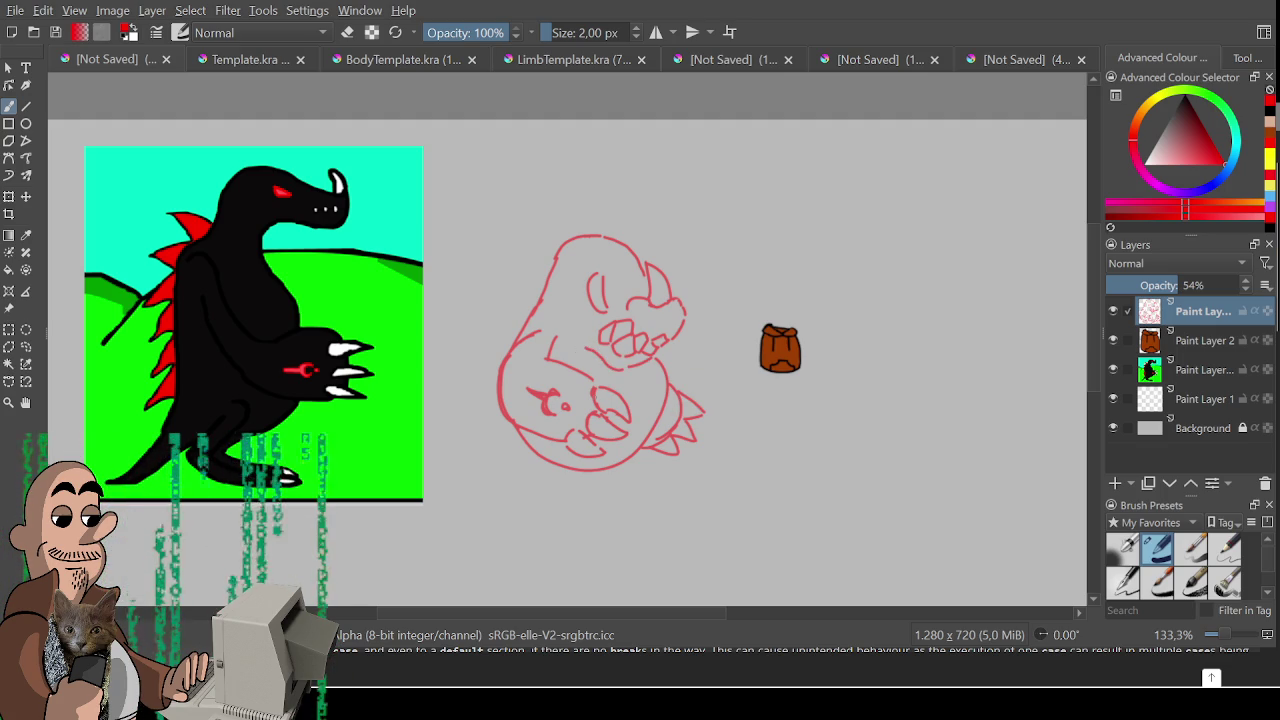
{"action": "key", "text": "e"}
{"action": "key", "text": "e"}
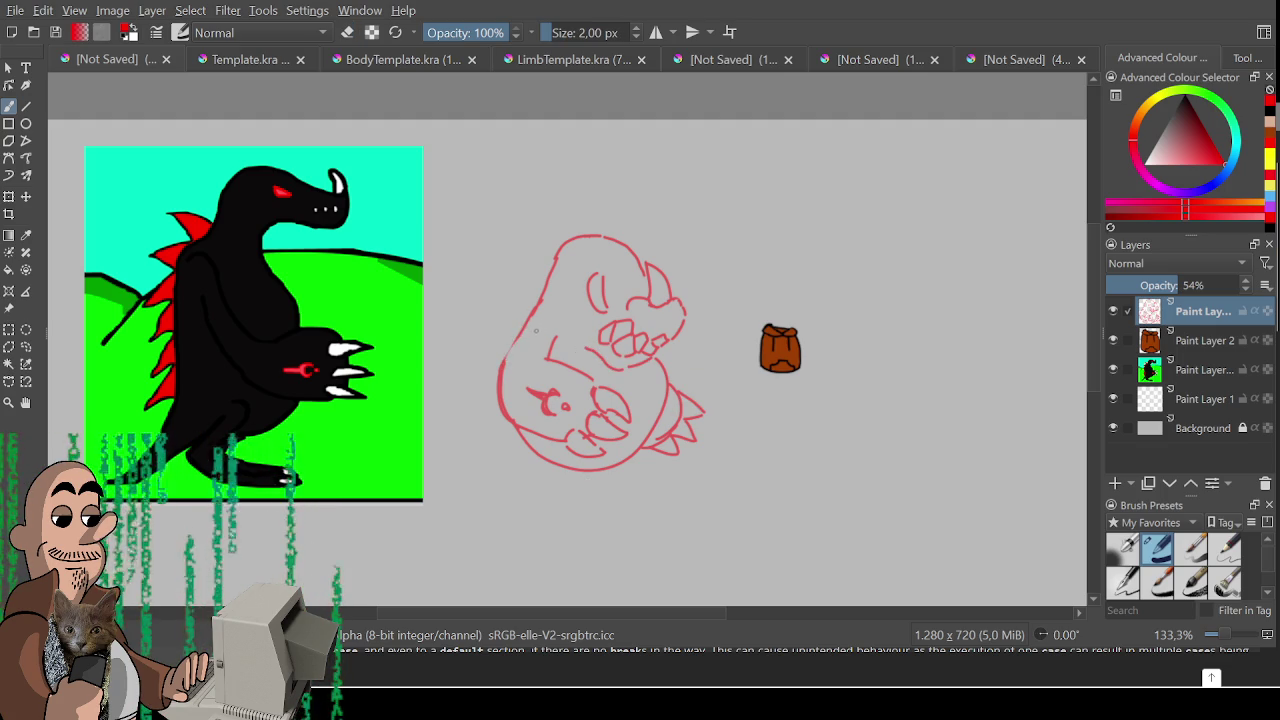
{"action": "left_click_drag", "start_coordinate": [652, 400], "coordinate": [670, 342]}
{"action": "mouse_move", "coordinate": [492, 286]}
{"action": "left_mouse_down"}
{"action": "mouse_move", "coordinate": [548, 385]}
{"action": "mouse_move", "coordinate": [520, 332]}
{"action": "left_mouse_up"}
{"action": "key", "text": "ctrl+z"}
{"action": "key", "text": "ctrl+z"}
{"action": "key", "text": "ctrl+shift+z"}
{"action": "key", "text": "ctrl+z"}
- Redraw the left outline, add back spikes, belly and paw strokes, and extend the snout tip
{"action": "mouse_move", "coordinate": [548, 394]}
{"action": "left_mouse_down"}
{"action": "mouse_move", "coordinate": [506, 344]}
{"action": "mouse_move", "coordinate": [512, 288]}
{"action": "mouse_move", "coordinate": [528, 306]}
{"action": "left_mouse_up"}
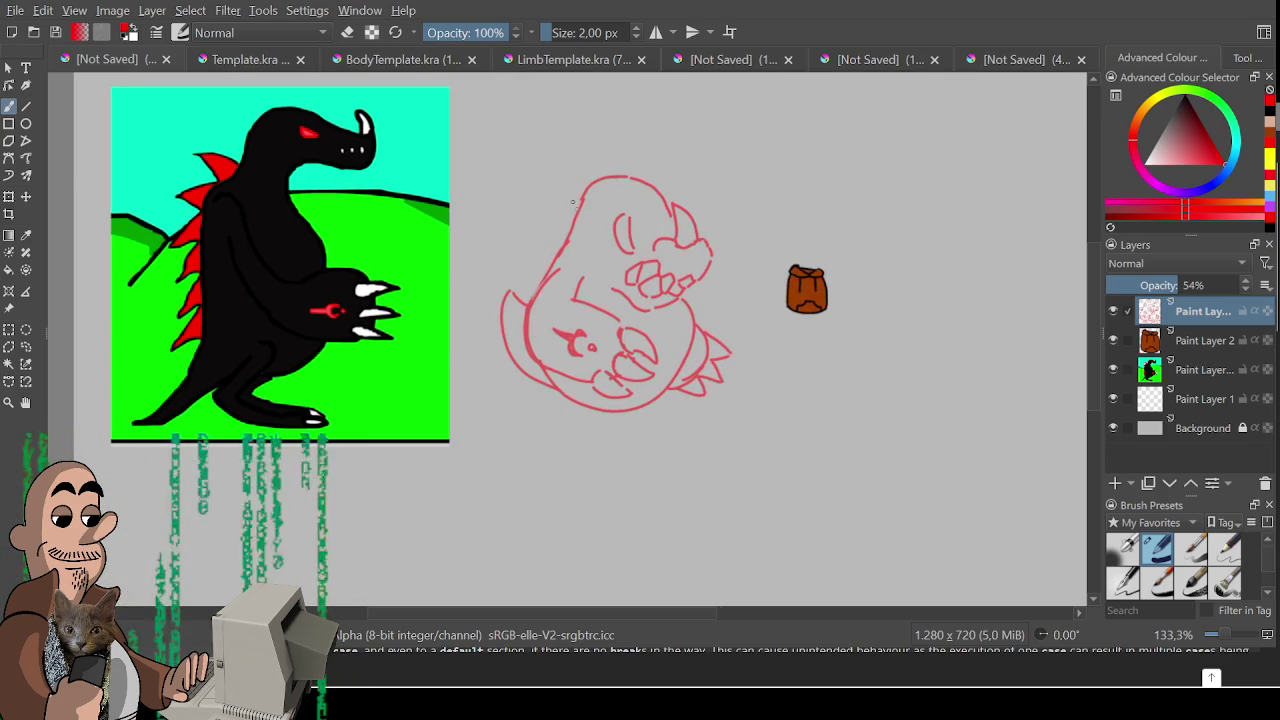
{"action": "mouse_move", "coordinate": [577, 206]}
{"action": "left_mouse_down"}
{"action": "mouse_move", "coordinate": [546, 213]}
{"action": "mouse_move", "coordinate": [558, 256]}
{"action": "mouse_move", "coordinate": [523, 265]}
{"action": "mouse_move", "coordinate": [546, 276]}
{"action": "left_mouse_up"}
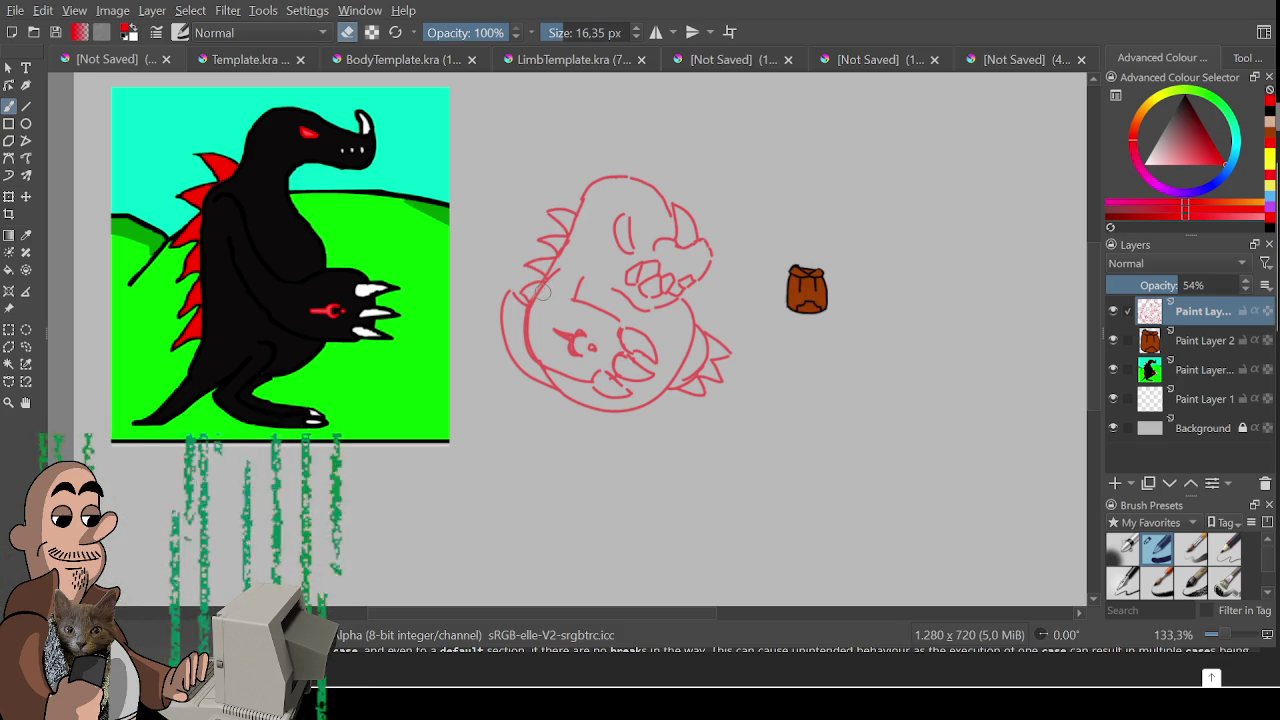
{"action": "mouse_move", "coordinate": [605, 391]}
{"action": "left_mouse_down"}
{"action": "mouse_move", "coordinate": [595, 374]}
{"action": "mouse_move", "coordinate": [625, 379]}
{"action": "left_mouse_up"}
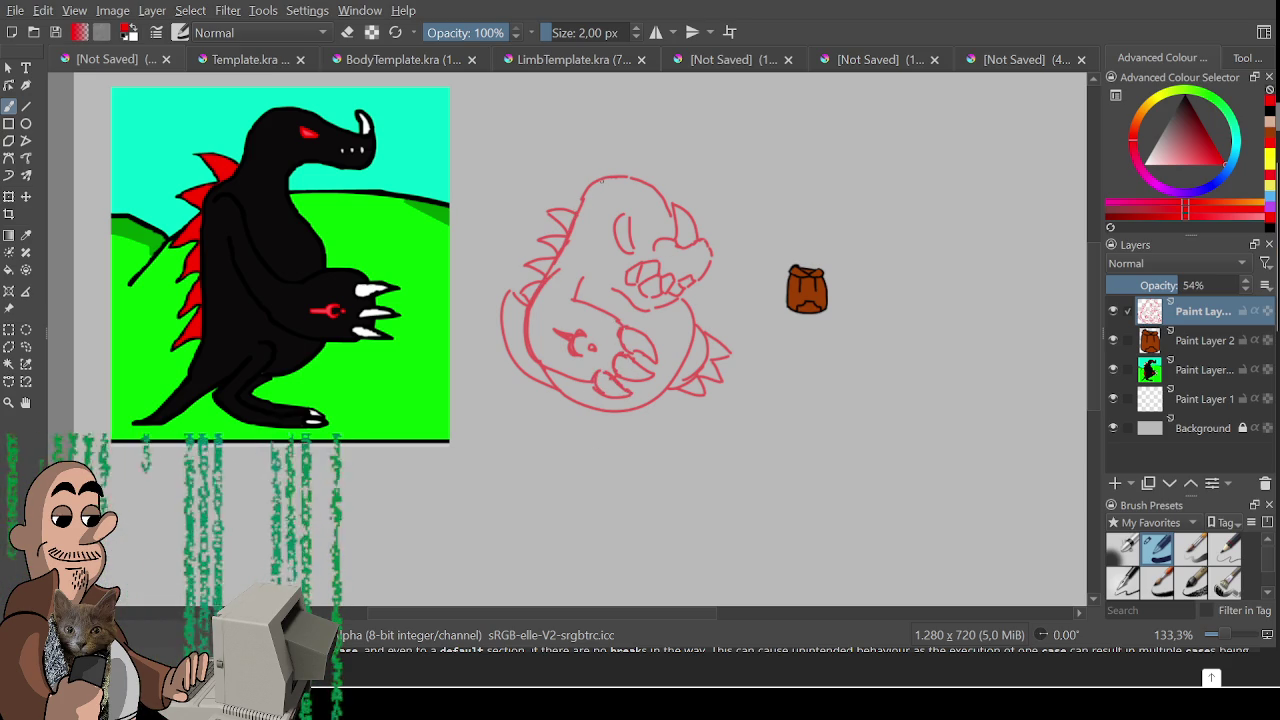
{"action": "left_click_drag", "start_coordinate": [594, 186], "coordinate": [630, 177]}
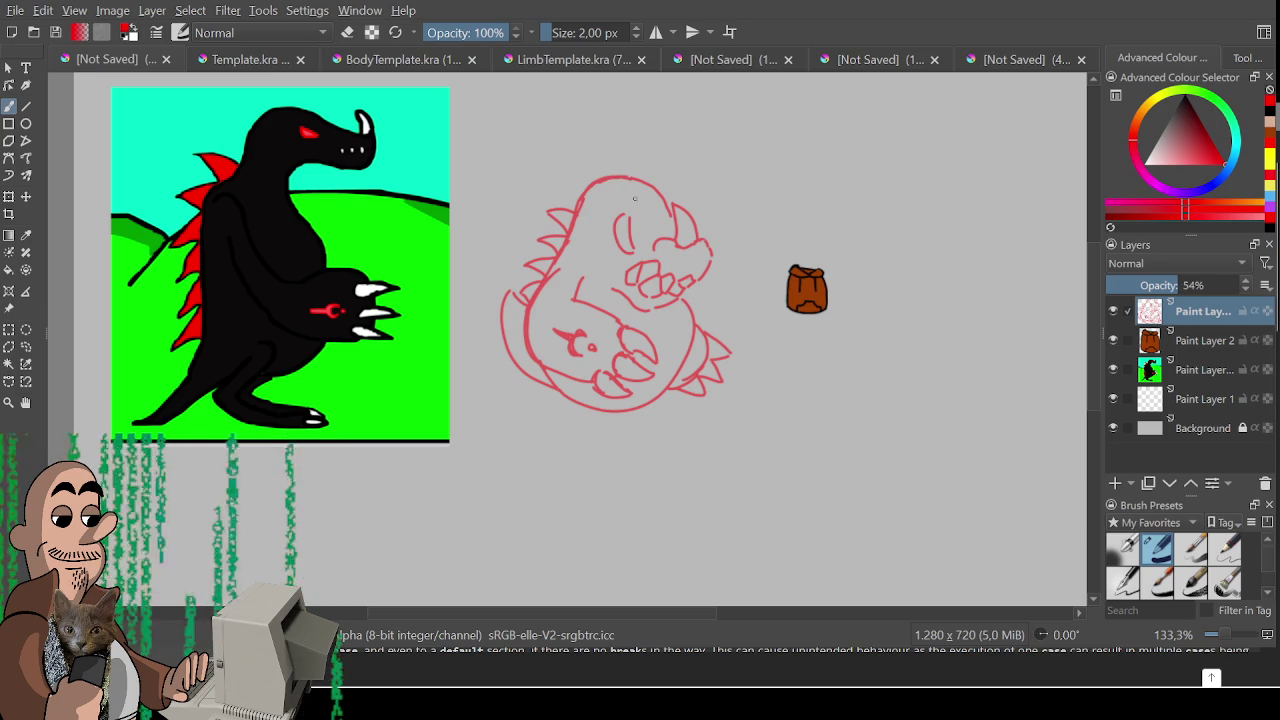
{"action": "mouse_move", "coordinate": [702, 228]}
{"action": "left_mouse_down"}
{"action": "mouse_move", "coordinate": [710, 248]}
{"action": "mouse_move", "coordinate": [674, 252]}
{"action": "mouse_move", "coordinate": [707, 251]}
{"action": "mouse_move", "coordinate": [709, 270]}
{"action": "left_mouse_up"}
- Rework the snout by erasing its upper-right lines and redrawing a short stroke
{"action": "key", "text": "e"}
{"action": "key", "text": "e"}
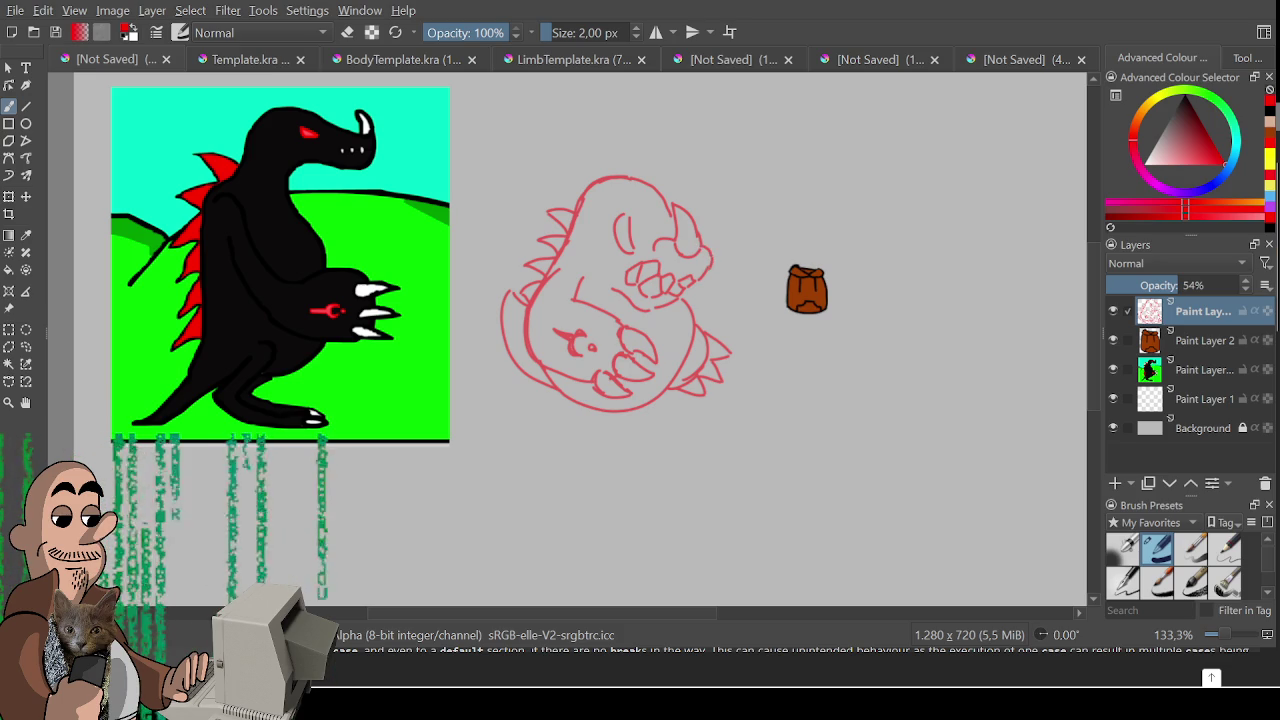
{"action": "key", "text": "e"}
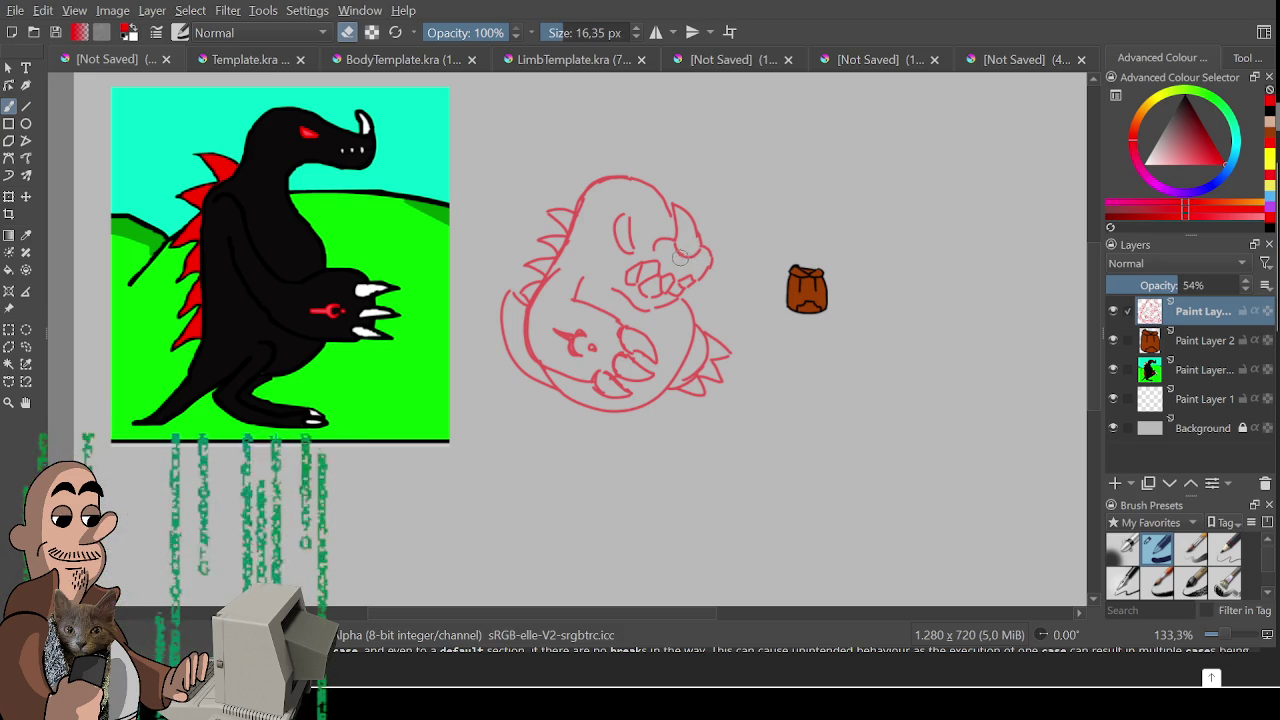
{"action": "key", "text": "e"}
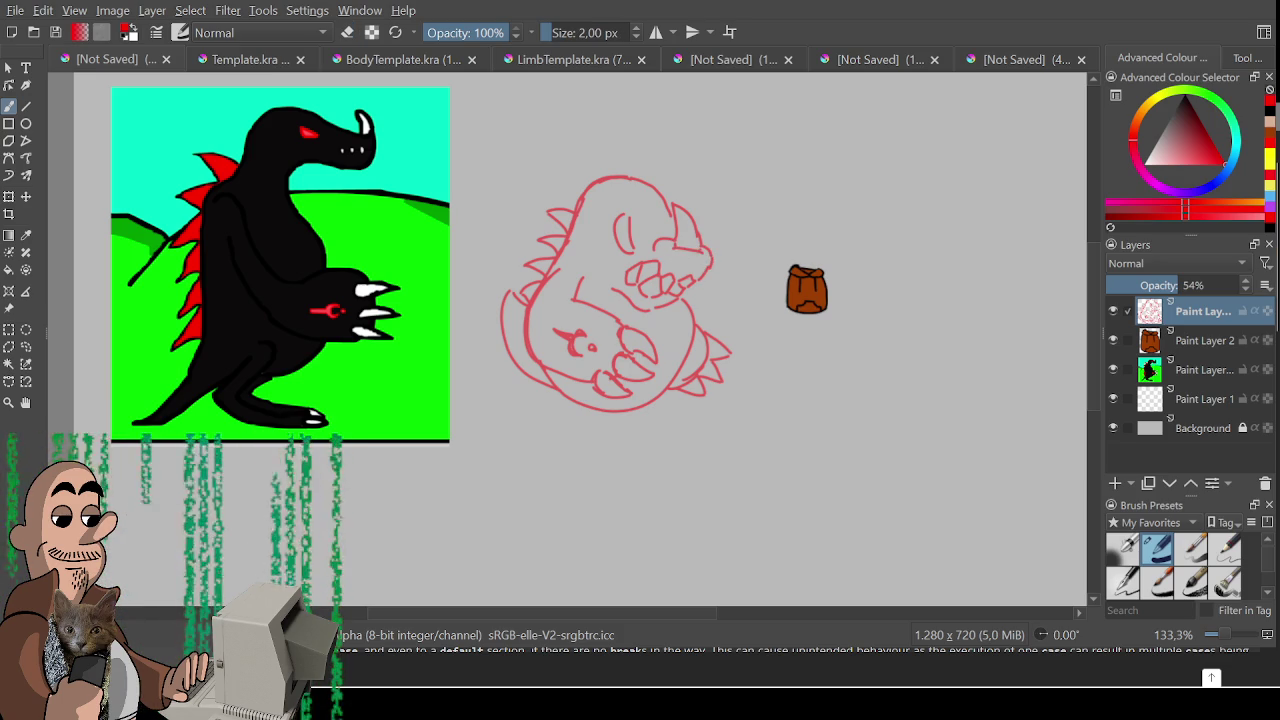
{"action": "left_click_drag", "start_coordinate": [660, 251], "coordinate": [669, 246]}
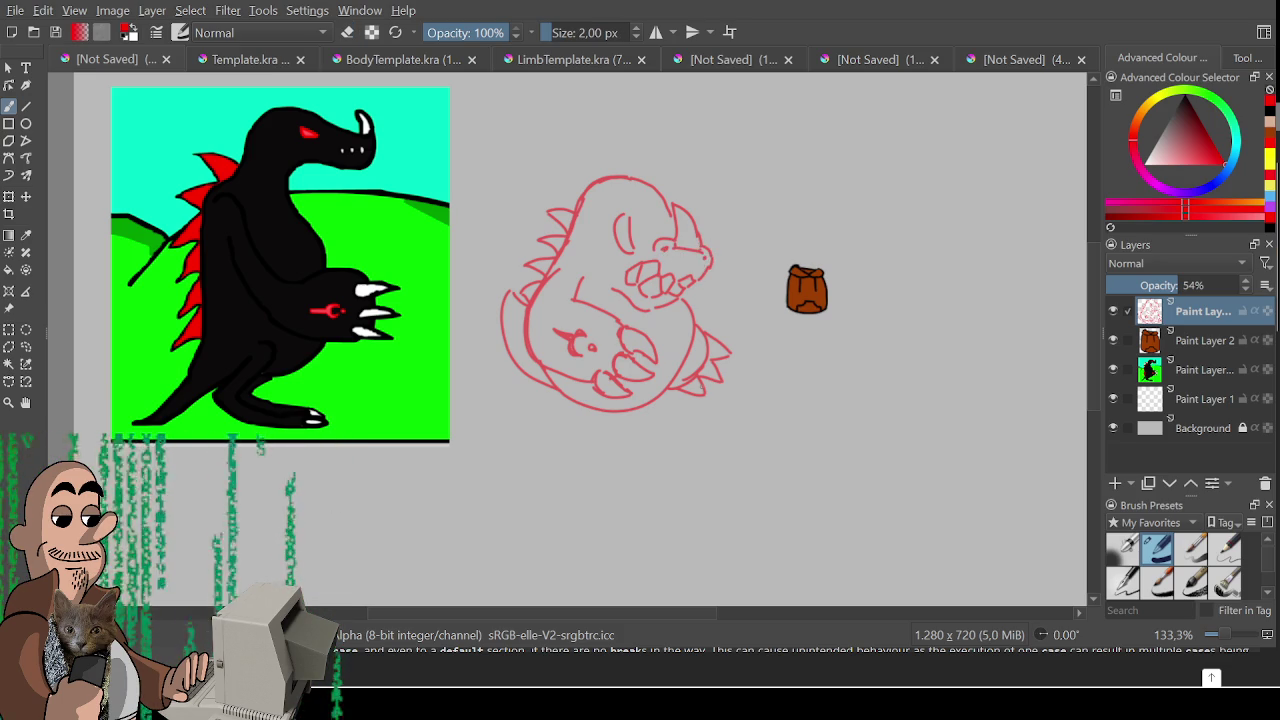
{"action": "key", "text": "e"}
{"action": "key", "text": "e"}
{"action": "key", "text": "e"}
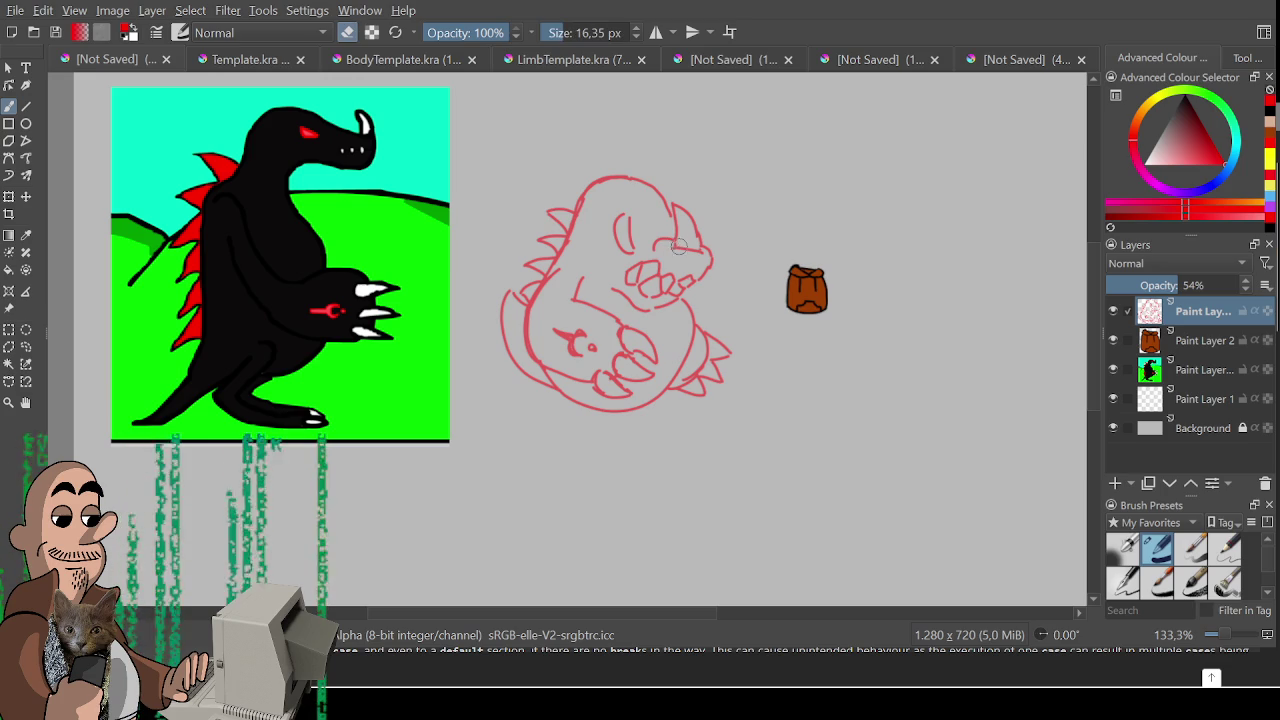
{"action": "key", "text": "e"}
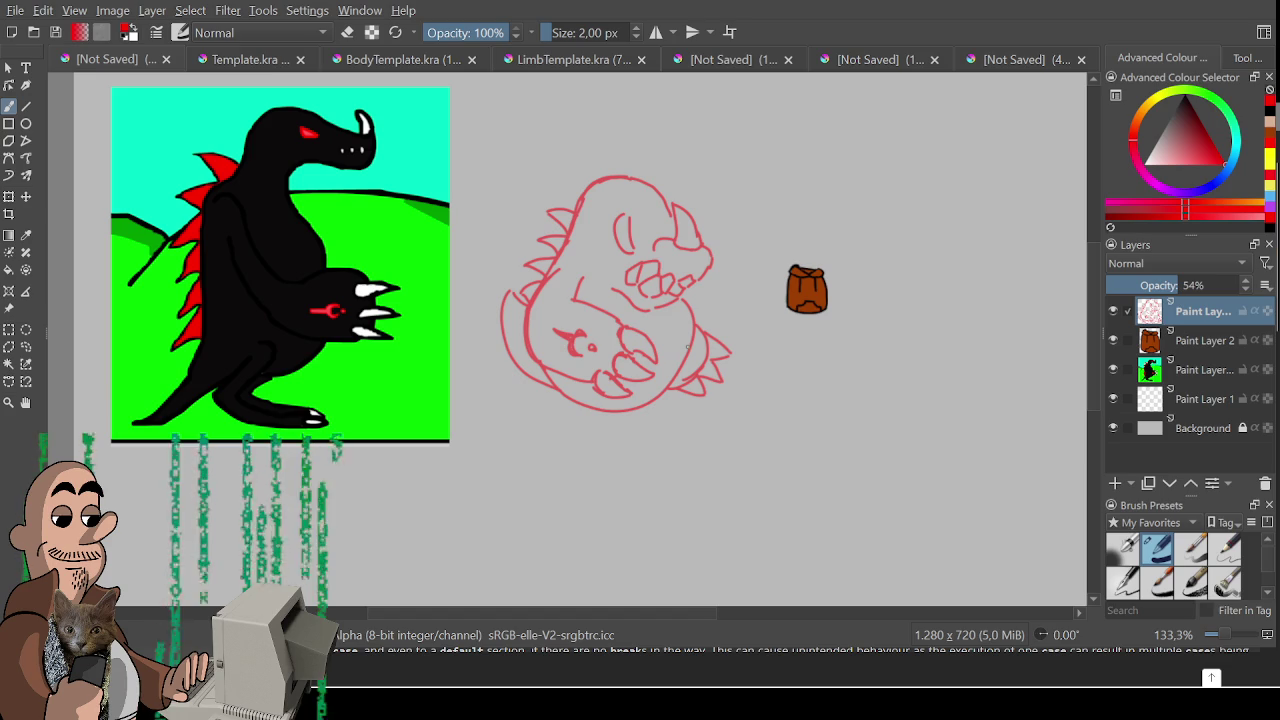
{"action": "key", "text": "e"}
{"action": "left_click_drag", "start_coordinate": [680, 205], "coordinate": [703, 252]}
{"action": "key", "text": "e"}
{"action": "key", "text": "ctrl+z"}
{"action": "key", "text": "ctrl+z"}
{"action": "key", "text": "ctrl+z"}
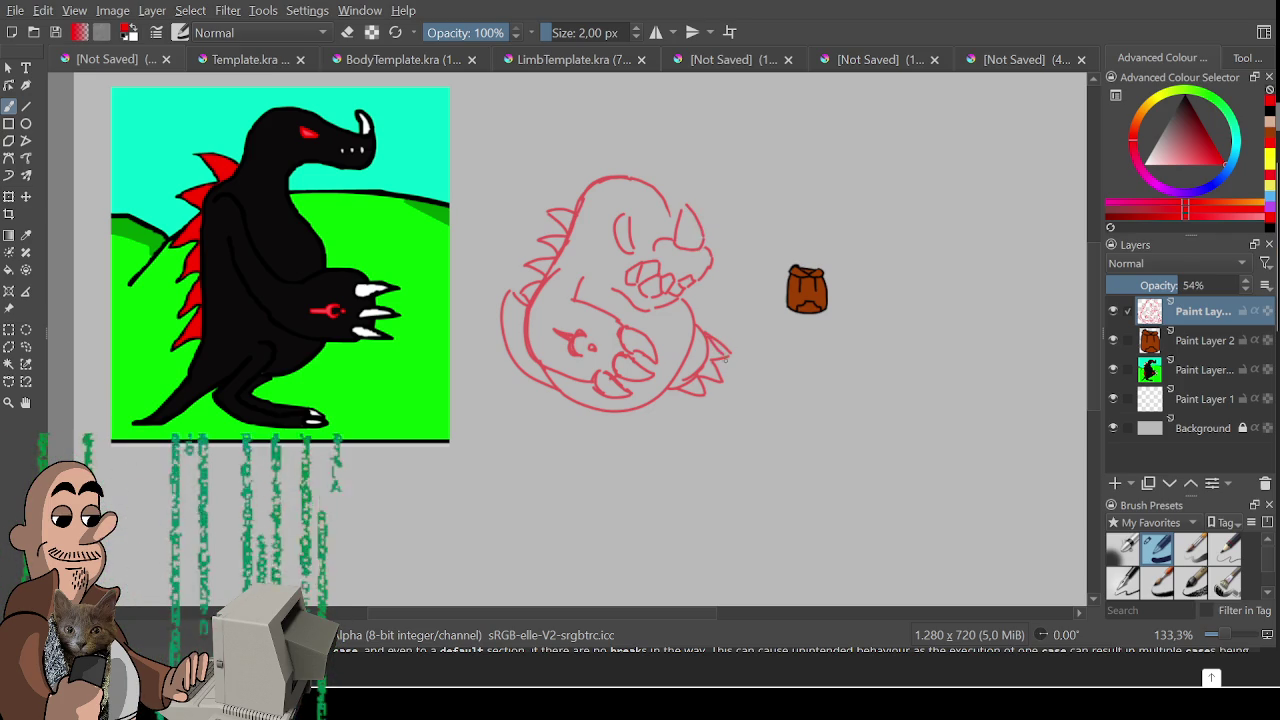
- Erase the small tail spike and brush a line along the sketch's bottom
{"action": "key", "text": "e"}
{"action": "mouse_move", "coordinate": [730, 348]}
{"action": "left_mouse_down"}
{"action": "mouse_move", "coordinate": [712, 340]}
{"action": "mouse_move", "coordinate": [727, 352]}
{"action": "left_mouse_up"}
{"action": "key", "text": "e"}
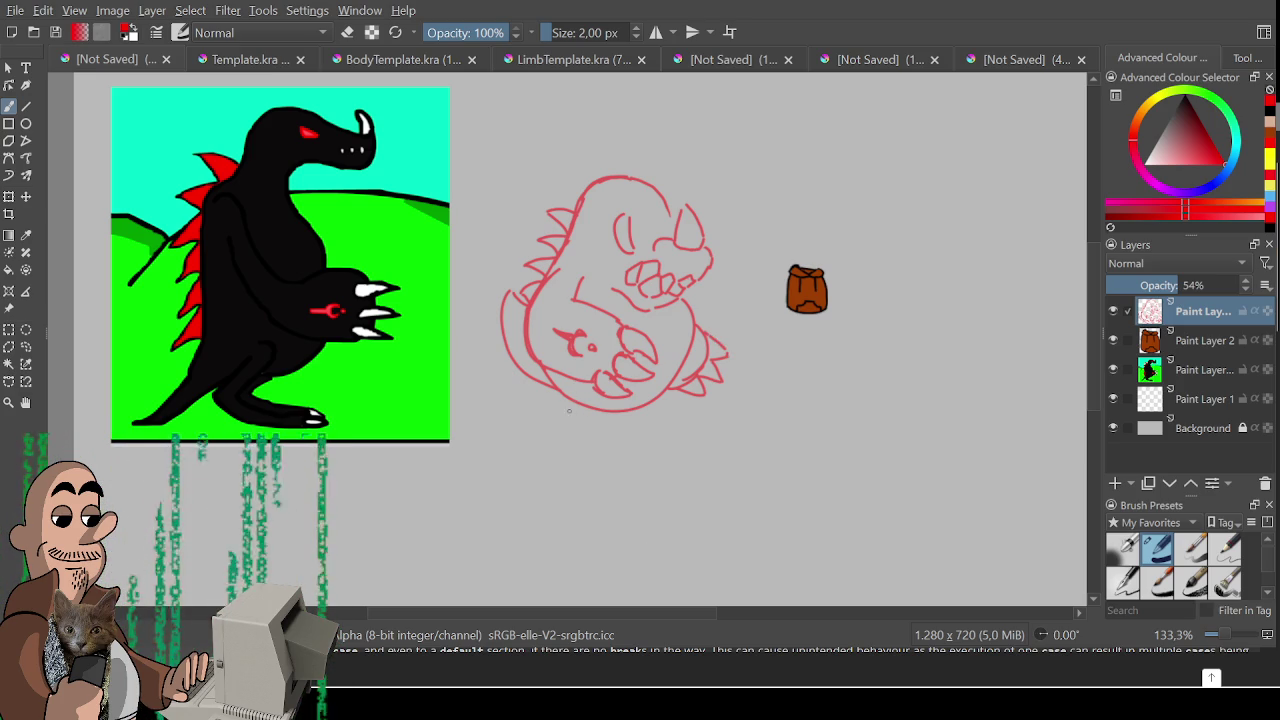
{"action": "mouse_move", "coordinate": [554, 420]}
{"action": "left_mouse_down"}
{"action": "mouse_move", "coordinate": [682, 406]}
{"action": "mouse_move", "coordinate": [662, 430]}
{"action": "mouse_move", "coordinate": [566, 427]}
{"action": "left_mouse_up"}
{"action": "left_click_drag", "start_coordinate": [580, 378], "coordinate": [606, 412]}
- Draw feet and toe curves along the base, redoing the lower-right foot
{"action": "mouse_move", "coordinate": [550, 382]}
{"action": "left_mouse_down"}
{"action": "mouse_move", "coordinate": [545, 422]}
{"action": "mouse_move", "coordinate": [560, 432]}
{"action": "left_mouse_up"}
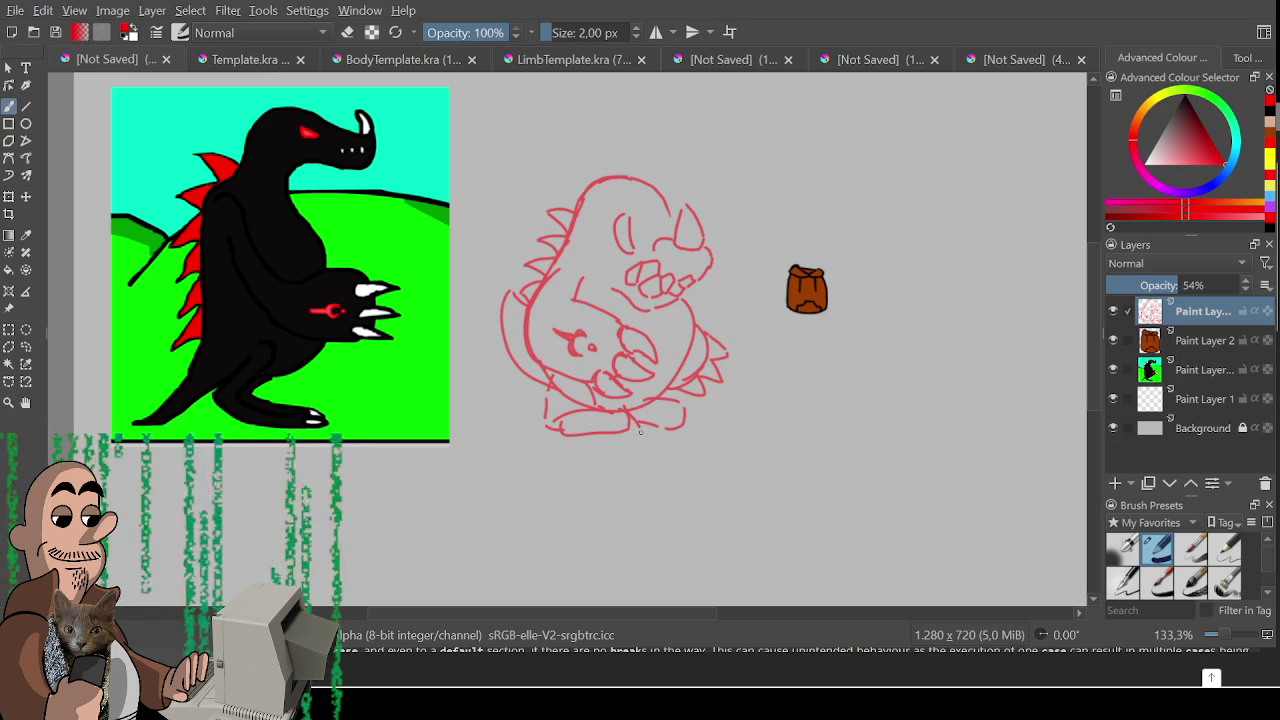
{"action": "mouse_move", "coordinate": [638, 412]}
{"action": "left_mouse_down"}
{"action": "mouse_move", "coordinate": [632, 434]}
{"action": "mouse_move", "coordinate": [613, 420]}
{"action": "mouse_move", "coordinate": [622, 428]}
{"action": "mouse_move", "coordinate": [592, 430]}
{"action": "mouse_move", "coordinate": [584, 414]}
{"action": "mouse_move", "coordinate": [588, 438]}
{"action": "mouse_move", "coordinate": [560, 428]}
{"action": "left_mouse_up"}
{"action": "mouse_move", "coordinate": [668, 404]}
{"action": "left_mouse_down"}
{"action": "mouse_move", "coordinate": [712, 420]}
{"action": "mouse_move", "coordinate": [684, 430]}
{"action": "mouse_move", "coordinate": [704, 434]}
{"action": "mouse_move", "coordinate": [670, 428]}
{"action": "mouse_move", "coordinate": [690, 402]}
{"action": "mouse_move", "coordinate": [714, 418]}
{"action": "left_mouse_up"}
{"action": "key", "text": "ctrl+z"}
{"action": "key", "text": "ctrl+z"}
{"action": "key", "text": "ctrl+z"}
{"action": "key", "text": "e"}
{"action": "key", "text": "e"}
{"action": "mouse_move", "coordinate": [656, 404]}
{"action": "left_mouse_down"}
{"action": "mouse_move", "coordinate": [692, 427]}
{"action": "mouse_move", "coordinate": [682, 406]}
{"action": "mouse_move", "coordinate": [684, 432]}
{"action": "left_mouse_up"}
{"action": "key", "text": "ctrl+z"}
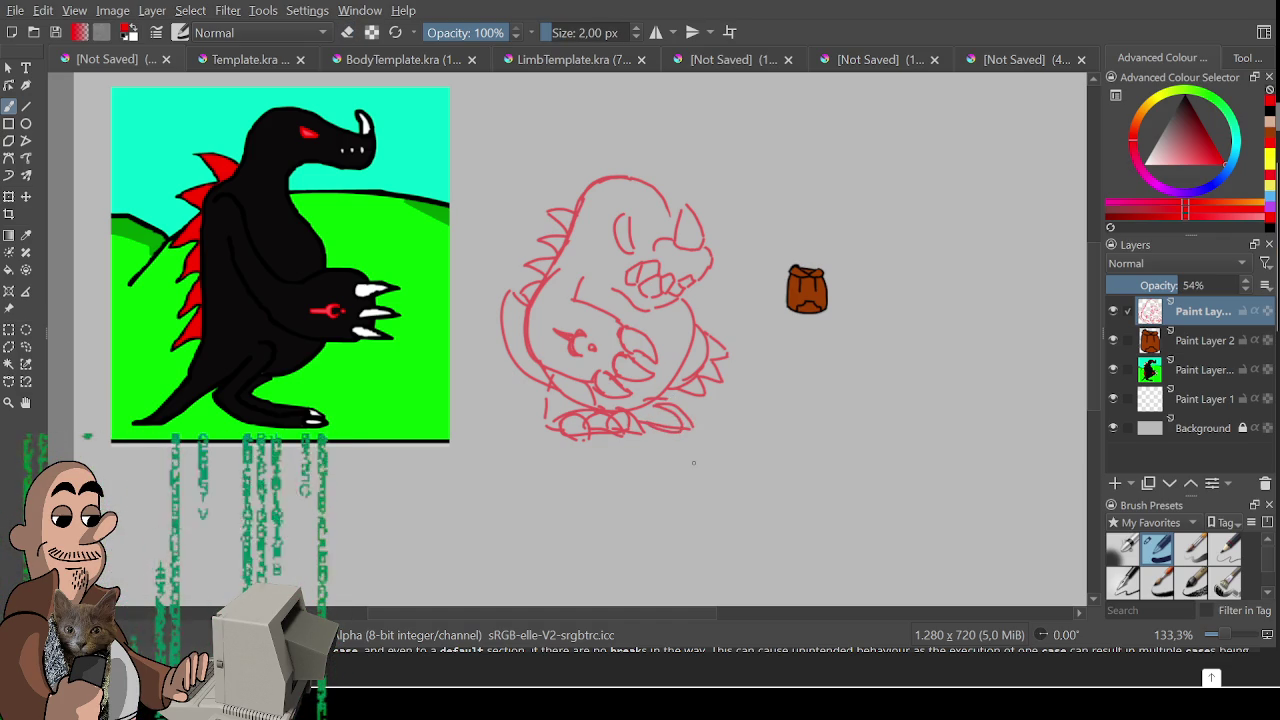
- Erase the stray lines around the dinosaur's eye
{"action": "key", "text": "e"}
{"action": "mouse_move", "coordinate": [611, 193]}
{"action": "left_mouse_down"}
{"action": "mouse_move", "coordinate": [611, 224]}
{"action": "mouse_move", "coordinate": [626, 248]}
{"action": "mouse_move", "coordinate": [630, 238]}
{"action": "mouse_move", "coordinate": [610, 243]}
{"action": "mouse_move", "coordinate": [638, 252]}
{"action": "left_mouse_up"}
{"action": "key", "text": "e"}
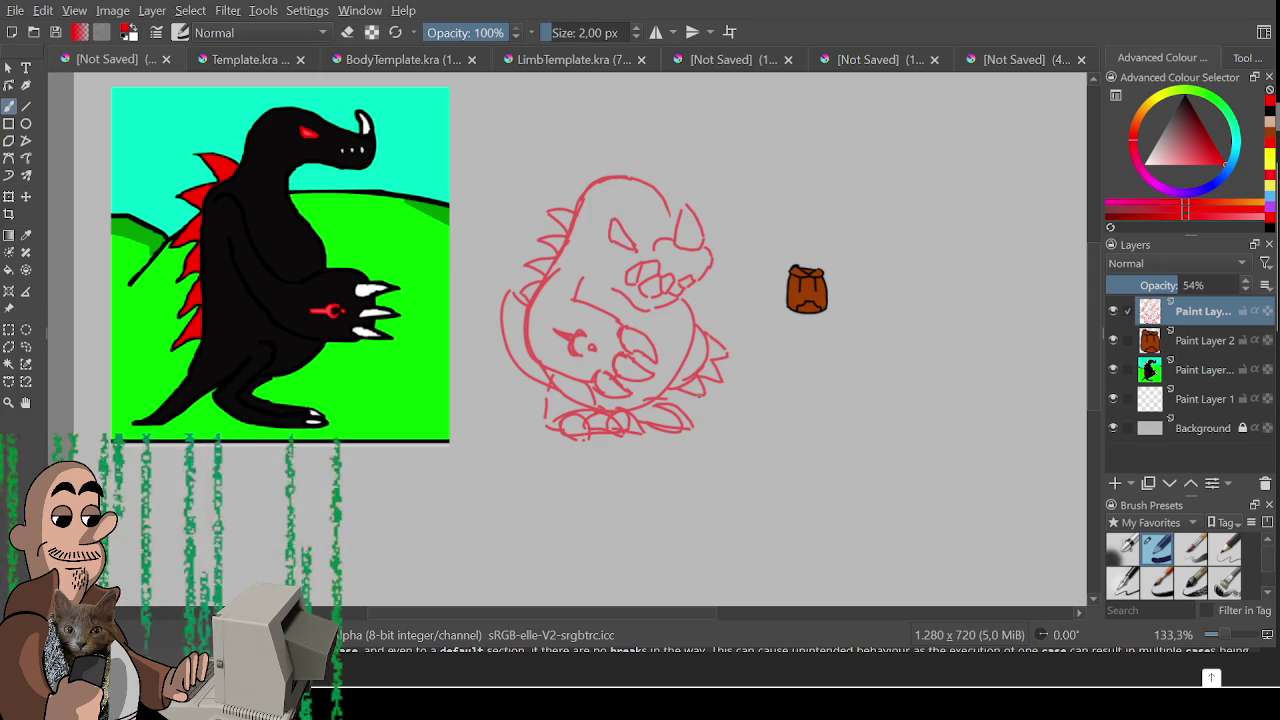
{"action": "key", "text": "e"}
{"action": "key", "text": "e"}
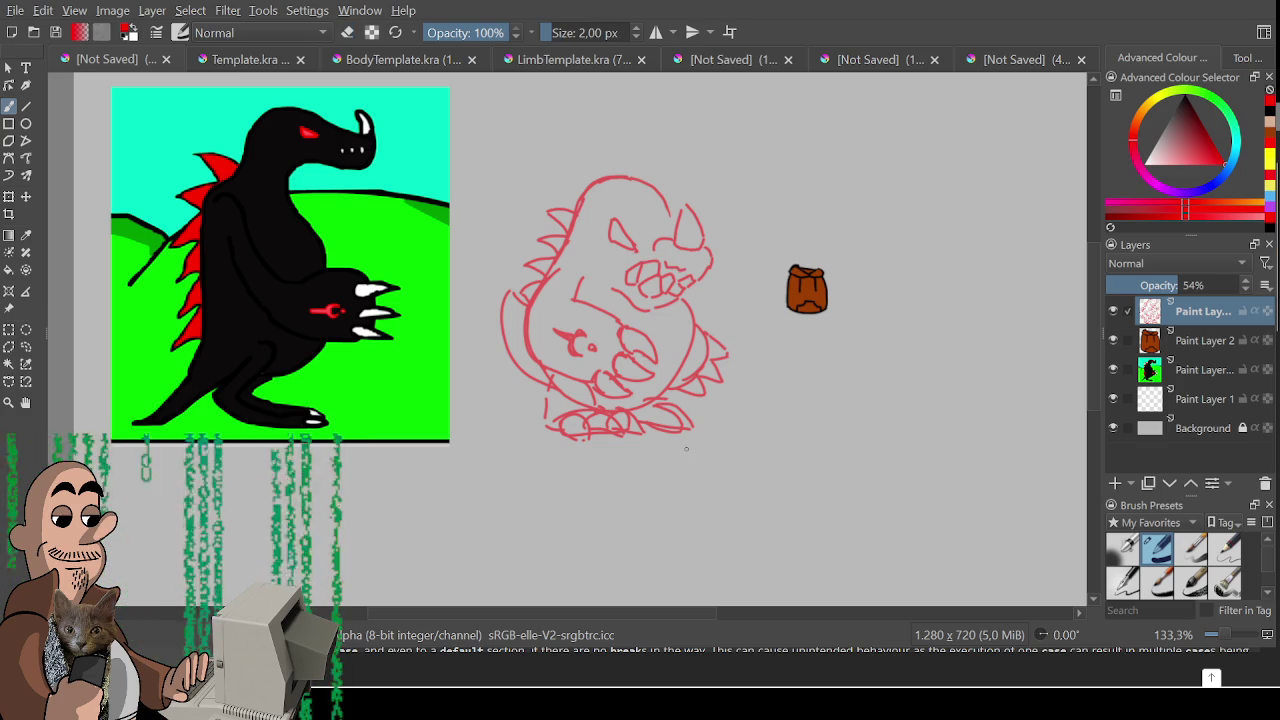
{"action": "key", "text": "e"}
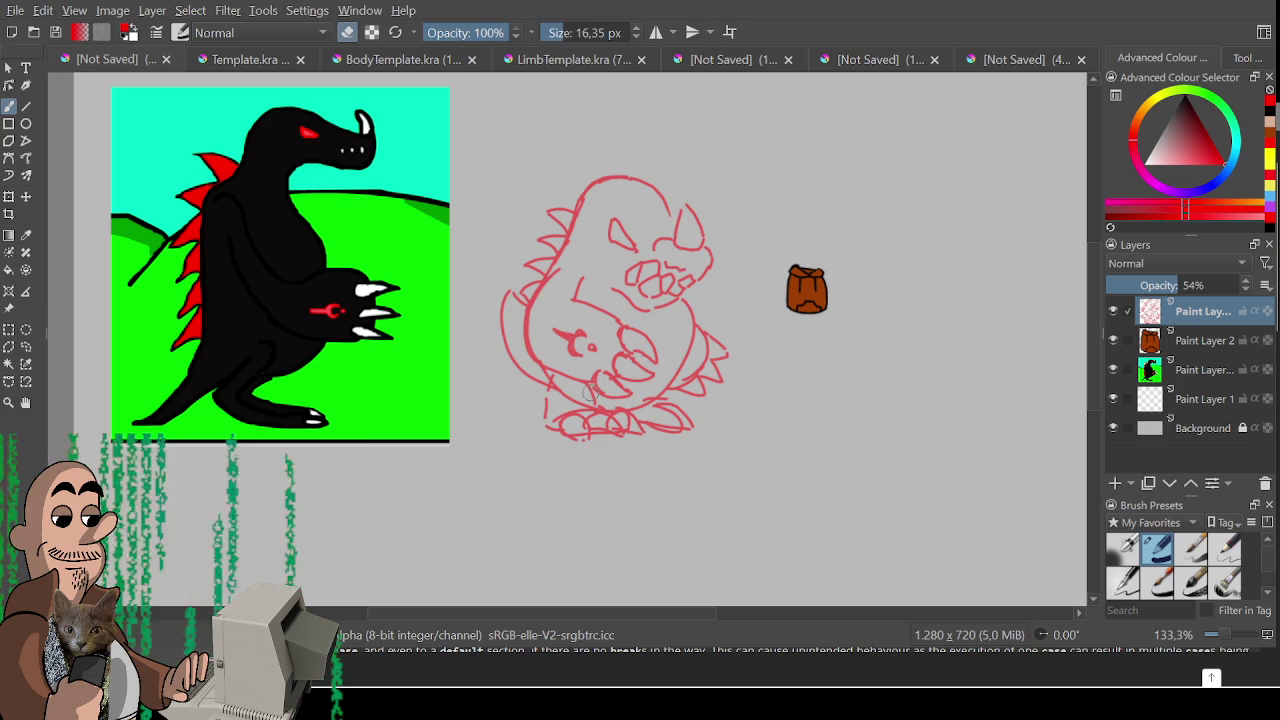
{"action": "key", "text": "e"}
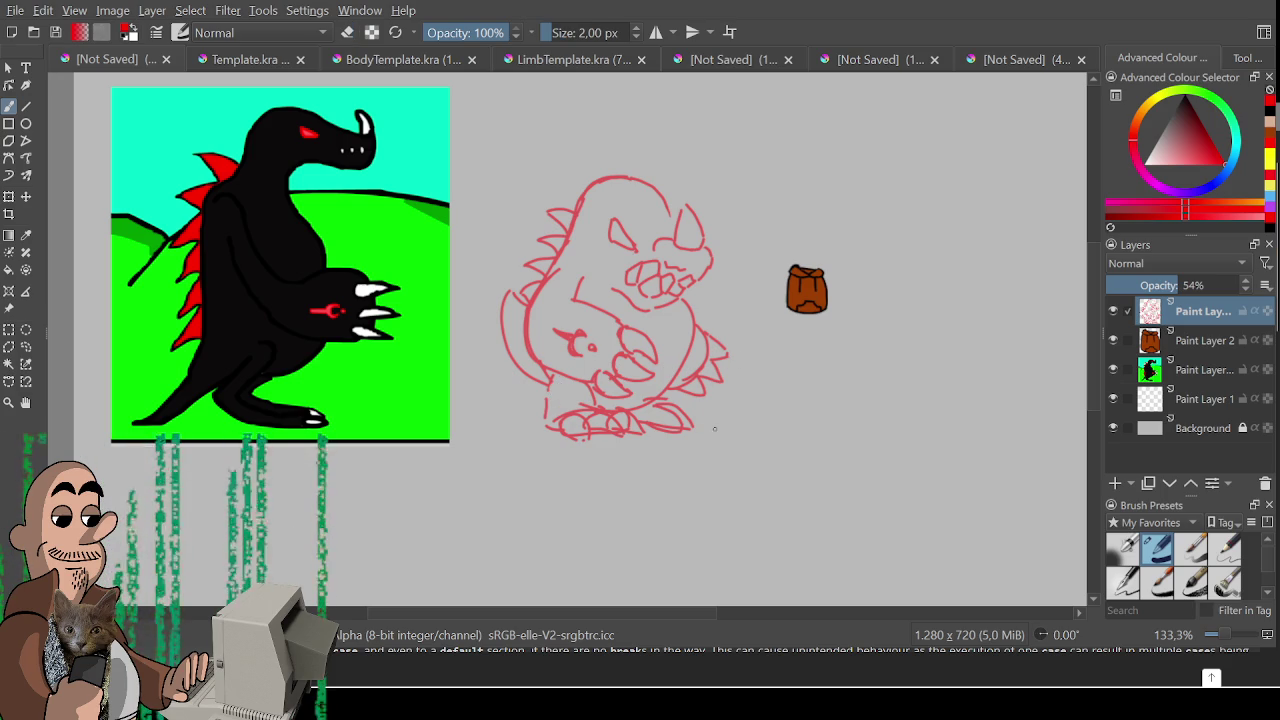
- Rectangle-select the whole red sketch, nudge it right and scale it down with Ctrl+T
{"action": "left_click_drag", "start_coordinate": [802, 361], "coordinate": [766, 408]}
{"action": "key", "text": "ctrl+r"}
{"action": "mouse_move", "coordinate": [455, 183]}
{"action": "left_mouse_down"}
{"action": "mouse_move", "coordinate": [717, 543]}
{"action": "mouse_move", "coordinate": [668, 466]}
{"action": "left_mouse_up"}
{"action": "key", "text": "ctrl+t"}
{"action": "mouse_move", "coordinate": [562, 358]}
{"action": "left_mouse_down"}
{"action": "mouse_move", "coordinate": [629, 320]}
{"action": "mouse_move", "coordinate": [590, 356]}
{"action": "left_mouse_up"}
{"action": "left_click_drag", "start_coordinate": [686, 458], "coordinate": [665, 437]}
{"action": "key", "text": "Return"}
{"action": "key", "text": "b"}
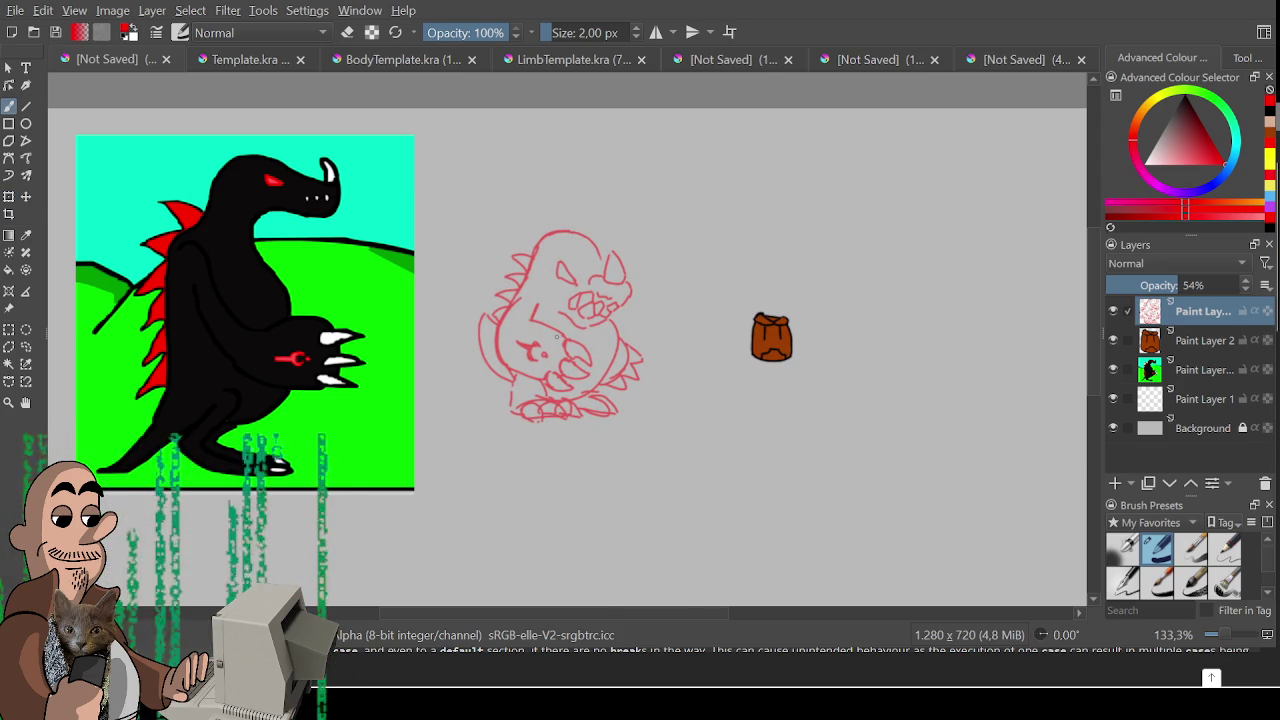
- Add an angry brow on the dinosaur's face and zoom the view to 200%
{"action": "mouse_move", "coordinate": [560, 276]}
{"action": "left_mouse_down"}
{"action": "mouse_move", "coordinate": [573, 276]}
{"action": "mouse_move", "coordinate": [557, 273]}
{"action": "left_mouse_up"}
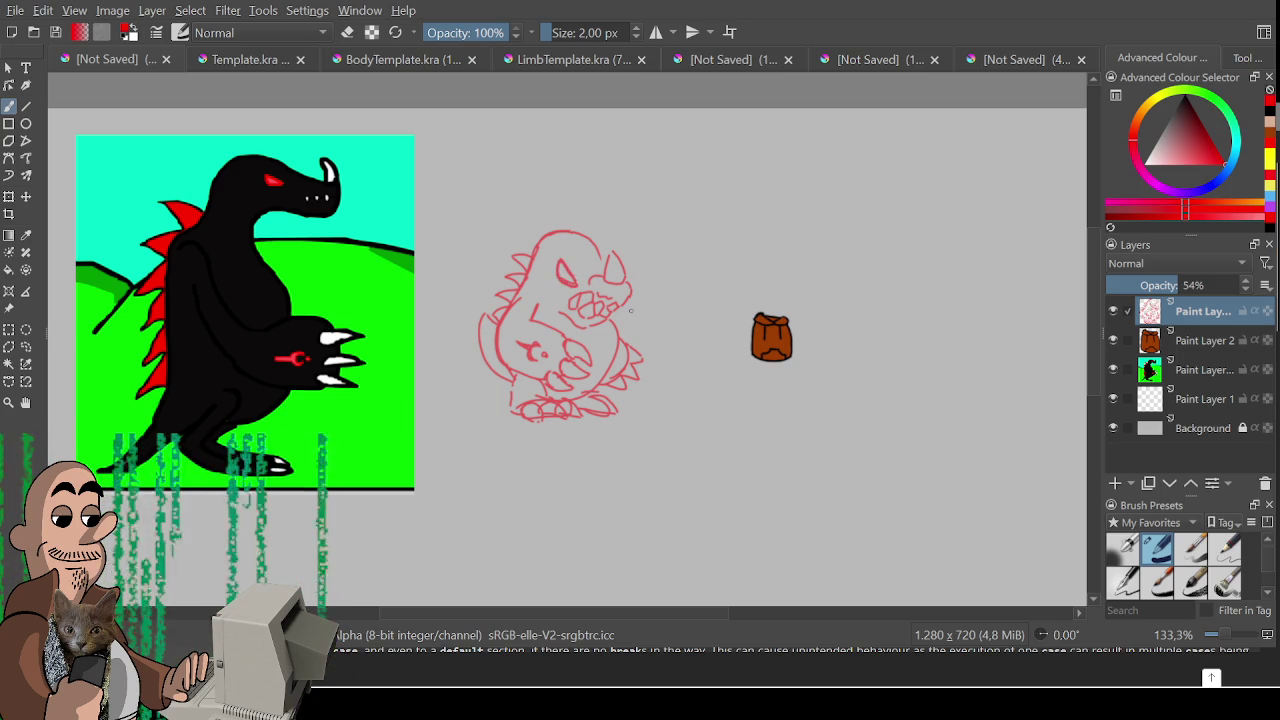
{"action": "mouse_move", "coordinate": [650, 319]}
{"action": "left_mouse_down"}
{"action": "mouse_move", "coordinate": [720, 291]}
{"action": "mouse_move", "coordinate": [749, 223]}
{"action": "left_mouse_up"}
{"action": "key", "text": "minus"}
{"action": "key", "text": "plus"}
{"action": "mouse_move", "coordinate": [625, 371]}
{"action": "left_mouse_down"}
{"action": "mouse_move", "coordinate": [517, 360]}
{"action": "mouse_move", "coordinate": [540, 254]}
{"action": "mouse_move", "coordinate": [532, 300]}
{"action": "mouse_move", "coordinate": [576, 364]}
{"action": "mouse_move", "coordinate": [570, 345]}
{"action": "mouse_move", "coordinate": [449, 366]}
{"action": "mouse_move", "coordinate": [529, 287]}
{"action": "left_mouse_up"}
{"action": "key", "text": "plus"}
- Draw the snake's coiled head below the dinosaur, redoing the first curve
{"action": "left_click_drag", "start_coordinate": [467, 452], "coordinate": [526, 442]}
{"action": "key", "text": "ctrl+z"}
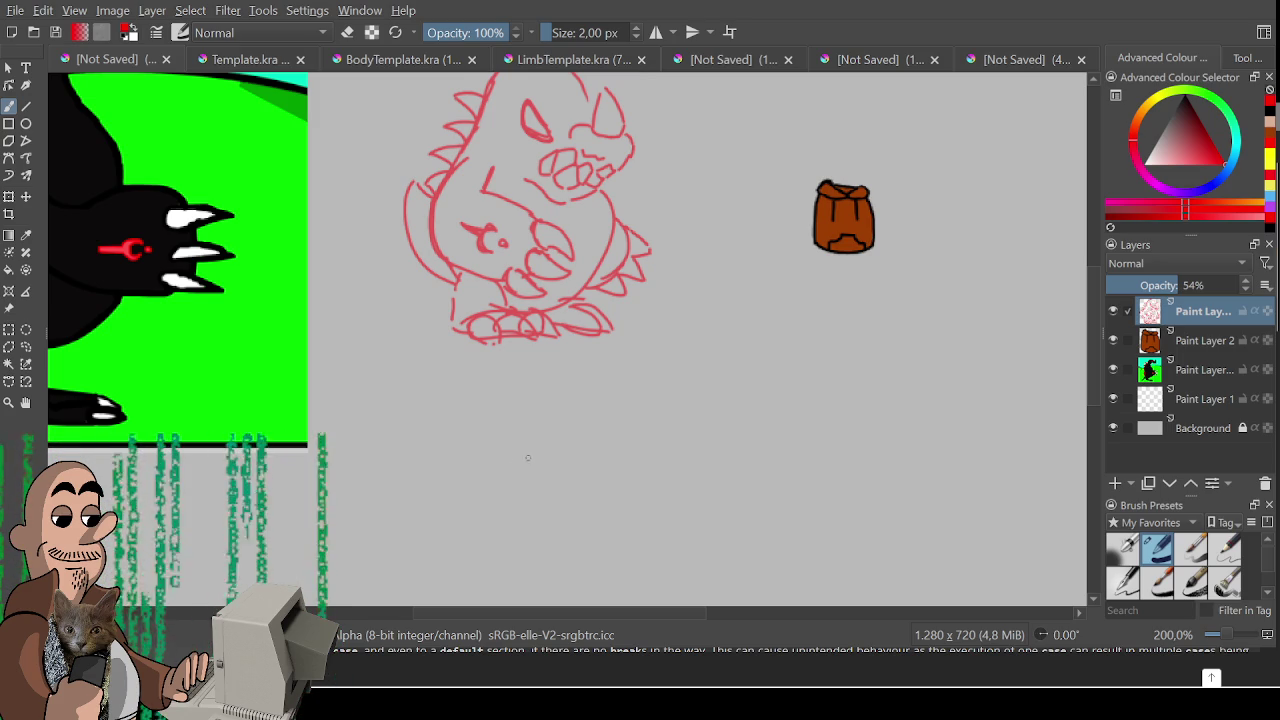
{"action": "mouse_move", "coordinate": [515, 470]}
{"action": "left_mouse_down"}
{"action": "mouse_move", "coordinate": [464, 410]}
{"action": "mouse_move", "coordinate": [592, 430]}
{"action": "left_mouse_up"}
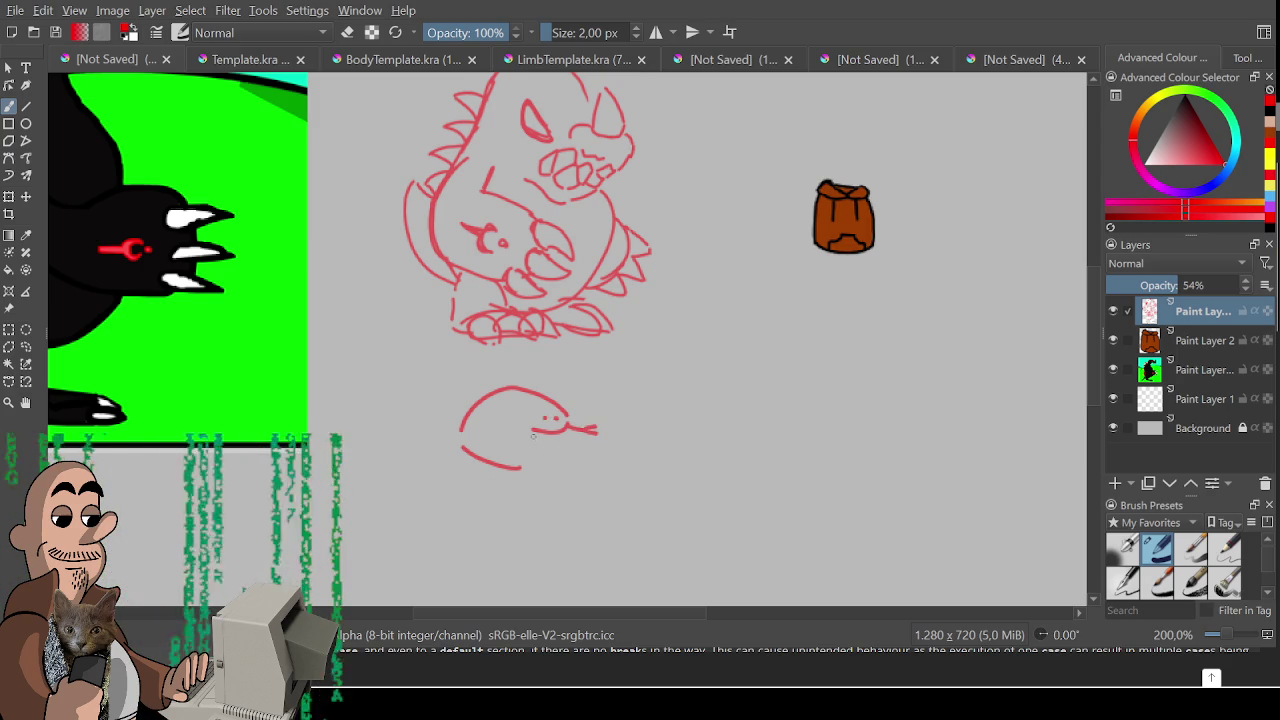
- Draw the snake's tongue, bottom line, tall tail curve and inner body curve
{"action": "mouse_move", "coordinate": [493, 430]}
{"action": "left_mouse_down"}
{"action": "mouse_move", "coordinate": [545, 432]}
{"action": "mouse_move", "coordinate": [532, 432]}
{"action": "mouse_move", "coordinate": [564, 488]}
{"action": "mouse_move", "coordinate": [482, 501]}
{"action": "mouse_move", "coordinate": [436, 478]}
{"action": "mouse_move", "coordinate": [466, 500]}
{"action": "mouse_move", "coordinate": [536, 501]}
{"action": "left_mouse_up"}
{"action": "key", "text": "e"}
{"action": "key", "text": "e"}
{"action": "key", "text": "ctrl+z"}
{"action": "key", "text": "ctrl+z"}
{"action": "left_click_drag", "start_coordinate": [450, 504], "coordinate": [553, 505]}
{"action": "left_click_drag", "start_coordinate": [450, 504], "coordinate": [430, 455]}
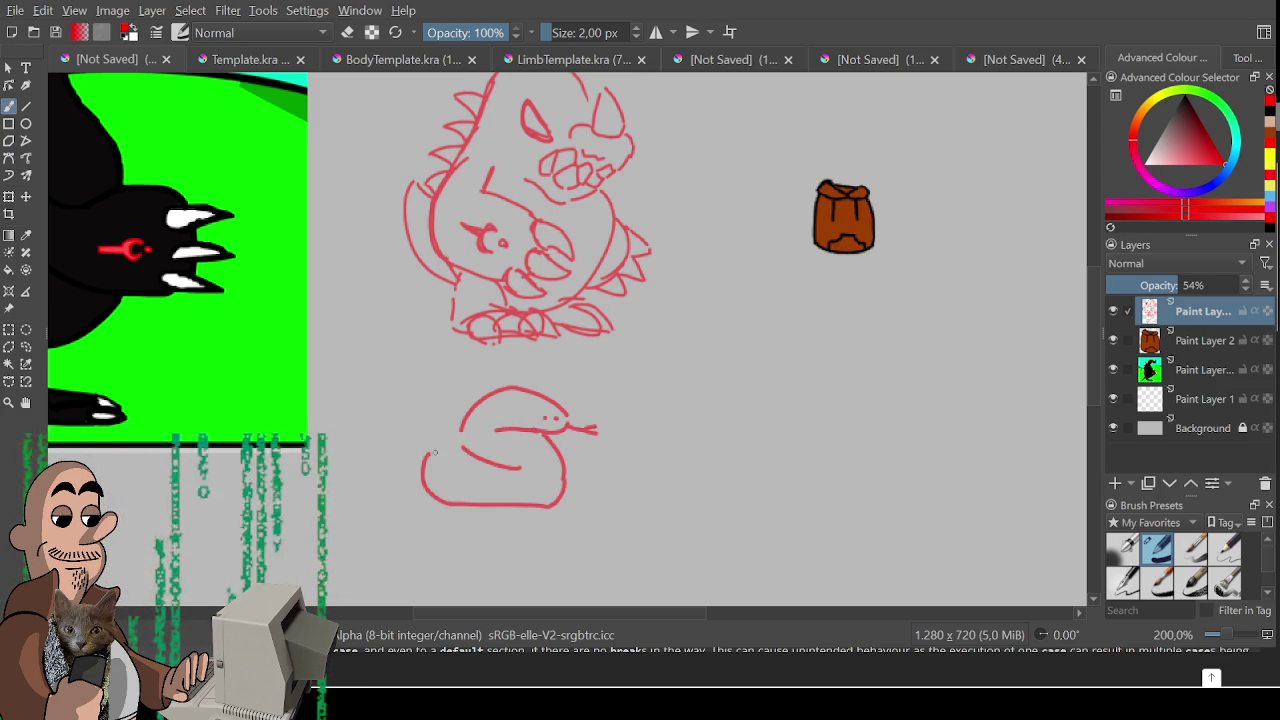
{"action": "key", "text": "ctrl+z"}
{"action": "mouse_move", "coordinate": [450, 504]}
{"action": "left_mouse_down"}
{"action": "mouse_move", "coordinate": [415, 470]}
{"action": "mouse_move", "coordinate": [411, 418]}
{"action": "left_mouse_up"}
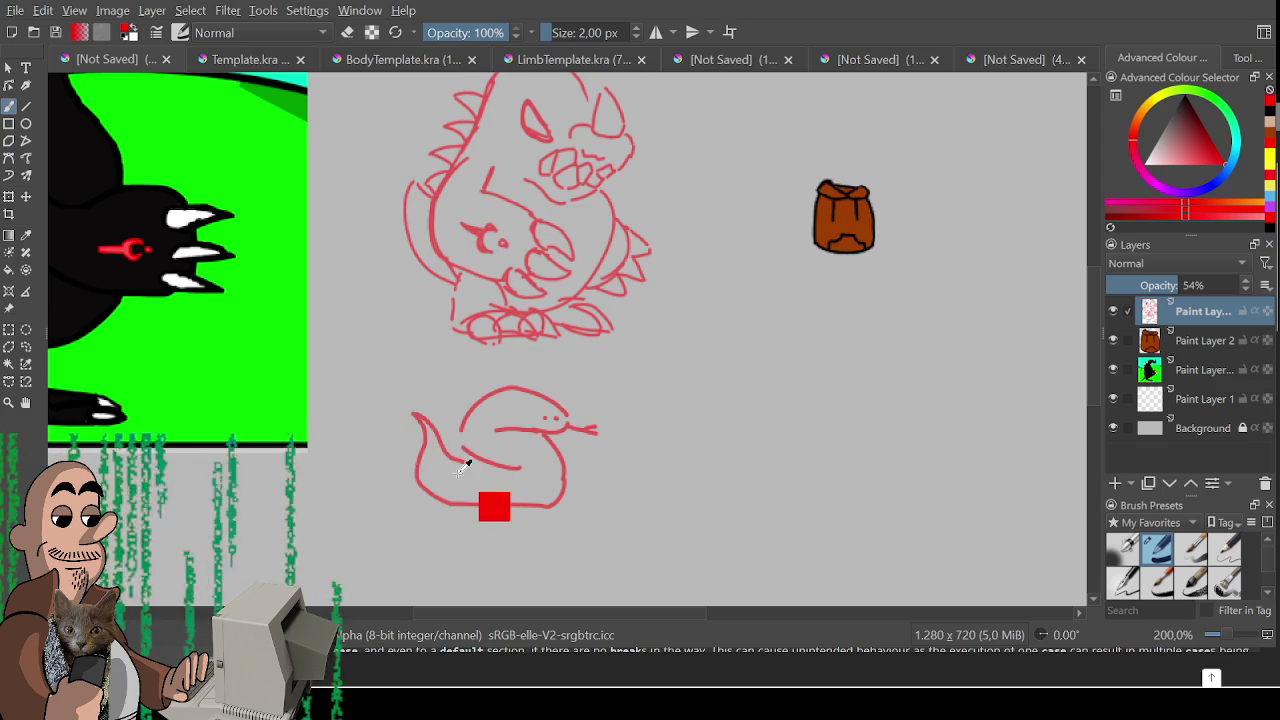
{"action": "left_click_drag", "start_coordinate": [412, 413], "coordinate": [472, 457]}
{"action": "key", "text": "ctrl+z"}
{"action": "mouse_move", "coordinate": [416, 413]}
{"action": "left_mouse_down"}
{"action": "mouse_move", "coordinate": [466, 468]}
{"action": "mouse_move", "coordinate": [492, 457]}
{"action": "mouse_move", "coordinate": [471, 444]}
{"action": "mouse_move", "coordinate": [490, 464]}
{"action": "mouse_move", "coordinate": [545, 466]}
{"action": "left_mouse_up"}
{"action": "key", "text": "e"}
{"action": "key", "text": "e"}
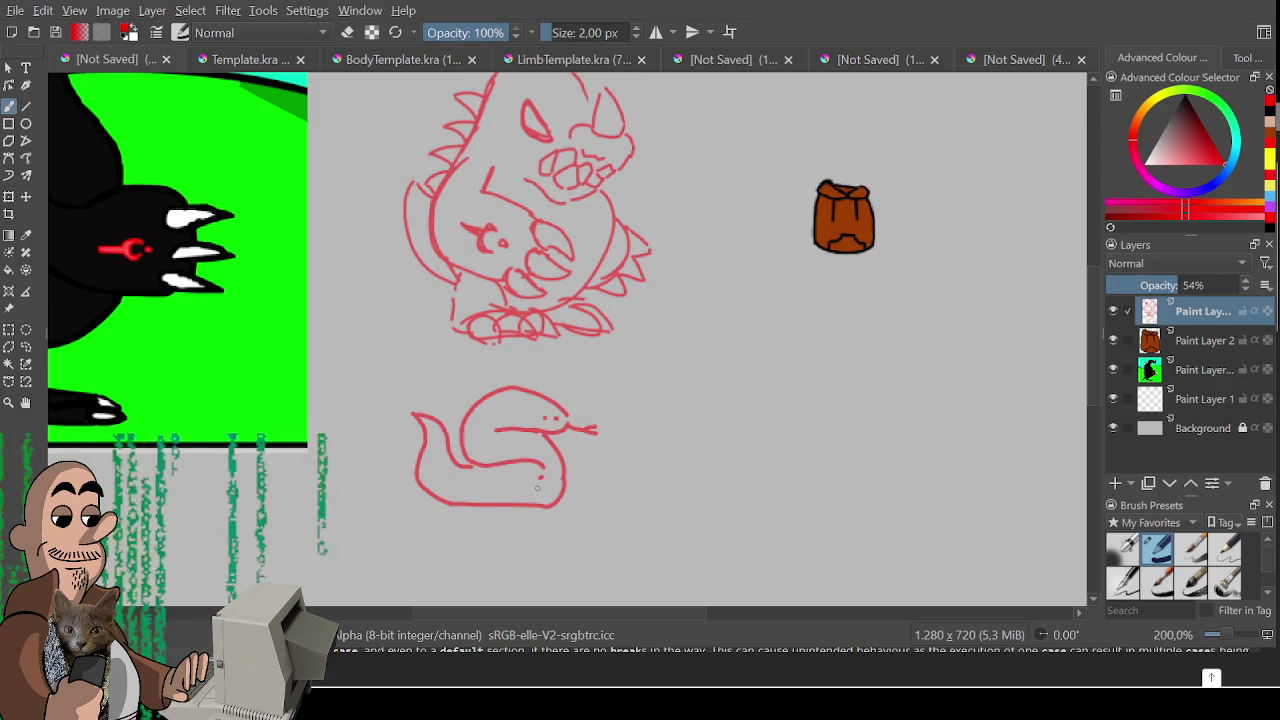
{"action": "left_click_drag", "start_coordinate": [476, 464], "coordinate": [470, 470]}
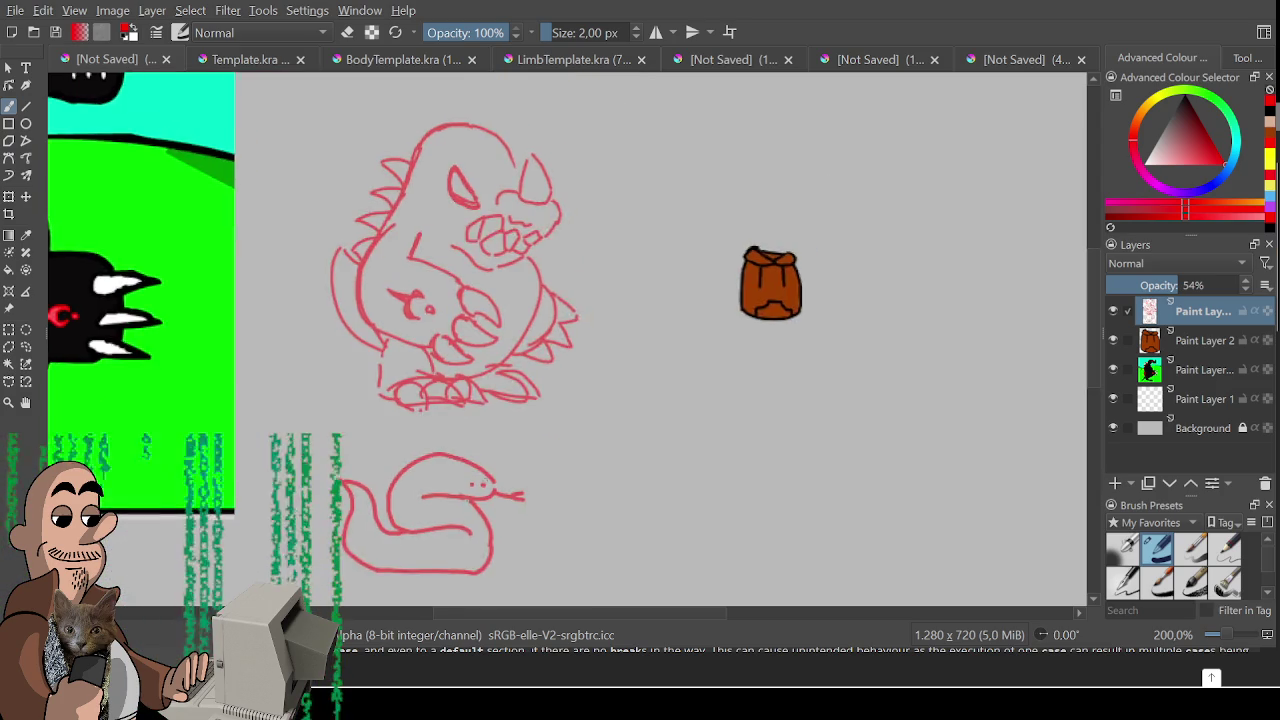
- Redraw the left and top lines of the dinosaur's head and the horn's upper-right edge
{"action": "scroll", "coordinate": [520, 443], "scroll_direction": "down", "scroll_amount": 2}
{"action": "scroll", "coordinate": [534, 480], "scroll_direction": "up", "scroll_amount": 2}
{"action": "left_click_drag", "start_coordinate": [534, 480], "coordinate": [576, 485]}
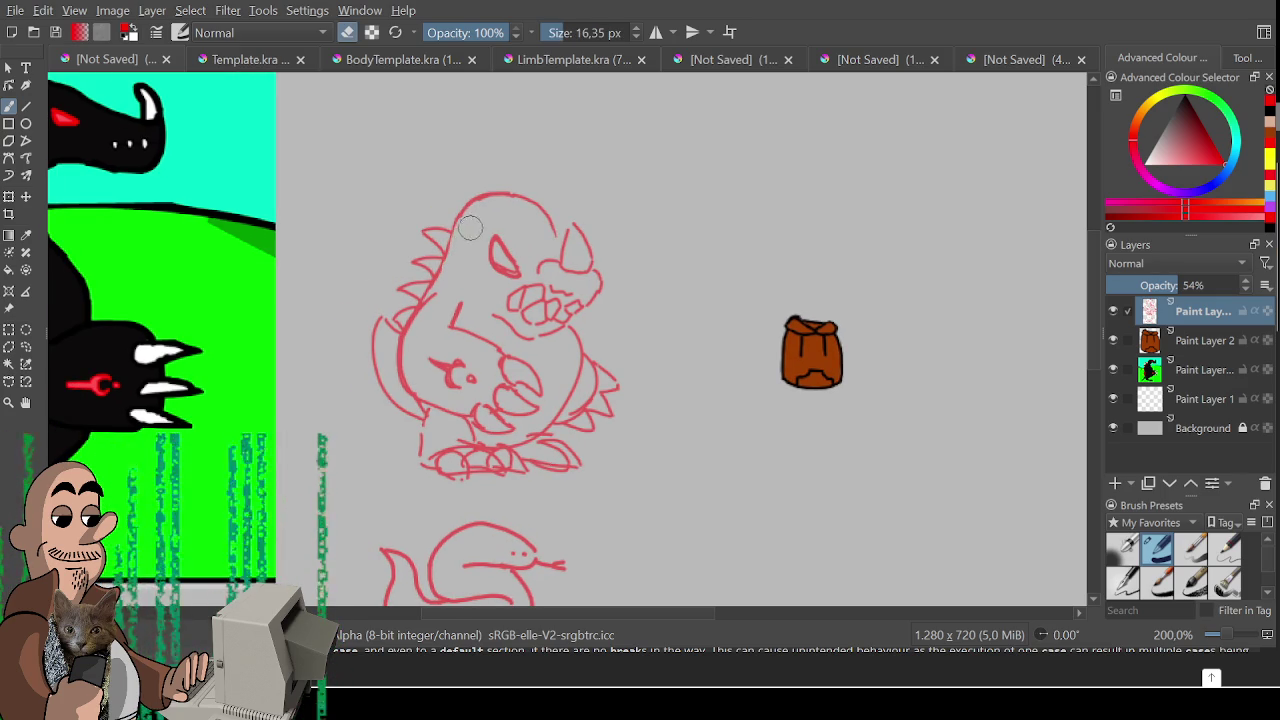
{"action": "left_click_drag", "start_coordinate": [464, 214], "coordinate": [446, 266]}
{"action": "mouse_move", "coordinate": [465, 211]}
{"action": "left_mouse_down"}
{"action": "mouse_move", "coordinate": [510, 194]}
{"action": "mouse_move", "coordinate": [555, 228]}
{"action": "mouse_move", "coordinate": [566, 271]}
{"action": "mouse_move", "coordinate": [585, 270]}
{"action": "left_mouse_up"}
{"action": "key", "text": "ctrl+z"}
{"action": "key", "text": "ctrl+z"}
{"action": "key", "text": "ctrl+z"}
{"action": "key", "text": "ctrl+z"}
{"action": "mouse_move", "coordinate": [574, 225]}
{"action": "left_mouse_down"}
{"action": "mouse_move", "coordinate": [594, 260]}
{"action": "mouse_move", "coordinate": [582, 274]}
{"action": "left_mouse_up"}
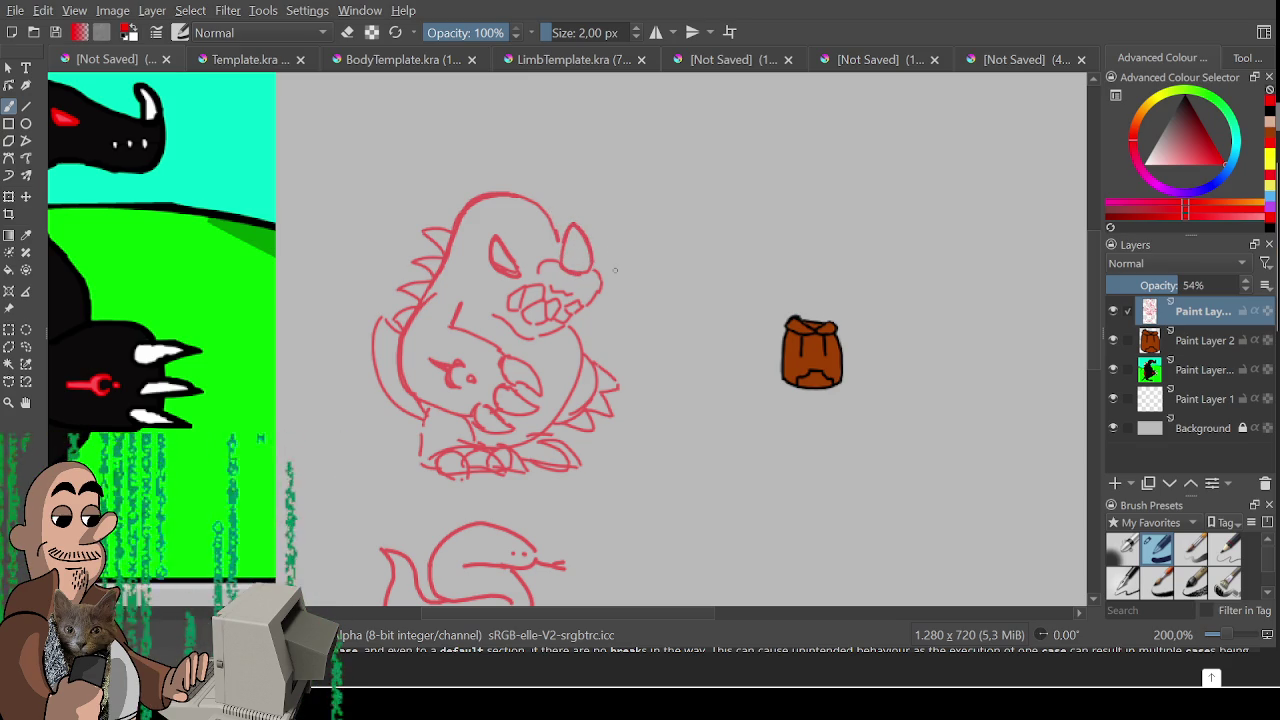
{"action": "scroll", "coordinate": [583, 366], "scroll_direction": "down", "scroll_amount": 3}
{"action": "scroll", "coordinate": [583, 366], "scroll_direction": "up", "scroll_amount": 1}
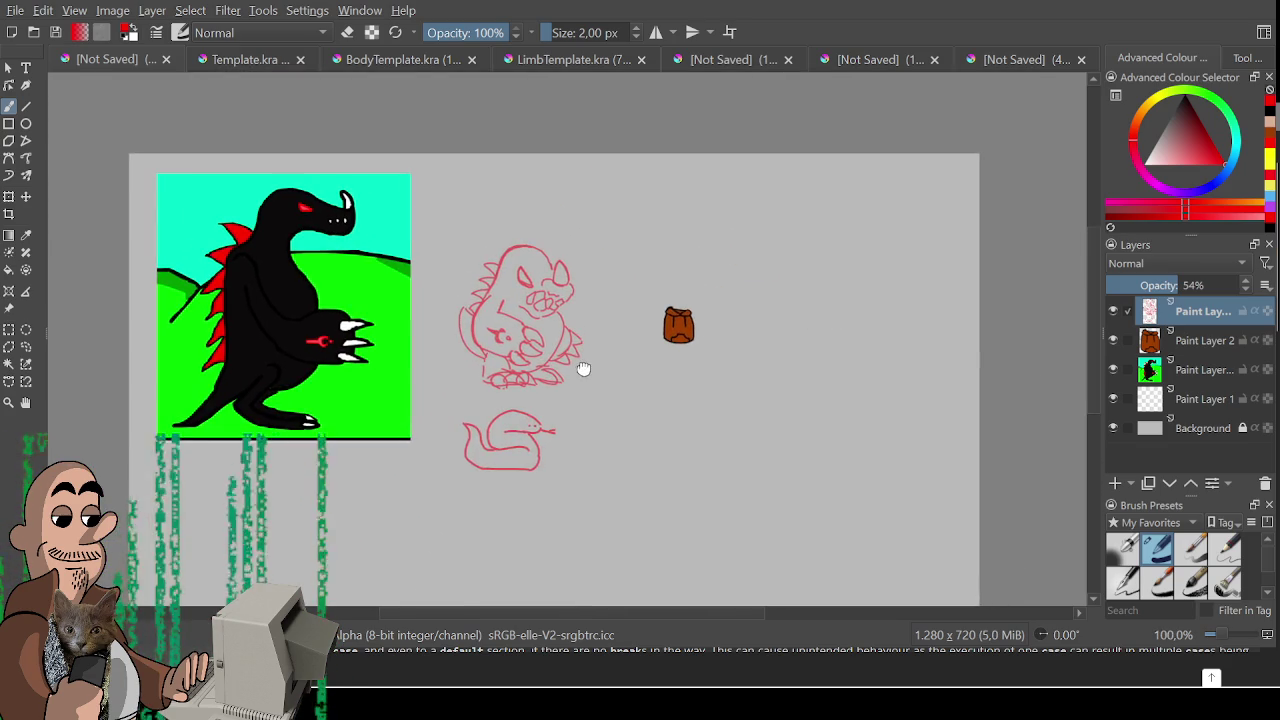
{"action": "mouse_move", "coordinate": [576, 366]}
{"action": "left_mouse_down"}
{"action": "mouse_move", "coordinate": [534, 351]}
{"action": "mouse_move", "coordinate": [691, 349]}
{"action": "mouse_move", "coordinate": [648, 277]}
{"action": "left_mouse_up"}
- Shrink the coiled snake sketch and shift it left, just below the dinosaur
{"action": "key", "text": "ctrl+r"}
{"action": "mouse_move", "coordinate": [498, 307]}
{"action": "left_mouse_down"}
{"action": "mouse_move", "coordinate": [676, 445]}
{"action": "mouse_move", "coordinate": [604, 389]}
{"action": "left_mouse_up"}
{"action": "key", "text": "ctrl+t"}
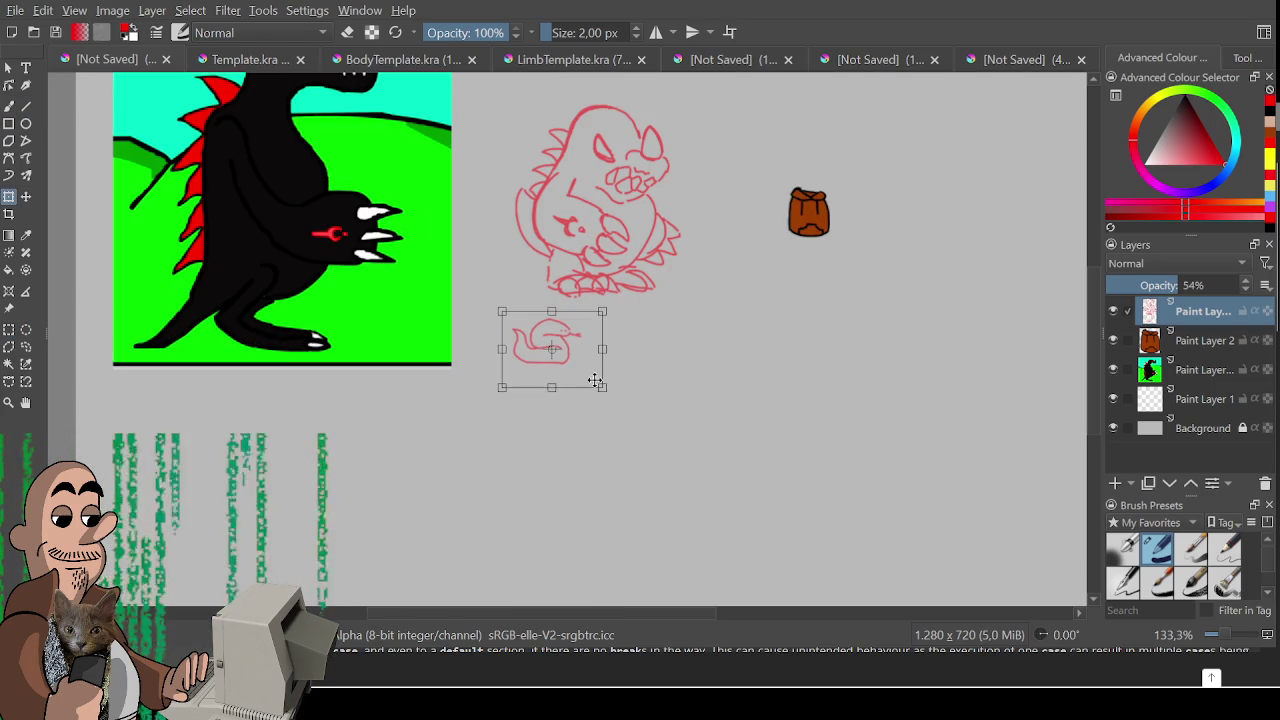
{"action": "left_click_drag", "start_coordinate": [560, 350], "coordinate": [538, 359]}
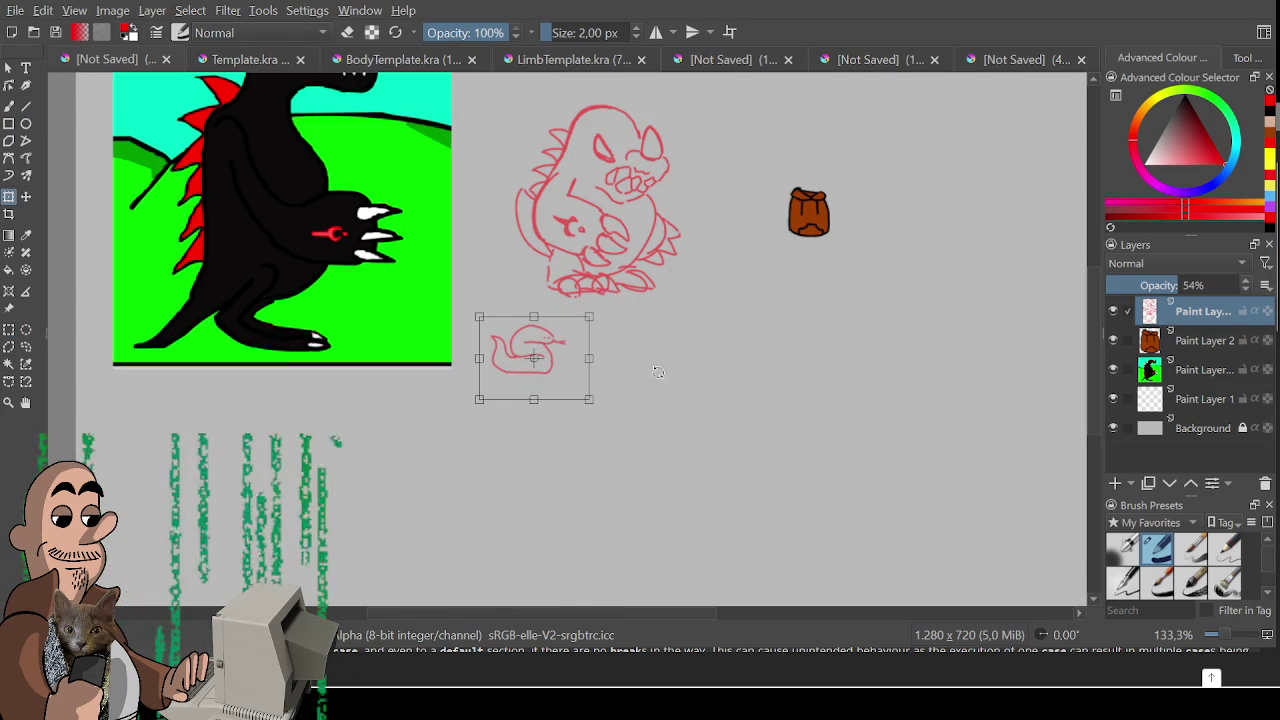
{"action": "key", "text": "ctrl+r"}
{"action": "key", "text": "b"}
{"action": "left_click_drag", "start_coordinate": [658, 376], "coordinate": [630, 403]}
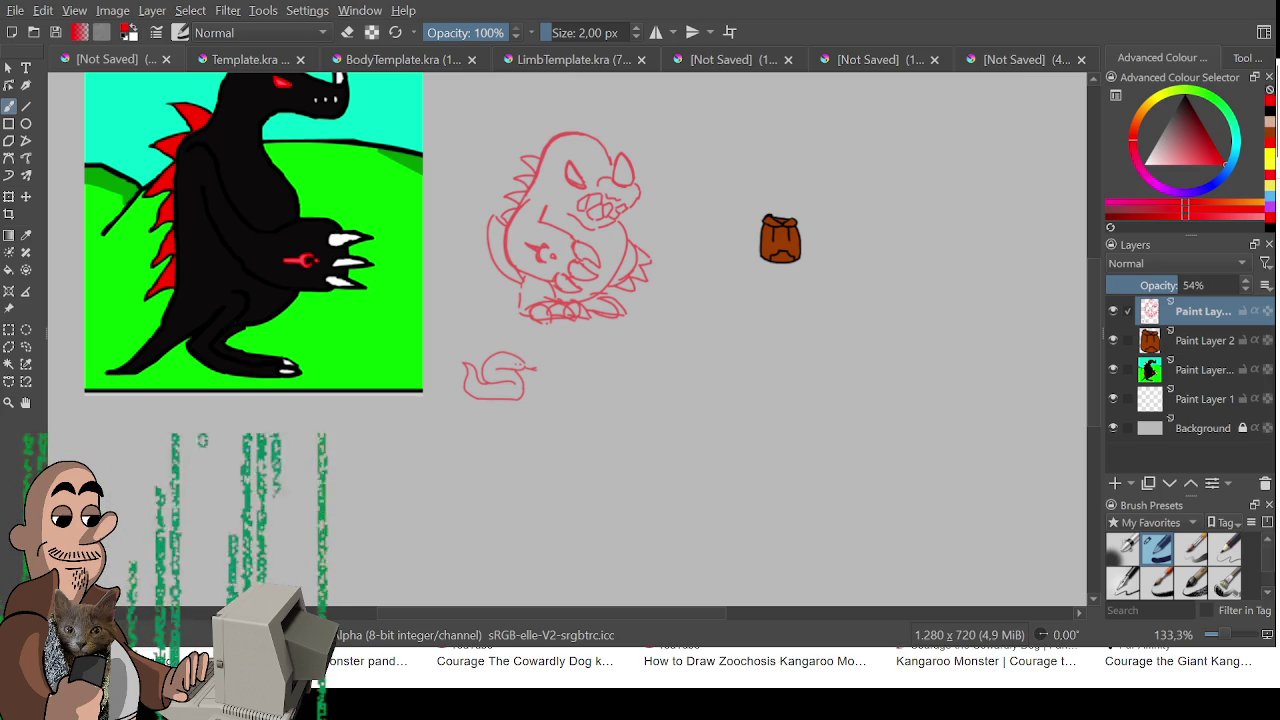
{"action": "mouse_move", "coordinate": [651, 379]}
{"action": "left_mouse_down"}
{"action": "mouse_move", "coordinate": [554, 337]}
{"action": "mouse_move", "coordinate": [554, 300]}
{"action": "mouse_move", "coordinate": [549, 317]}
{"action": "left_mouse_up"}
{"action": "scroll", "coordinate": [549, 317], "scroll_direction": "up", "scroll_amount": 1}
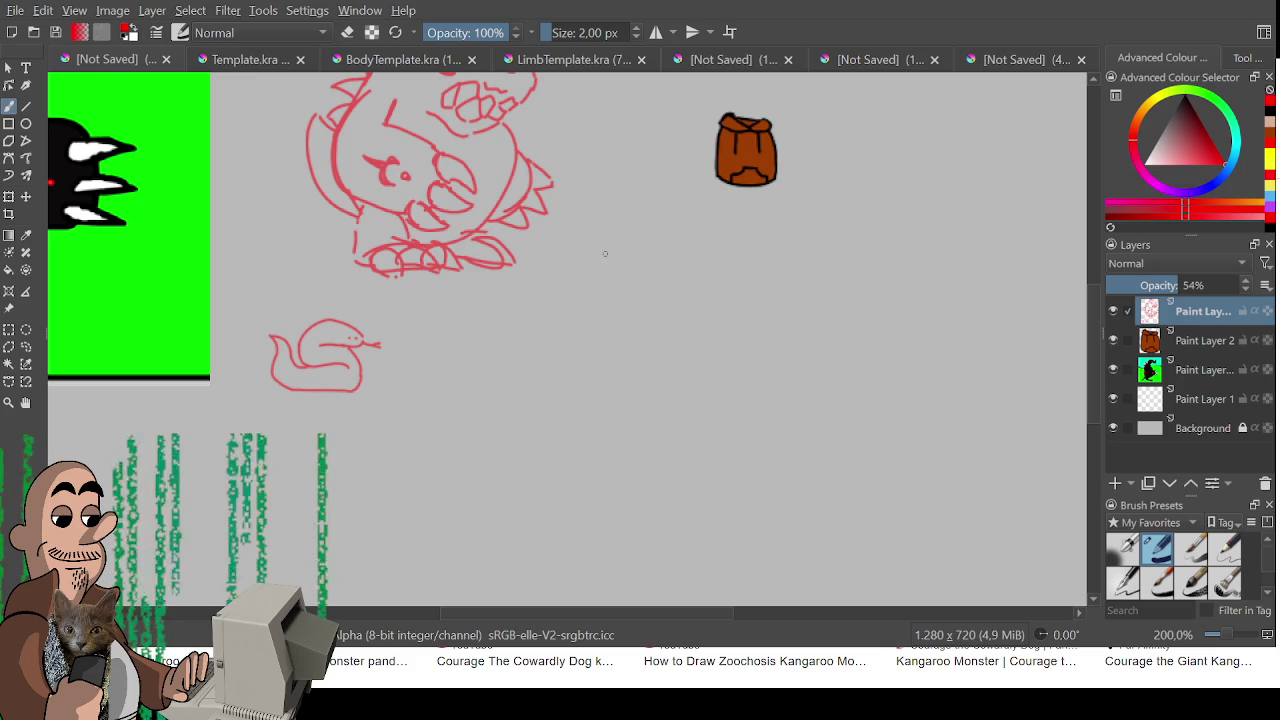
- Sketch the kangaroo monster's rounded body, pointed triangular snout, eye and neck limb in red
{"action": "mouse_move", "coordinate": [502, 356]}
{"action": "left_mouse_down"}
{"action": "mouse_move", "coordinate": [583, 382]}
{"action": "mouse_move", "coordinate": [565, 427]}
{"action": "mouse_move", "coordinate": [586, 437]}
{"action": "mouse_move", "coordinate": [578, 452]}
{"action": "mouse_move", "coordinate": [534, 450]}
{"action": "mouse_move", "coordinate": [528, 412]}
{"action": "left_mouse_up"}
{"action": "left_click_drag", "start_coordinate": [503, 352], "coordinate": [518, 408]}
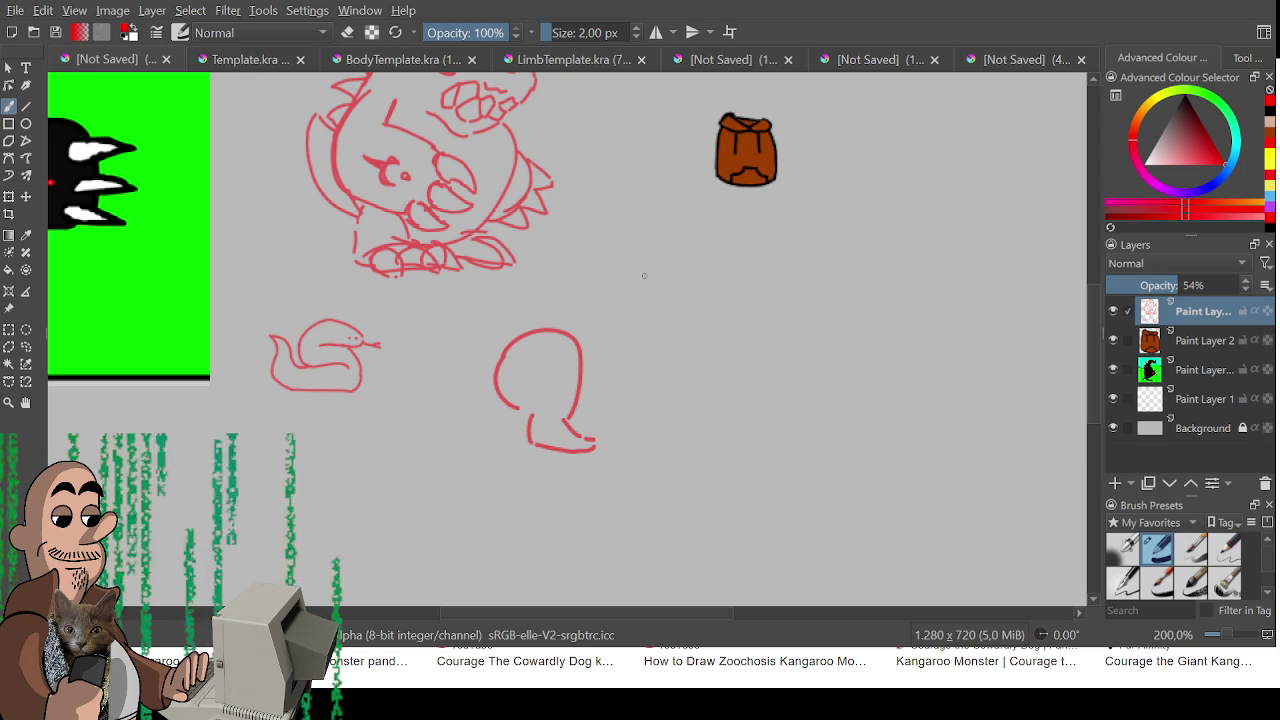
{"action": "mouse_move", "coordinate": [601, 269]}
{"action": "left_mouse_down"}
{"action": "mouse_move", "coordinate": [636, 237]}
{"action": "mouse_move", "coordinate": [631, 291]}
{"action": "left_mouse_up"}
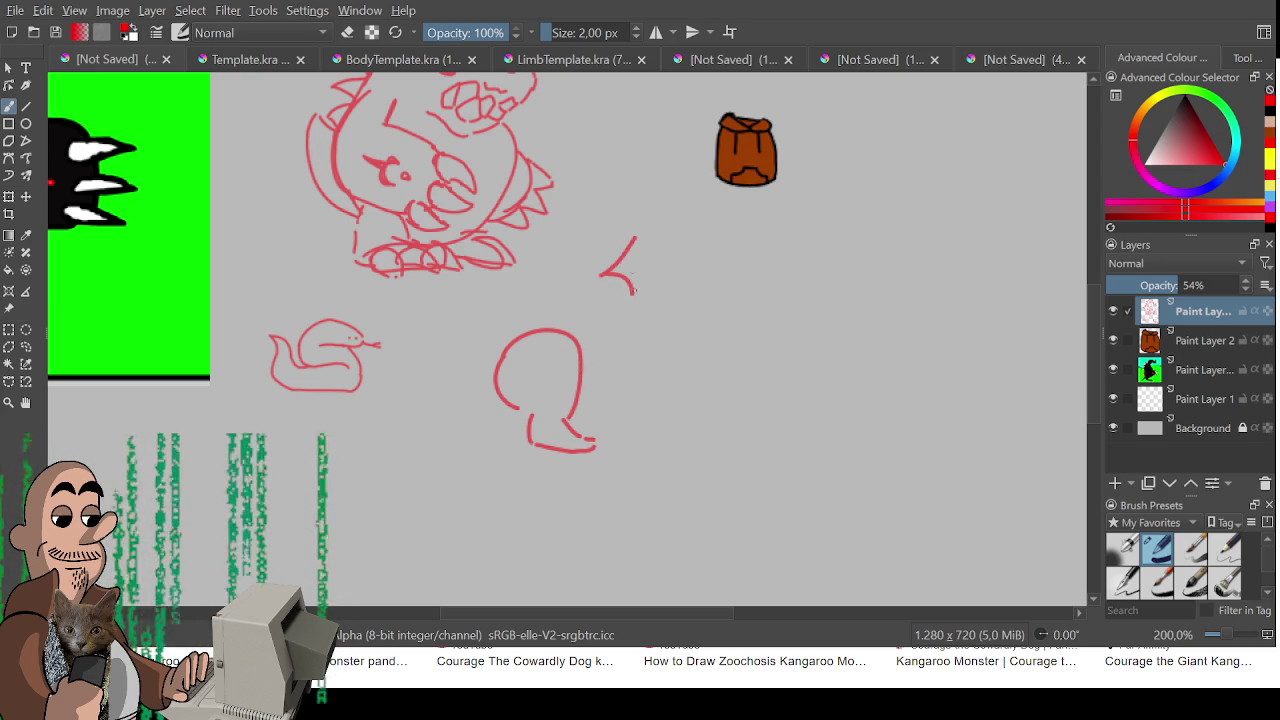
{"action": "mouse_move", "coordinate": [634, 241]}
{"action": "left_mouse_down"}
{"action": "mouse_move", "coordinate": [624, 270]}
{"action": "mouse_move", "coordinate": [640, 294]}
{"action": "left_mouse_up"}
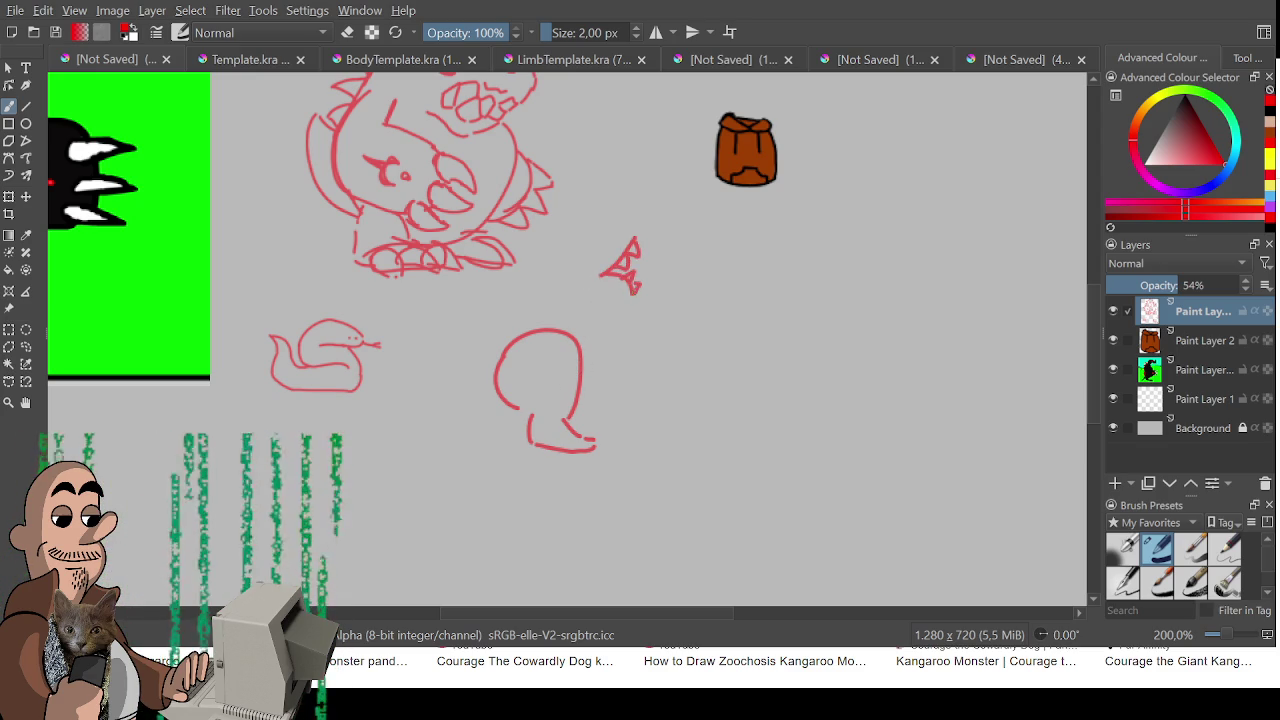
{"action": "mouse_move", "coordinate": [604, 238]}
{"action": "left_mouse_down"}
{"action": "mouse_move", "coordinate": [584, 248]}
{"action": "mouse_move", "coordinate": [606, 240]}
{"action": "left_mouse_up"}
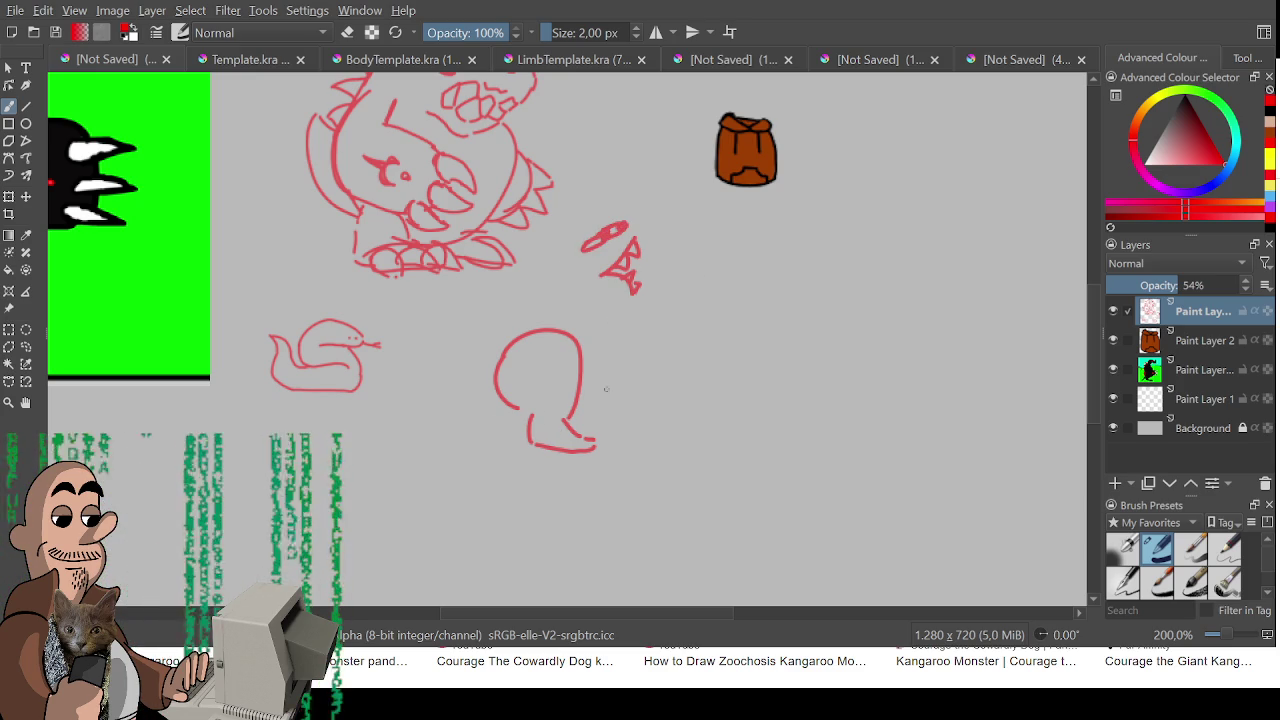
{"action": "mouse_move", "coordinate": [624, 322]}
{"action": "left_mouse_down"}
{"action": "mouse_move", "coordinate": [640, 370]}
{"action": "mouse_move", "coordinate": [598, 424]}
{"action": "mouse_move", "coordinate": [638, 362]}
{"action": "mouse_move", "coordinate": [624, 306]}
{"action": "left_mouse_up"}
{"action": "key", "text": "ctrl+z"}
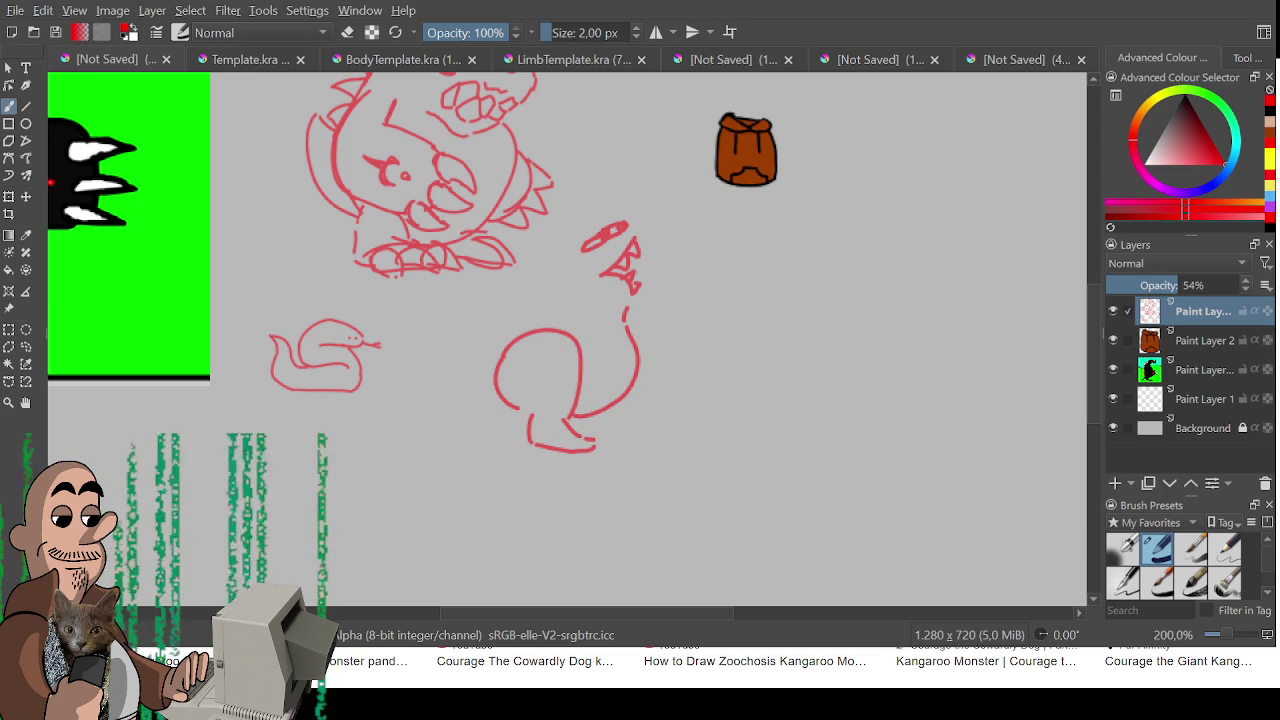
{"action": "left_click_drag", "start_coordinate": [497, 396], "coordinate": [440, 380]}
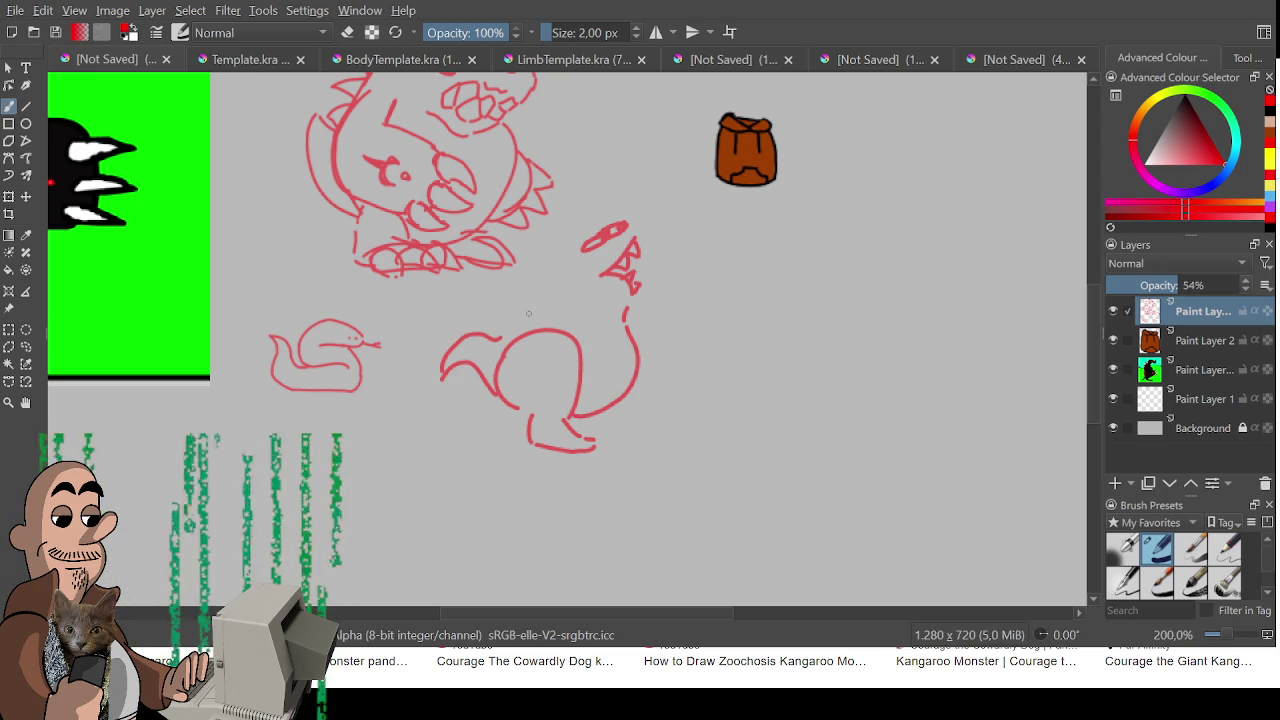
- Lasso the kangaroo sketch with freehand selection and transform it to move it lower
{"action": "mouse_move", "coordinate": [633, 197]}
{"action": "left_mouse_down"}
{"action": "mouse_move", "coordinate": [596, 298]}
{"action": "mouse_move", "coordinate": [592, 211]}
{"action": "left_mouse_up"}
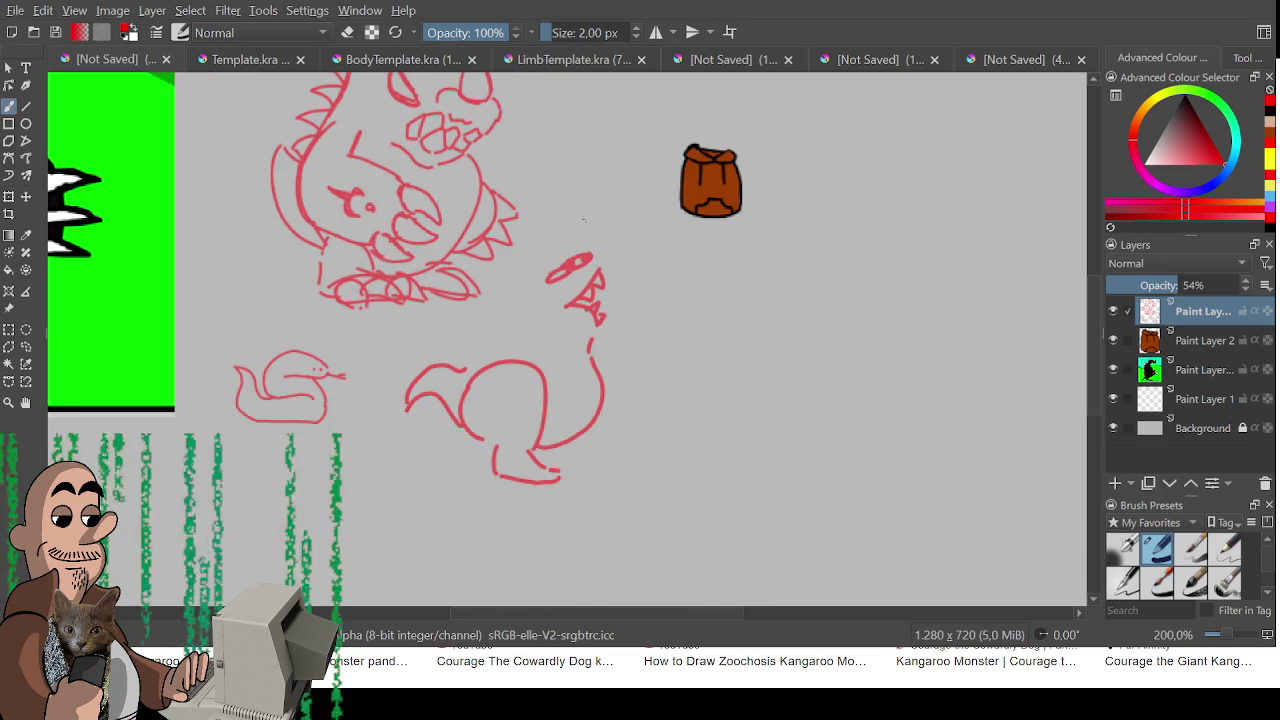
{"action": "left_click", "coordinate": [26, 346]}
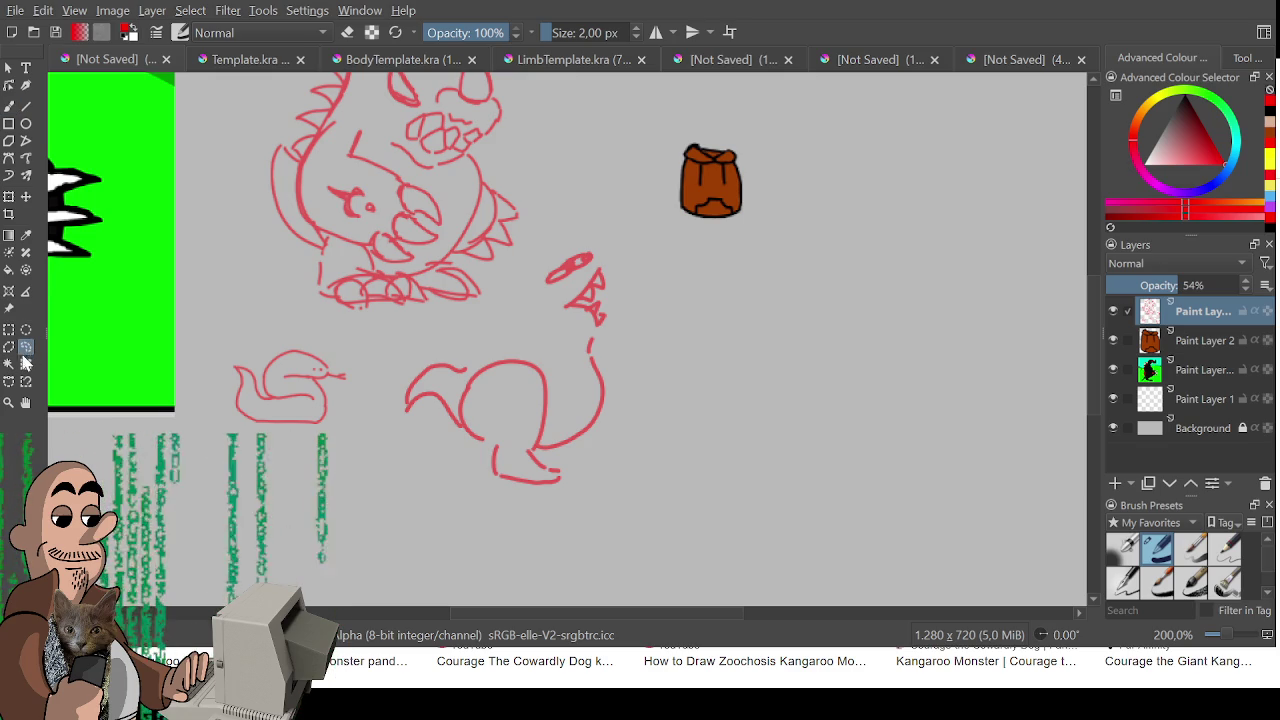
{"action": "mouse_move", "coordinate": [638, 494]}
{"action": "left_mouse_down"}
{"action": "mouse_move", "coordinate": [466, 522]}
{"action": "mouse_move", "coordinate": [362, 373]}
{"action": "mouse_move", "coordinate": [500, 292]}
{"action": "mouse_move", "coordinate": [572, 226]}
{"action": "mouse_move", "coordinate": [650, 480]}
{"action": "mouse_move", "coordinate": [638, 494]}
{"action": "left_mouse_up"}
{"action": "mouse_move", "coordinate": [600, 382]}
{"action": "left_mouse_down"}
{"action": "mouse_move", "coordinate": [632, 338]}
{"action": "mouse_move", "coordinate": [586, 457]}
{"action": "mouse_move", "coordinate": [629, 386]}
{"action": "left_mouse_up"}
{"action": "key", "text": "ctrl+t"}
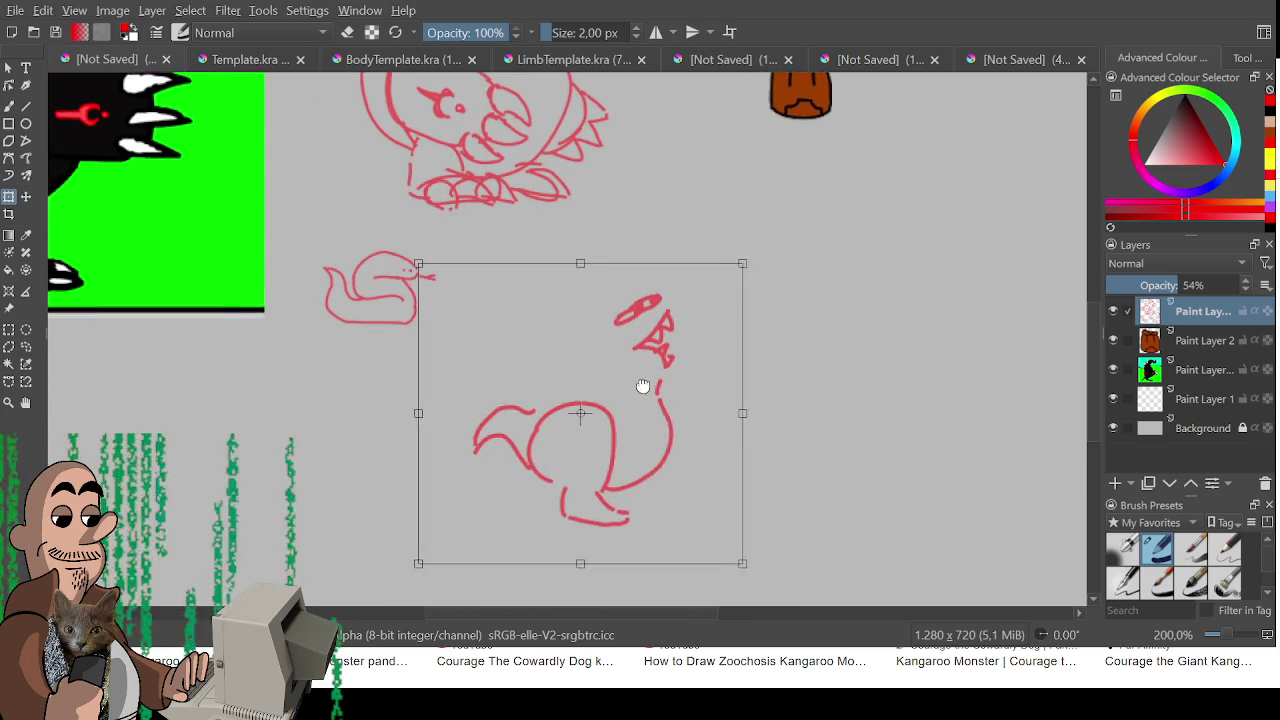
- Commit the kangaroo's lower position, zoom in, and draw its long swept-back ear
{"action": "key", "text": "Return"}
{"action": "key", "text": "ctrl+shift+a"}
{"action": "key", "text": "ctrl+r"}
{"action": "scroll", "coordinate": [835, 418], "scroll_direction": "up", "scroll_amount": 1}
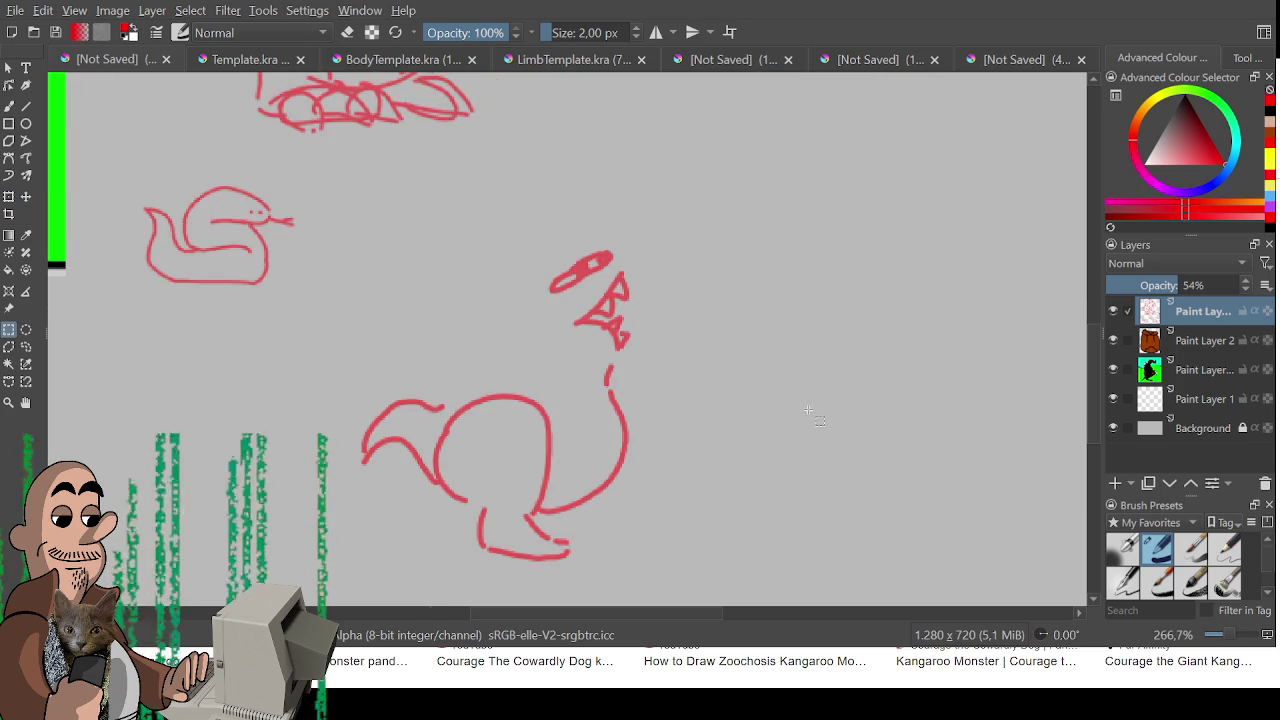
{"action": "key", "text": "b"}
{"action": "mouse_move", "coordinate": [592, 260]}
{"action": "left_mouse_down"}
{"action": "mouse_move", "coordinate": [480, 303]}
{"action": "mouse_move", "coordinate": [560, 284]}
{"action": "mouse_move", "coordinate": [485, 275]}
{"action": "left_mouse_up"}
{"action": "key", "text": "ctrl+z"}
{"action": "key", "text": "ctrl+z"}
{"action": "mouse_move", "coordinate": [590, 258]}
{"action": "left_mouse_down"}
{"action": "mouse_move", "coordinate": [484, 274]}
{"action": "mouse_move", "coordinate": [540, 272]}
{"action": "mouse_move", "coordinate": [473, 305]}
{"action": "left_mouse_up"}
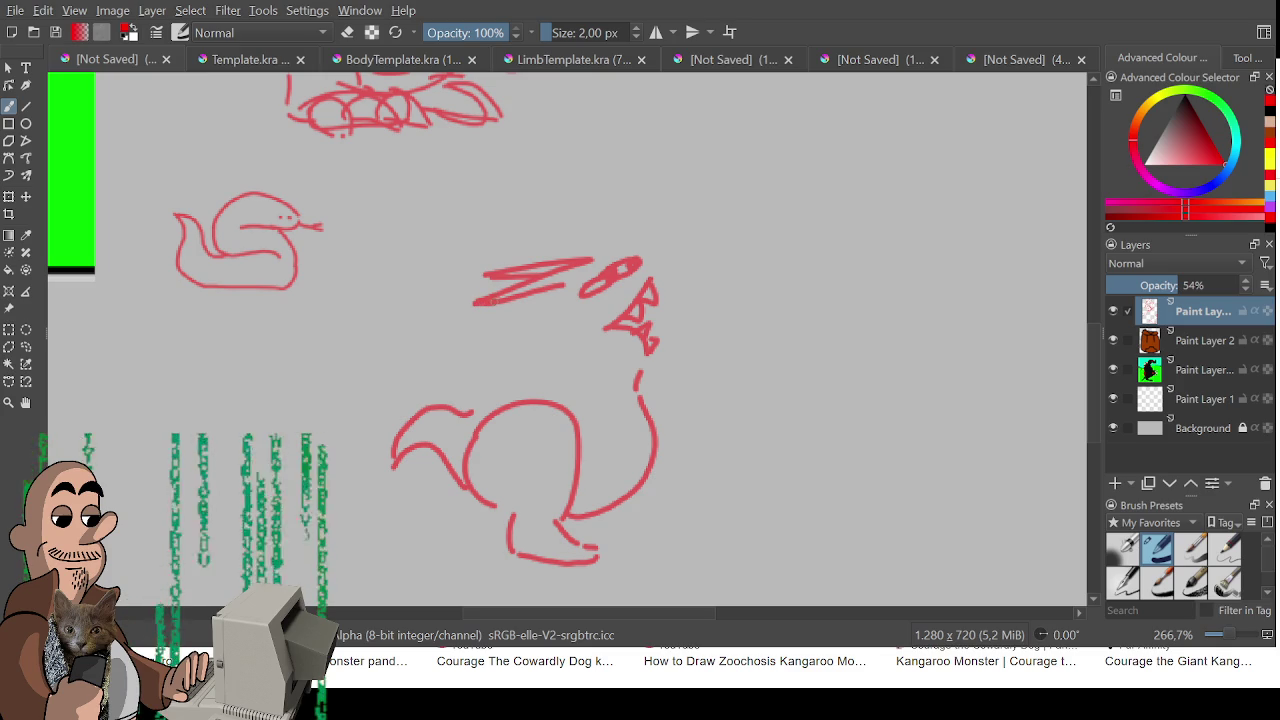
- Add the kangaroo monster's head curves, arm, wavy neck, back line, belly line and foot
{"action": "mouse_move", "coordinate": [648, 252]}
{"action": "left_mouse_down"}
{"action": "mouse_move", "coordinate": [662, 213]}
{"action": "mouse_move", "coordinate": [646, 282]}
{"action": "left_mouse_up"}
{"action": "mouse_move", "coordinate": [650, 356]}
{"action": "left_mouse_down"}
{"action": "mouse_move", "coordinate": [578, 352]}
{"action": "mouse_move", "coordinate": [643, 380]}
{"action": "mouse_move", "coordinate": [644, 406]}
{"action": "left_mouse_up"}
{"action": "key", "text": "e"}
{"action": "key", "text": "e"}
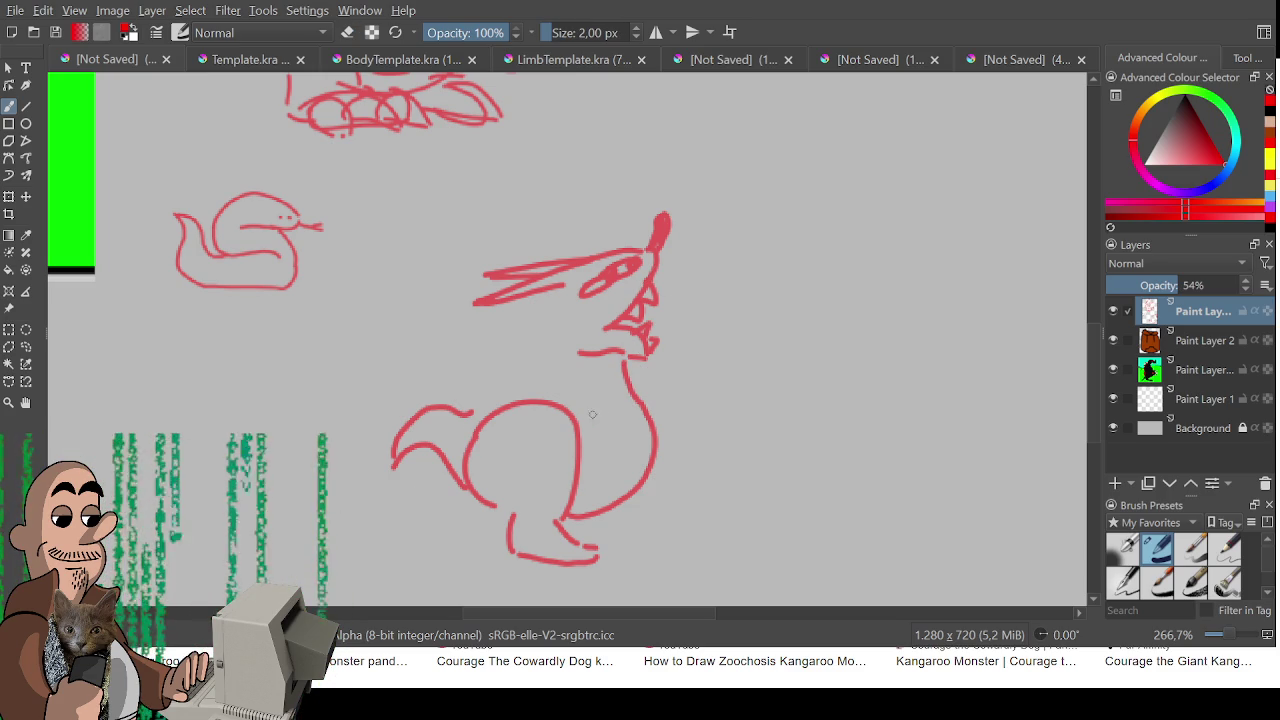
{"action": "mouse_move", "coordinate": [557, 377]}
{"action": "left_mouse_down"}
{"action": "mouse_move", "coordinate": [586, 372]}
{"action": "mouse_move", "coordinate": [599, 398]}
{"action": "mouse_move", "coordinate": [558, 394]}
{"action": "left_mouse_up"}
{"action": "mouse_move", "coordinate": [627, 368]}
{"action": "left_mouse_down"}
{"action": "mouse_move", "coordinate": [650, 372]}
{"action": "mouse_move", "coordinate": [660, 394]}
{"action": "mouse_move", "coordinate": [636, 395]}
{"action": "mouse_move", "coordinate": [659, 384]}
{"action": "left_mouse_up"}
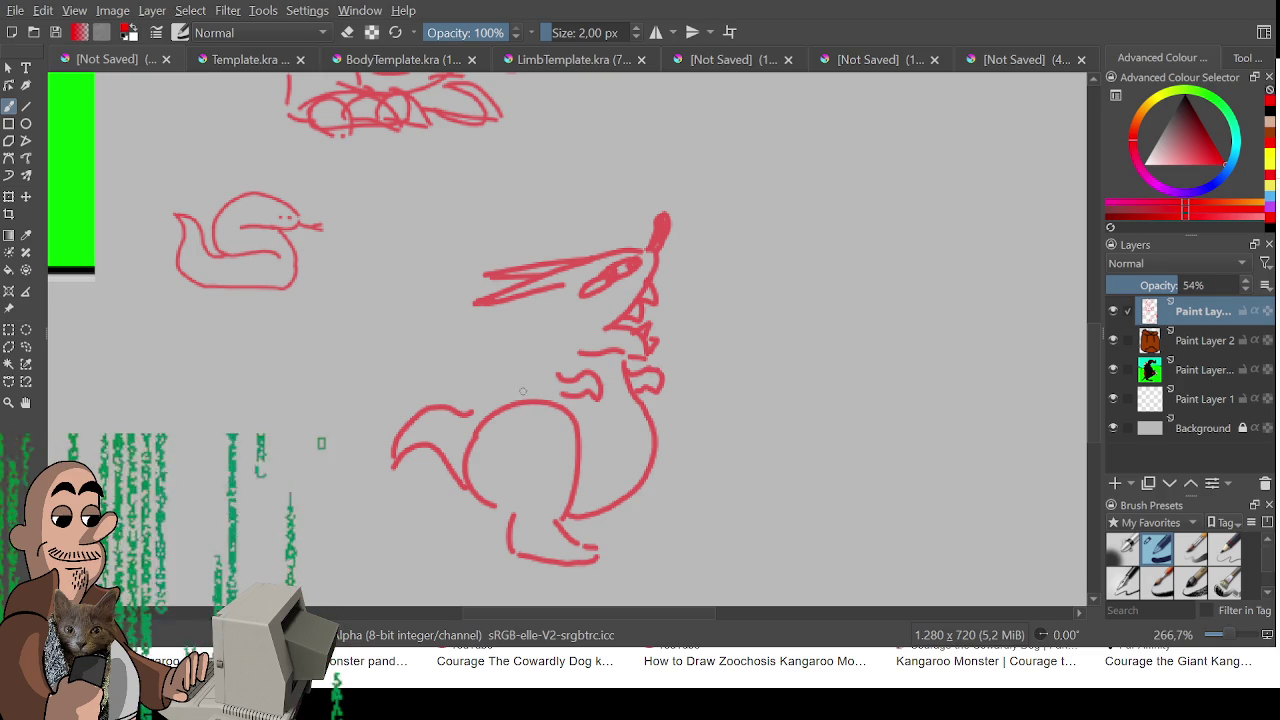
{"action": "mouse_move", "coordinate": [561, 287]}
{"action": "left_mouse_down"}
{"action": "mouse_move", "coordinate": [524, 326]}
{"action": "mouse_move", "coordinate": [508, 378]}
{"action": "mouse_move", "coordinate": [470, 410]}
{"action": "left_mouse_up"}
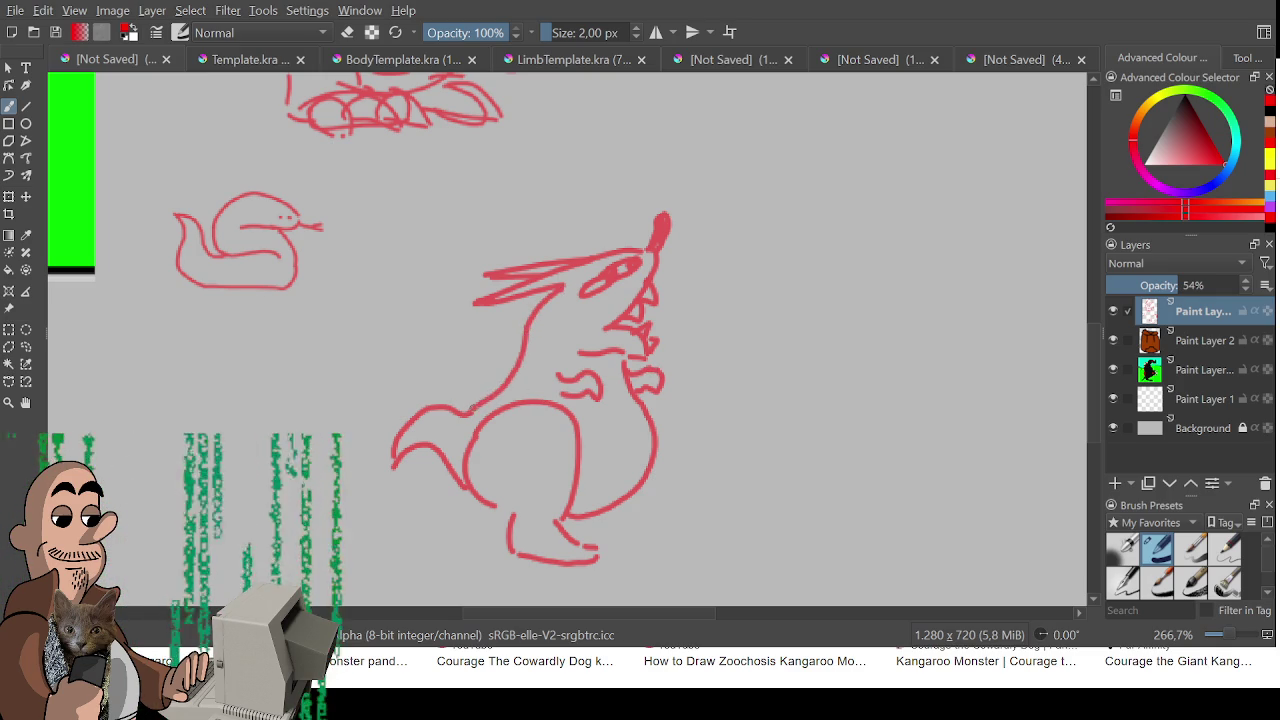
{"action": "key", "text": "ctrl+z"}
{"action": "mouse_move", "coordinate": [517, 368]}
{"action": "left_mouse_down"}
{"action": "mouse_move", "coordinate": [528, 327]}
{"action": "mouse_move", "coordinate": [500, 392]}
{"action": "mouse_move", "coordinate": [468, 412]}
{"action": "left_mouse_up"}
{"action": "key", "text": "ctrl+z"}
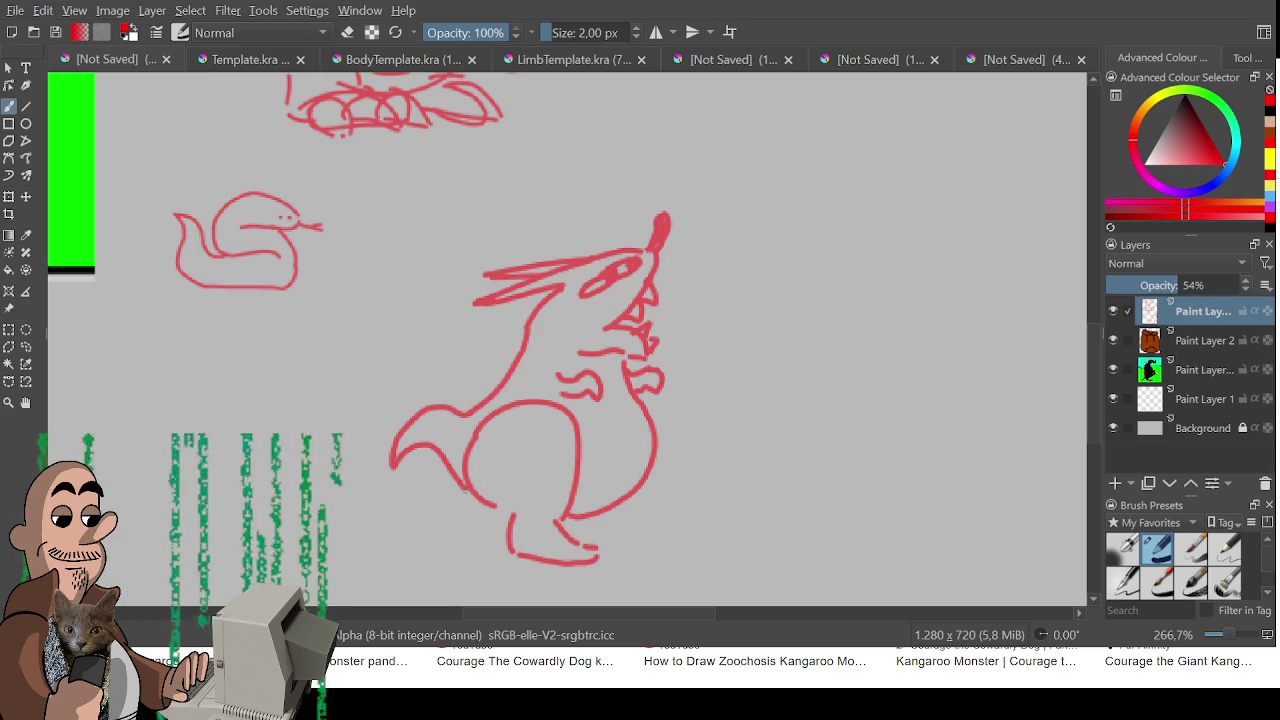
{"action": "left_click_drag", "start_coordinate": [500, 507], "coordinate": [513, 515]}
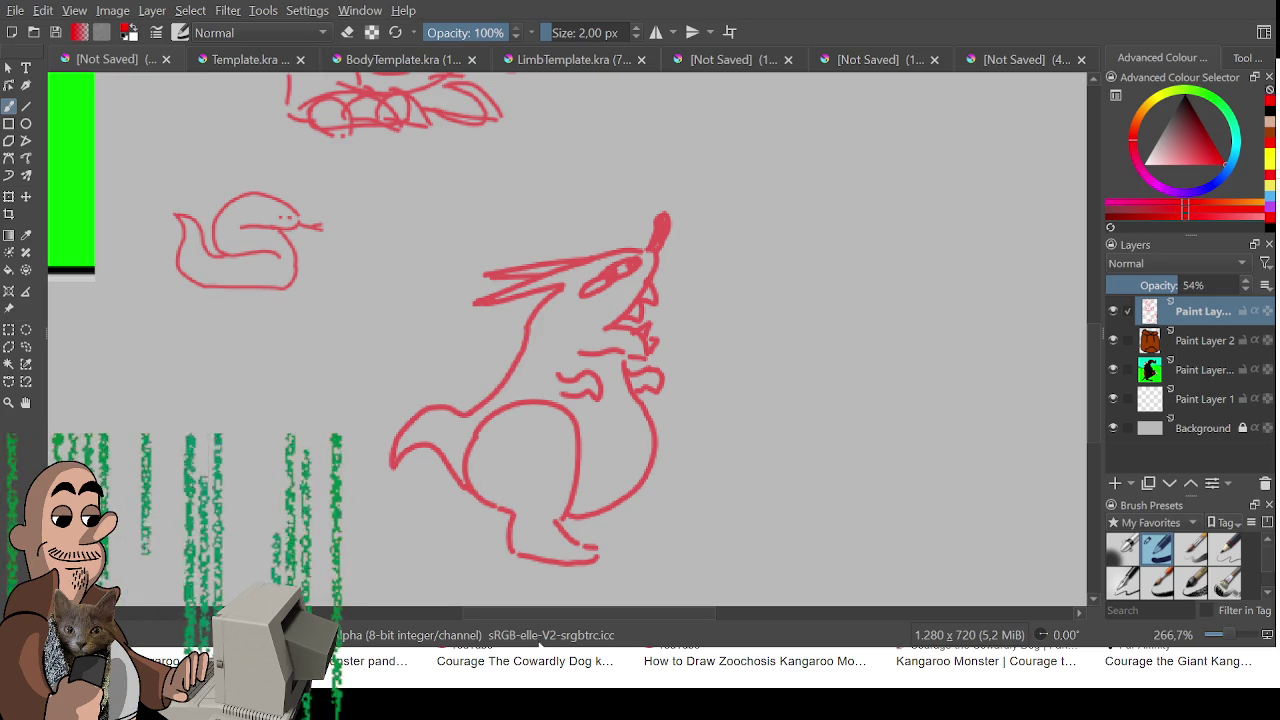
{"action": "mouse_move", "coordinate": [602, 512]}
{"action": "left_mouse_down"}
{"action": "mouse_move", "coordinate": [610, 532]}
{"action": "mouse_move", "coordinate": [594, 563]}
{"action": "left_mouse_up"}
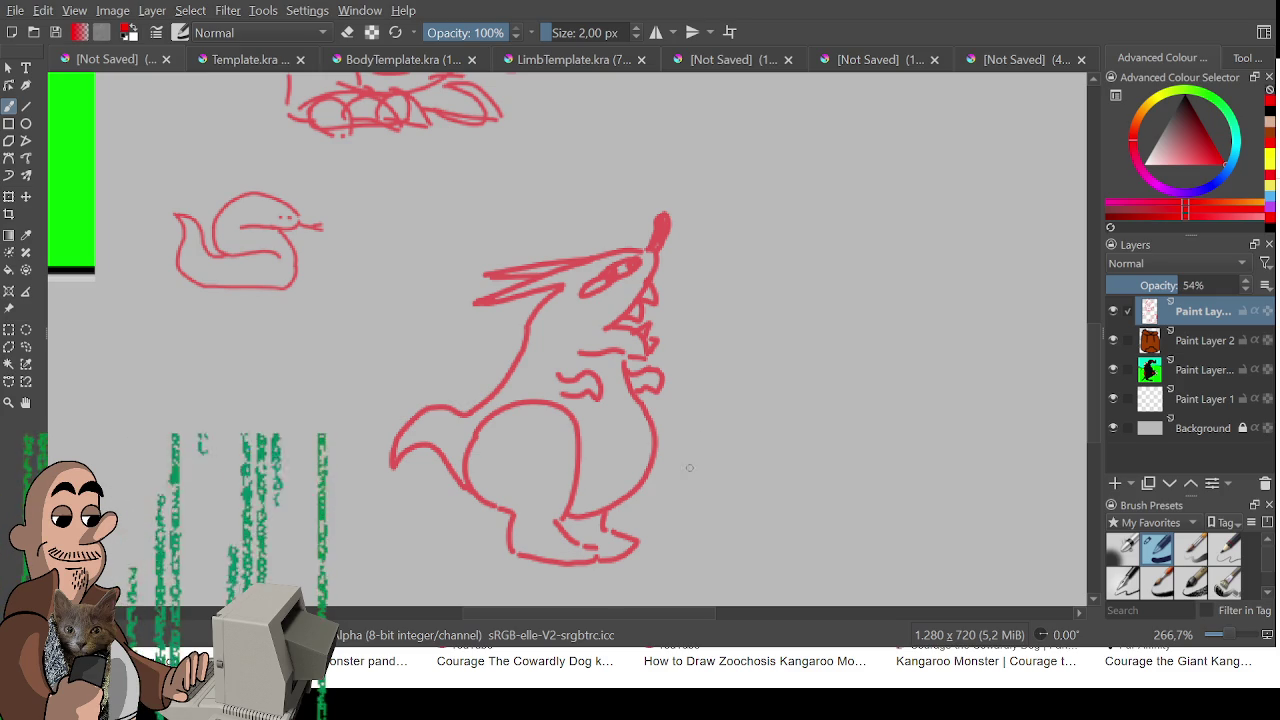
{"action": "mouse_move", "coordinate": [600, 463]}
{"action": "left_mouse_down"}
{"action": "mouse_move", "coordinate": [648, 456]}
{"action": "mouse_move", "coordinate": [616, 492]}
{"action": "left_mouse_up"}
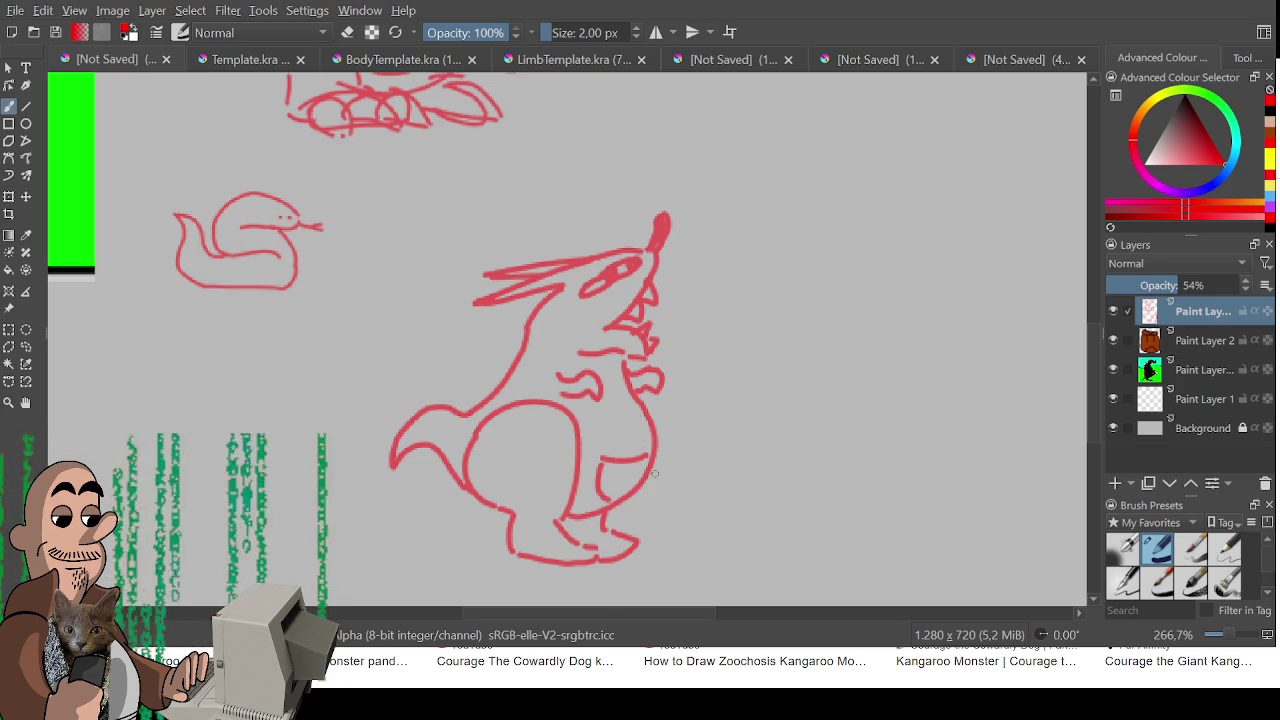
- Shrink the finished kangaroo sketch to a small size beside the snake
{"action": "scroll", "coordinate": [655, 473], "scroll_direction": "down", "scroll_amount": 2}
{"action": "key", "text": "ctrl+r"}
{"action": "mouse_move", "coordinate": [556, 354]}
{"action": "left_mouse_down"}
{"action": "mouse_move", "coordinate": [776, 562]}
{"action": "mouse_move", "coordinate": [687, 477]}
{"action": "left_mouse_up"}
{"action": "key", "text": "ctrl+t"}
{"action": "left_click_drag", "start_coordinate": [623, 426], "coordinate": [633, 416]}
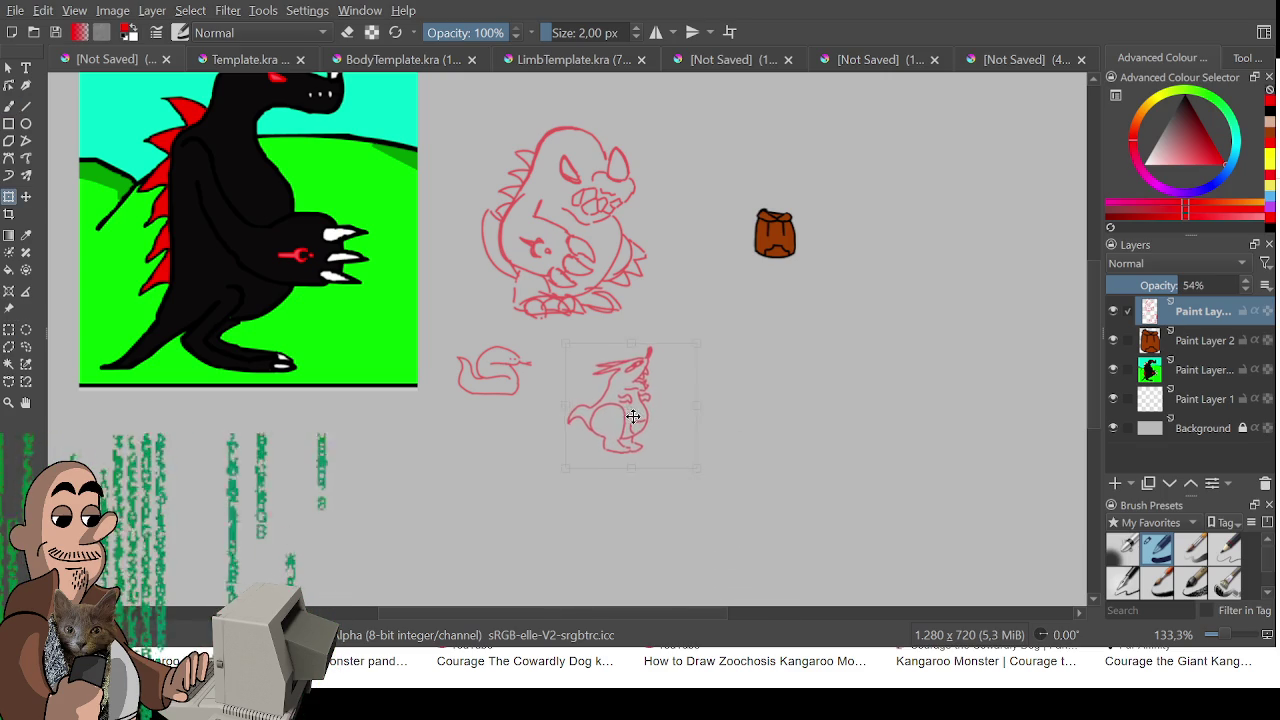
{"action": "key", "text": "Return"}
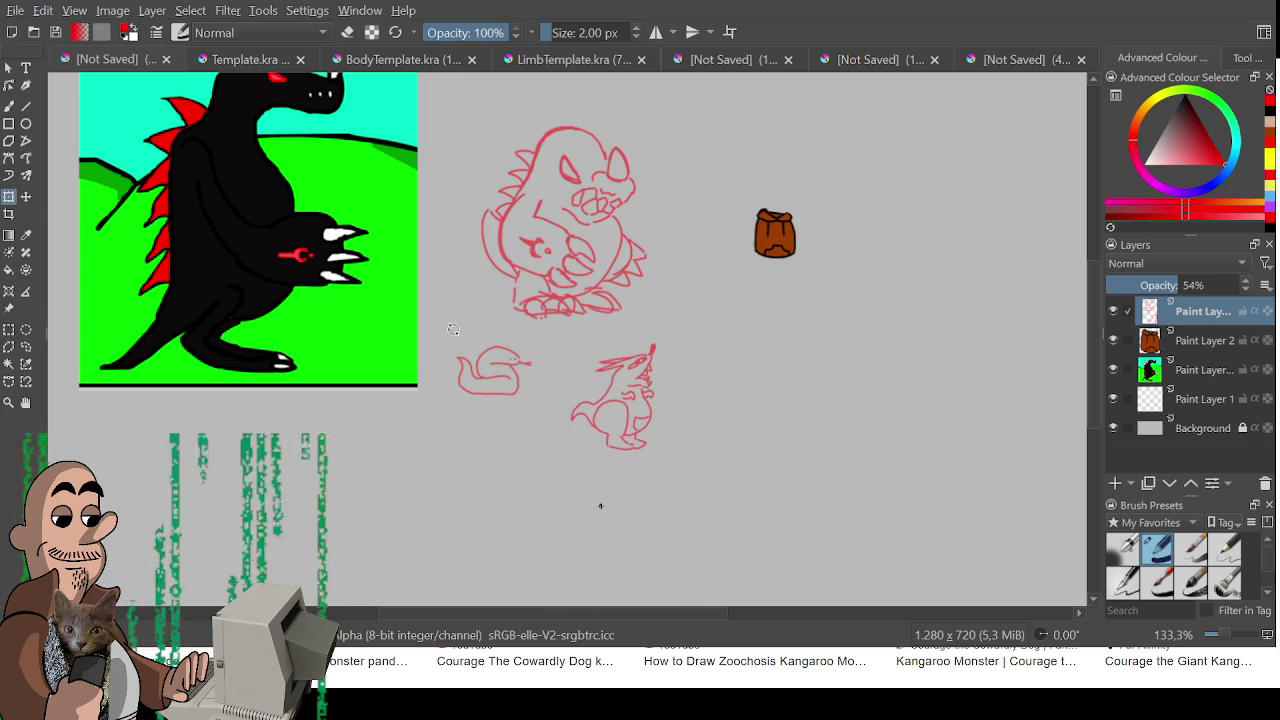
{"action": "key", "text": "ctrl+r"}
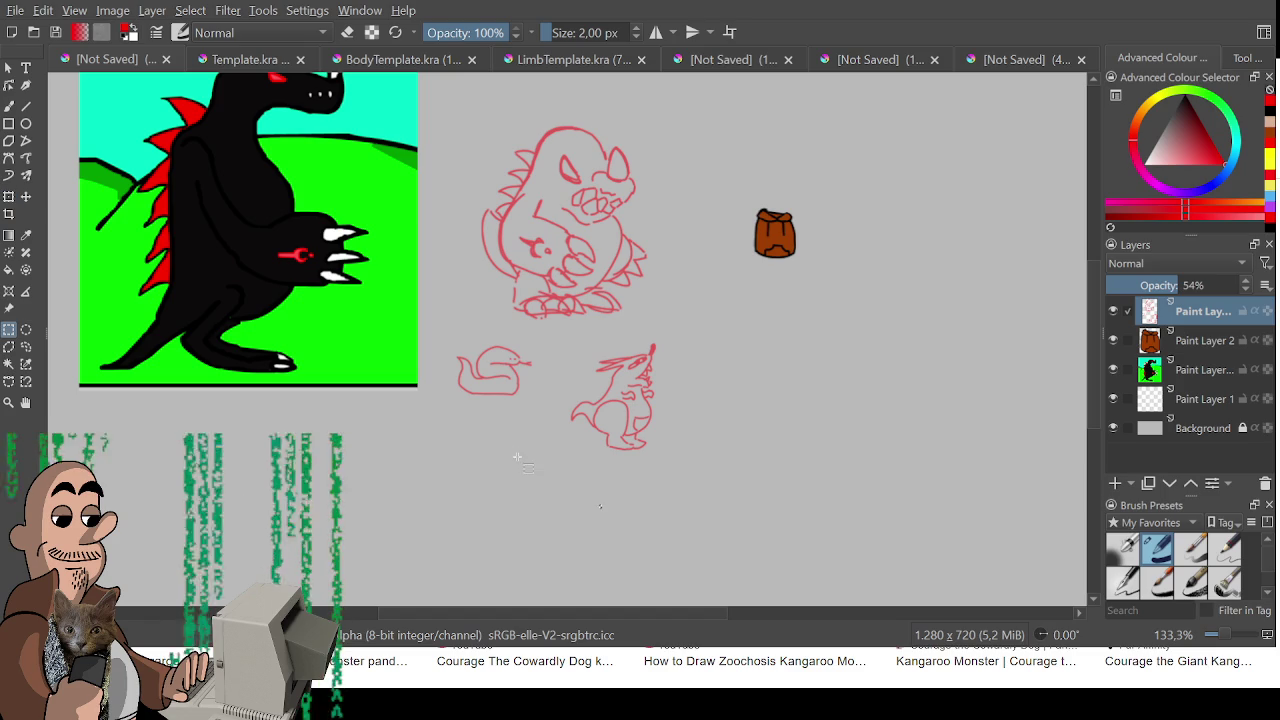
- Move the snake sketch down and right so it sits beside the small kangaroo
{"action": "left_click_drag", "start_coordinate": [444, 336], "coordinate": [531, 425]}
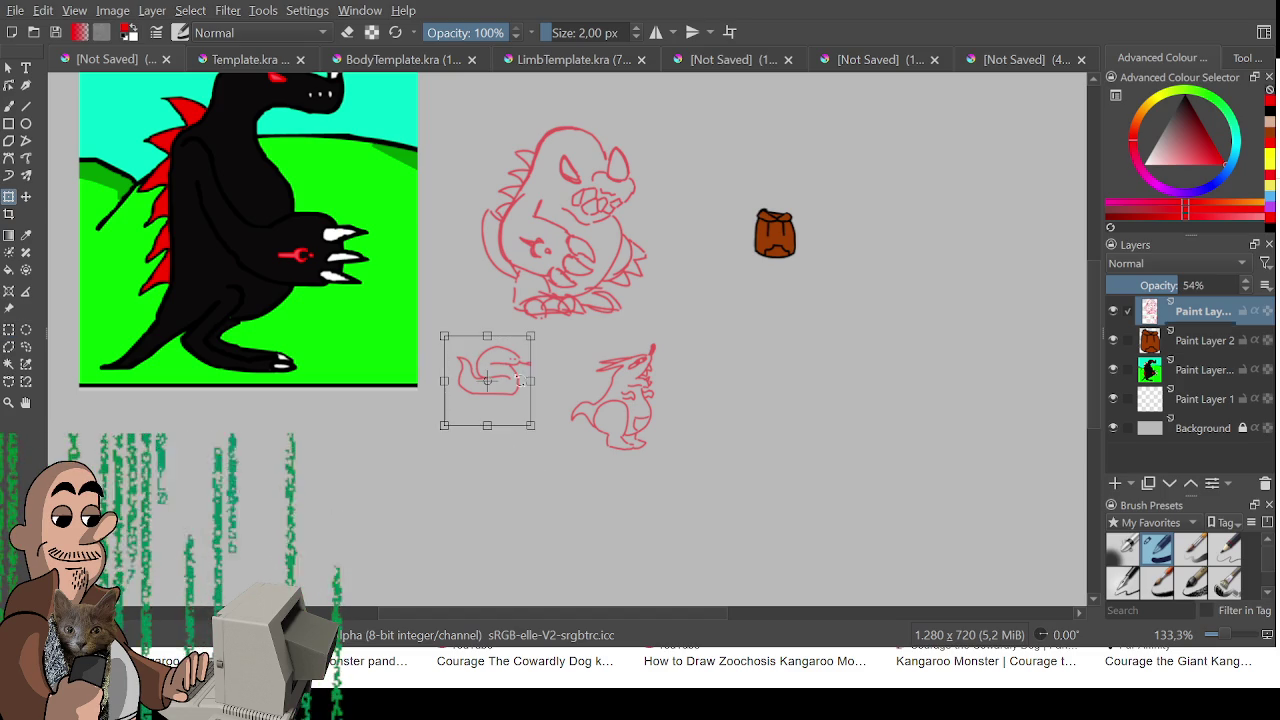
{"action": "key", "text": "ctrl+t"}
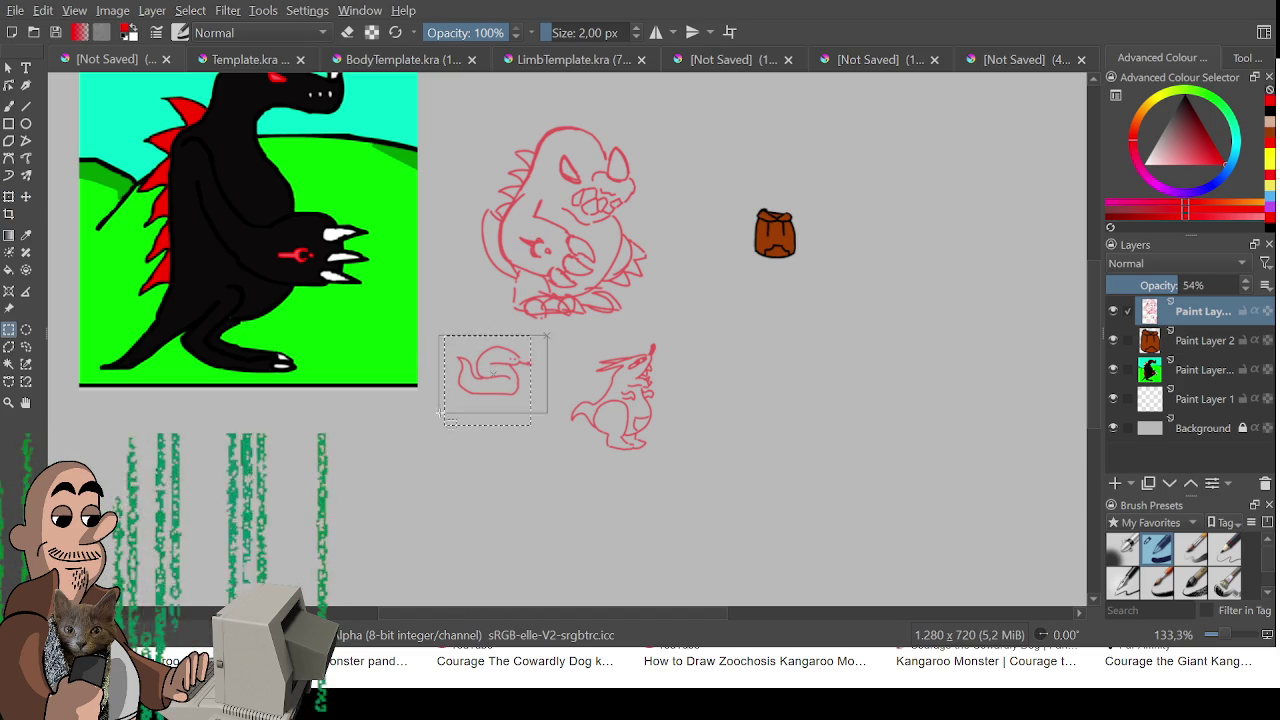
{"action": "mouse_move", "coordinate": [504, 383]}
{"action": "left_mouse_down"}
{"action": "mouse_move", "coordinate": [494, 400]}
{"action": "mouse_move", "coordinate": [526, 438]}
{"action": "left_mouse_up"}
{"action": "key", "text": "Return"}
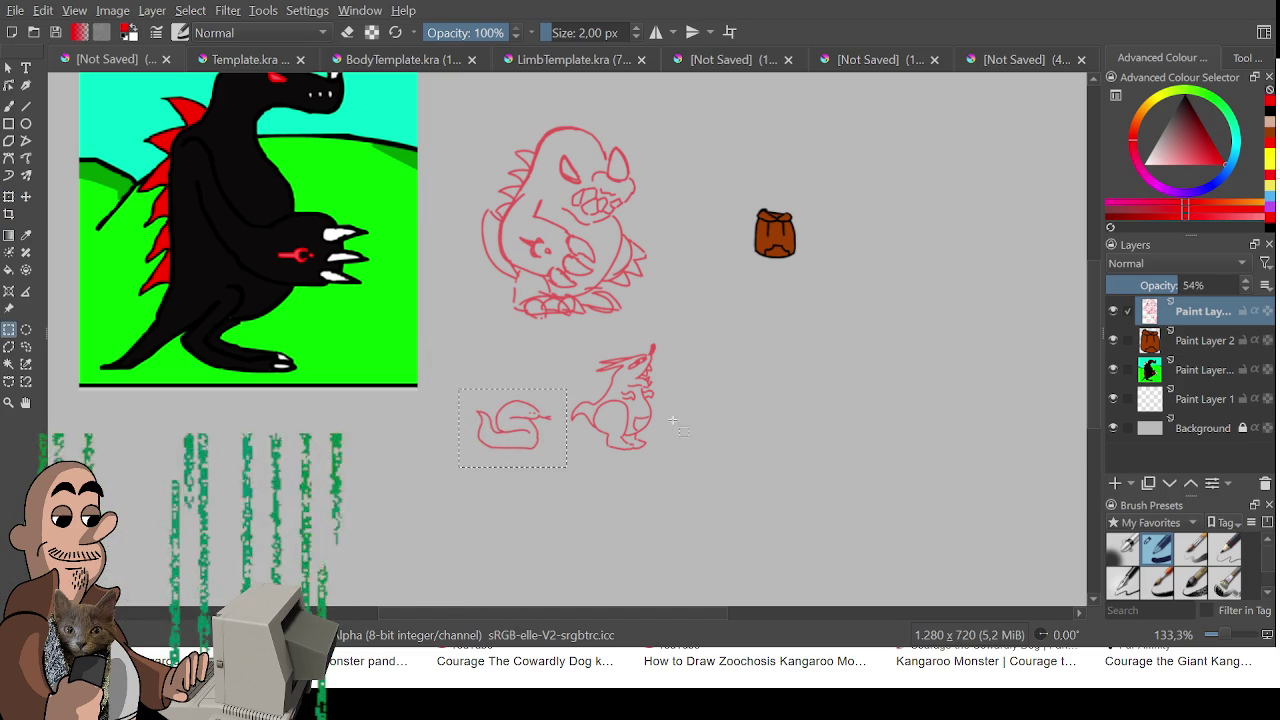
{"action": "key", "text": "b"}
- Bring the empty area right of the kangaroo into view and start the goblin's eye line
{"action": "scroll", "coordinate": [682, 427], "scroll_direction": "up", "scroll_amount": 1}
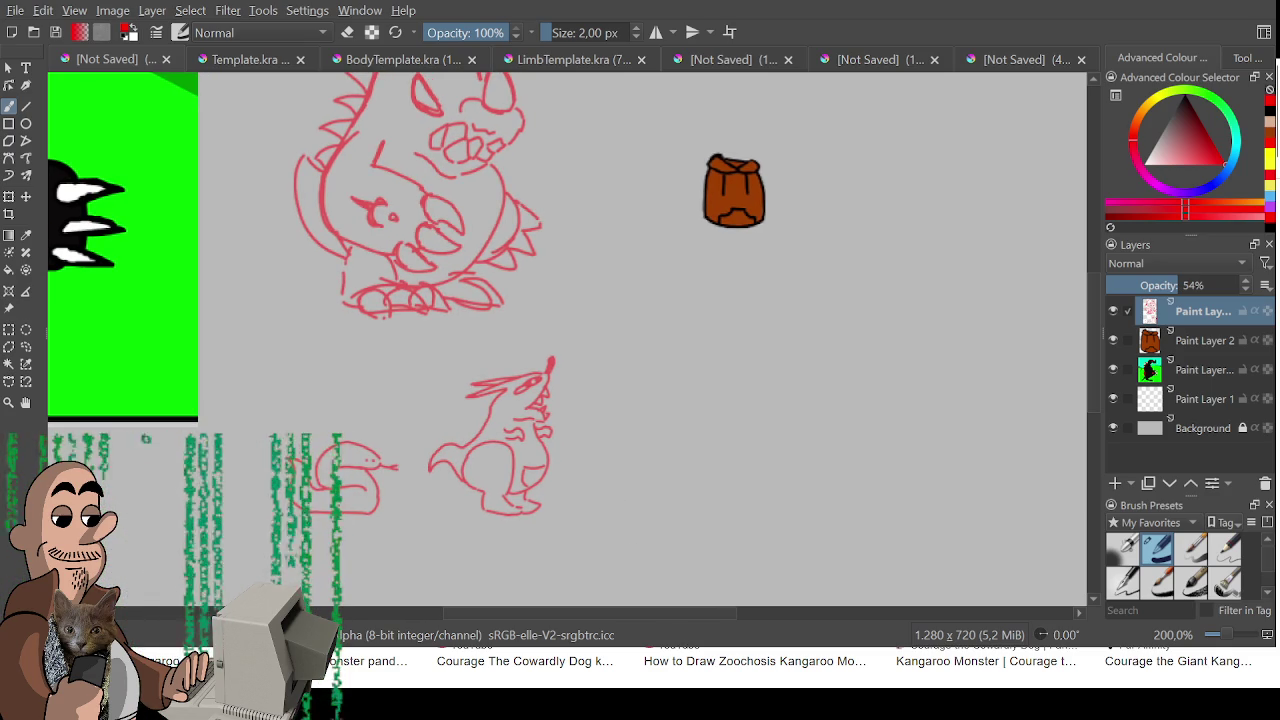
{"action": "left_click_drag", "start_coordinate": [768, 479], "coordinate": [724, 534]}
{"action": "scroll", "coordinate": [712, 505], "scroll_direction": "down", "scroll_amount": 3}
{"action": "scroll", "coordinate": [700, 451], "scroll_direction": "up", "scroll_amount": 2}
{"action": "left_click_drag", "start_coordinate": [700, 451], "coordinate": [686, 429]}
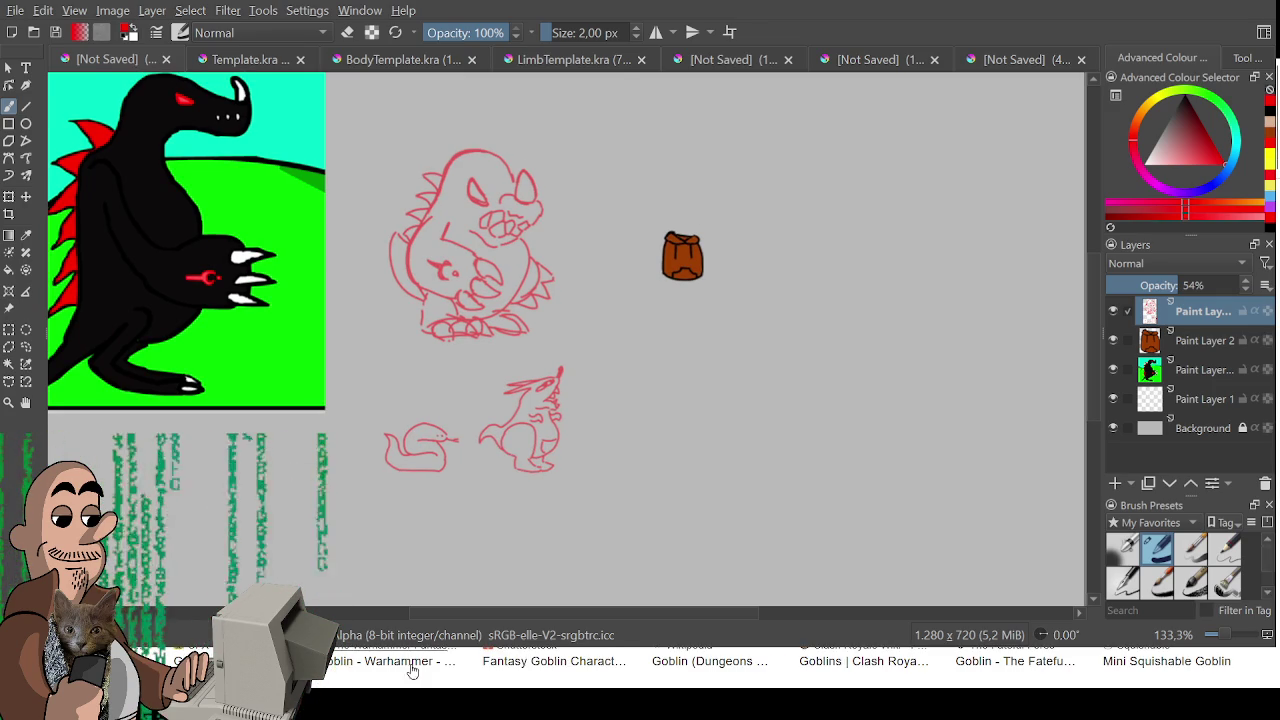
{"action": "scroll", "coordinate": [620, 306], "scroll_direction": "up", "scroll_amount": 2}
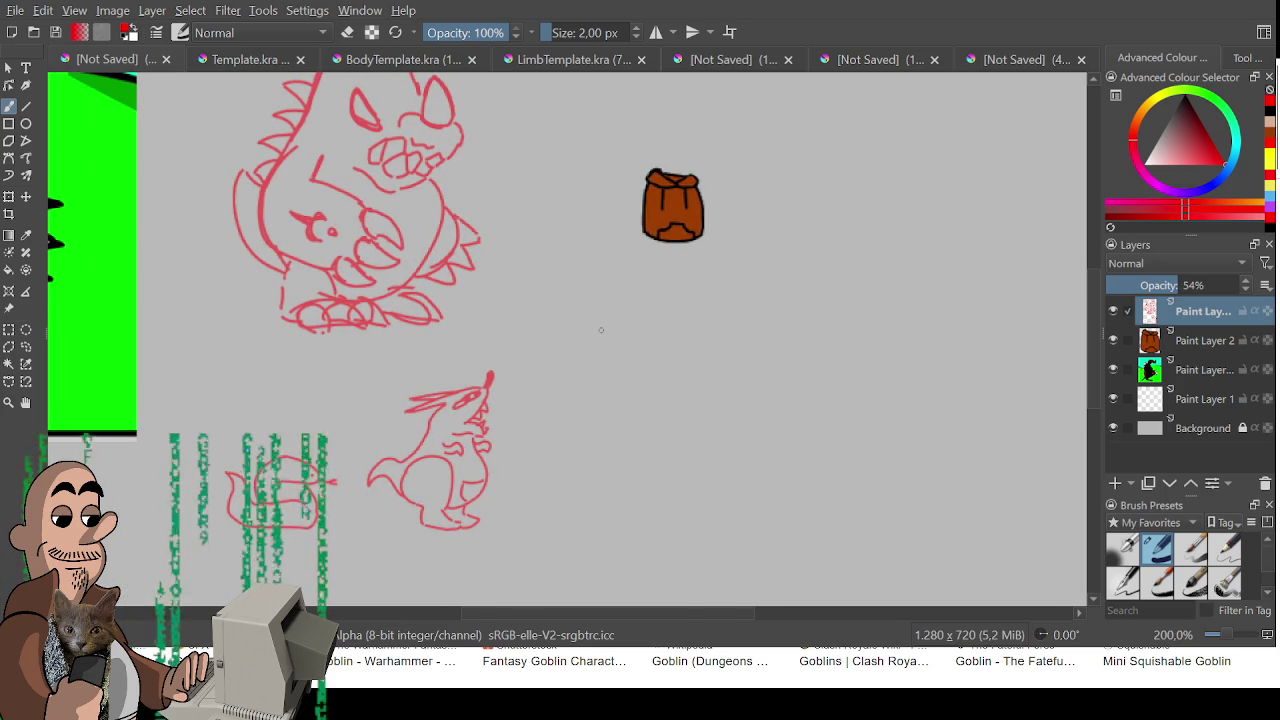
{"action": "mouse_move", "coordinate": [609, 439]}
{"action": "left_mouse_down"}
{"action": "mouse_move", "coordinate": [634, 458]}
{"action": "mouse_move", "coordinate": [671, 450]}
{"action": "mouse_move", "coordinate": [597, 434]}
{"action": "mouse_move", "coordinate": [682, 440]}
{"action": "mouse_move", "coordinate": [610, 426]}
{"action": "mouse_move", "coordinate": [628, 430]}
{"action": "left_mouse_up"}
- Draw the goblin's eye line, toothy grin, right brow and left ear
{"action": "key", "text": "ctrl+z"}
{"action": "key", "text": "ctrl+z"}
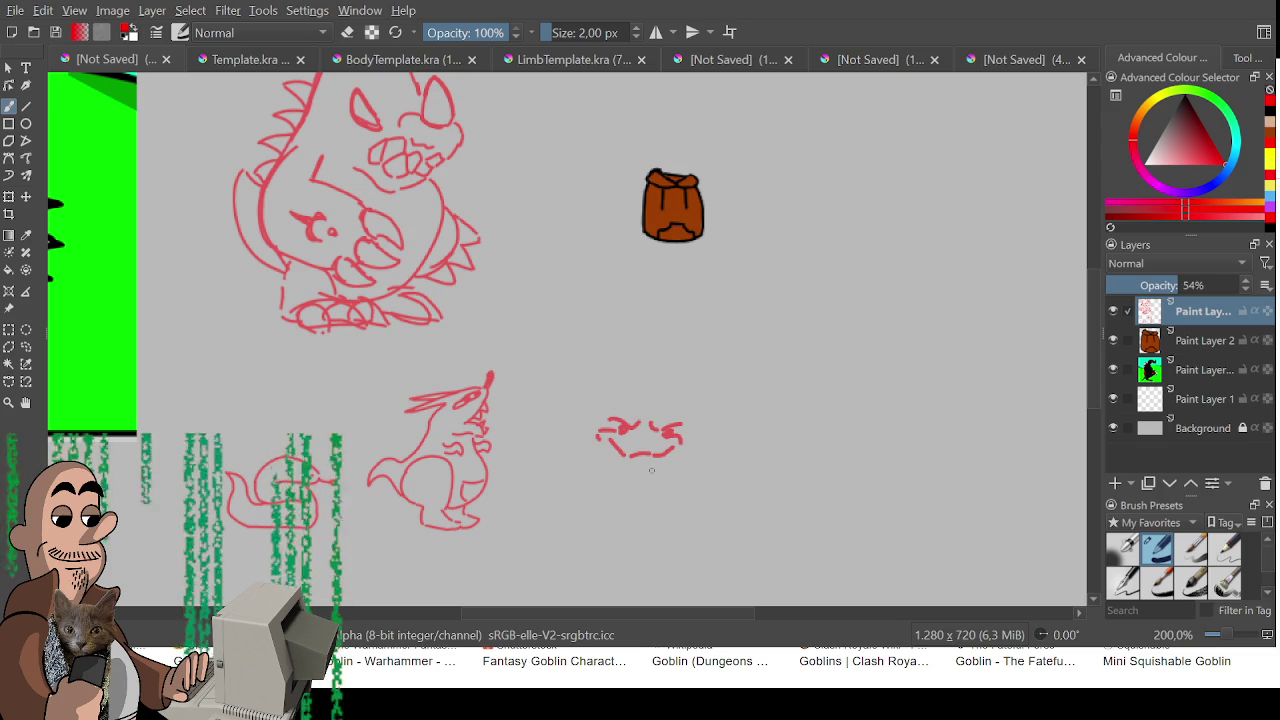
{"action": "mouse_move", "coordinate": [602, 454]}
{"action": "left_mouse_down"}
{"action": "mouse_move", "coordinate": [645, 482]}
{"action": "mouse_move", "coordinate": [680, 460]}
{"action": "left_mouse_up"}
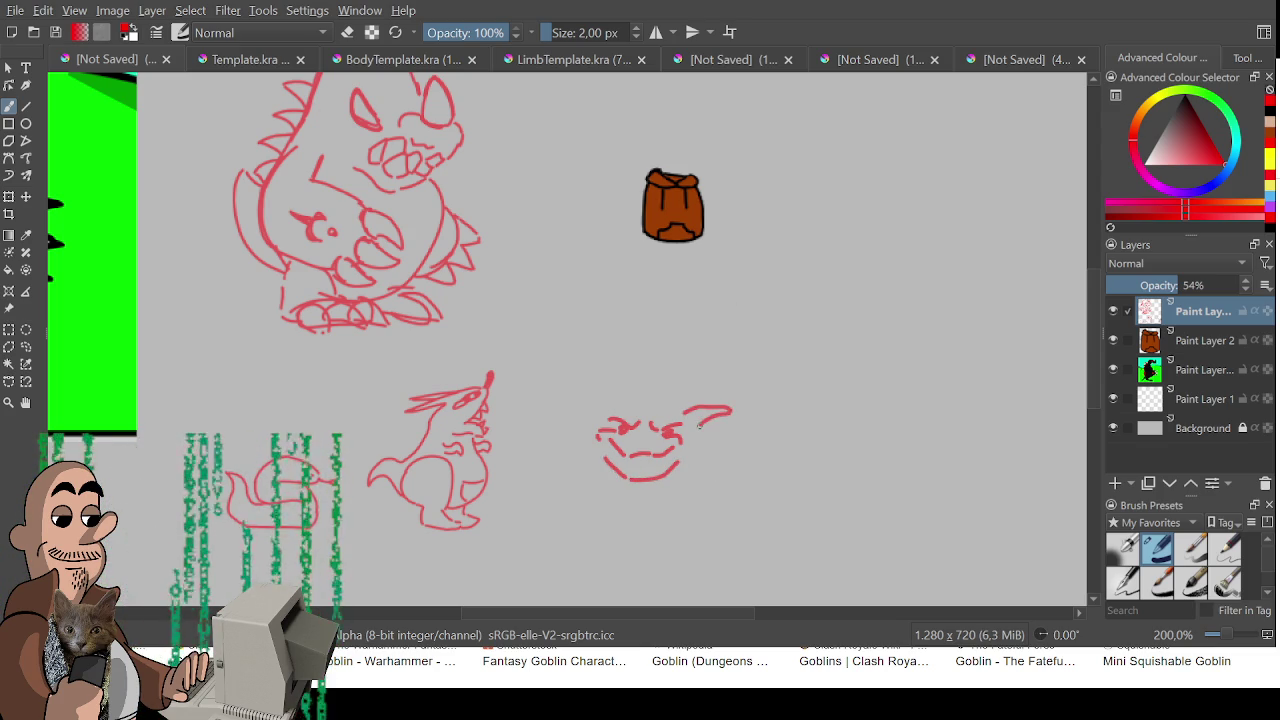
{"action": "mouse_move", "coordinate": [688, 408]}
{"action": "left_mouse_down"}
{"action": "mouse_move", "coordinate": [702, 428]}
{"action": "mouse_move", "coordinate": [716, 413]}
{"action": "mouse_move", "coordinate": [695, 420]}
{"action": "mouse_move", "coordinate": [700, 440]}
{"action": "mouse_move", "coordinate": [716, 424]}
{"action": "mouse_move", "coordinate": [691, 441]}
{"action": "left_mouse_up"}
{"action": "key", "text": "ctrl+z"}
{"action": "key", "text": "ctrl+z"}
{"action": "mouse_move", "coordinate": [596, 403]}
{"action": "left_mouse_down"}
{"action": "mouse_move", "coordinate": [548, 420]}
{"action": "mouse_move", "coordinate": [600, 418]}
{"action": "mouse_move", "coordinate": [588, 436]}
{"action": "left_mouse_up"}
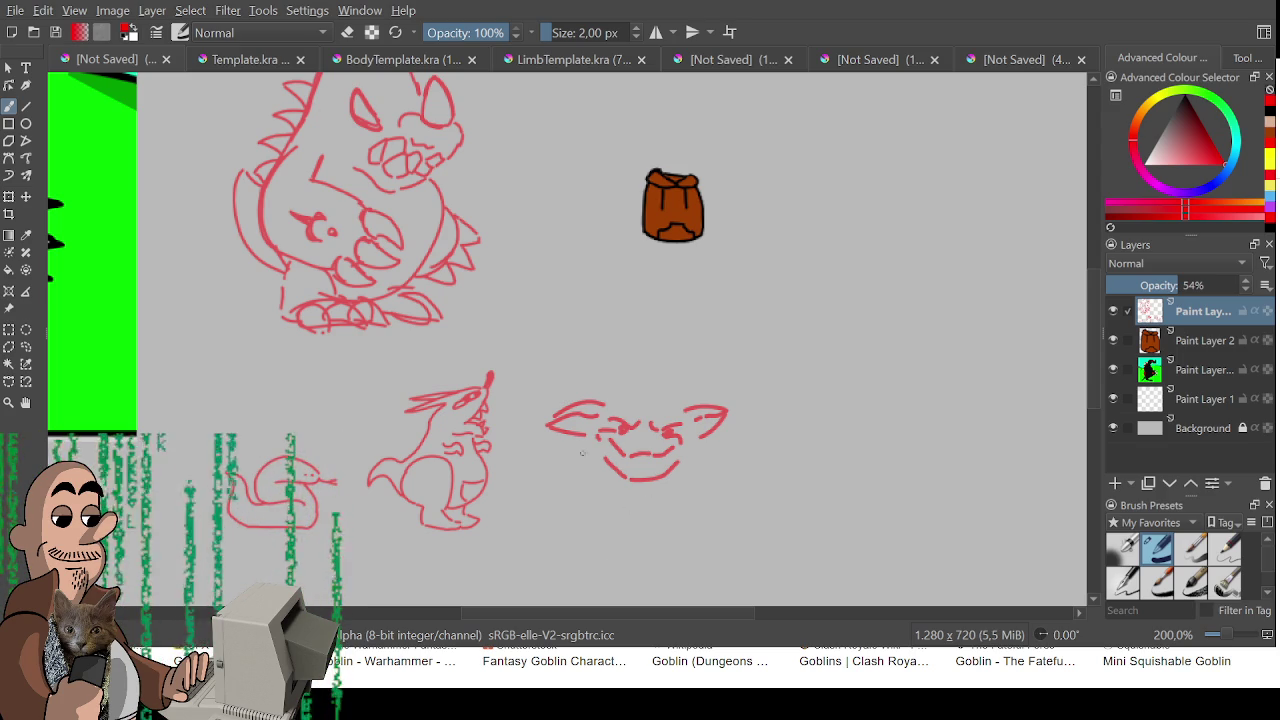
- Add the goblin's nose, doubled cheek lines, right ear and the top of its head
{"action": "mouse_move", "coordinate": [594, 481]}
{"action": "left_mouse_down"}
{"action": "mouse_move", "coordinate": [529, 489]}
{"action": "mouse_move", "coordinate": [556, 502]}
{"action": "mouse_move", "coordinate": [534, 500]}
{"action": "mouse_move", "coordinate": [547, 534]}
{"action": "mouse_move", "coordinate": [545, 497]}
{"action": "left_mouse_up"}
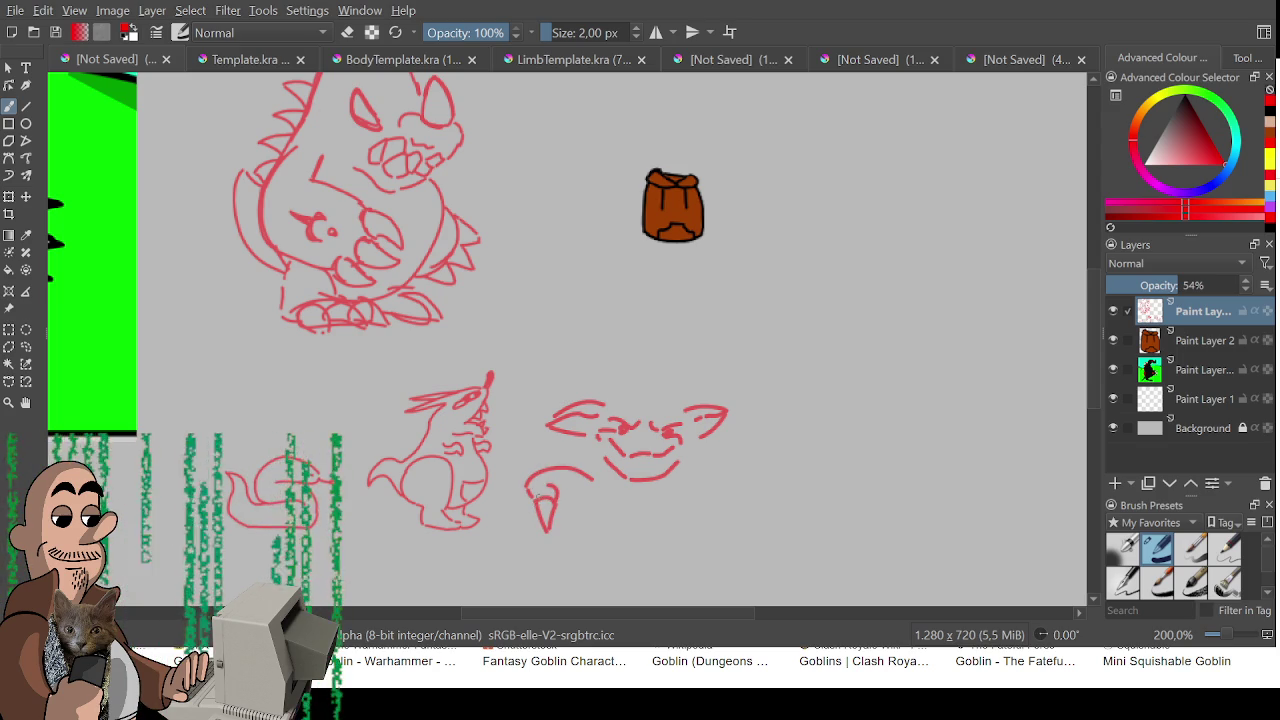
{"action": "left_click_drag", "start_coordinate": [590, 483], "coordinate": [556, 485]}
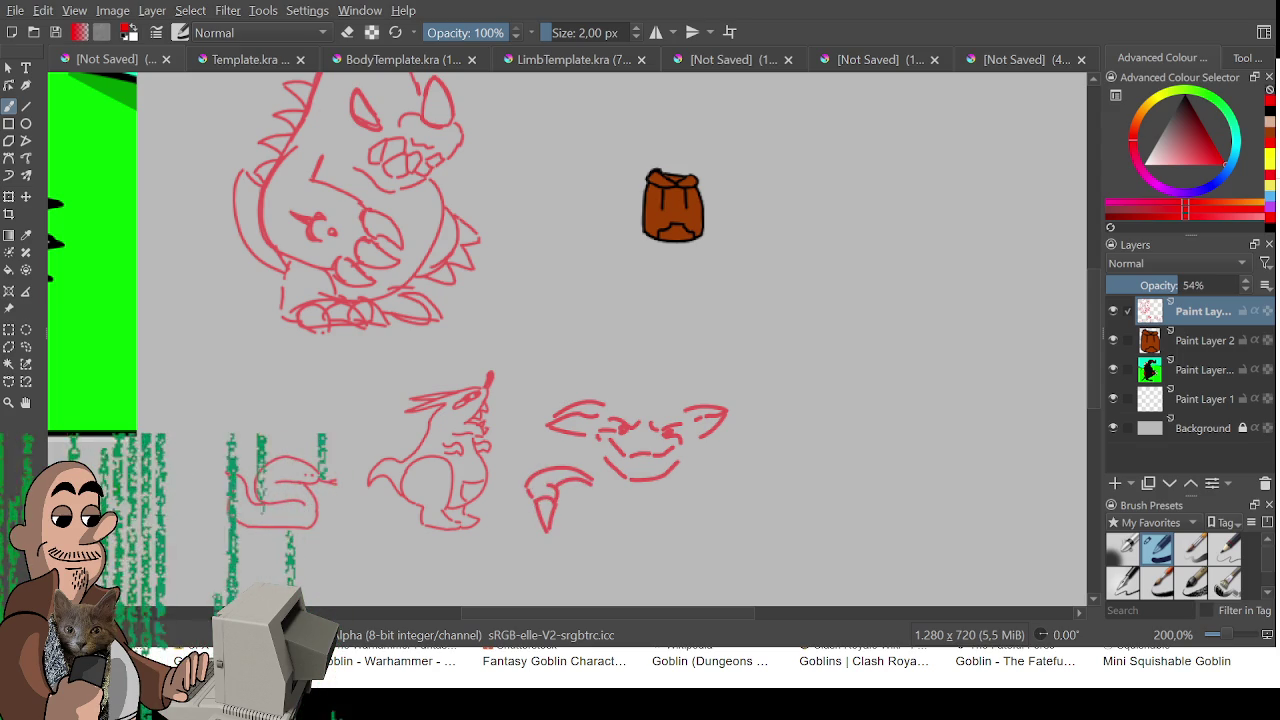
{"action": "left_click_drag", "start_coordinate": [698, 478], "coordinate": [754, 450]}
{"action": "key", "text": "ctrl+z"}
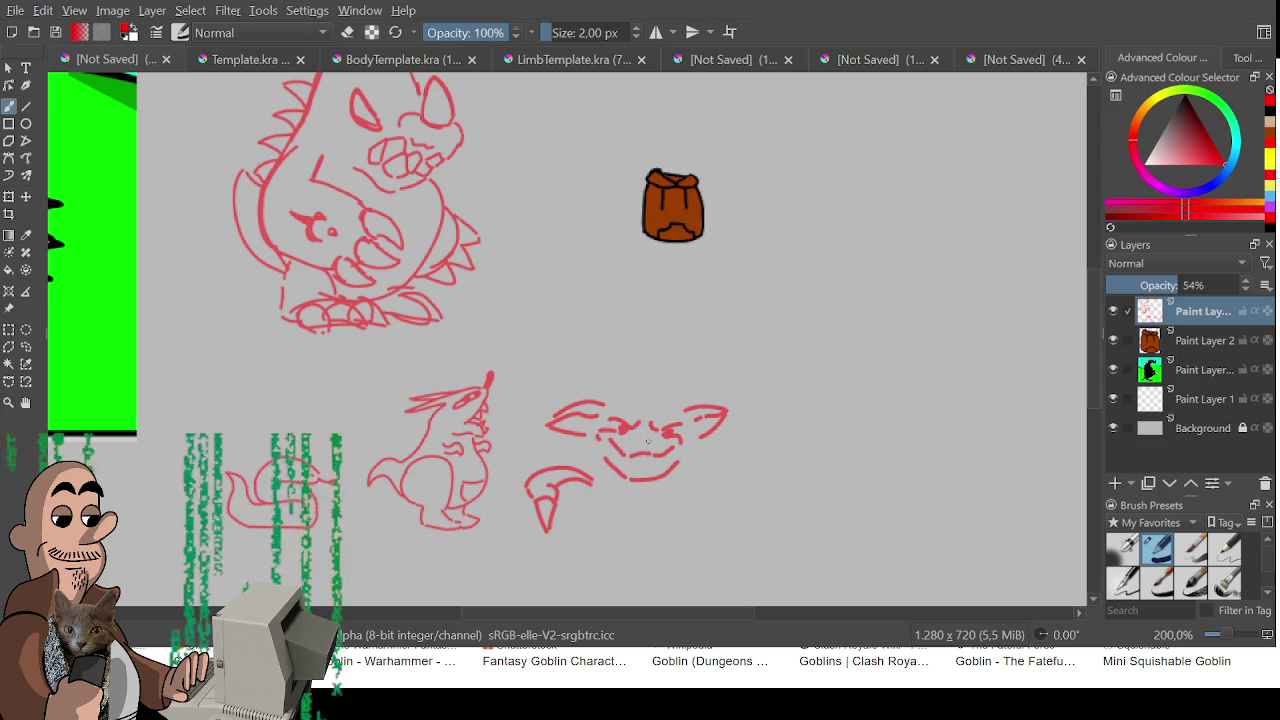
{"action": "mouse_move", "coordinate": [640, 450]}
{"action": "left_mouse_down"}
{"action": "mouse_move", "coordinate": [633, 436]}
{"action": "mouse_move", "coordinate": [650, 437]}
{"action": "left_mouse_up"}
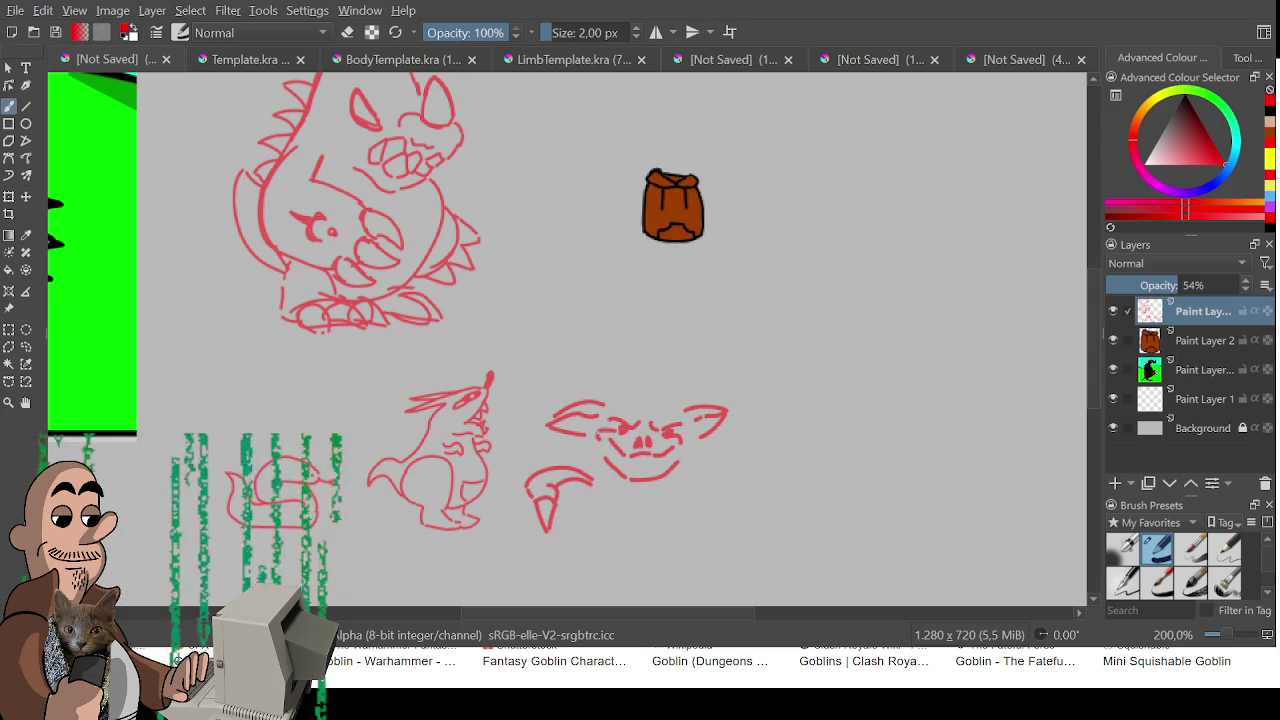
{"action": "left_click_drag", "start_coordinate": [598, 428], "coordinate": [602, 478]}
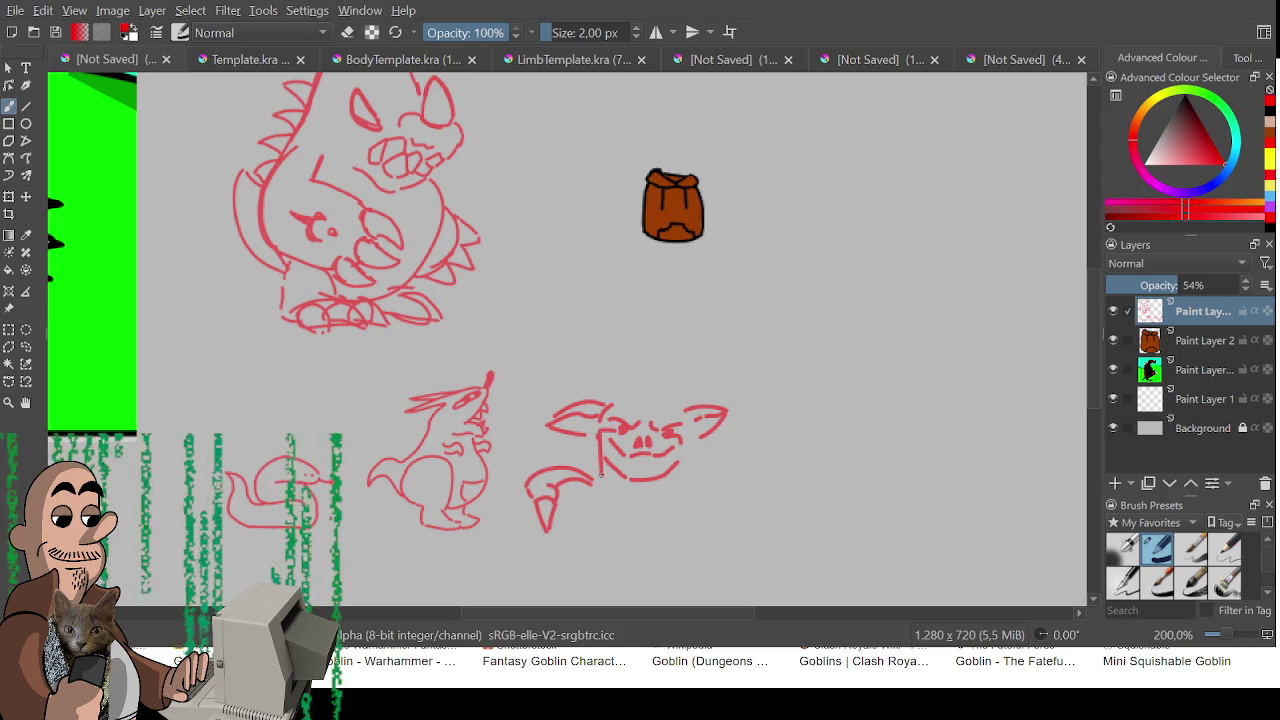
{"action": "left_click_drag", "start_coordinate": [589, 435], "coordinate": [600, 480]}
{"action": "mouse_move", "coordinate": [610, 402]}
{"action": "left_mouse_down"}
{"action": "mouse_move", "coordinate": [680, 410]}
{"action": "mouse_move", "coordinate": [682, 484]}
{"action": "left_mouse_up"}
{"action": "mouse_move", "coordinate": [694, 432]}
{"action": "left_mouse_down"}
{"action": "mouse_move", "coordinate": [688, 472]}
{"action": "mouse_move", "coordinate": [686, 413]}
{"action": "left_mouse_up"}
{"action": "mouse_move", "coordinate": [598, 401]}
{"action": "left_mouse_down"}
{"action": "mouse_move", "coordinate": [640, 372]}
{"action": "mouse_move", "coordinate": [688, 406]}
{"action": "left_mouse_up"}
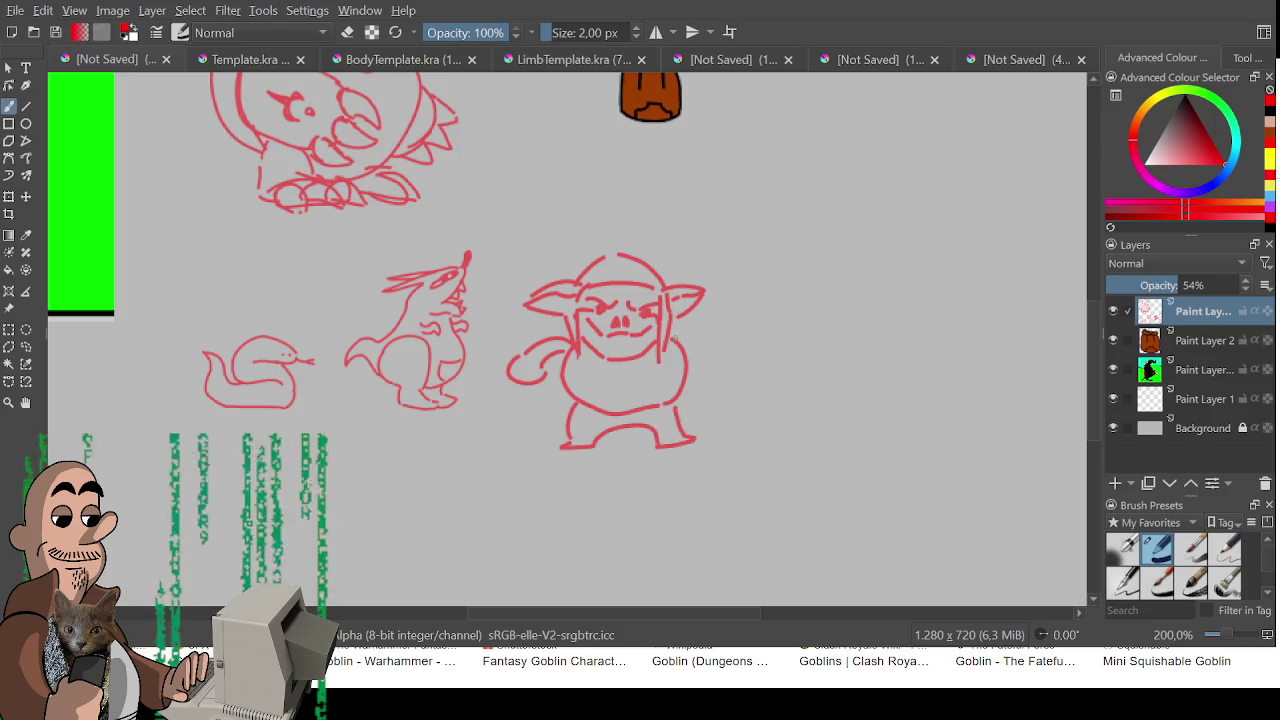
- Draw a hand gripping a small knife at the end of the goblin's right arm
{"action": "mouse_move", "coordinate": [714, 356]}
{"action": "left_mouse_down"}
{"action": "mouse_move", "coordinate": [734, 345]}
{"action": "mouse_move", "coordinate": [742, 370]}
{"action": "mouse_move", "coordinate": [734, 347]}
{"action": "mouse_move", "coordinate": [726, 376]}
{"action": "mouse_move", "coordinate": [684, 379]}
{"action": "left_mouse_up"}
{"action": "key", "text": "ctrl+z"}
{"action": "key", "text": "ctrl+z"}
{"action": "key", "text": "ctrl+z"}
{"action": "key", "text": "ctrl+z"}
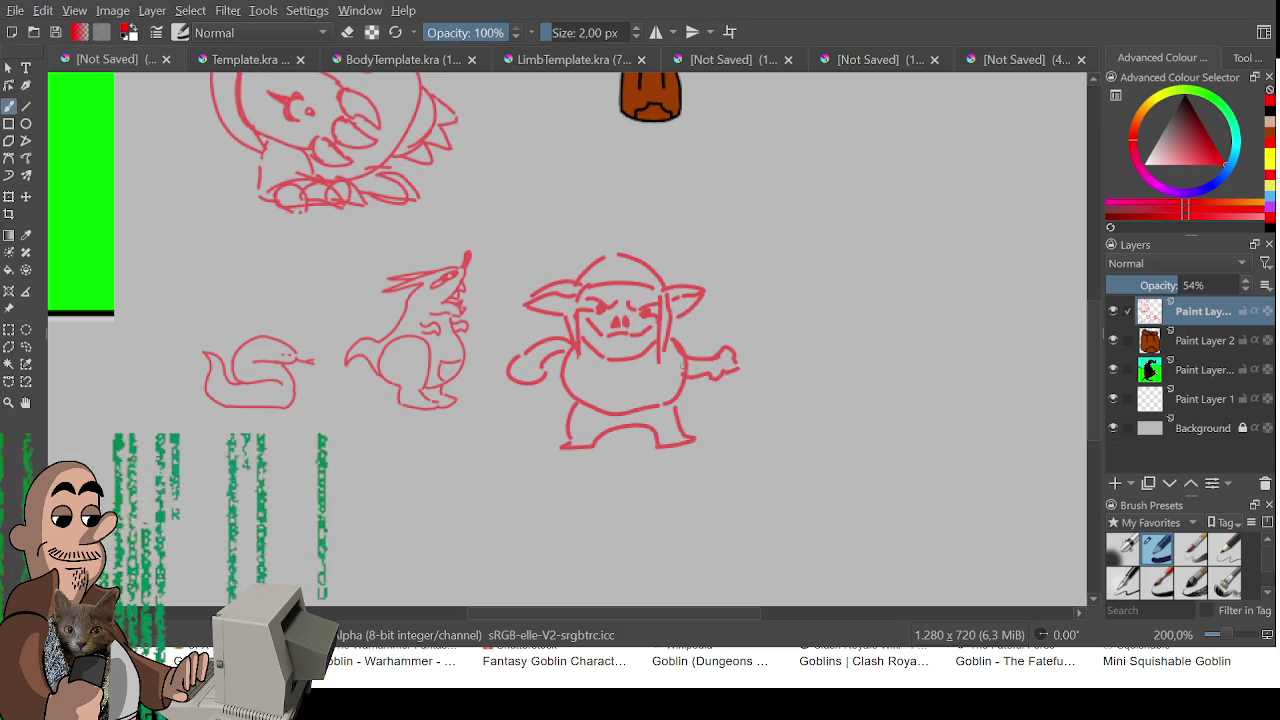
{"action": "left_click_drag", "start_coordinate": [761, 326], "coordinate": [741, 367]}
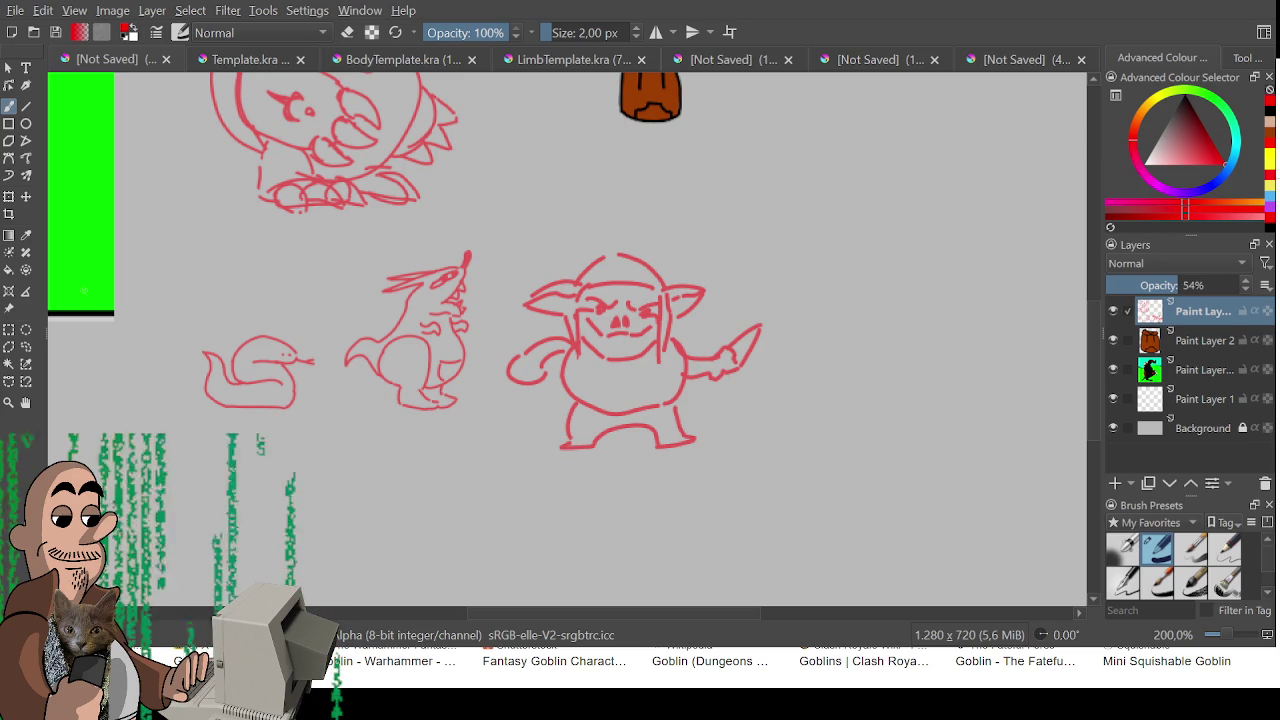
- Redraw the goblin's right leg line and fix the right foot with the eraser
{"action": "mouse_move", "coordinate": [616, 265]}
{"action": "left_mouse_down"}
{"action": "mouse_move", "coordinate": [606, 371]}
{"action": "mouse_move", "coordinate": [663, 500]}
{"action": "mouse_move", "coordinate": [717, 495]}
{"action": "mouse_move", "coordinate": [886, 427]}
{"action": "mouse_move", "coordinate": [1080, 485]}
{"action": "mouse_move", "coordinate": [986, 481]}
{"action": "mouse_move", "coordinate": [764, 396]}
{"action": "mouse_move", "coordinate": [564, 348]}
{"action": "mouse_move", "coordinate": [526, 322]}
{"action": "mouse_move", "coordinate": [549, 326]}
{"action": "left_mouse_up"}
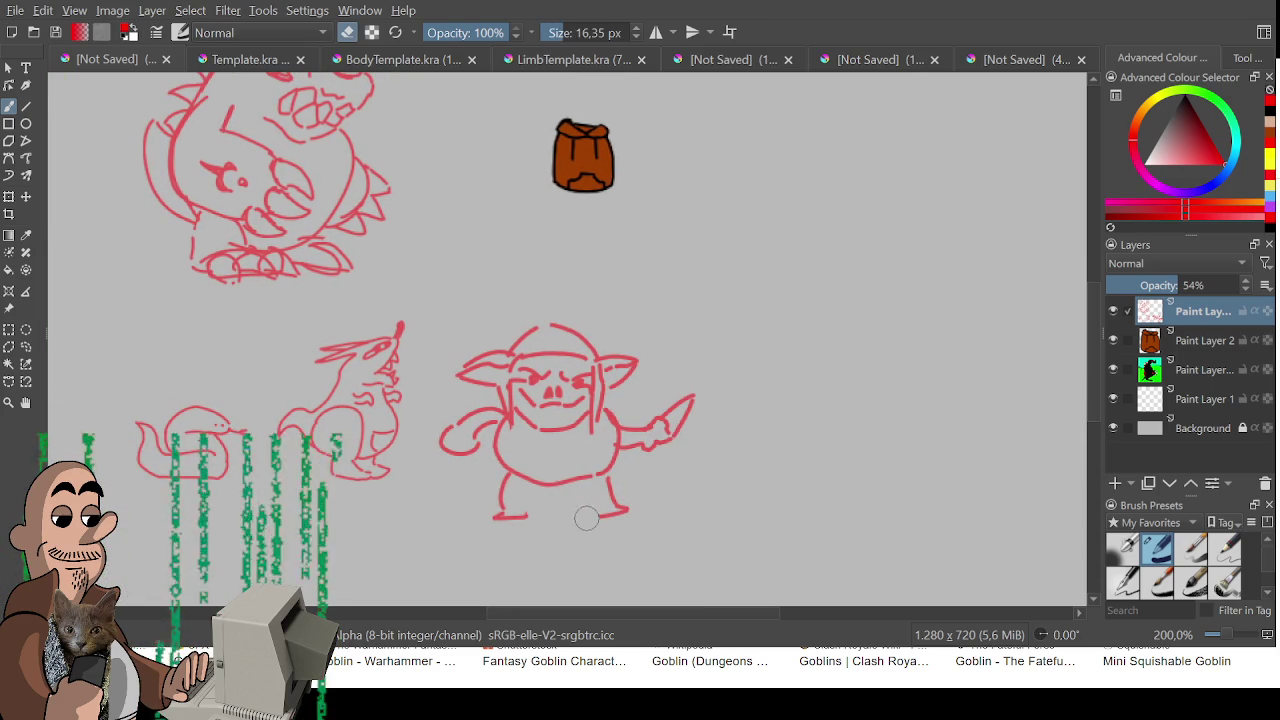
{"action": "mouse_move", "coordinate": [530, 520]}
{"action": "left_mouse_down"}
{"action": "mouse_move", "coordinate": [566, 494]}
{"action": "mouse_move", "coordinate": [610, 517]}
{"action": "mouse_move", "coordinate": [622, 504]}
{"action": "mouse_move", "coordinate": [606, 478]}
{"action": "mouse_move", "coordinate": [610, 505]}
{"action": "left_mouse_up"}
{"action": "key", "text": "e"}
{"action": "key", "text": "e"}
{"action": "key", "text": "e"}
{"action": "key", "text": "e"}
{"action": "key", "text": "ctrl+z"}
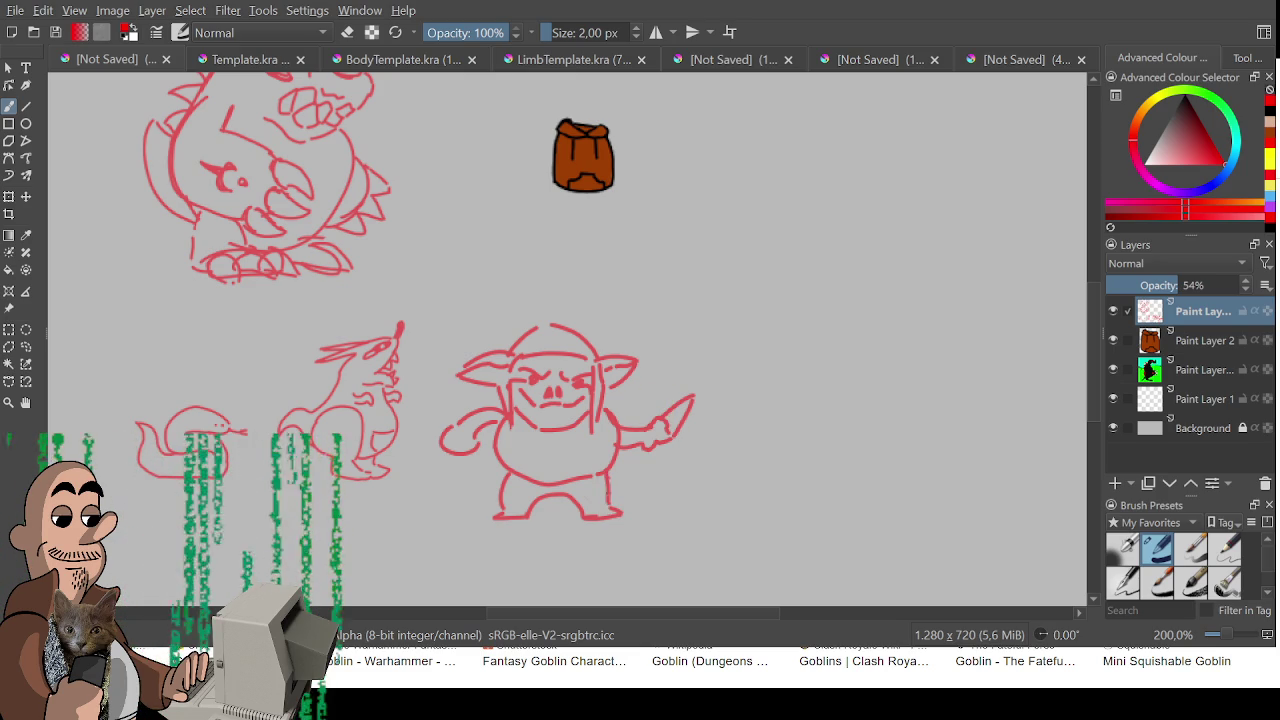
- Hatch scribbled hair strokes across the top of the goblin's head
{"action": "left_click_drag", "start_coordinate": [505, 368], "coordinate": [503, 404]}
{"action": "left_click_drag", "start_coordinate": [518, 346], "coordinate": [513, 372]}
{"action": "left_click_drag", "start_coordinate": [530, 337], "coordinate": [523, 358]}
{"action": "left_click_drag", "start_coordinate": [540, 330], "coordinate": [534, 354]}
{"action": "left_click_drag", "start_coordinate": [551, 324], "coordinate": [546, 352]}
{"action": "left_click_drag", "start_coordinate": [566, 330], "coordinate": [558, 352]}
{"action": "left_click_drag", "start_coordinate": [580, 328], "coordinate": [570, 354]}
{"action": "mouse_move", "coordinate": [593, 342]}
{"action": "left_mouse_down"}
{"action": "mouse_move", "coordinate": [582, 356]}
{"action": "mouse_move", "coordinate": [595, 362]}
{"action": "mouse_move", "coordinate": [600, 412]}
{"action": "left_mouse_up"}
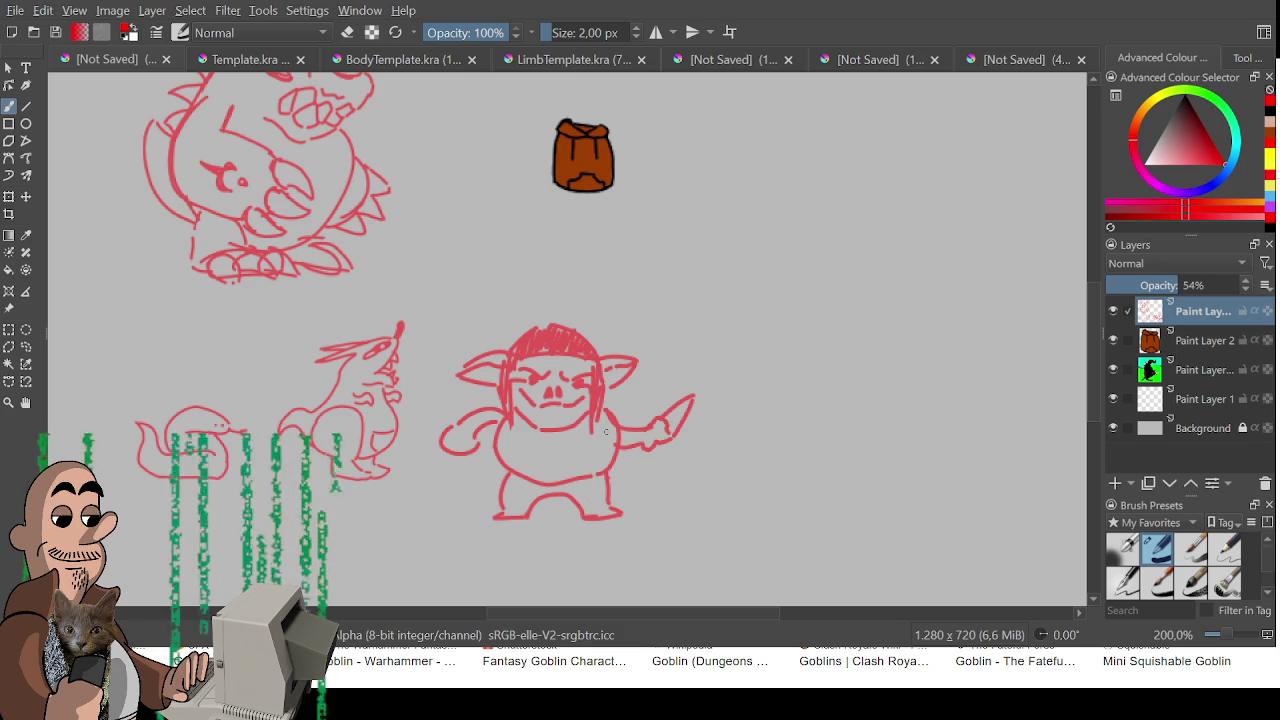
- Shrink the goblin to match the kangaroo and snake and shift it down-right into the row
{"action": "scroll", "coordinate": [570, 340], "scroll_direction": "down", "scroll_amount": 2}
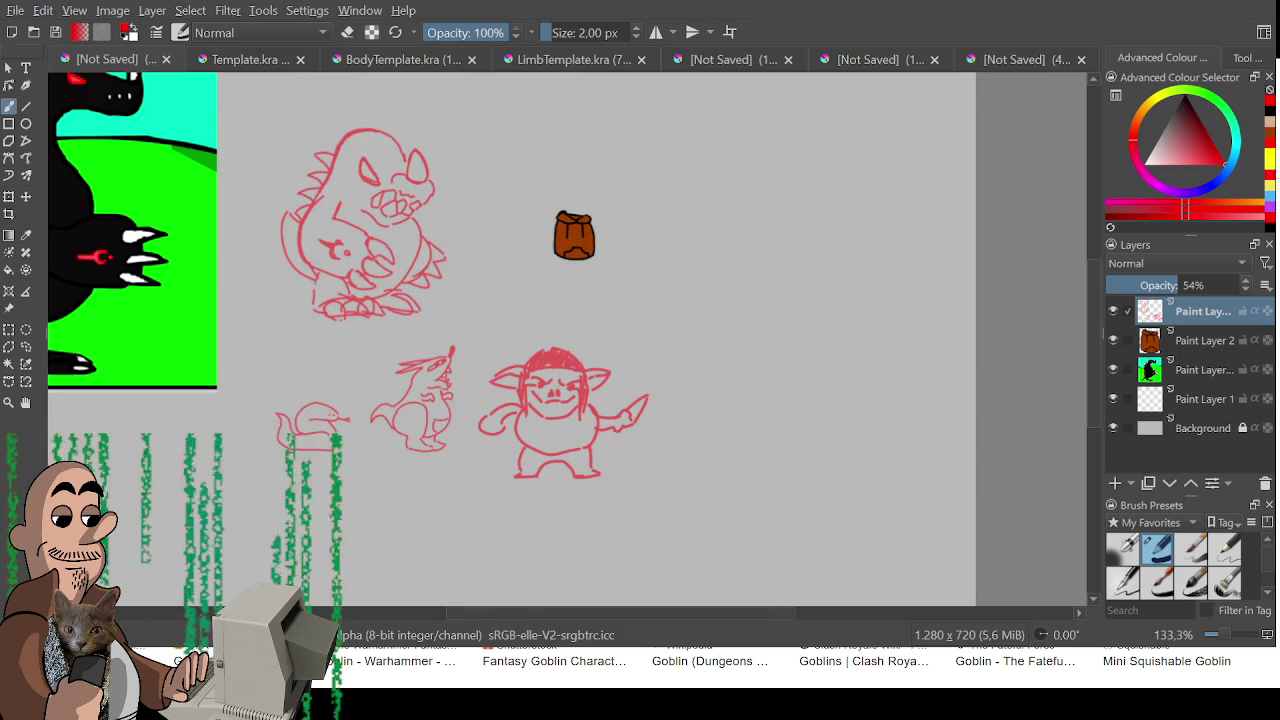
{"action": "scroll", "coordinate": [570, 340], "scroll_direction": "up", "scroll_amount": 2}
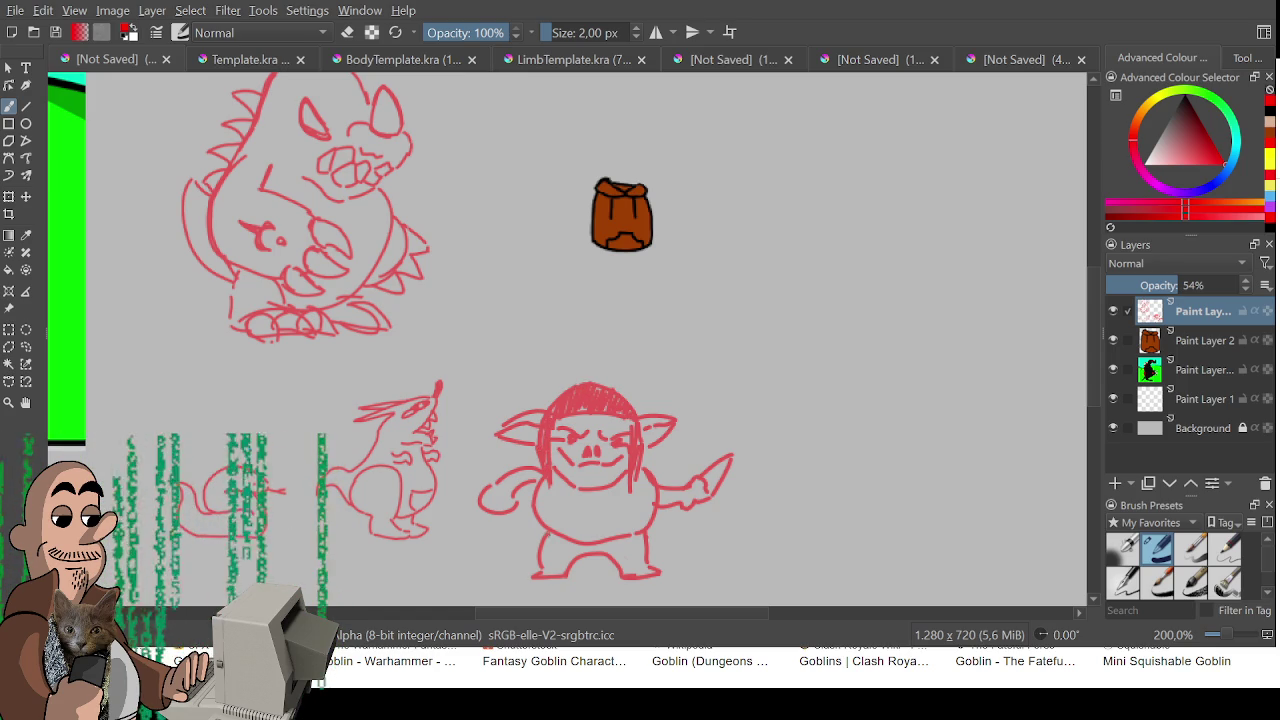
{"action": "scroll", "coordinate": [790, 362], "scroll_direction": "down", "scroll_amount": 1}
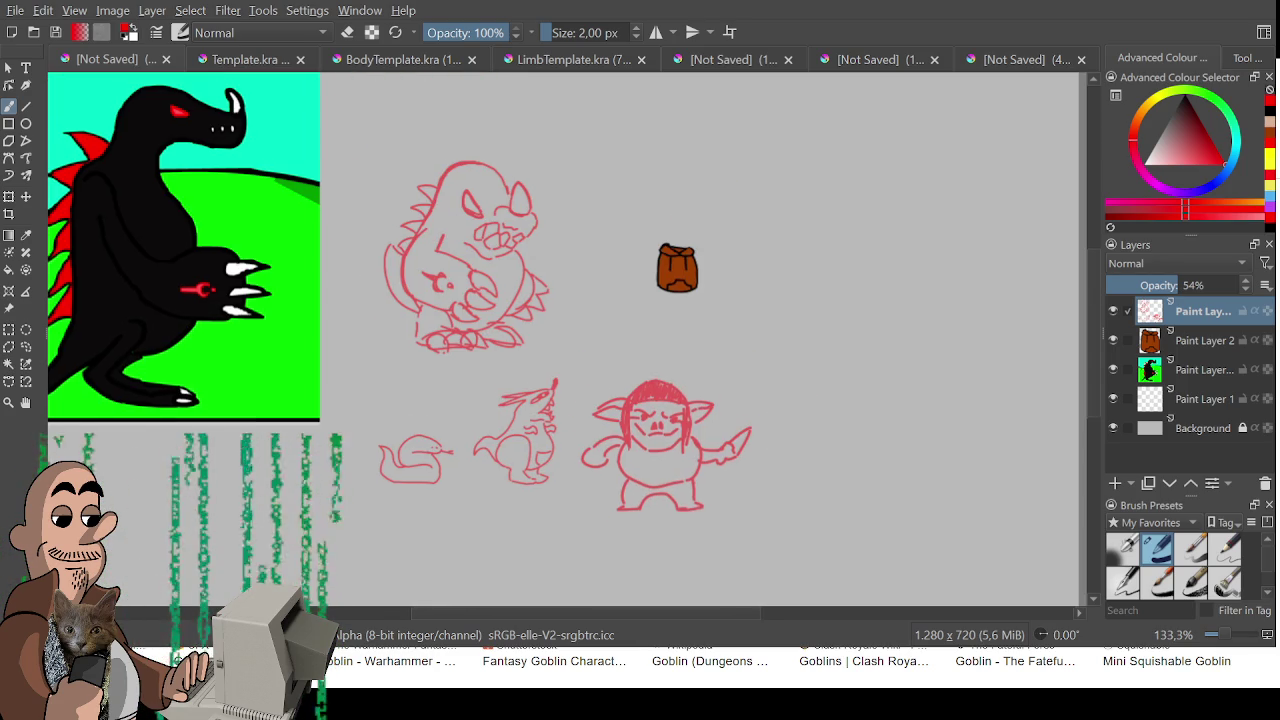
{"action": "scroll", "coordinate": [563, 338], "scroll_direction": "down", "scroll_amount": 1}
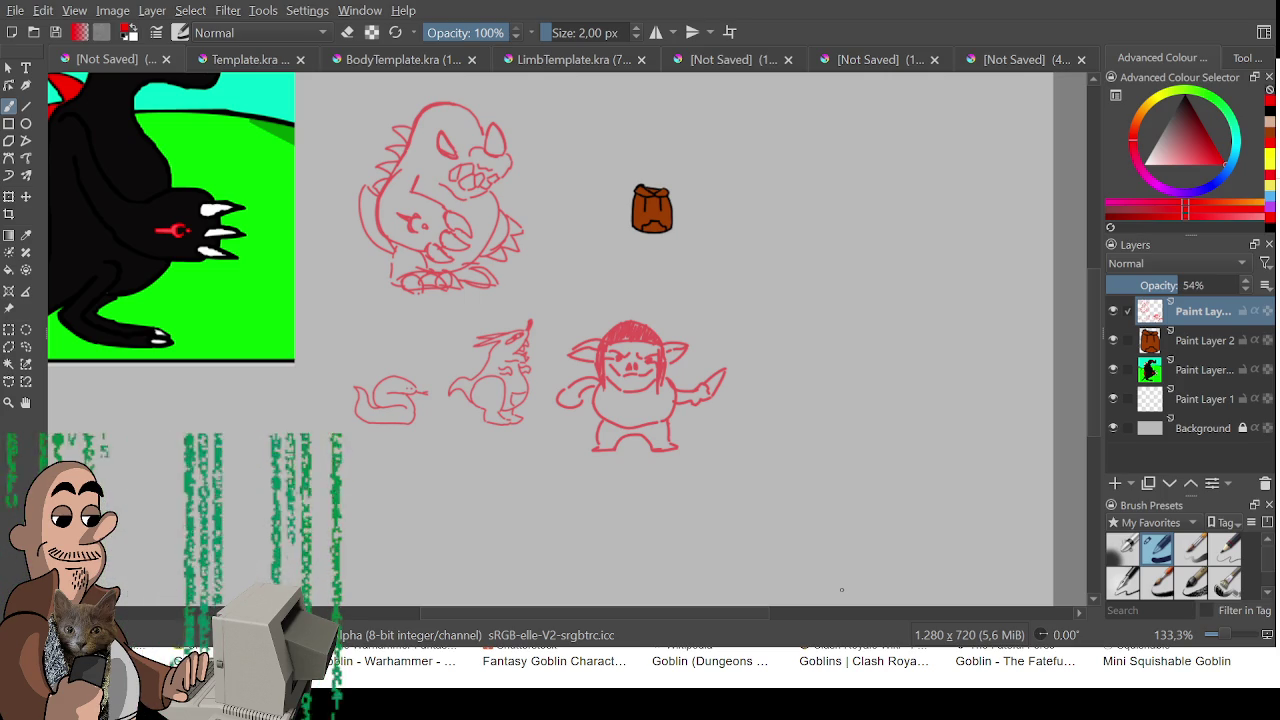
{"action": "mouse_move", "coordinate": [677, 486]}
{"action": "left_mouse_down"}
{"action": "mouse_move", "coordinate": [694, 509]}
{"action": "mouse_move", "coordinate": [695, 494]}
{"action": "left_mouse_up"}
{"action": "key", "text": "ctrl+r"}
{"action": "mouse_move", "coordinate": [843, 318]}
{"action": "left_mouse_down"}
{"action": "mouse_move", "coordinate": [657, 396]}
{"action": "mouse_move", "coordinate": [563, 483]}
{"action": "left_mouse_up"}
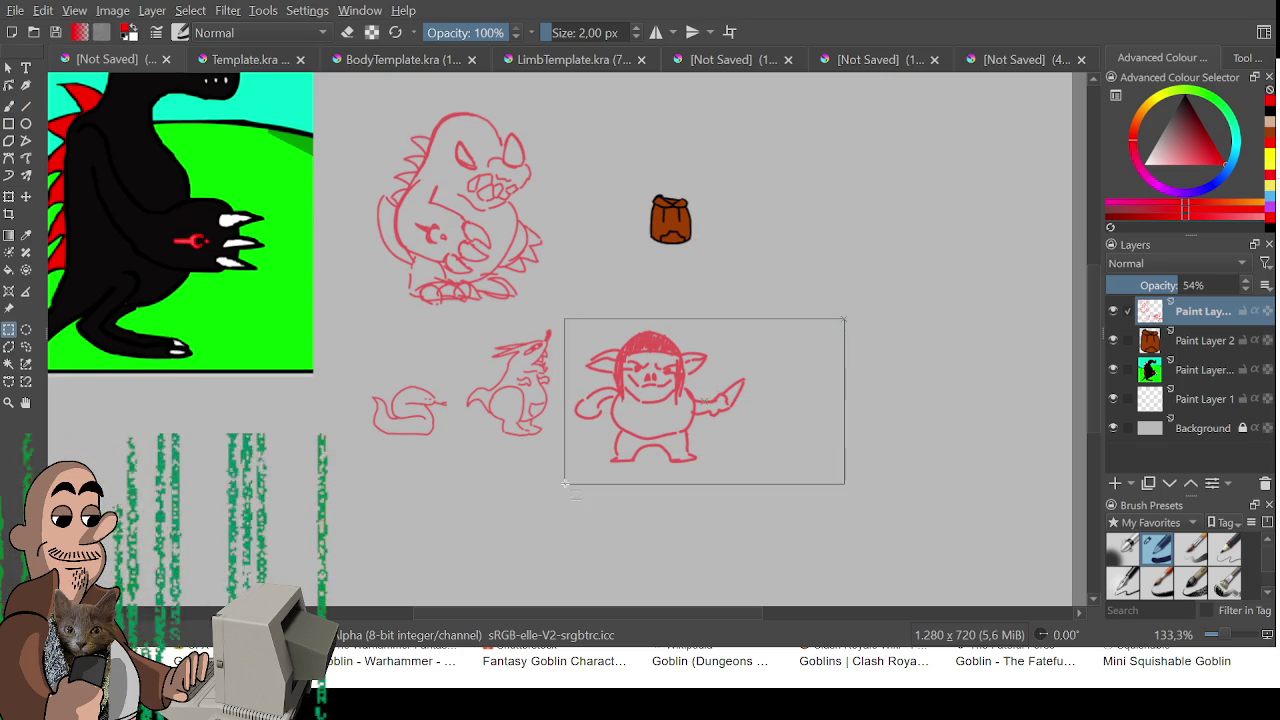
{"action": "key", "text": "ctrl+t"}
{"action": "left_click_drag", "start_coordinate": [843, 482], "coordinate": [740, 420]}
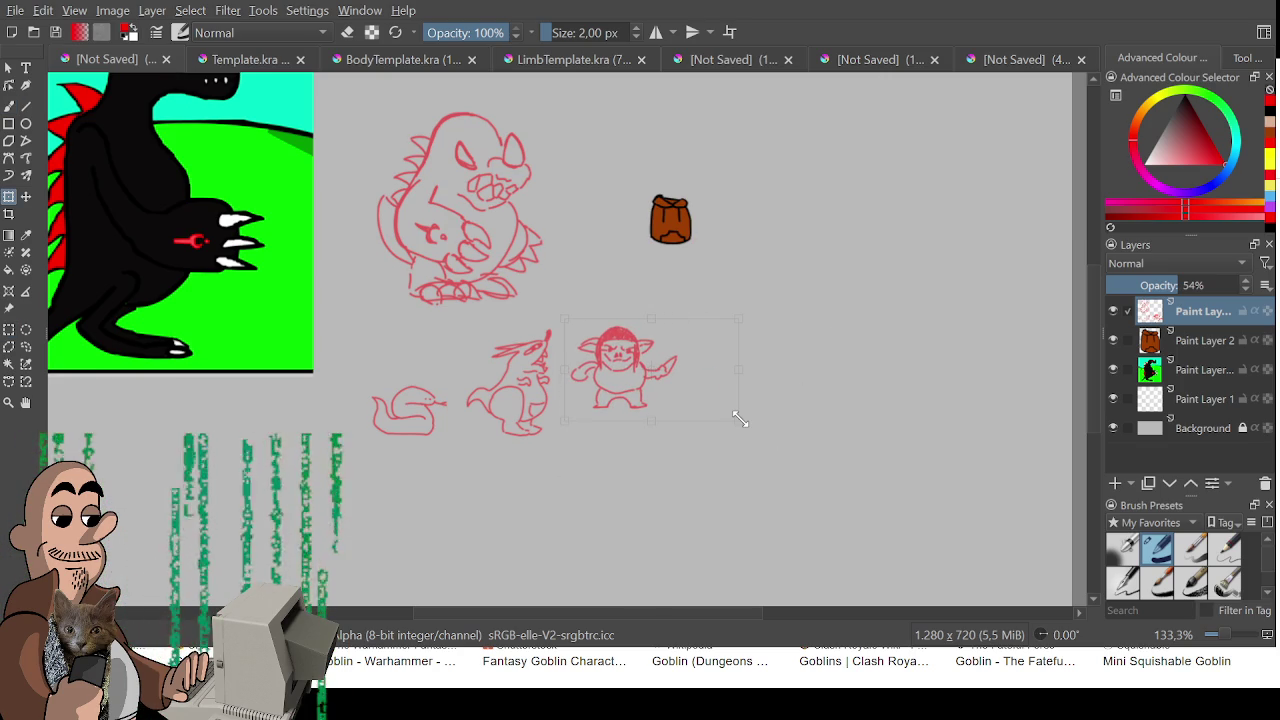
{"action": "mouse_move", "coordinate": [663, 396]}
{"action": "left_mouse_down"}
{"action": "mouse_move", "coordinate": [685, 503]}
{"action": "mouse_move", "coordinate": [666, 461]}
{"action": "left_mouse_up"}
{"action": "key", "text": "Return"}
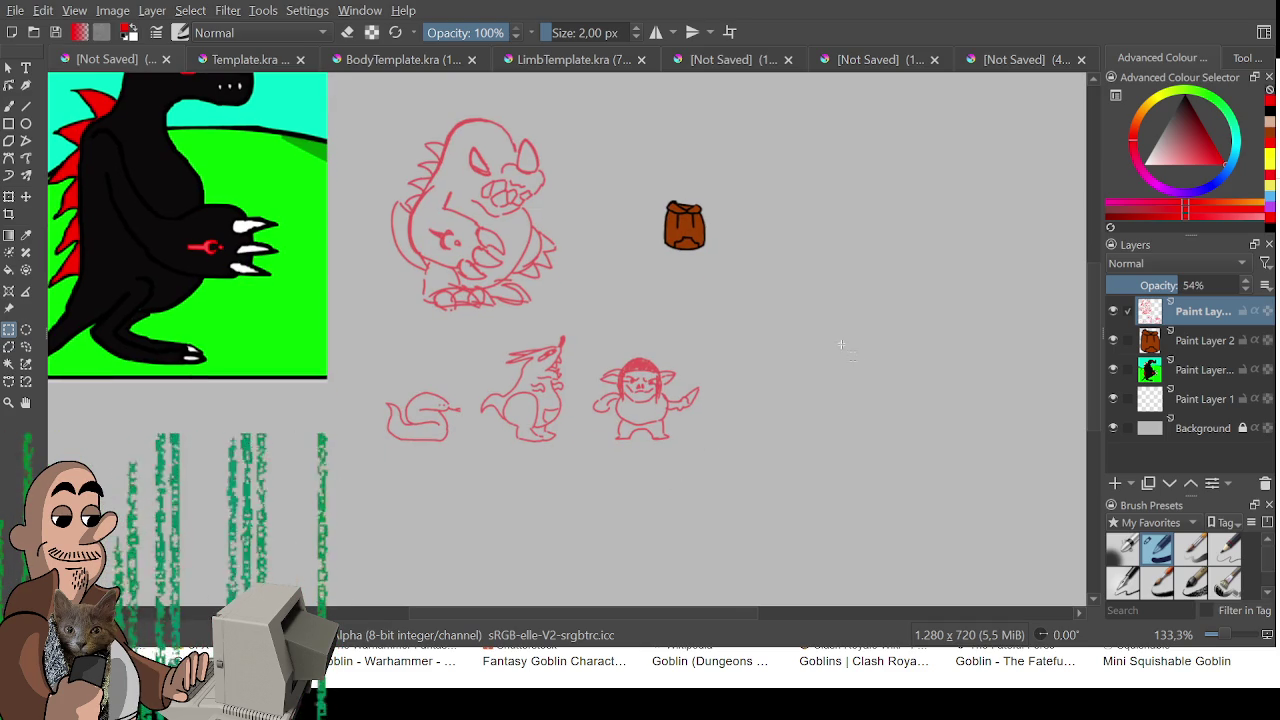
- Erase the goblin's knife and original arms after trying out a sword instead
{"action": "scroll", "coordinate": [760, 350], "scroll_direction": "up", "scroll_amount": 5}
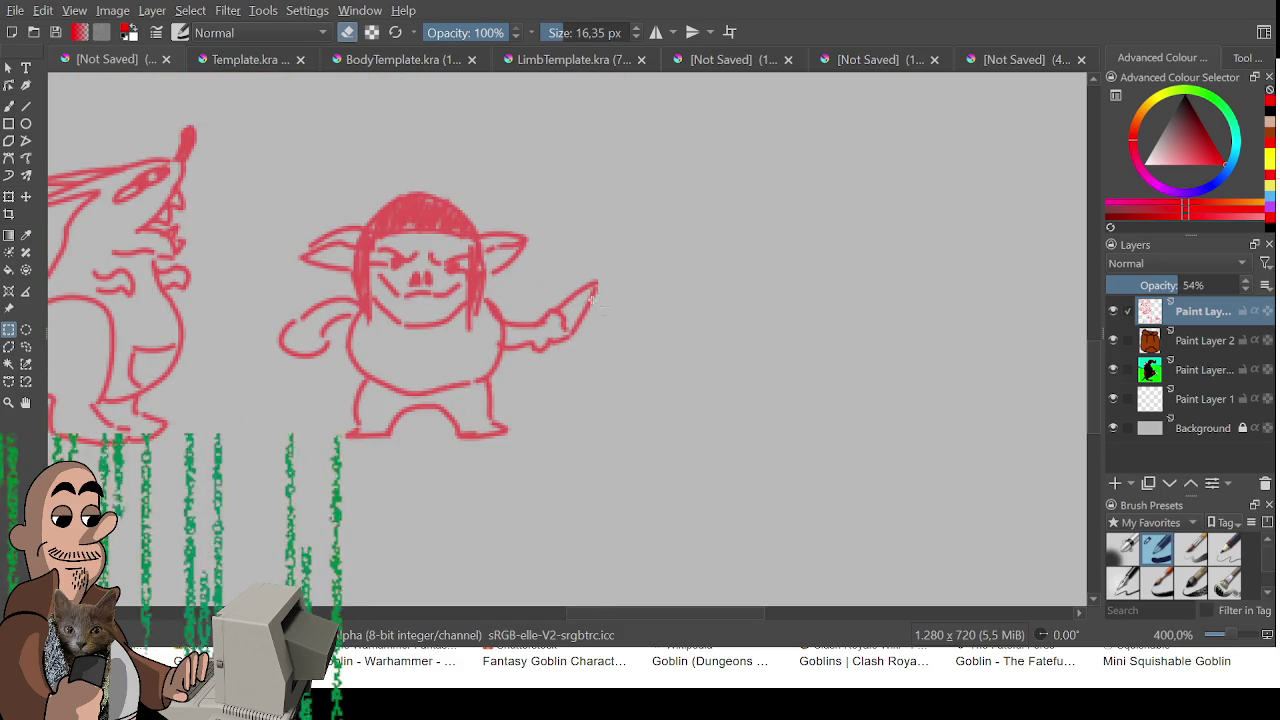
{"action": "key", "text": "b"}
{"action": "key", "text": "e"}
{"action": "mouse_move", "coordinate": [575, 304]}
{"action": "left_mouse_down"}
{"action": "mouse_move", "coordinate": [566, 286]}
{"action": "mouse_move", "coordinate": [596, 322]}
{"action": "mouse_move", "coordinate": [586, 277]}
{"action": "mouse_move", "coordinate": [650, 188]}
{"action": "left_mouse_up"}
{"action": "key", "text": "e"}
{"action": "key", "text": "ctrl+z"}
{"action": "mouse_move", "coordinate": [562, 306]}
{"action": "left_mouse_down"}
{"action": "mouse_move", "coordinate": [640, 180]}
{"action": "mouse_move", "coordinate": [510, 410]}
{"action": "mouse_move", "coordinate": [556, 348]}
{"action": "left_mouse_up"}
{"action": "key", "text": "ctrl+z"}
{"action": "key", "text": "ctrl+z"}
{"action": "key", "text": "ctrl+z"}
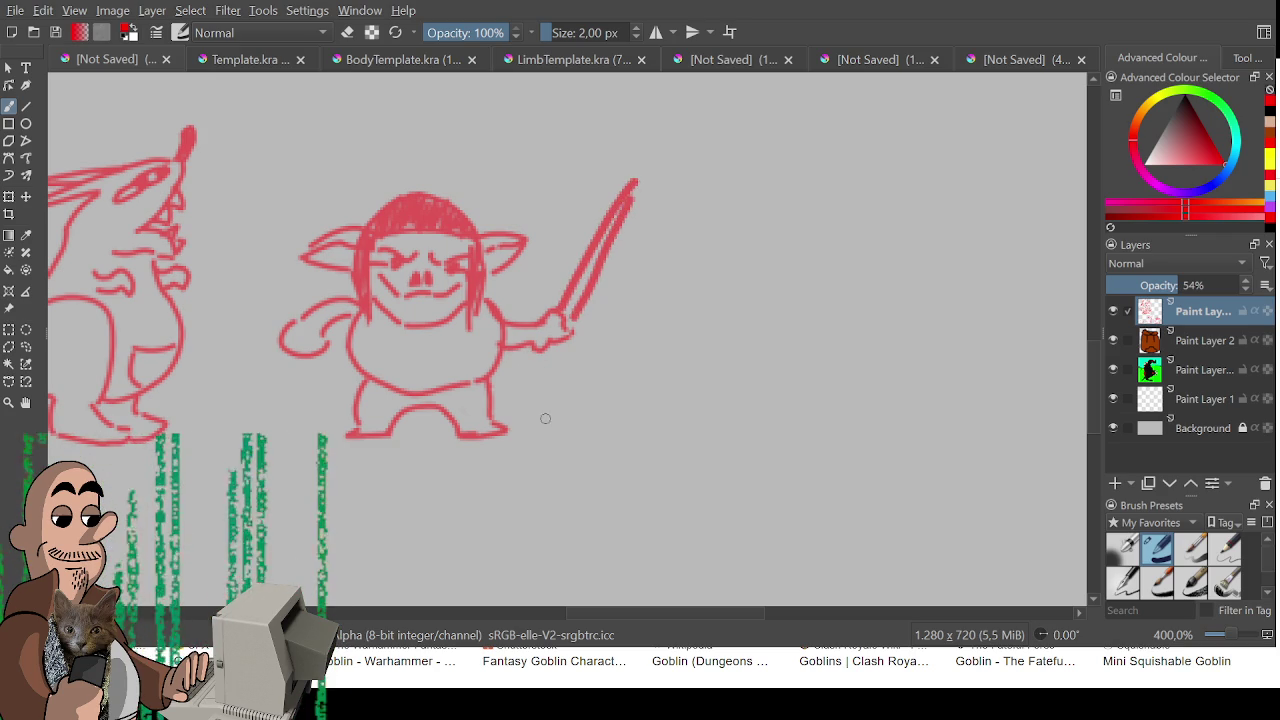
{"action": "key", "text": "e"}
{"action": "left_click_drag", "start_coordinate": [556, 338], "coordinate": [510, 348]}
{"action": "mouse_move", "coordinate": [300, 340]}
{"action": "left_mouse_down"}
{"action": "mouse_move", "coordinate": [309, 306]}
{"action": "mouse_move", "coordinate": [300, 357]}
{"action": "mouse_move", "coordinate": [320, 365]}
{"action": "left_mouse_up"}
{"action": "key", "text": "e"}
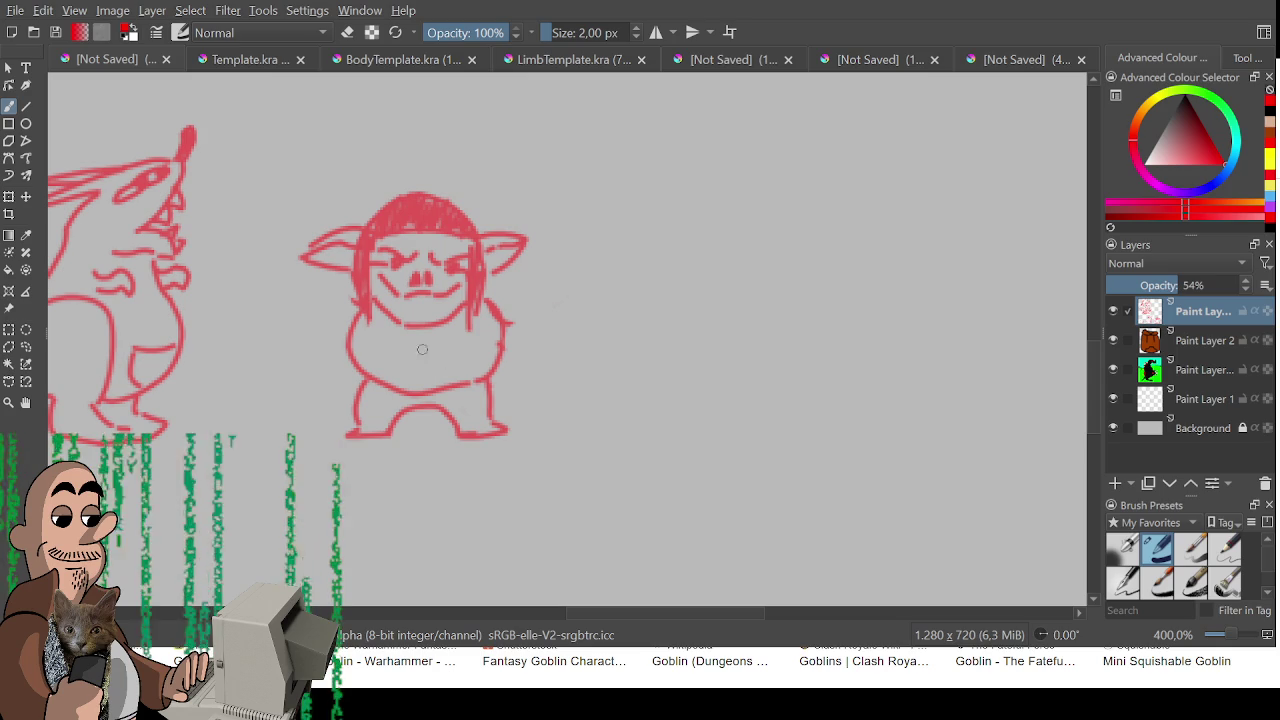
- Redraw the goblin's arm and a long diagonal spear gripped in its hand
{"action": "mouse_move", "coordinate": [366, 312]}
{"action": "left_mouse_down"}
{"action": "mouse_move", "coordinate": [366, 380]}
{"action": "mouse_move", "coordinate": [404, 374]}
{"action": "mouse_move", "coordinate": [370, 322]}
{"action": "left_mouse_up"}
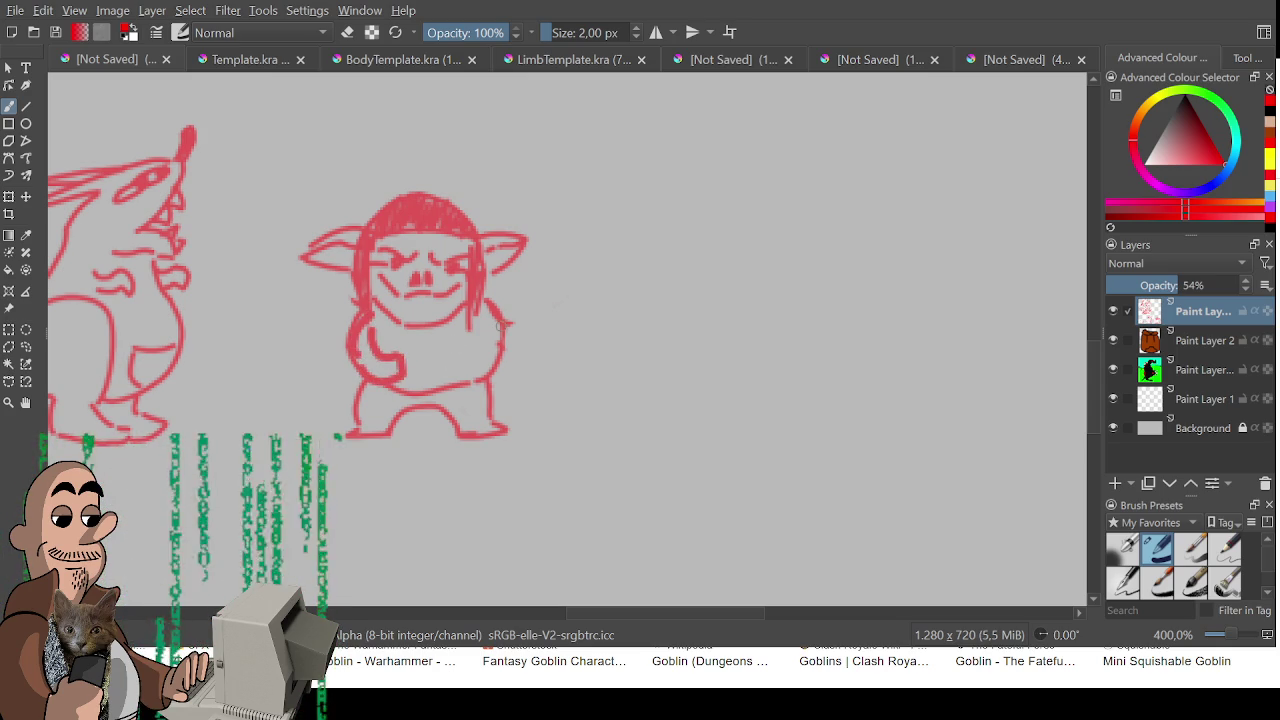
{"action": "left_click_drag", "start_coordinate": [508, 332], "coordinate": [470, 346]}
{"action": "key", "text": "ctrl+z"}
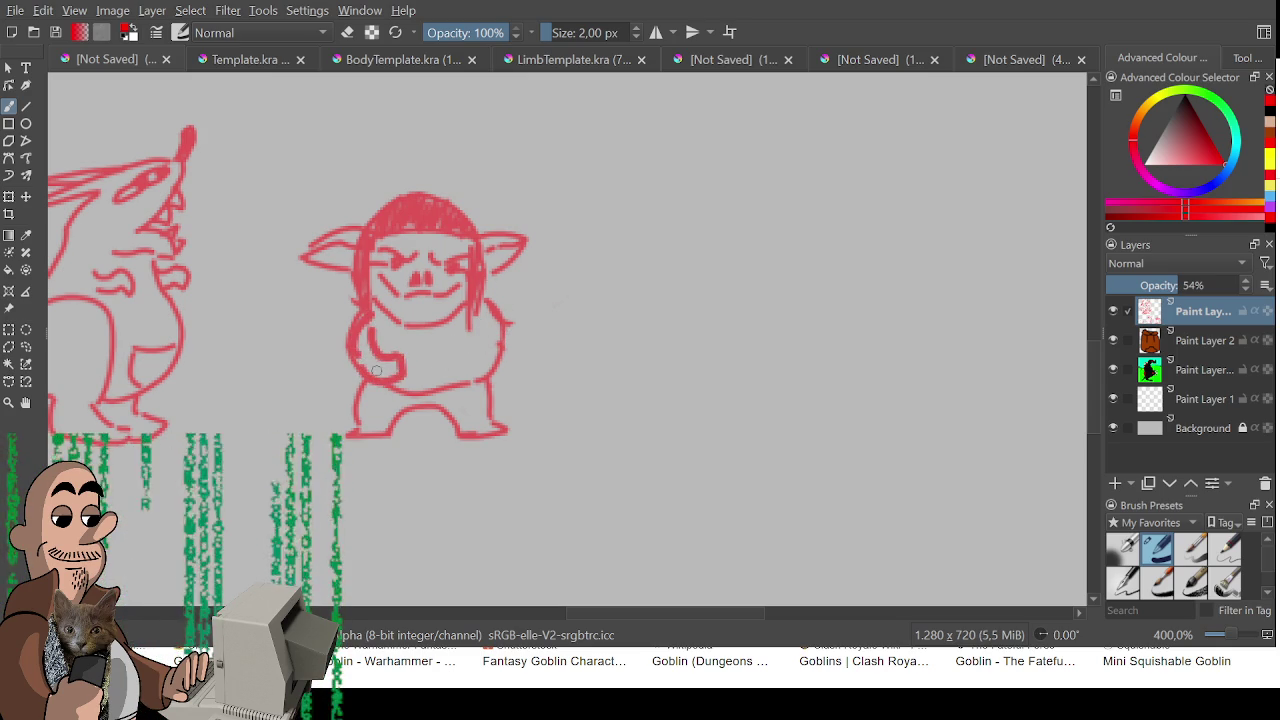
{"action": "left_click_drag", "start_coordinate": [305, 415], "coordinate": [650, 248]}
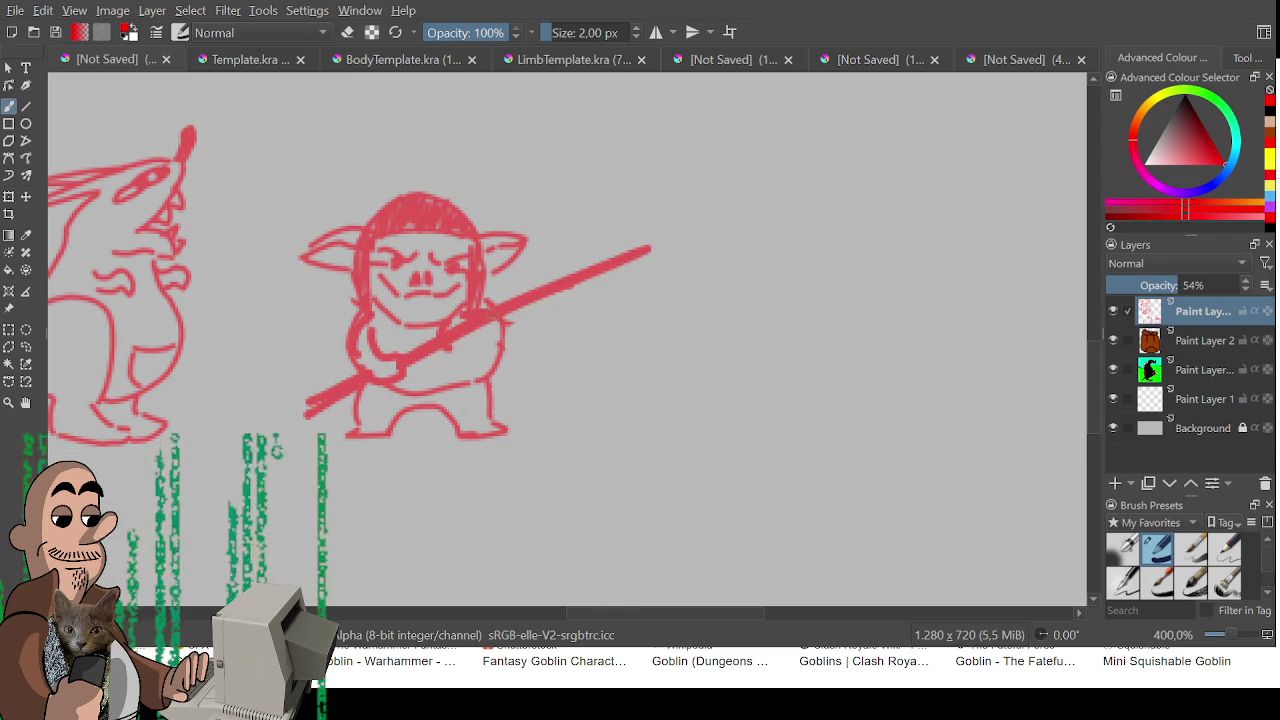
{"action": "mouse_move", "coordinate": [490, 326]}
{"action": "left_mouse_down"}
{"action": "mouse_move", "coordinate": [500, 345]}
{"action": "mouse_move", "coordinate": [450, 364]}
{"action": "mouse_move", "coordinate": [490, 346]}
{"action": "mouse_move", "coordinate": [470, 326]}
{"action": "mouse_move", "coordinate": [468, 345]}
{"action": "mouse_move", "coordinate": [492, 339]}
{"action": "left_mouse_up"}
- Clean up around the hand with a larger eraser and sharpen the spear tip into a point
{"action": "key", "text": "e"}
{"action": "key", "text": "bracketleft"}
{"action": "key", "text": "bracketleft"}
{"action": "key", "text": "bracketleft"}
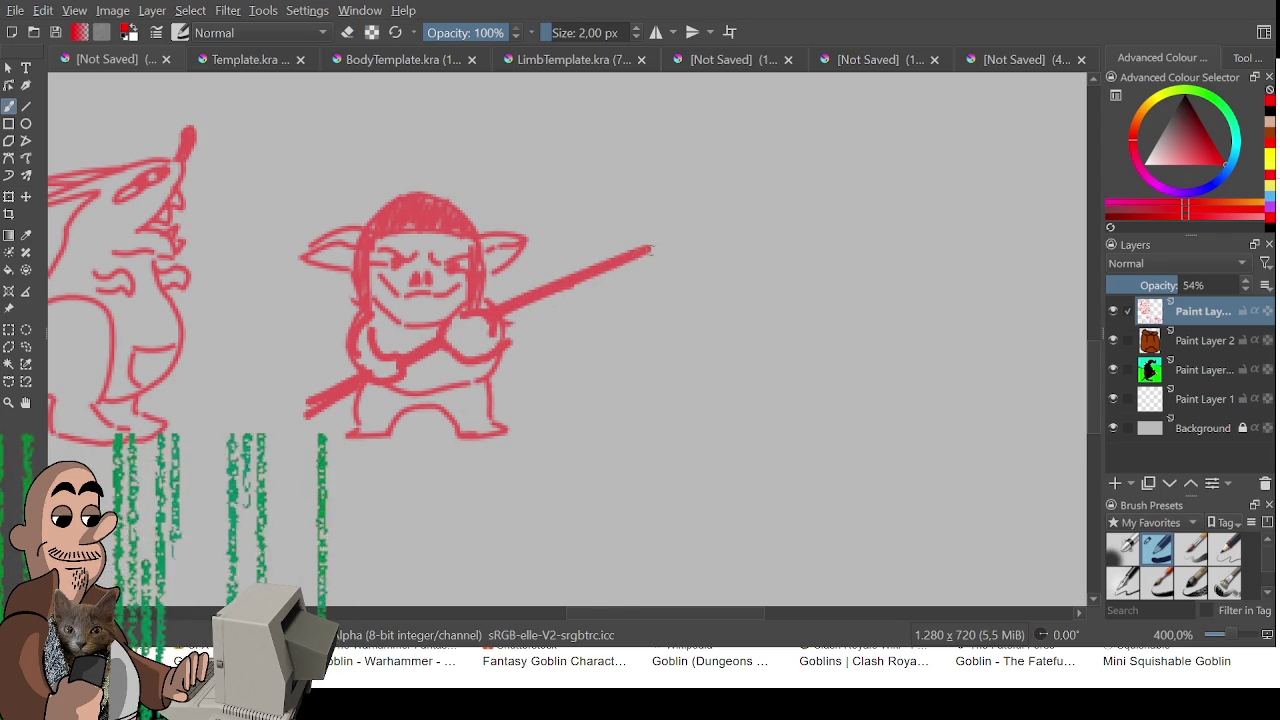
{"action": "key", "text": "e"}
{"action": "key", "text": "e"}
{"action": "mouse_move", "coordinate": [655, 243]}
{"action": "left_mouse_down"}
{"action": "mouse_move", "coordinate": [600, 264]}
{"action": "mouse_move", "coordinate": [596, 285]}
{"action": "mouse_move", "coordinate": [620, 255]}
{"action": "mouse_move", "coordinate": [598, 287]}
{"action": "left_mouse_up"}
{"action": "key", "text": "e"}
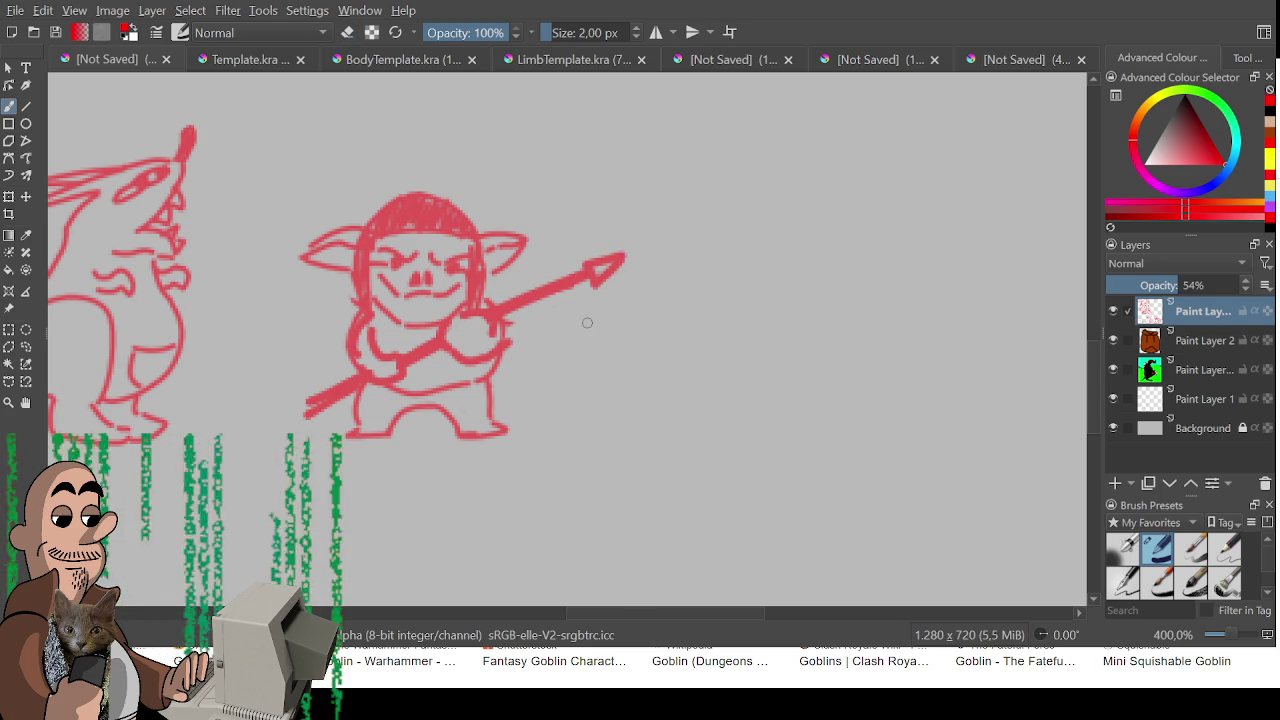
{"action": "scroll", "coordinate": [578, 355], "scroll_direction": "down", "scroll_amount": 2}
{"action": "mouse_move", "coordinate": [580, 357]}
{"action": "left_mouse_down"}
{"action": "mouse_move", "coordinate": [597, 320]}
{"action": "mouse_move", "coordinate": [591, 420]}
{"action": "mouse_move", "coordinate": [757, 420]}
{"action": "left_mouse_up"}
{"action": "scroll", "coordinate": [643, 451], "scroll_direction": "down", "scroll_amount": 1}
- Zoom in on the spear-wielding goblin and redraw its nose and mouth
{"action": "mouse_move", "coordinate": [643, 451]}
{"action": "left_mouse_down"}
{"action": "mouse_move", "coordinate": [625, 462]}
{"action": "mouse_move", "coordinate": [621, 535]}
{"action": "mouse_move", "coordinate": [605, 561]}
{"action": "mouse_move", "coordinate": [705, 448]}
{"action": "mouse_move", "coordinate": [872, 455]}
{"action": "mouse_move", "coordinate": [795, 432]}
{"action": "mouse_move", "coordinate": [832, 389]}
{"action": "mouse_move", "coordinate": [732, 354]}
{"action": "mouse_move", "coordinate": [540, 348]}
{"action": "left_mouse_up"}
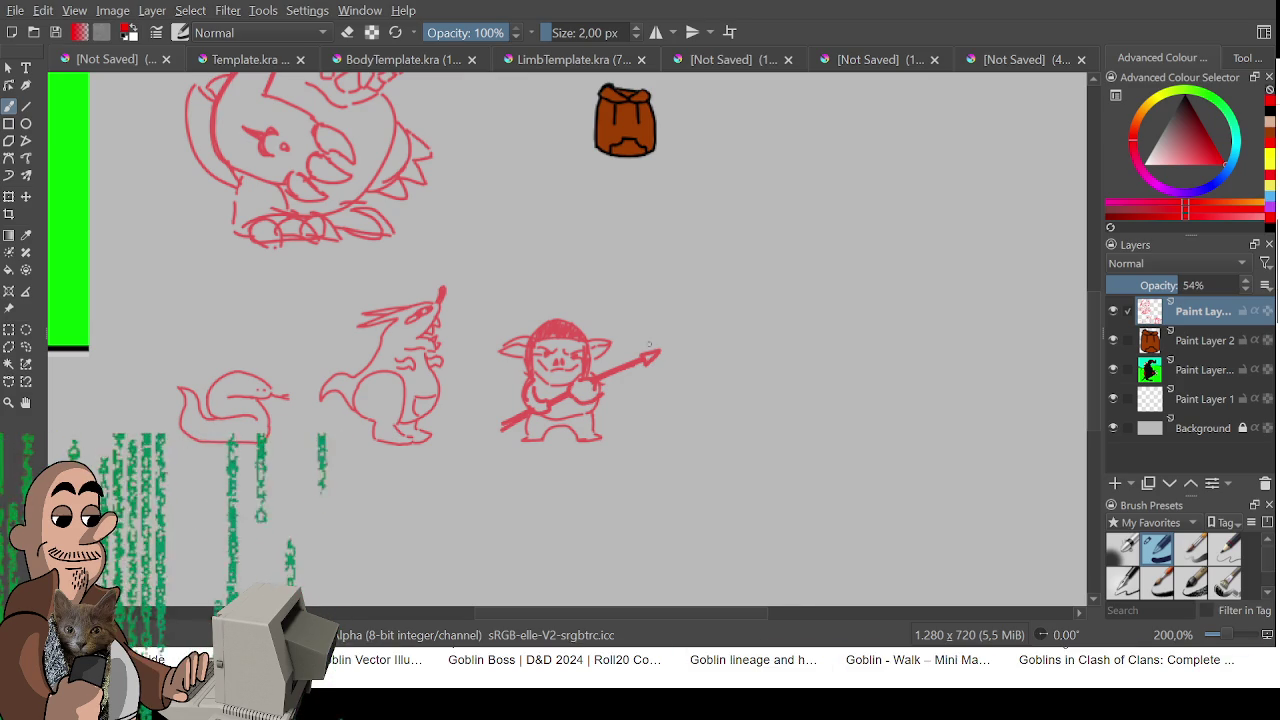
{"action": "scroll", "coordinate": [643, 358], "scroll_direction": "up", "scroll_amount": 2}
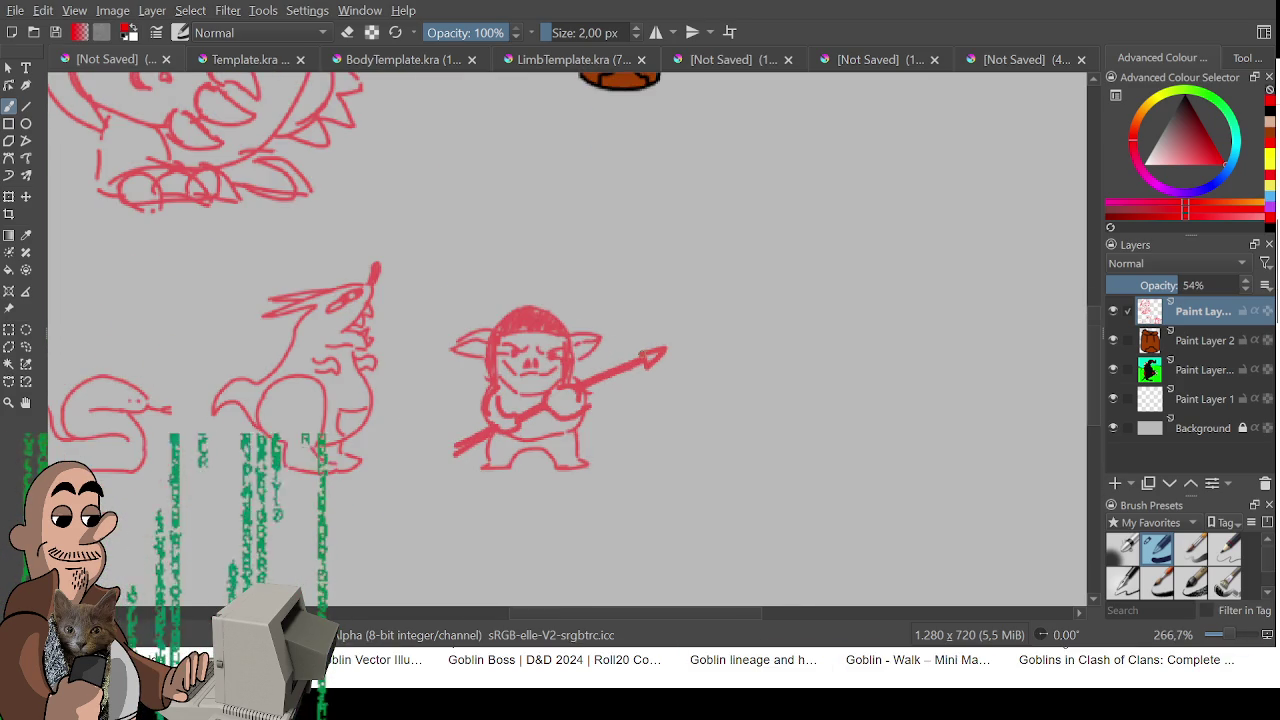
{"action": "scroll", "coordinate": [640, 354], "scroll_direction": "up", "scroll_amount": 2}
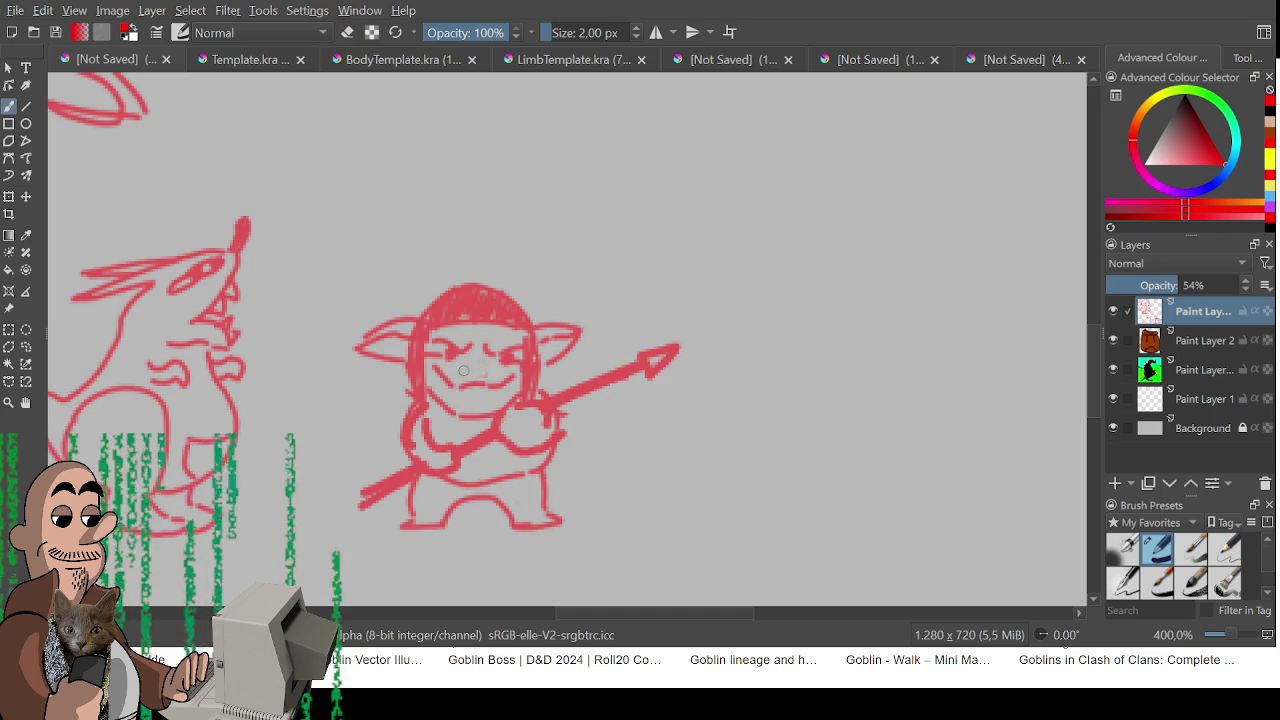
{"action": "left_click_drag", "start_coordinate": [464, 370], "coordinate": [490, 380]}
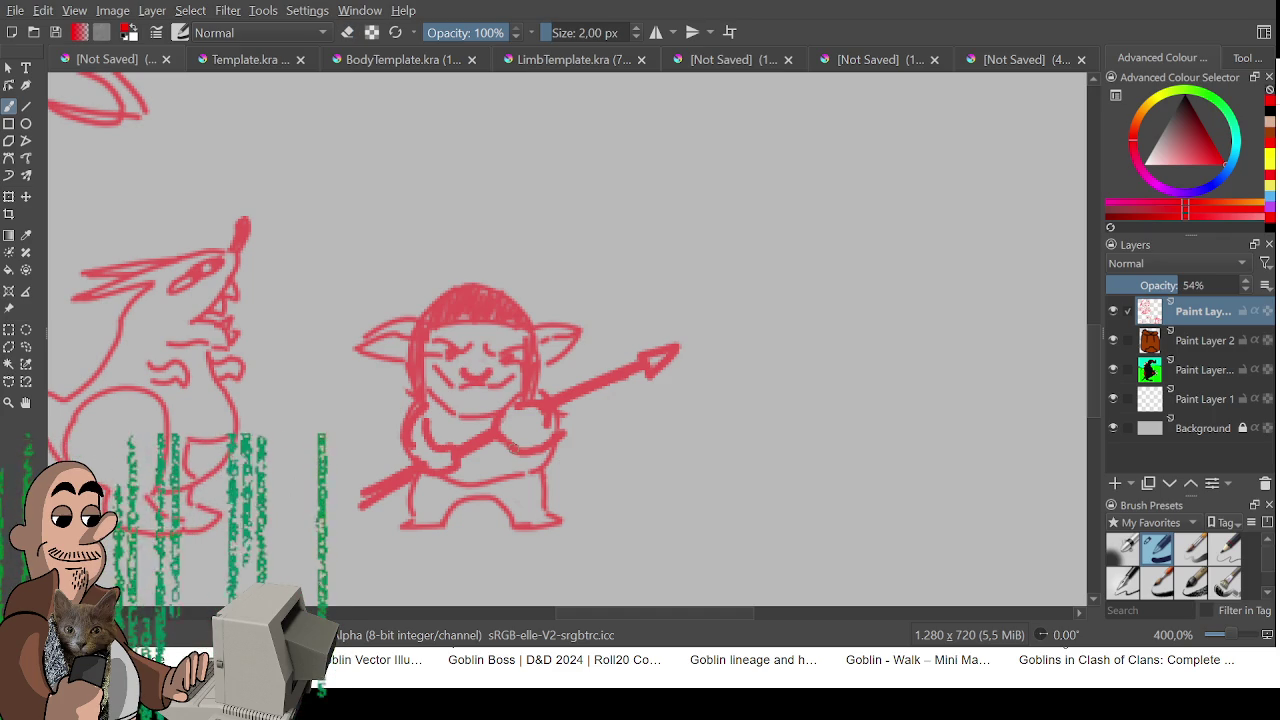
{"action": "scroll", "coordinate": [526, 436], "scroll_direction": "down", "scroll_amount": 5}
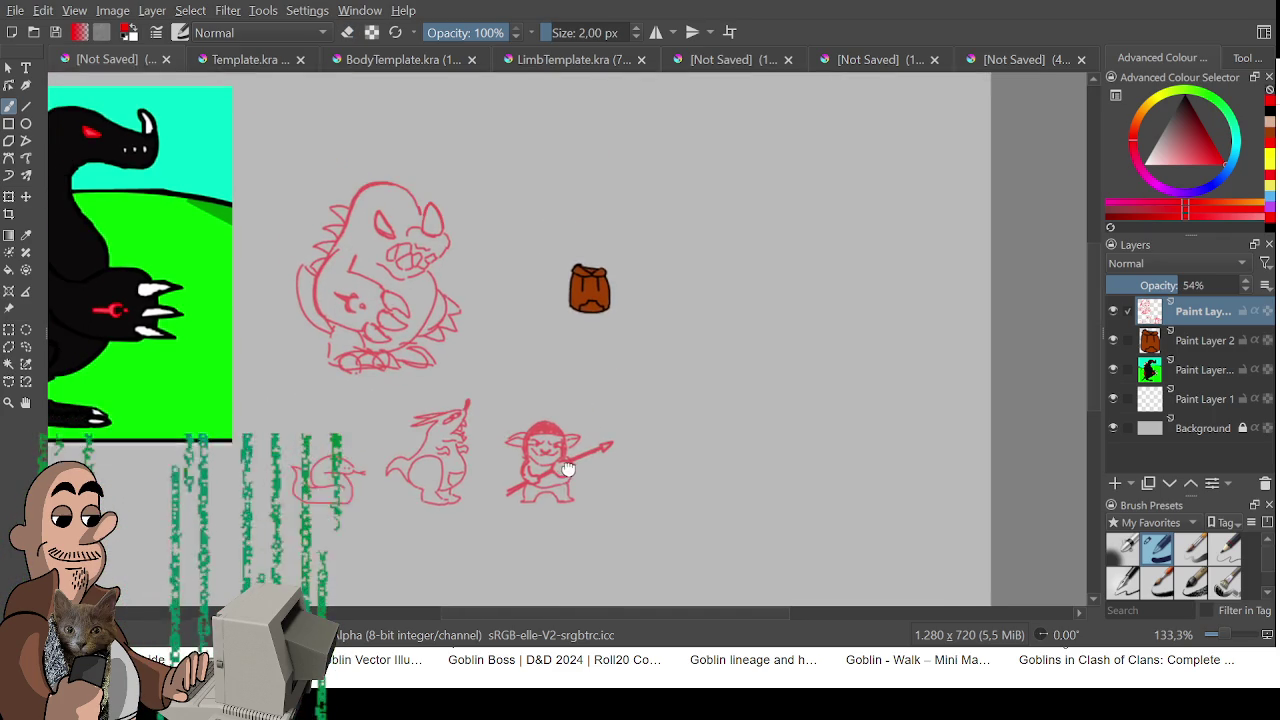
{"action": "left_click_drag", "start_coordinate": [600, 413], "coordinate": [593, 397]}
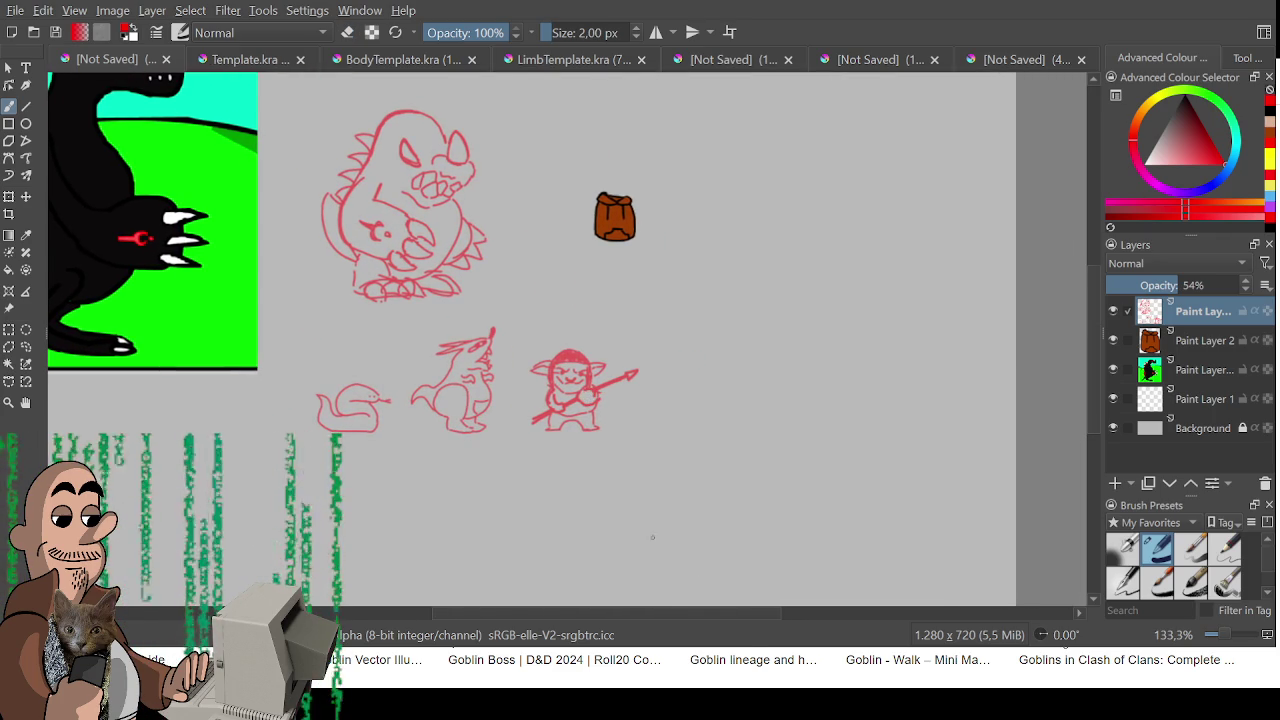
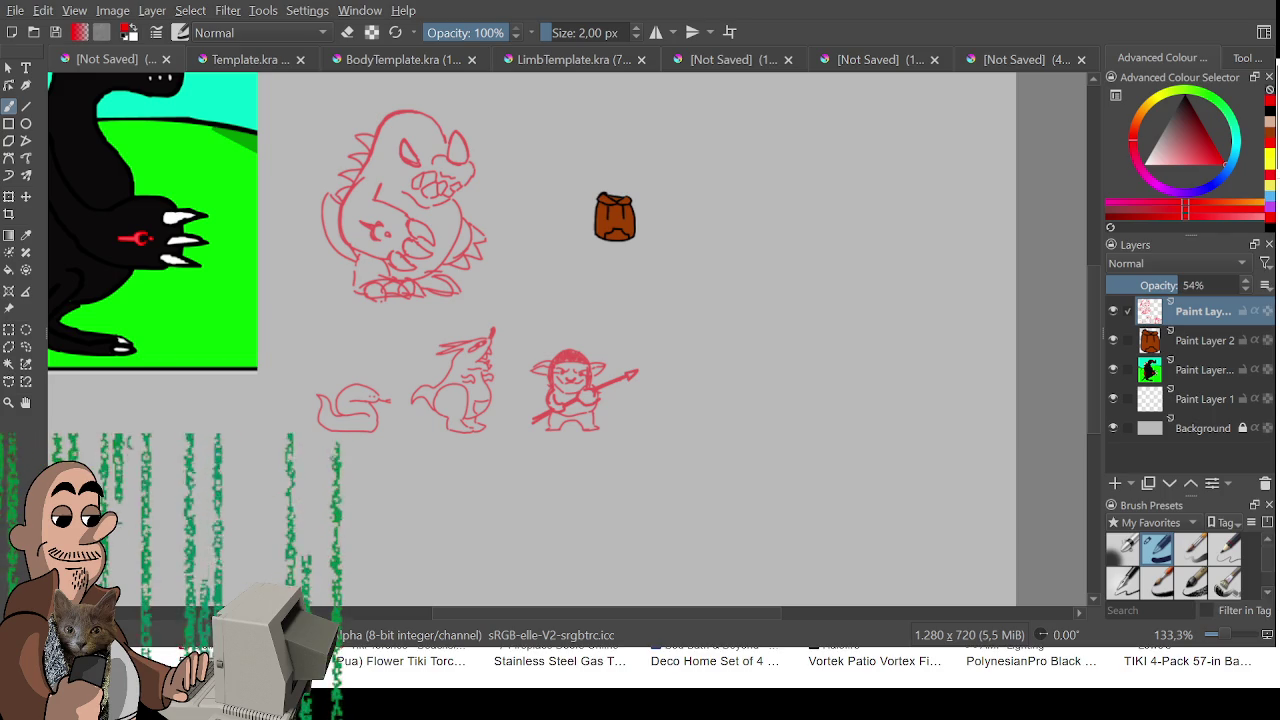
- Draw the red torch bottle body and centre pole, redoing wobbly side strokes
{"action": "scroll", "coordinate": [680, 266], "scroll_direction": "up", "scroll_amount": 4}
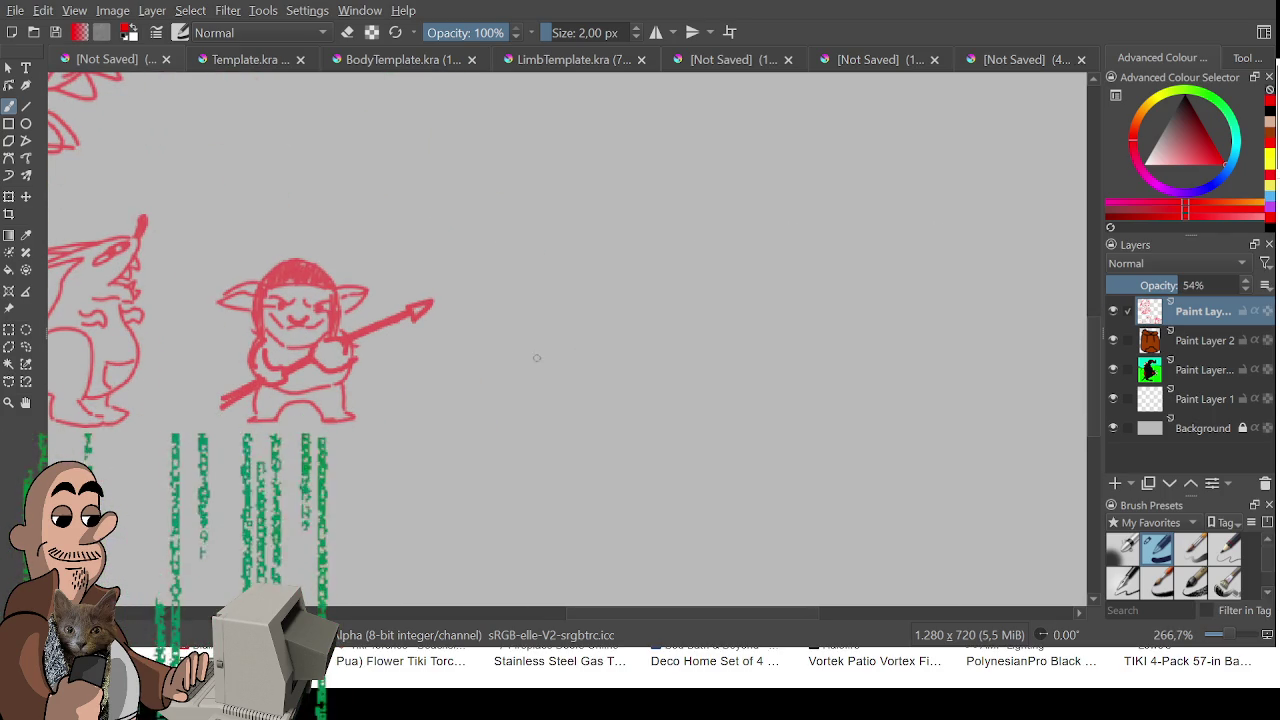
{"action": "mouse_move", "coordinate": [545, 224]}
{"action": "left_mouse_down"}
{"action": "mouse_move", "coordinate": [544, 299]}
{"action": "mouse_move", "coordinate": [586, 297]}
{"action": "left_mouse_up"}
{"action": "left_click_drag", "start_coordinate": [585, 216], "coordinate": [584, 297]}
{"action": "key", "text": "ctrl+z"}
{"action": "mouse_move", "coordinate": [581, 221]}
{"action": "left_mouse_down"}
{"action": "mouse_move", "coordinate": [581, 298]}
{"action": "mouse_move", "coordinate": [556, 222]}
{"action": "mouse_move", "coordinate": [583, 220]}
{"action": "mouse_move", "coordinate": [553, 212]}
{"action": "mouse_move", "coordinate": [579, 211]}
{"action": "mouse_move", "coordinate": [550, 135]}
{"action": "mouse_move", "coordinate": [565, 140]}
{"action": "mouse_move", "coordinate": [570, 98]}
{"action": "mouse_move", "coordinate": [587, 165]}
{"action": "mouse_move", "coordinate": [576, 205]}
{"action": "left_mouse_up"}
{"action": "key", "text": "ctrl+z"}
{"action": "key", "text": "ctrl+z"}
{"action": "key", "text": "ctrl+z"}
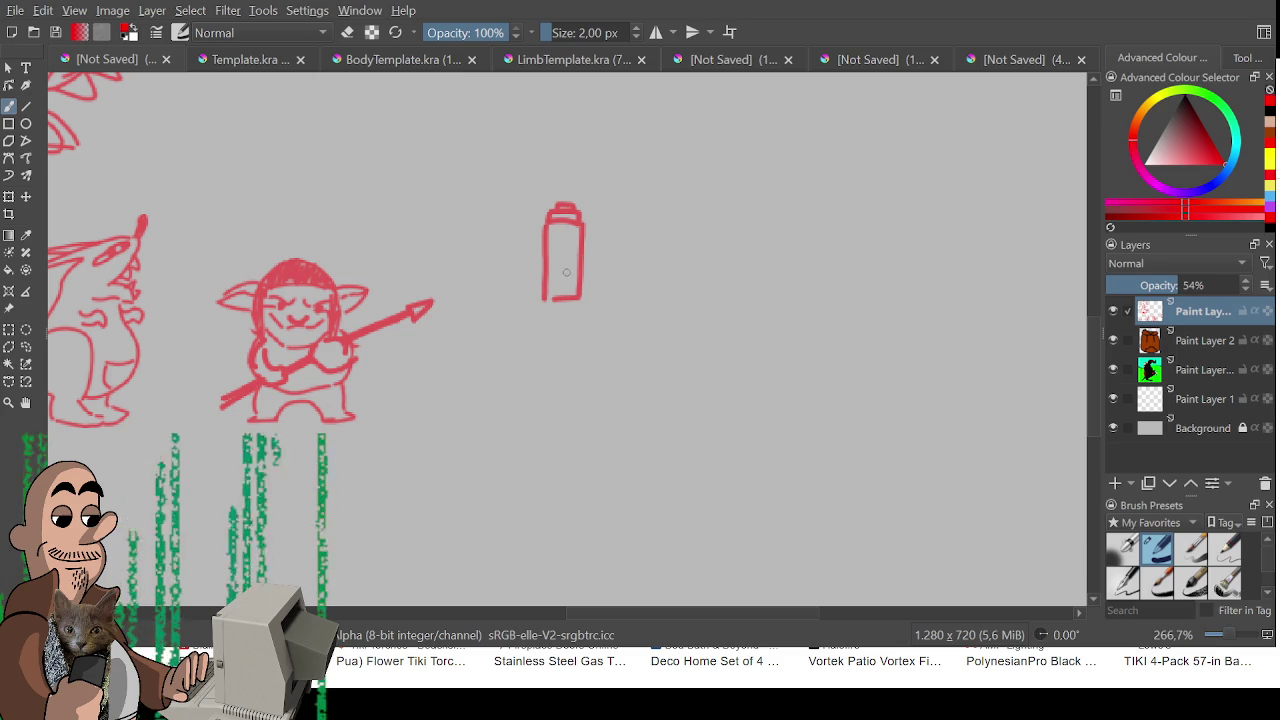
{"action": "left_click_drag", "start_coordinate": [543, 300], "coordinate": [561, 365]}
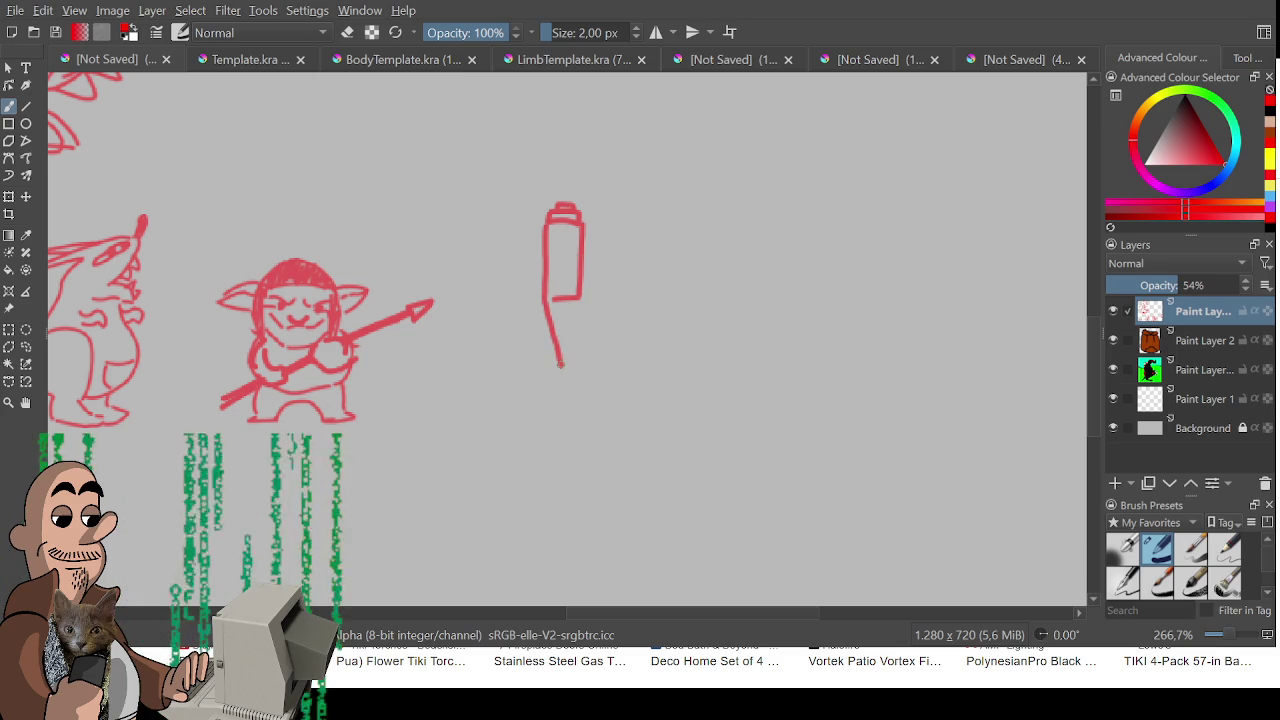
{"action": "mouse_move", "coordinate": [580, 298]}
{"action": "left_mouse_down"}
{"action": "mouse_move", "coordinate": [562, 368]}
{"action": "mouse_move", "coordinate": [564, 336]}
{"action": "mouse_move", "coordinate": [566, 456]}
{"action": "left_mouse_up"}
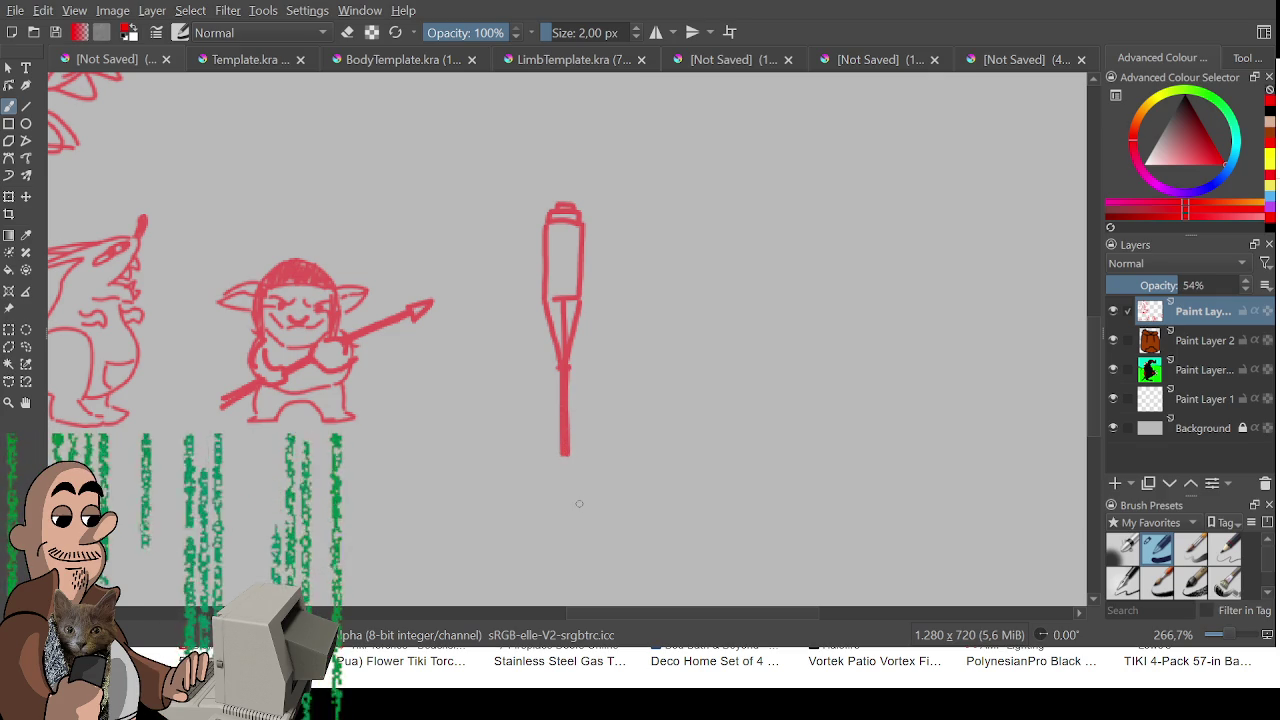
- Add the stick figure's two arms with hands and its legs
{"action": "left_click_drag", "start_coordinate": [563, 377], "coordinate": [599, 343]}
{"action": "mouse_move", "coordinate": [560, 372]}
{"action": "left_mouse_down"}
{"action": "mouse_move", "coordinate": [510, 370]}
{"action": "mouse_move", "coordinate": [520, 362]}
{"action": "left_mouse_up"}
{"action": "mouse_move", "coordinate": [562, 456]}
{"action": "left_mouse_down"}
{"action": "mouse_move", "coordinate": [532, 497]}
{"action": "mouse_move", "coordinate": [572, 470]}
{"action": "mouse_move", "coordinate": [582, 492]}
{"action": "mouse_move", "coordinate": [602, 487]}
{"action": "left_mouse_up"}
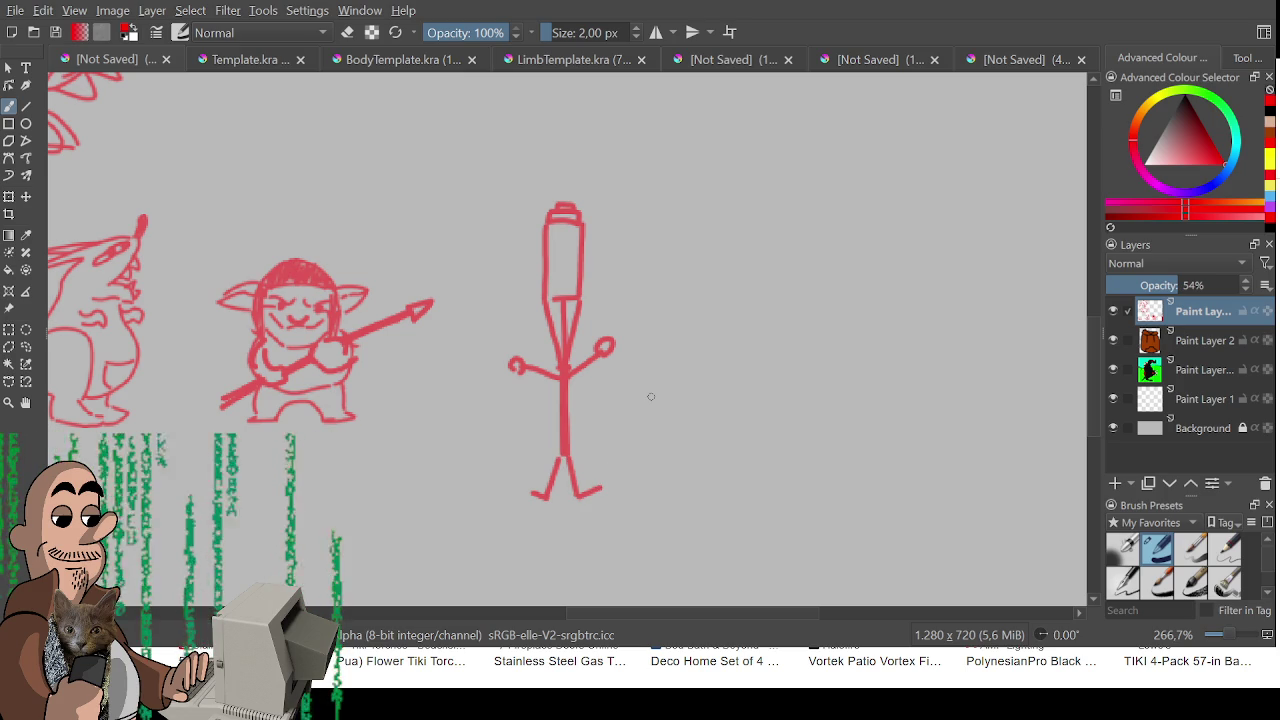
- Sketch a flame on top of the torch, then undo its curl
{"action": "left_click_drag", "start_coordinate": [515, 336], "coordinate": [481, 405]}
{"action": "mouse_move", "coordinate": [536, 270]}
{"action": "left_mouse_down"}
{"action": "mouse_move", "coordinate": [514, 182]}
{"action": "mouse_move", "coordinate": [532, 204]}
{"action": "mouse_move", "coordinate": [536, 152]}
{"action": "mouse_move", "coordinate": [546, 250]}
{"action": "mouse_move", "coordinate": [562, 222]}
{"action": "mouse_move", "coordinate": [542, 272]}
{"action": "left_mouse_up"}
{"action": "key", "text": "ctrl+z"}
{"action": "key", "text": "ctrl+z"}
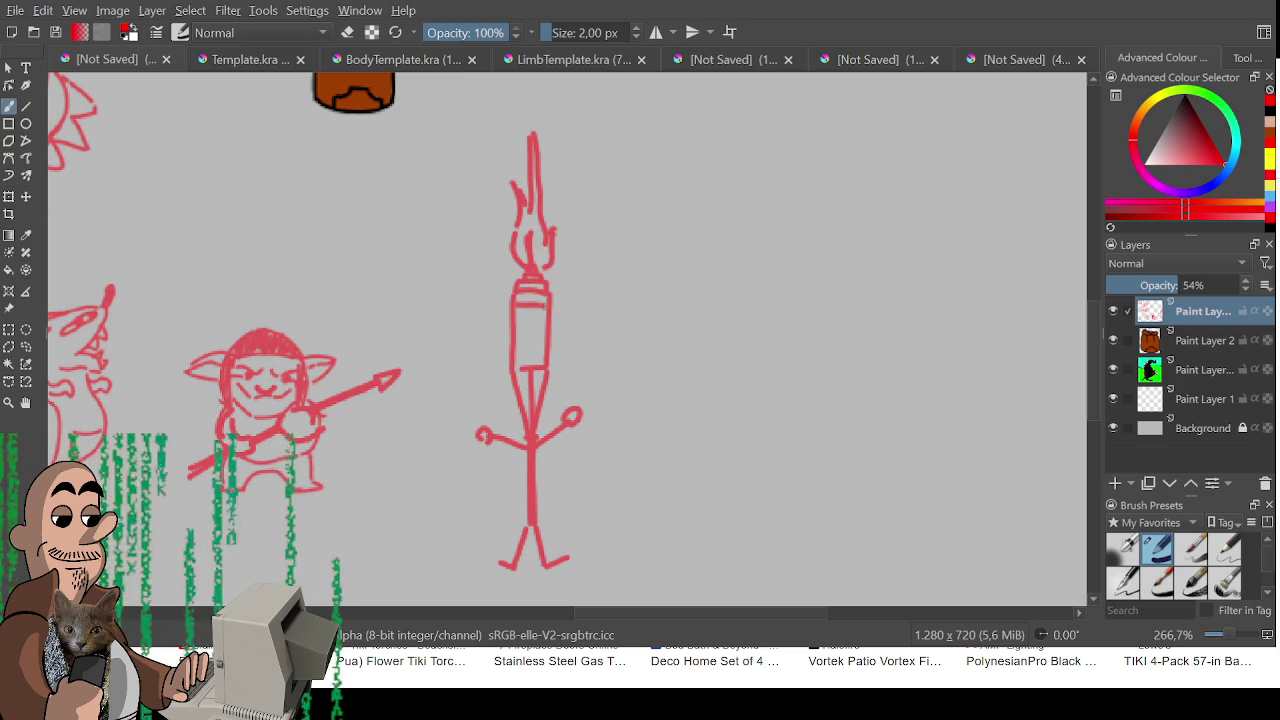
- Brush wrapped bands across the torch body, redo the lower band, and reset zoom to 100%
{"action": "mouse_move", "coordinate": [530, 304]}
{"action": "left_mouse_down"}
{"action": "mouse_move", "coordinate": [530, 324]}
{"action": "mouse_move", "coordinate": [547, 318]}
{"action": "mouse_move", "coordinate": [523, 338]}
{"action": "mouse_move", "coordinate": [546, 336]}
{"action": "mouse_move", "coordinate": [531, 352]}
{"action": "mouse_move", "coordinate": [545, 348]}
{"action": "left_mouse_up"}
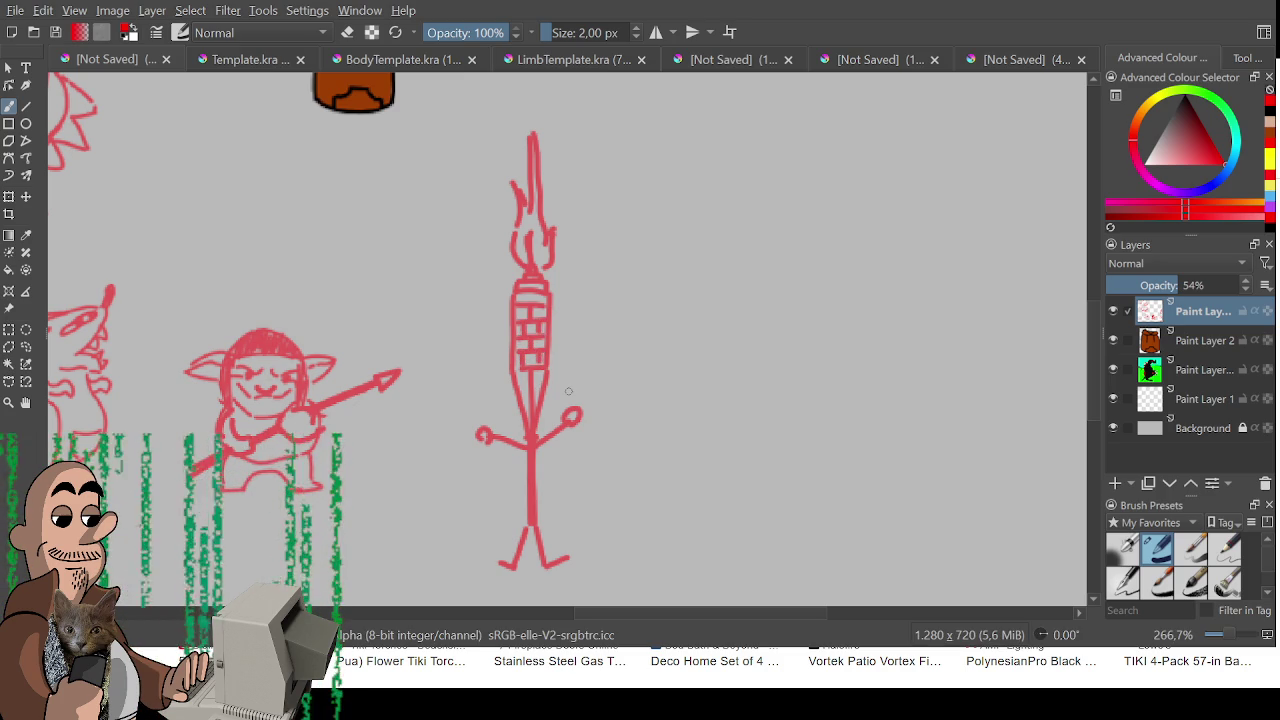
{"action": "left_click_drag", "start_coordinate": [514, 370], "coordinate": [546, 371]}
{"action": "key", "text": "ctrl+z"}
{"action": "key", "text": "ctrl+z"}
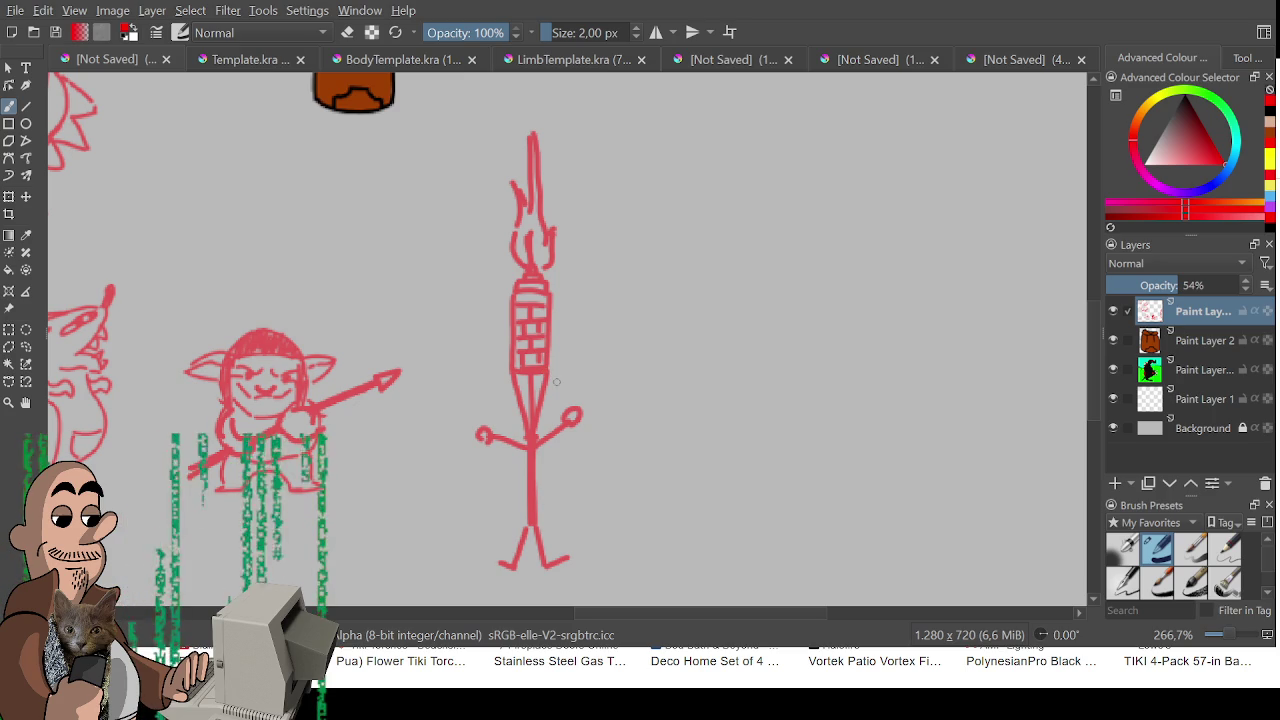
{"action": "key", "text": "1"}
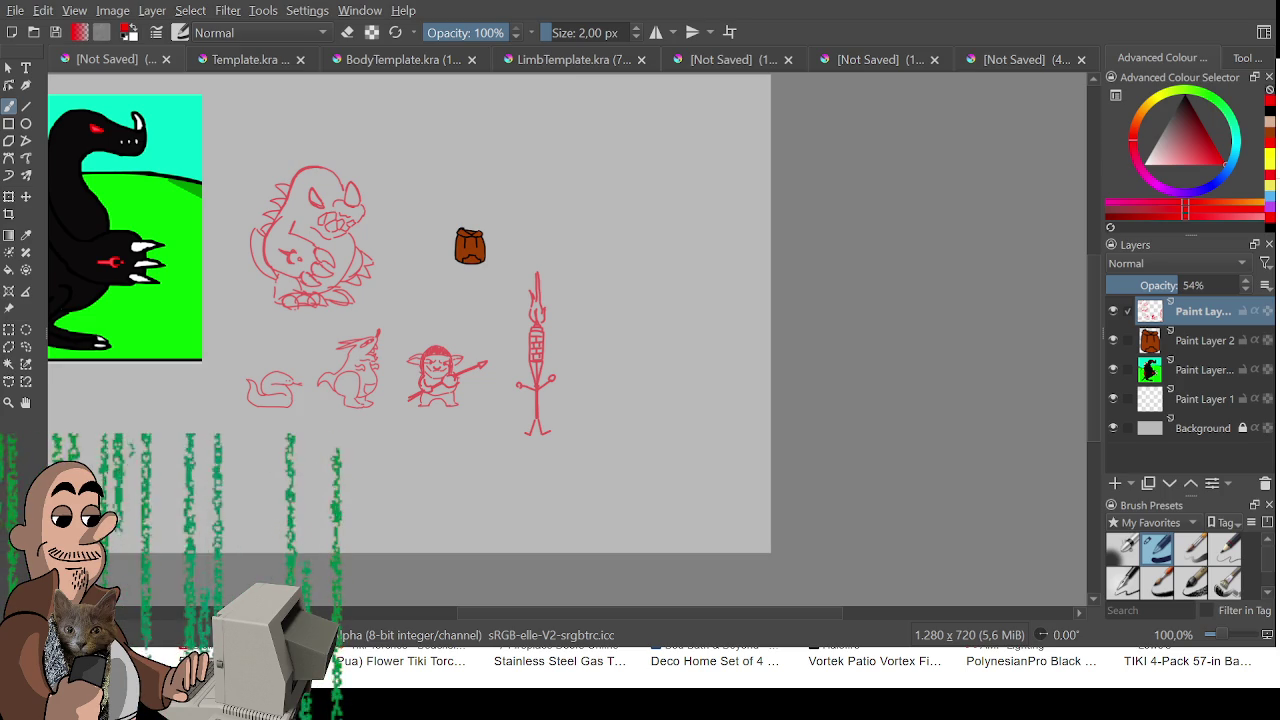
- Box-select the tiki-torch figure, scale it down and move it lower
{"action": "scroll", "coordinate": [387, 225], "scroll_direction": "up", "scroll_amount": 1}
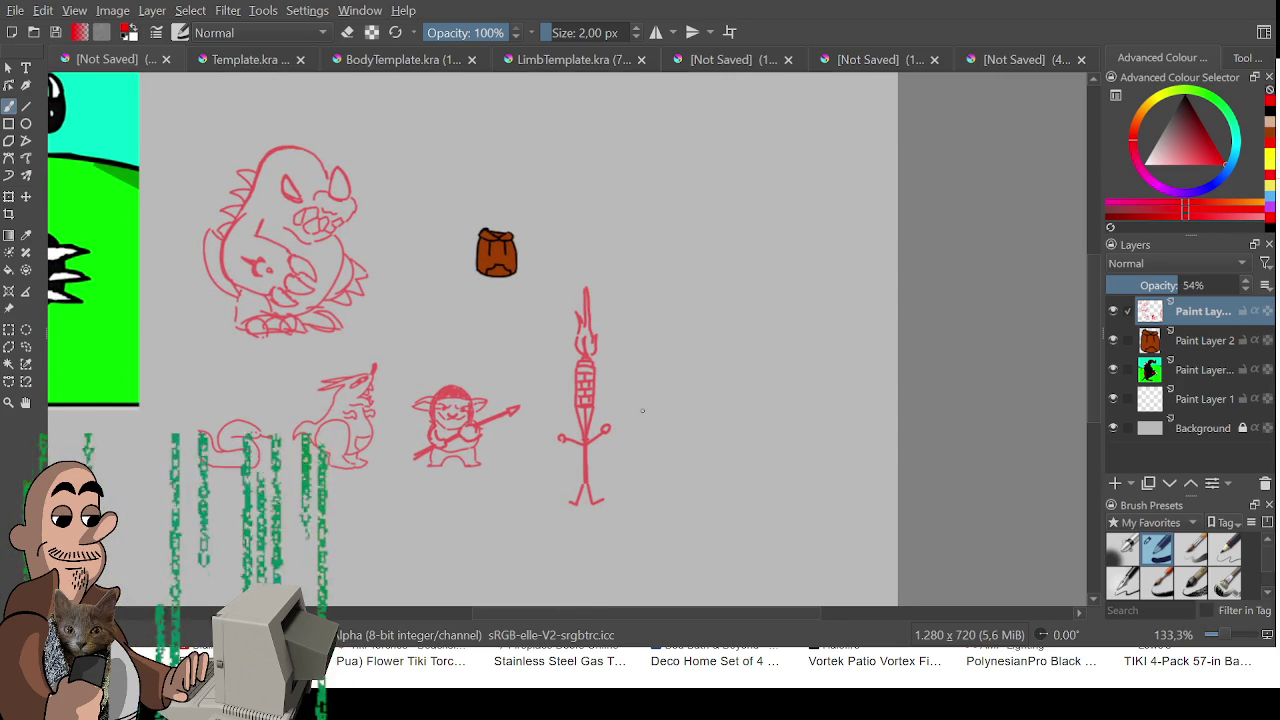
{"action": "key", "text": "ctrl+r"}
{"action": "mouse_move", "coordinate": [677, 525]}
{"action": "left_mouse_down"}
{"action": "mouse_move", "coordinate": [594, 323]}
{"action": "mouse_move", "coordinate": [549, 266]}
{"action": "left_mouse_up"}
{"action": "key", "text": "ctrl+t"}
{"action": "mouse_move", "coordinate": [677, 525]}
{"action": "left_mouse_down"}
{"action": "mouse_move", "coordinate": [614, 457]}
{"action": "mouse_move", "coordinate": [616, 442]}
{"action": "mouse_move", "coordinate": [621, 482]}
{"action": "left_mouse_up"}
{"action": "key", "text": "Return"}
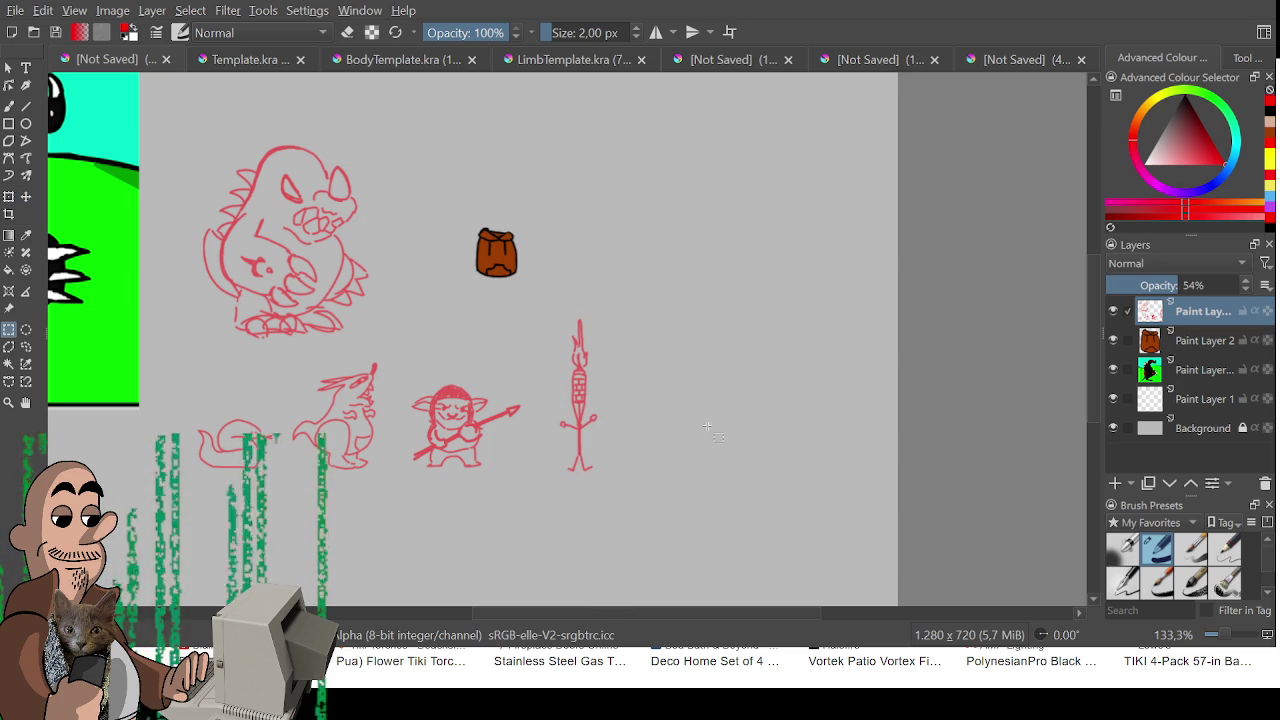
{"action": "key", "text": "b"}
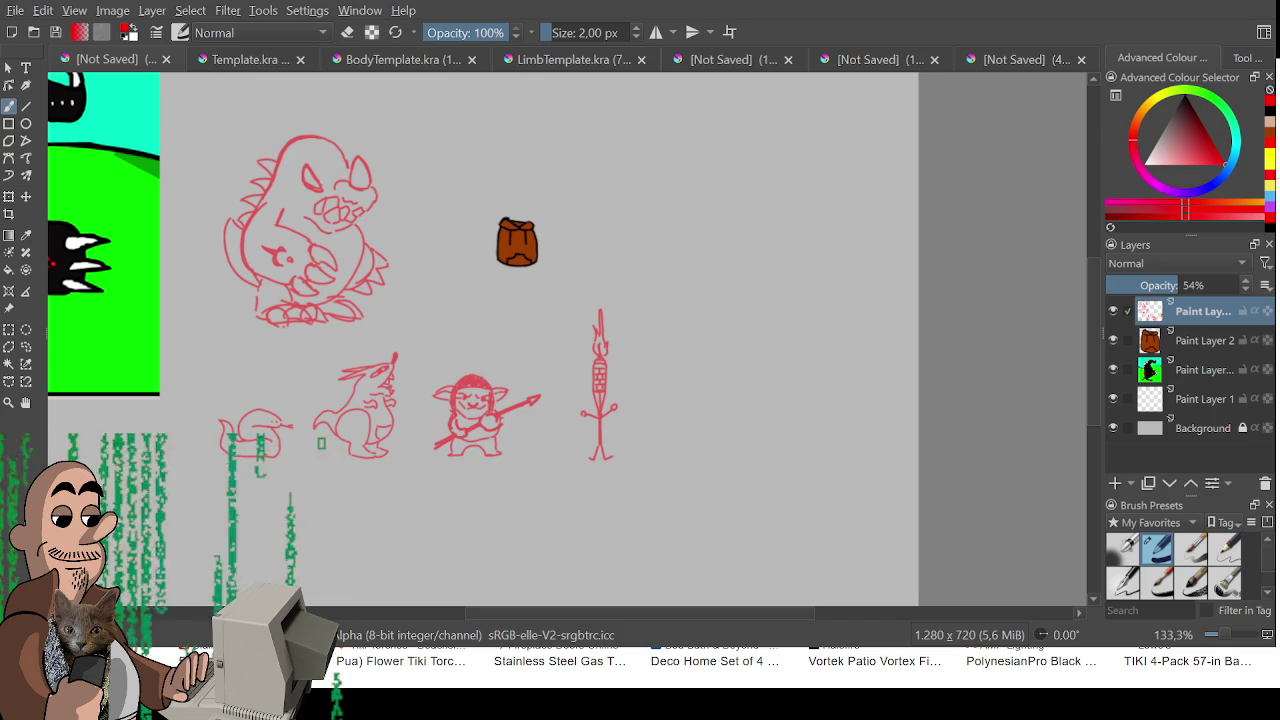
- Pan across the sheet and zoom in on the empty area right of the torch
{"action": "mouse_move", "coordinate": [415, 326]}
{"action": "left_mouse_down"}
{"action": "mouse_move", "coordinate": [439, 310]}
{"action": "mouse_move", "coordinate": [610, 353]}
{"action": "mouse_move", "coordinate": [540, 281]}
{"action": "mouse_move", "coordinate": [518, 314]}
{"action": "left_mouse_up"}
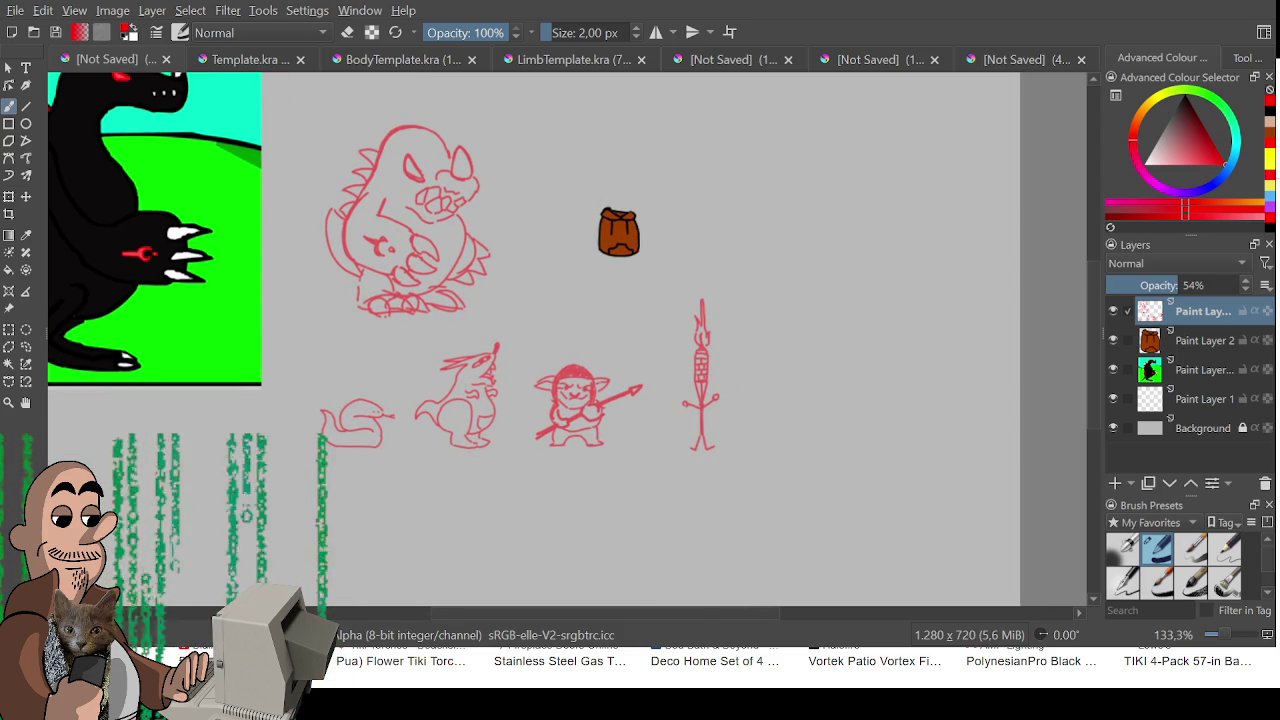
{"action": "left_click_drag", "start_coordinate": [562, 353], "coordinate": [432, 353]}
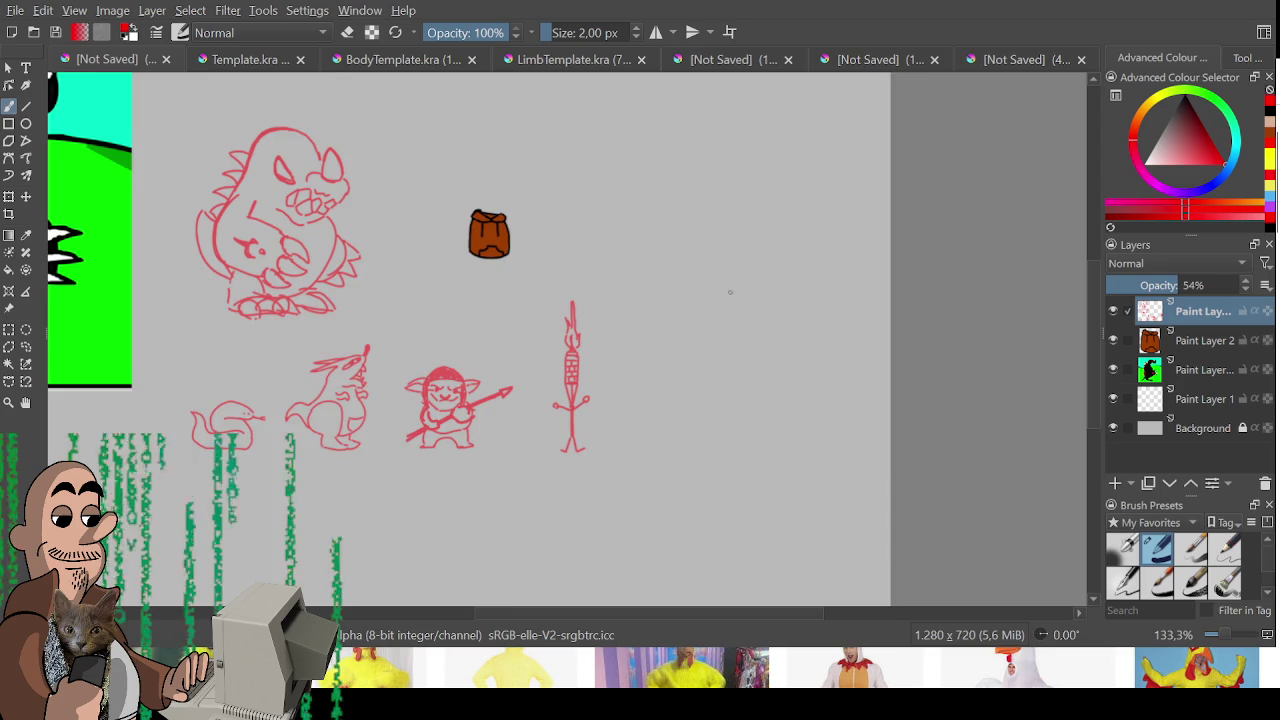
{"action": "key", "text": "plus"}
{"action": "mouse_move", "coordinate": [608, 300]}
{"action": "left_mouse_down"}
{"action": "mouse_move", "coordinate": [684, 205]}
{"action": "mouse_move", "coordinate": [517, 229]}
{"action": "mouse_move", "coordinate": [451, 271]}
{"action": "left_mouse_up"}
- Outline the red bird's back arc, a leg and a U-shaped belly
{"action": "key", "text": "plus"}
{"action": "key", "text": "minus"}
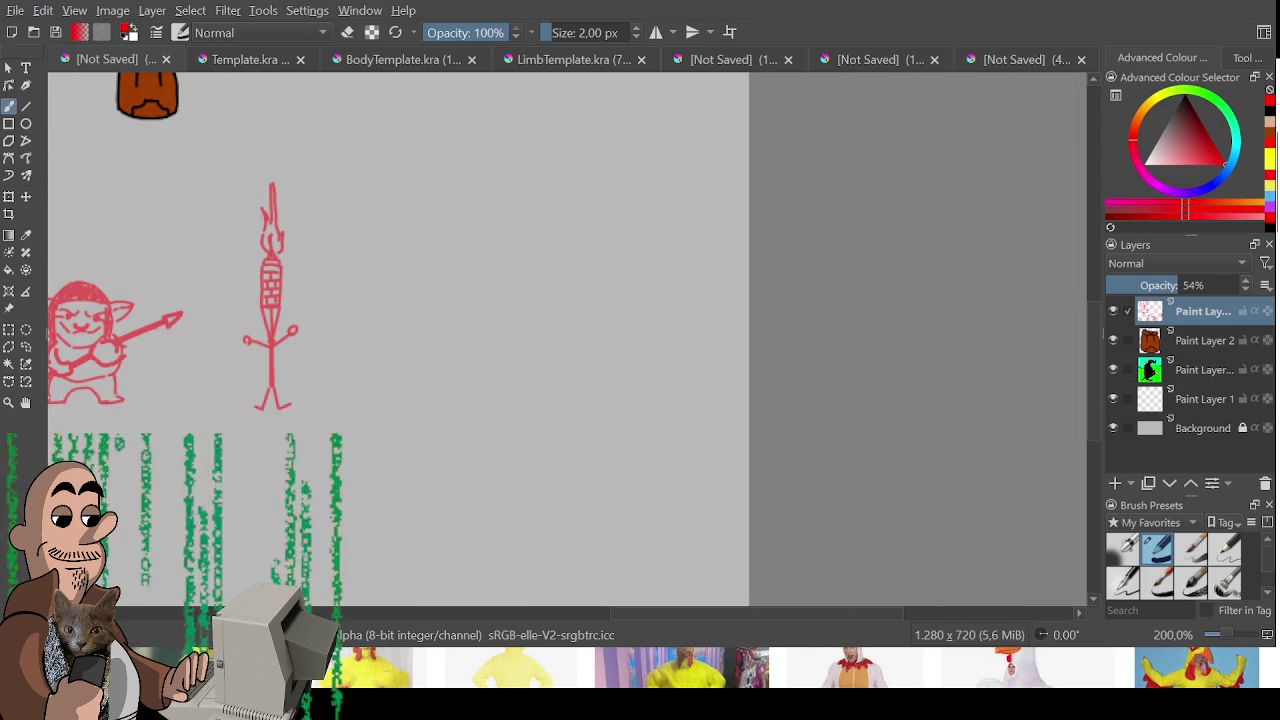
{"action": "mouse_move", "coordinate": [403, 328]}
{"action": "left_mouse_down"}
{"action": "mouse_move", "coordinate": [435, 330]}
{"action": "mouse_move", "coordinate": [384, 406]}
{"action": "left_mouse_up"}
{"action": "key", "text": "ctrl+z"}
{"action": "key", "text": "ctrl+z"}
{"action": "key", "text": "ctrl+z"}
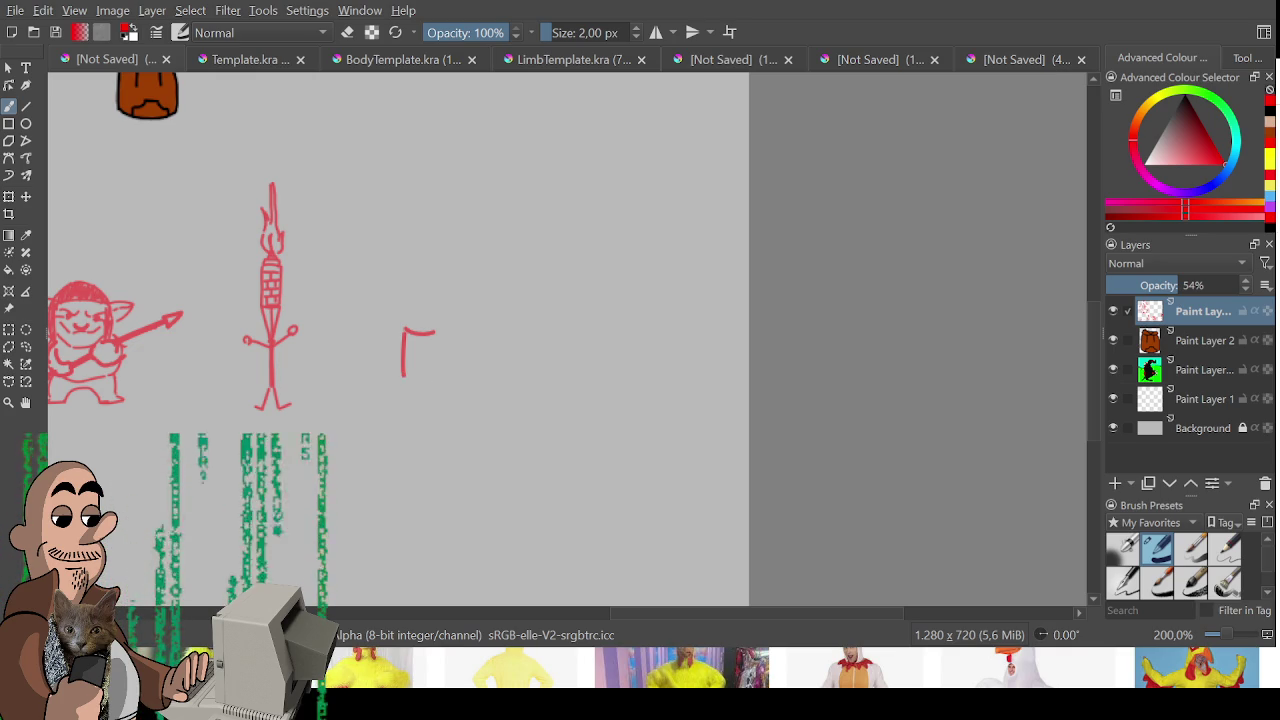
{"action": "mouse_move", "coordinate": [409, 326]}
{"action": "left_mouse_down"}
{"action": "mouse_move", "coordinate": [443, 376]}
{"action": "mouse_move", "coordinate": [377, 420]}
{"action": "mouse_move", "coordinate": [395, 419]}
{"action": "left_mouse_up"}
{"action": "mouse_move", "coordinate": [432, 350]}
{"action": "left_mouse_down"}
{"action": "mouse_move", "coordinate": [438, 364]}
{"action": "mouse_move", "coordinate": [495, 335]}
{"action": "mouse_move", "coordinate": [444, 372]}
{"action": "mouse_move", "coordinate": [450, 386]}
{"action": "mouse_move", "coordinate": [484, 327]}
{"action": "left_mouse_up"}
{"action": "key", "text": "ctrl+z"}
{"action": "key", "text": "ctrl+z"}
{"action": "mouse_move", "coordinate": [432, 382]}
{"action": "left_mouse_down"}
{"action": "mouse_move", "coordinate": [456, 379]}
{"action": "mouse_move", "coordinate": [485, 328]}
{"action": "mouse_move", "coordinate": [478, 400]}
{"action": "mouse_move", "coordinate": [485, 414]}
{"action": "mouse_move", "coordinate": [490, 404]}
{"action": "left_mouse_up"}
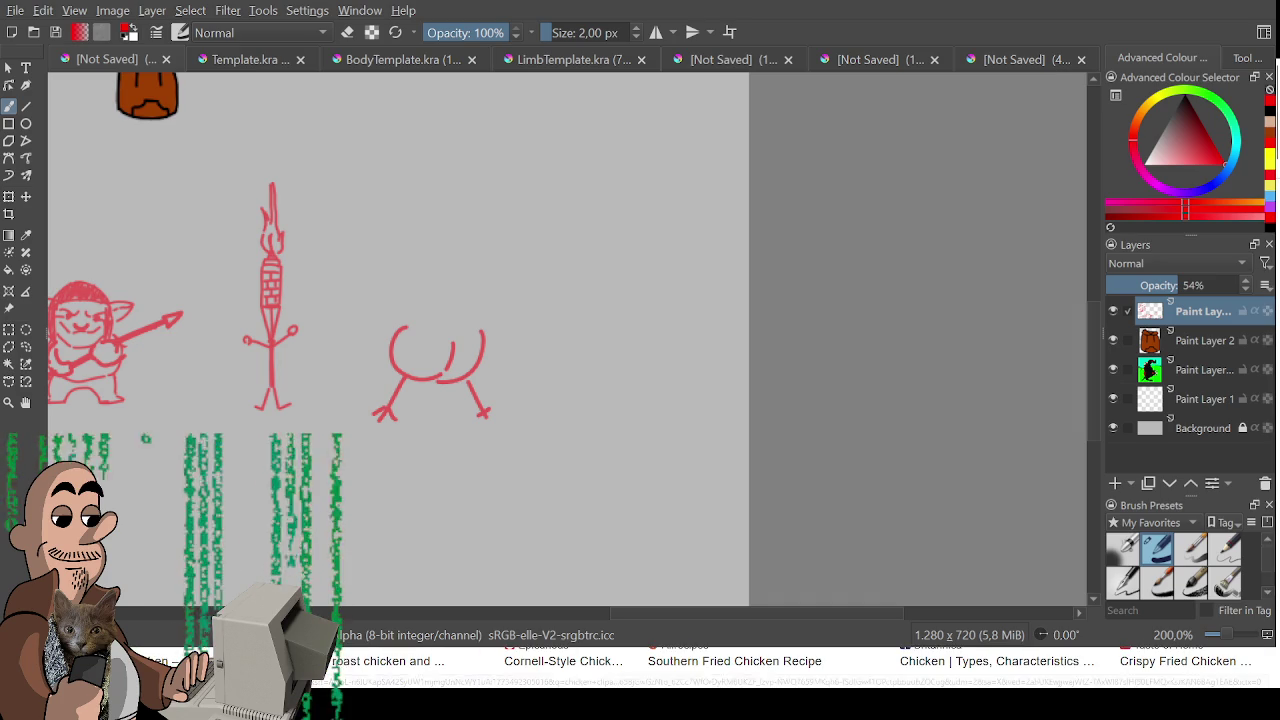
- Erase the upper-left body arc, then add the tail curve and hooked beak
{"action": "scroll", "coordinate": [560, 277], "scroll_direction": "up", "scroll_amount": 2}
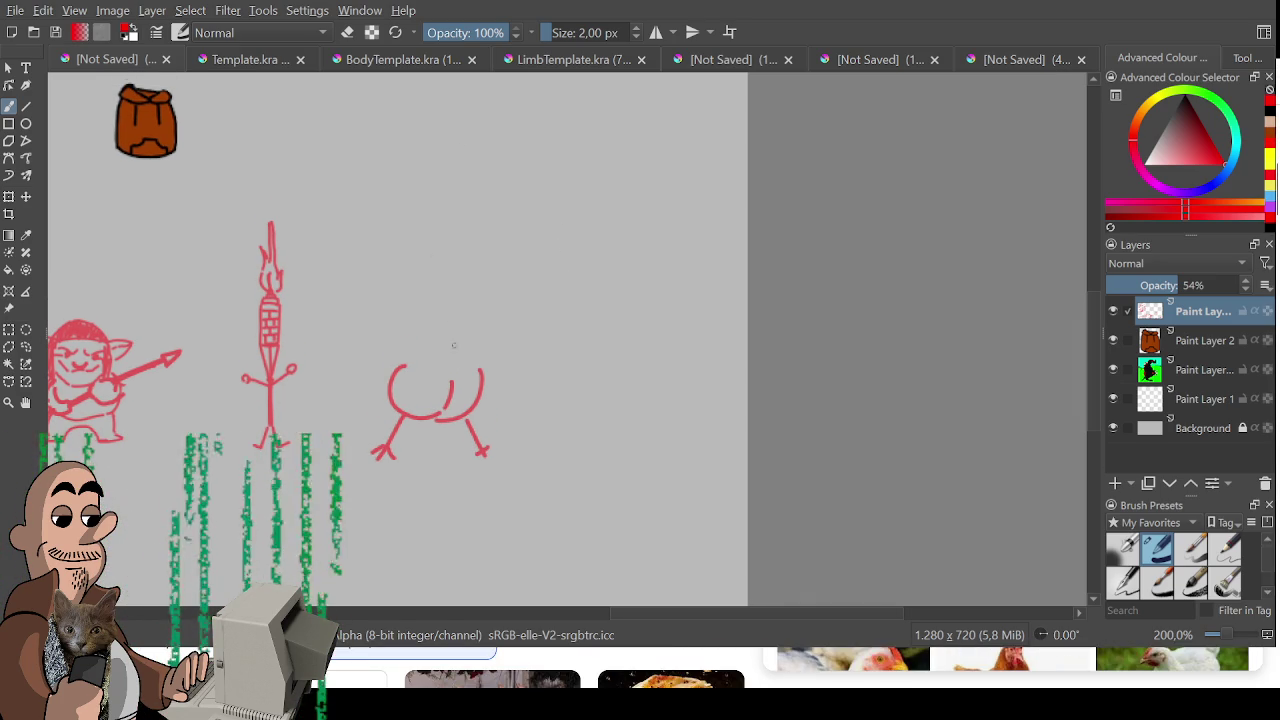
{"action": "key", "text": "e"}
{"action": "mouse_move", "coordinate": [400, 372]}
{"action": "left_mouse_down"}
{"action": "mouse_move", "coordinate": [398, 388]}
{"action": "mouse_move", "coordinate": [446, 401]}
{"action": "left_mouse_up"}
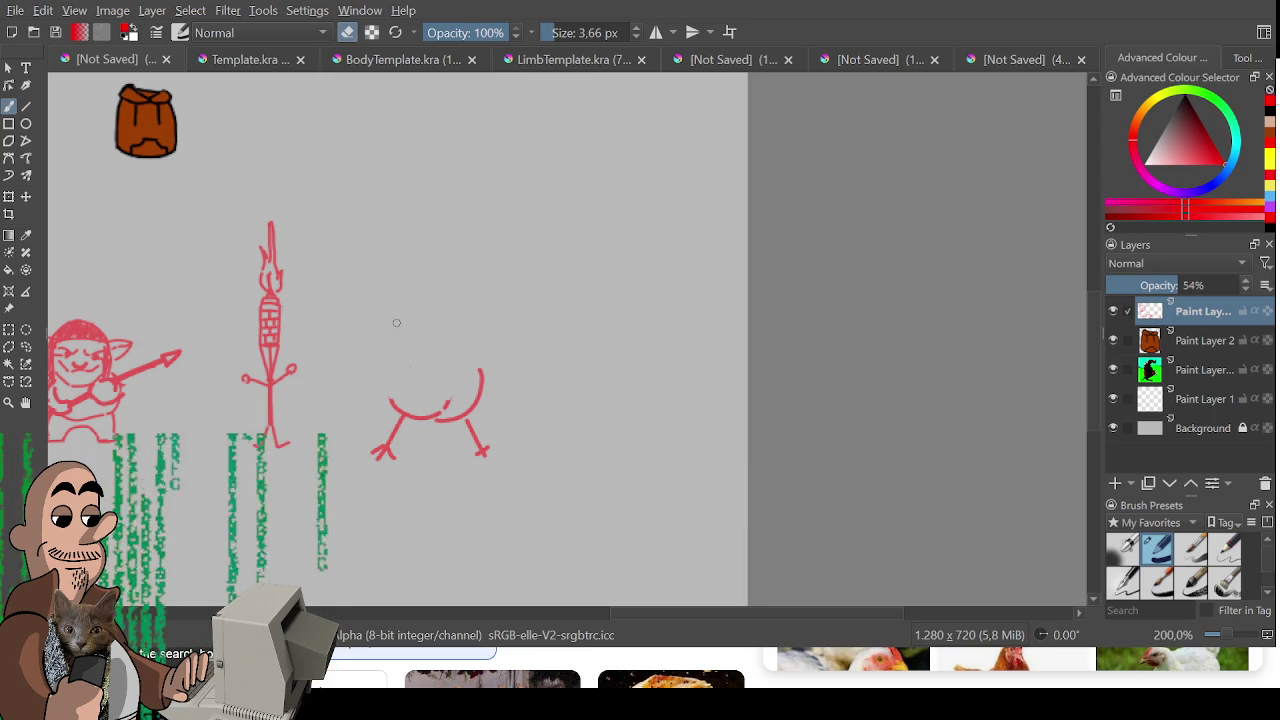
{"action": "key", "text": "e"}
{"action": "mouse_move", "coordinate": [372, 340]}
{"action": "left_mouse_down"}
{"action": "mouse_move", "coordinate": [340, 374]}
{"action": "mouse_move", "coordinate": [398, 328]}
{"action": "left_mouse_up"}
{"action": "mouse_move", "coordinate": [505, 314]}
{"action": "left_mouse_down"}
{"action": "mouse_move", "coordinate": [493, 340]}
{"action": "mouse_move", "coordinate": [500, 314]}
{"action": "mouse_move", "coordinate": [472, 316]}
{"action": "mouse_move", "coordinate": [492, 304]}
{"action": "mouse_move", "coordinate": [456, 280]}
{"action": "mouse_move", "coordinate": [457, 300]}
{"action": "mouse_move", "coordinate": [494, 322]}
{"action": "mouse_move", "coordinate": [480, 372]}
{"action": "mouse_move", "coordinate": [439, 411]}
{"action": "left_mouse_up"}
- Dot the beak top, extend the tail curve and draw the back up to the head
{"action": "left_click", "coordinate": [502, 309]}
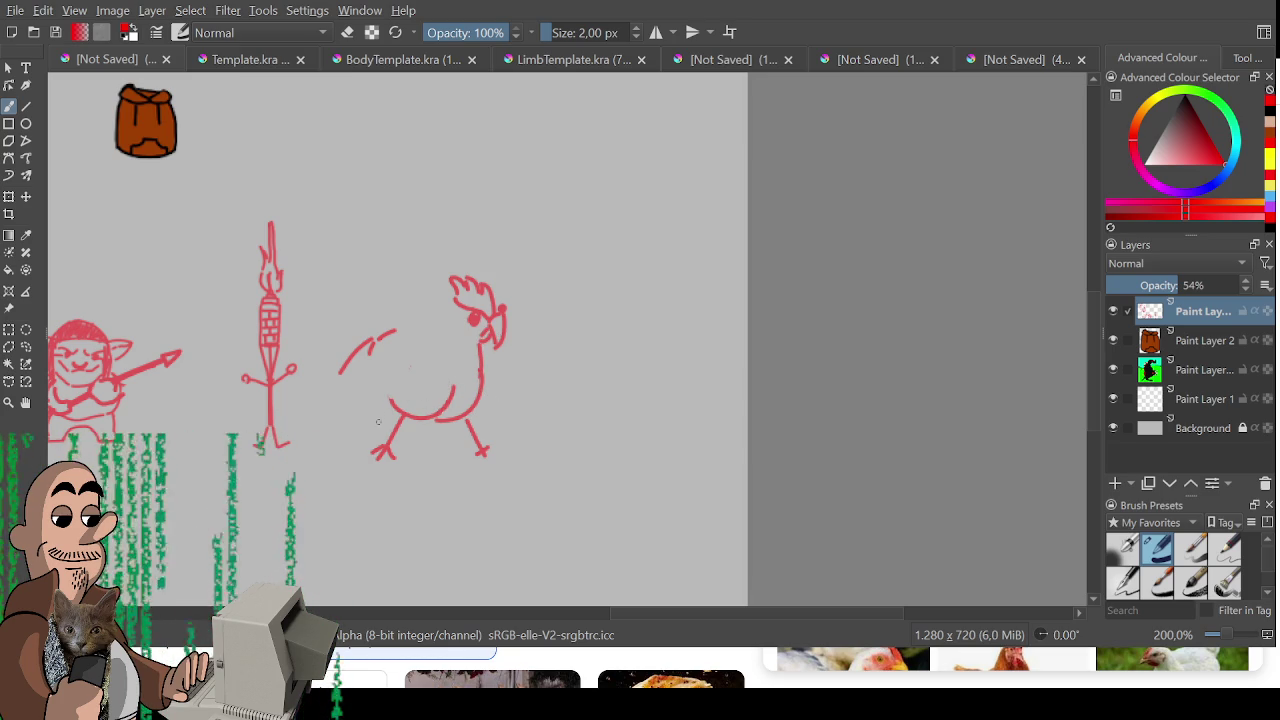
{"action": "left_click_drag", "start_coordinate": [340, 377], "coordinate": [397, 406]}
{"action": "left_click_drag", "start_coordinate": [401, 323], "coordinate": [455, 299]}
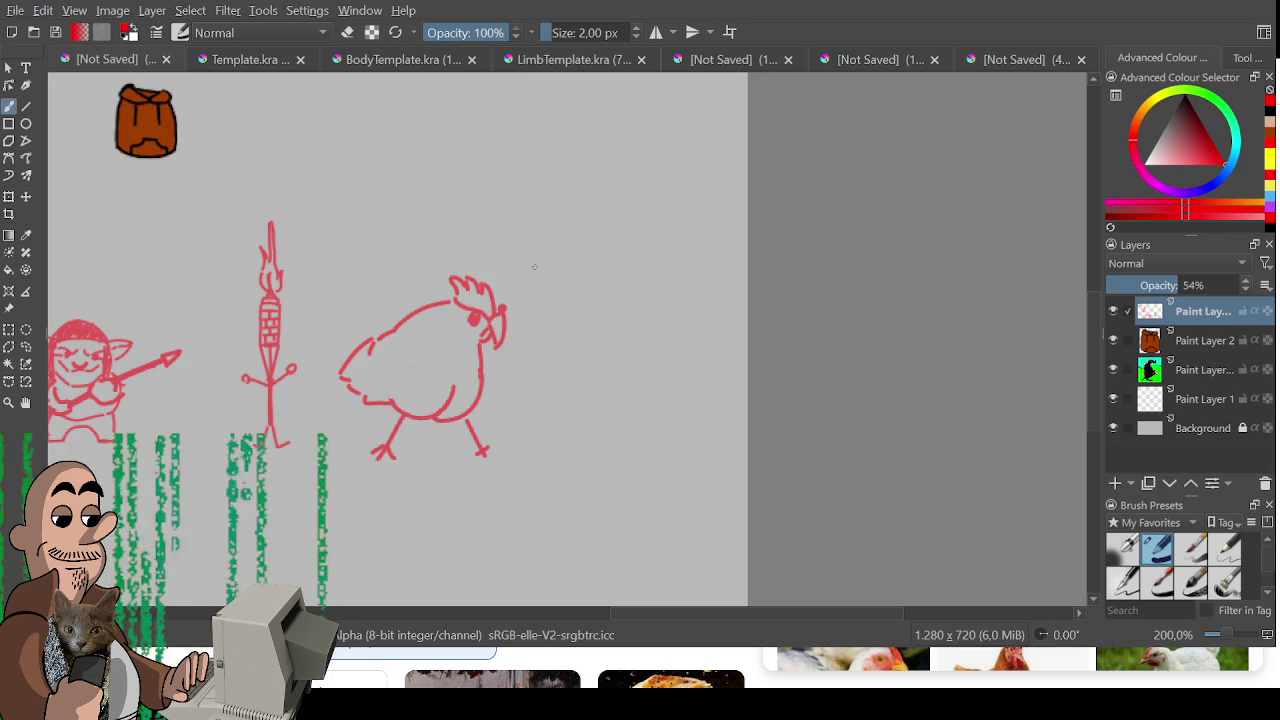
- Erase and redraw the chicken's right and left legs
{"action": "key", "text": "e"}
{"action": "mouse_move", "coordinate": [484, 434]}
{"action": "left_mouse_down"}
{"action": "mouse_move", "coordinate": [480, 452]}
{"action": "mouse_move", "coordinate": [472, 422]}
{"action": "left_mouse_up"}
{"action": "key", "text": "e"}
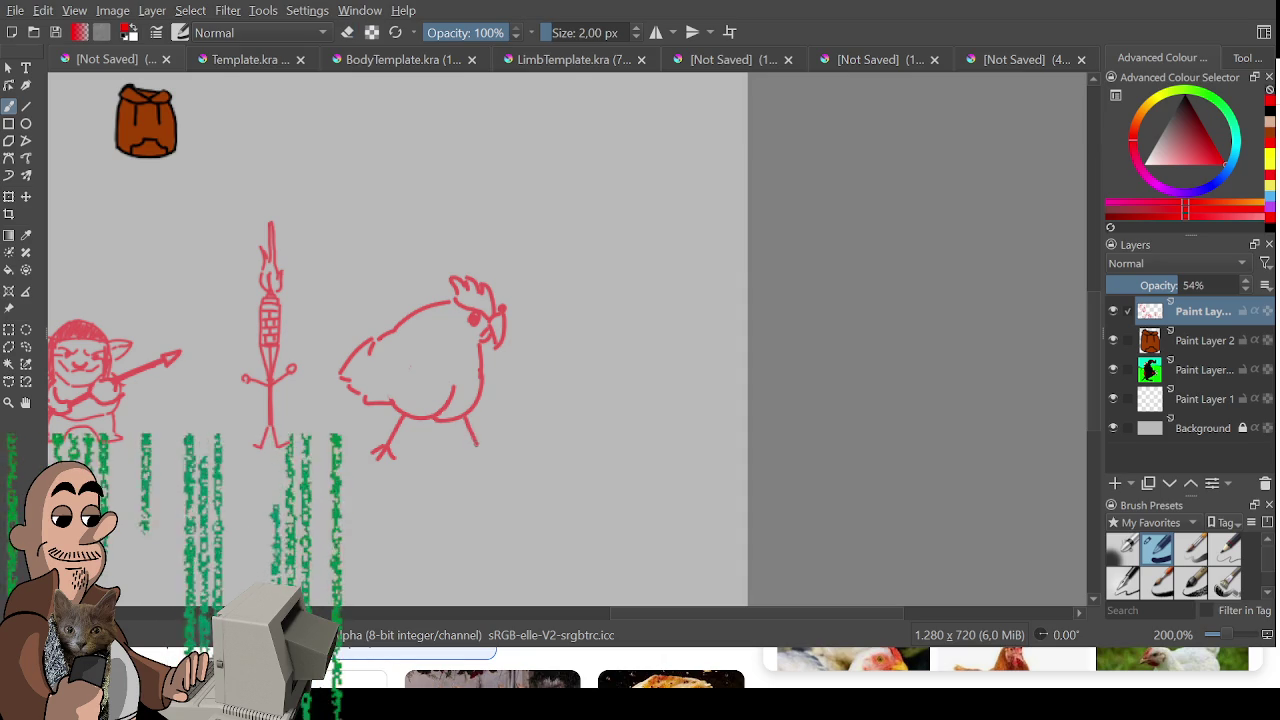
{"action": "key", "text": "e"}
{"action": "key", "text": "e"}
{"action": "mouse_move", "coordinate": [462, 420]}
{"action": "left_mouse_down"}
{"action": "mouse_move", "coordinate": [468, 460]}
{"action": "mouse_move", "coordinate": [450, 477]}
{"action": "mouse_move", "coordinate": [472, 466]}
{"action": "mouse_move", "coordinate": [498, 482]}
{"action": "mouse_move", "coordinate": [481, 461]}
{"action": "mouse_move", "coordinate": [516, 453]}
{"action": "mouse_move", "coordinate": [480, 449]}
{"action": "mouse_move", "coordinate": [472, 422]}
{"action": "mouse_move", "coordinate": [461, 466]}
{"action": "mouse_move", "coordinate": [517, 480]}
{"action": "mouse_move", "coordinate": [496, 467]}
{"action": "mouse_move", "coordinate": [528, 466]}
{"action": "mouse_move", "coordinate": [520, 450]}
{"action": "mouse_move", "coordinate": [476, 452]}
{"action": "left_mouse_up"}
{"action": "key", "text": "ctrl+z"}
{"action": "key", "text": "ctrl+z"}
{"action": "key", "text": "ctrl+z"}
{"action": "key", "text": "e"}
{"action": "mouse_move", "coordinate": [402, 416]}
{"action": "left_mouse_down"}
{"action": "mouse_move", "coordinate": [386, 452]}
{"action": "mouse_move", "coordinate": [390, 468]}
{"action": "mouse_move", "coordinate": [397, 448]}
{"action": "mouse_move", "coordinate": [404, 458]}
{"action": "mouse_move", "coordinate": [358, 468]}
{"action": "mouse_move", "coordinate": [357, 493]}
{"action": "mouse_move", "coordinate": [412, 486]}
{"action": "left_mouse_up"}
{"action": "key", "text": "e"}
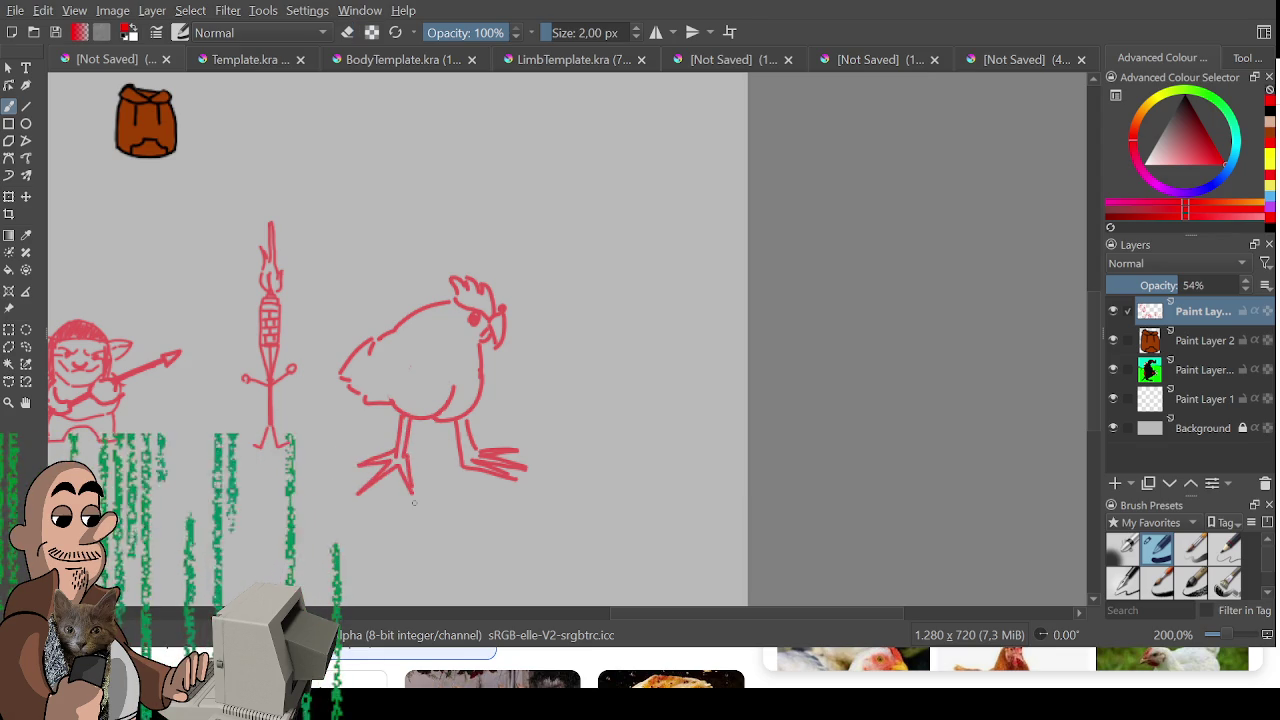
- Select the chicken, shrink it and nudge it right and down
{"action": "key", "text": "ctrl+r"}
{"action": "mouse_move", "coordinate": [322, 235]}
{"action": "left_mouse_down"}
{"action": "mouse_move", "coordinate": [608, 562]}
{"action": "mouse_move", "coordinate": [538, 484]}
{"action": "left_mouse_up"}
{"action": "key", "text": "ctrl+t"}
{"action": "left_click_drag", "start_coordinate": [460, 374], "coordinate": [474, 392]}
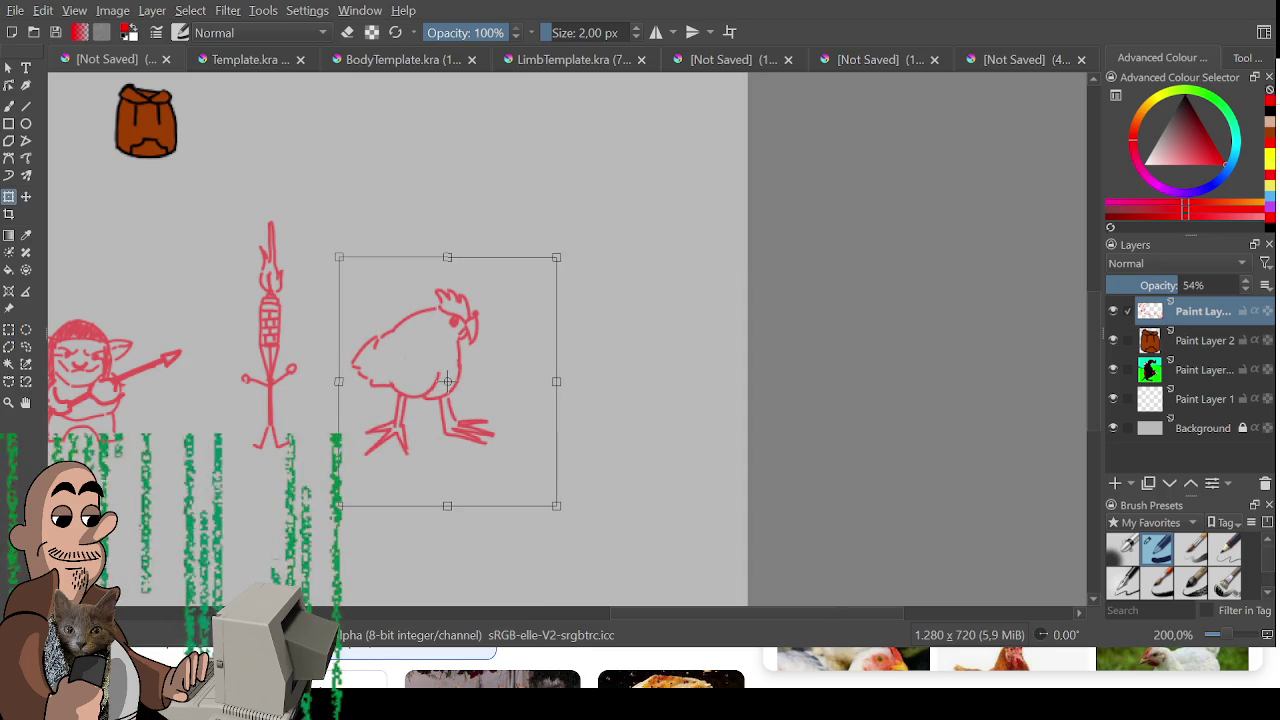
- Apply the chicken's resize, then reframe the view on the sketch sheet's lower row
{"action": "key", "text": "Return"}
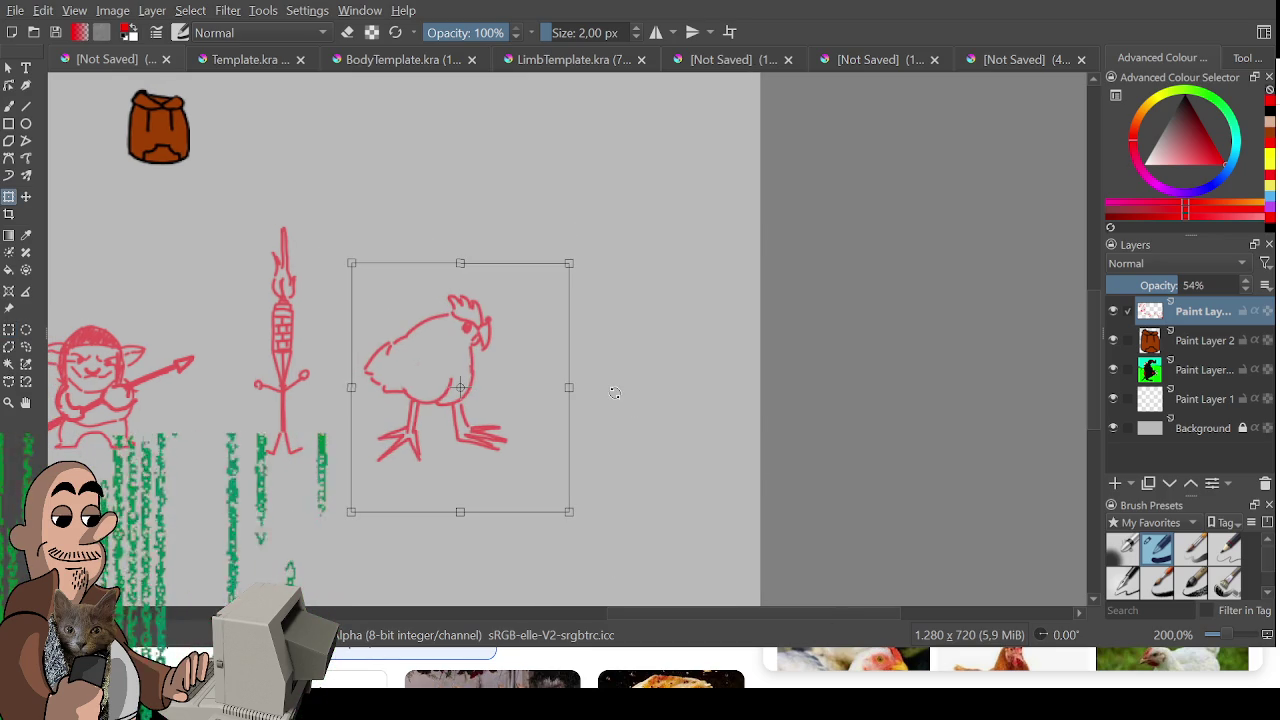
{"action": "key", "text": "ctrl+r"}
{"action": "scroll", "coordinate": [563, 432], "scroll_direction": "down", "scroll_amount": 3}
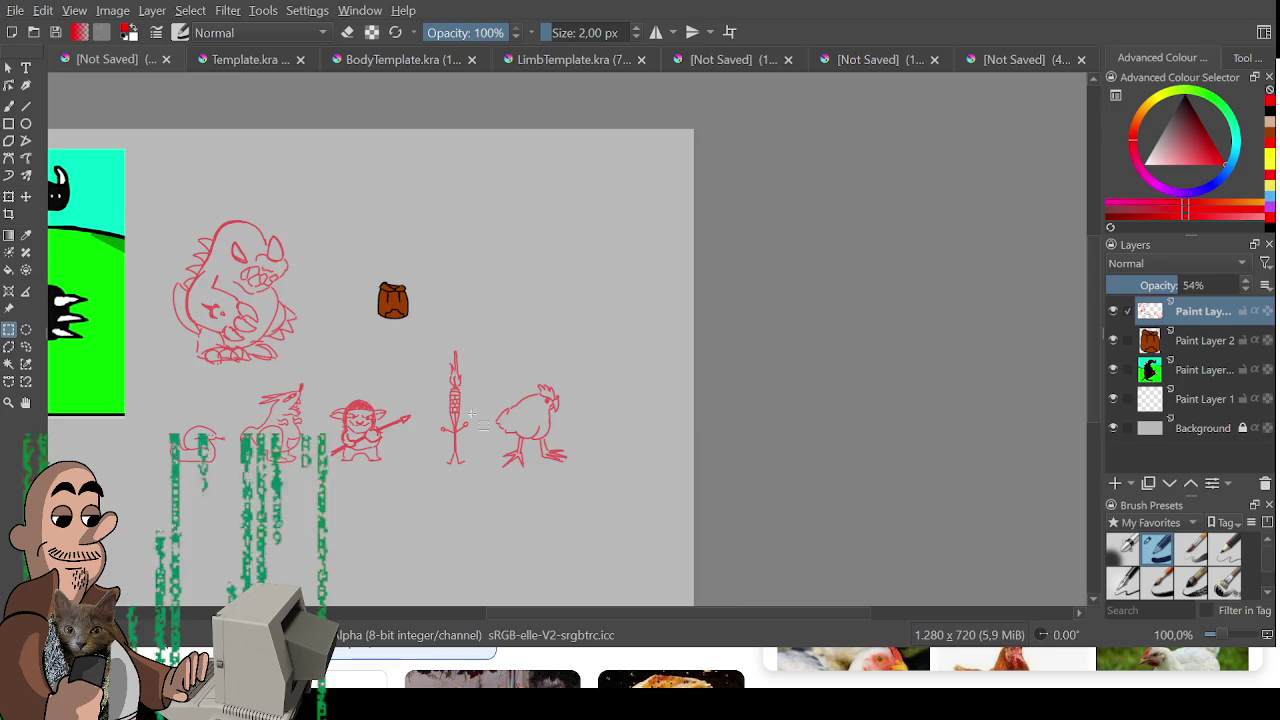
{"action": "scroll", "coordinate": [540, 415], "scroll_direction": "up", "scroll_amount": 2}
{"action": "mouse_move", "coordinate": [520, 438]}
{"action": "left_mouse_down"}
{"action": "mouse_move", "coordinate": [591, 520]}
{"action": "mouse_move", "coordinate": [620, 486]}
{"action": "mouse_move", "coordinate": [658, 490]}
{"action": "left_mouse_up"}
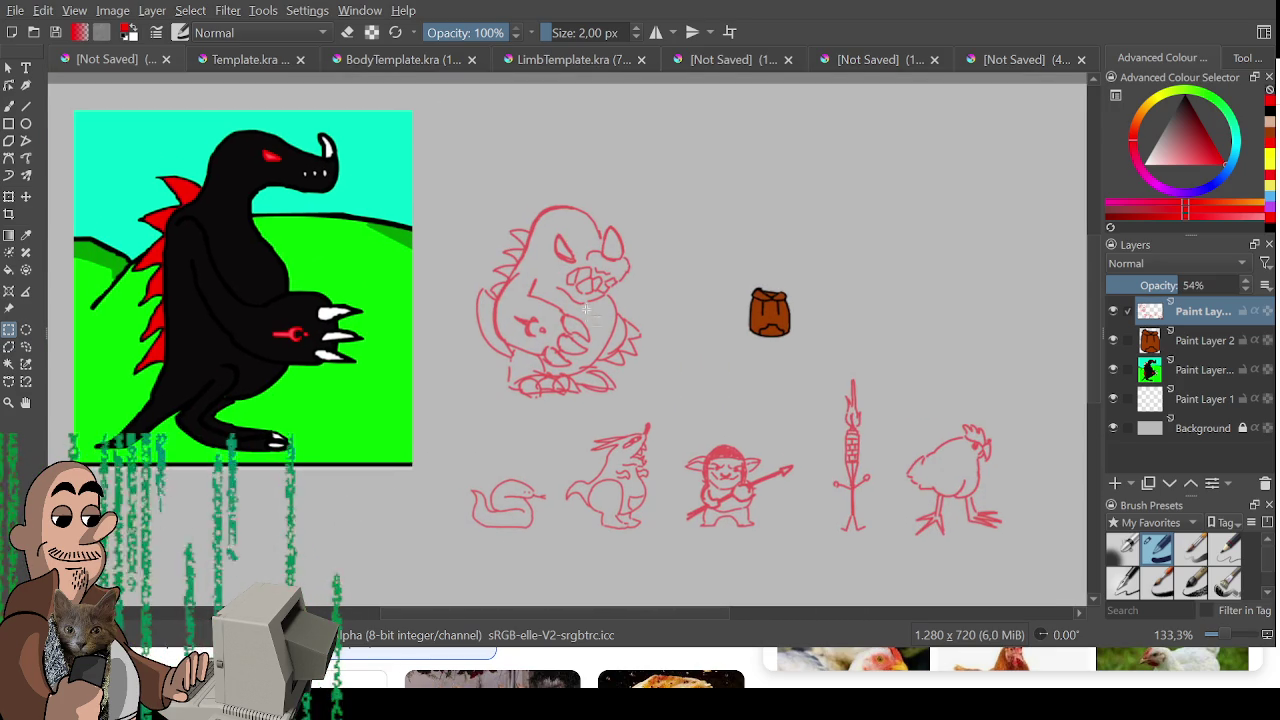
{"action": "left_click_drag", "start_coordinate": [489, 278], "coordinate": [435, 271]}
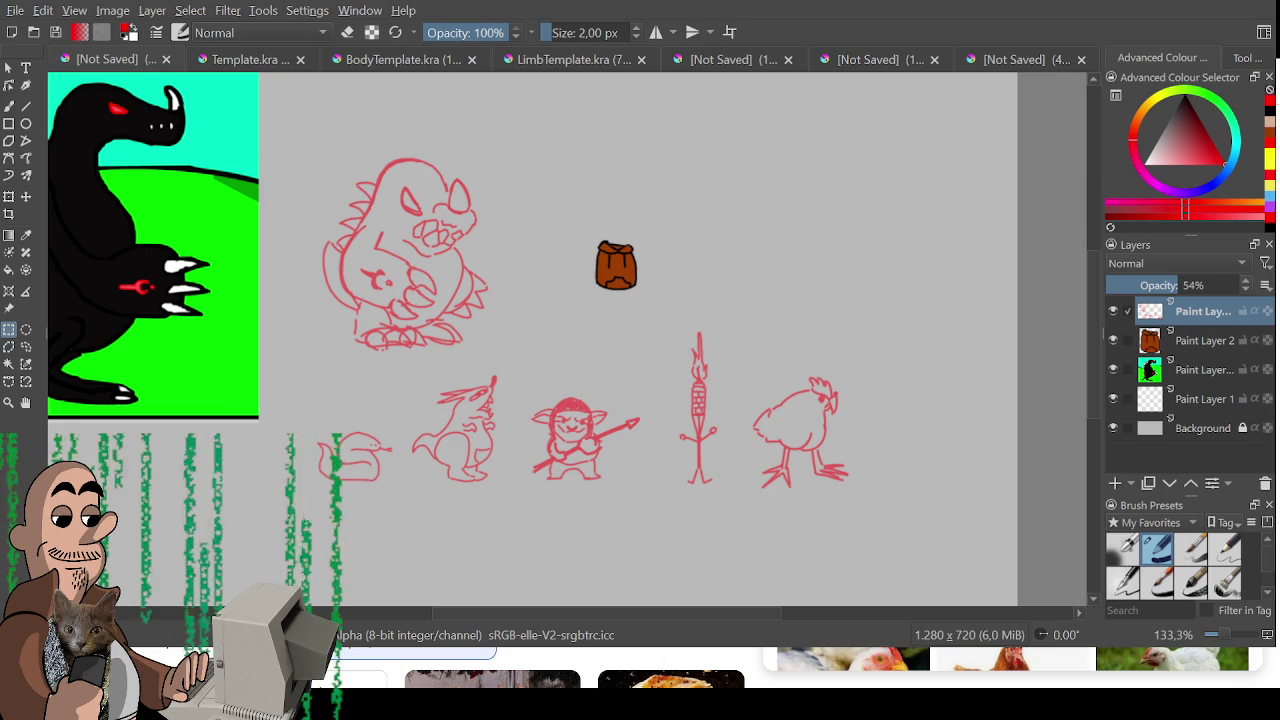
{"action": "mouse_move", "coordinate": [295, 528]}
{"action": "left_mouse_down"}
{"action": "mouse_move", "coordinate": [323, 550]}
{"action": "mouse_move", "coordinate": [266, 369]}
{"action": "mouse_move", "coordinate": [495, 455]}
{"action": "mouse_move", "coordinate": [505, 393]}
{"action": "mouse_move", "coordinate": [421, 323]}
{"action": "left_mouse_up"}
{"action": "scroll", "coordinate": [505, 393], "scroll_direction": "up", "scroll_amount": 2}
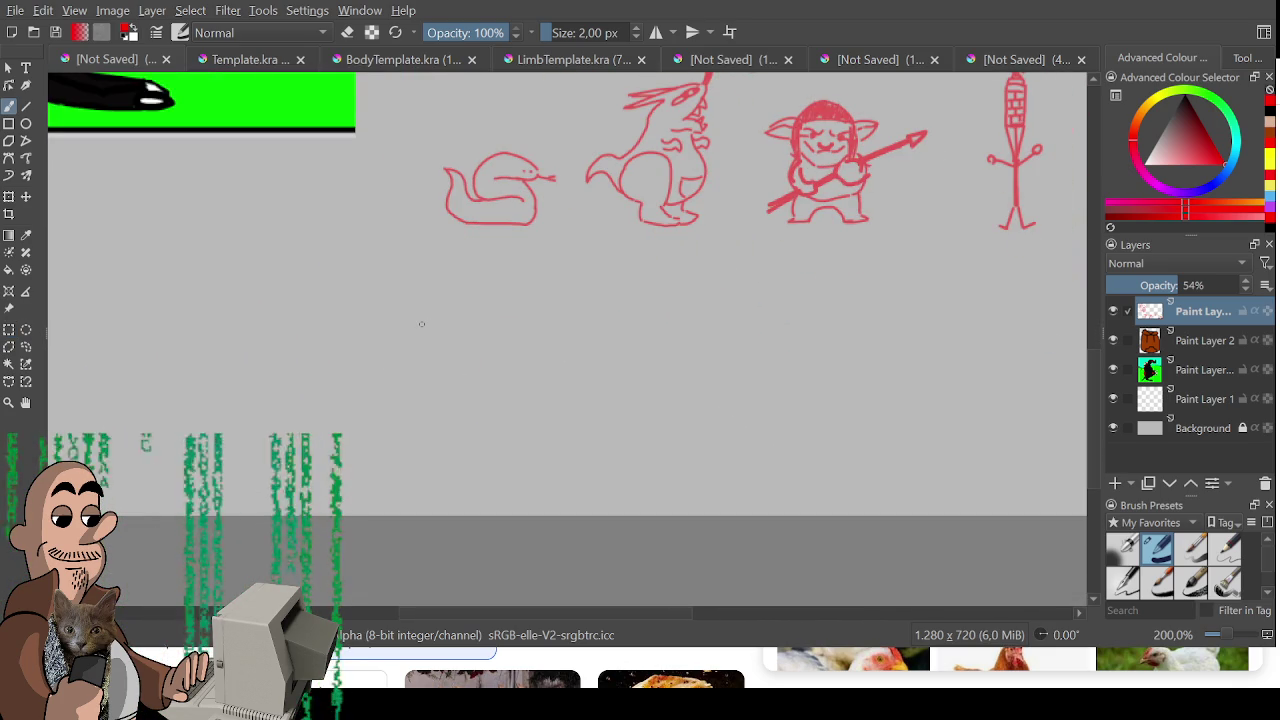
- Draw the creature's red oval body, redrawing the arc and bottom curve
{"action": "mouse_move", "coordinate": [318, 380]}
{"action": "left_mouse_down"}
{"action": "mouse_move", "coordinate": [349, 334]}
{"action": "mouse_move", "coordinate": [430, 370]}
{"action": "left_mouse_up"}
{"action": "key", "text": "ctrl+z"}
{"action": "mouse_move", "coordinate": [316, 382]}
{"action": "left_mouse_down"}
{"action": "mouse_move", "coordinate": [410, 324]}
{"action": "mouse_move", "coordinate": [430, 370]}
{"action": "left_mouse_up"}
{"action": "mouse_move", "coordinate": [315, 377]}
{"action": "left_mouse_down"}
{"action": "mouse_move", "coordinate": [312, 391]}
{"action": "mouse_move", "coordinate": [428, 368]}
{"action": "left_mouse_up"}
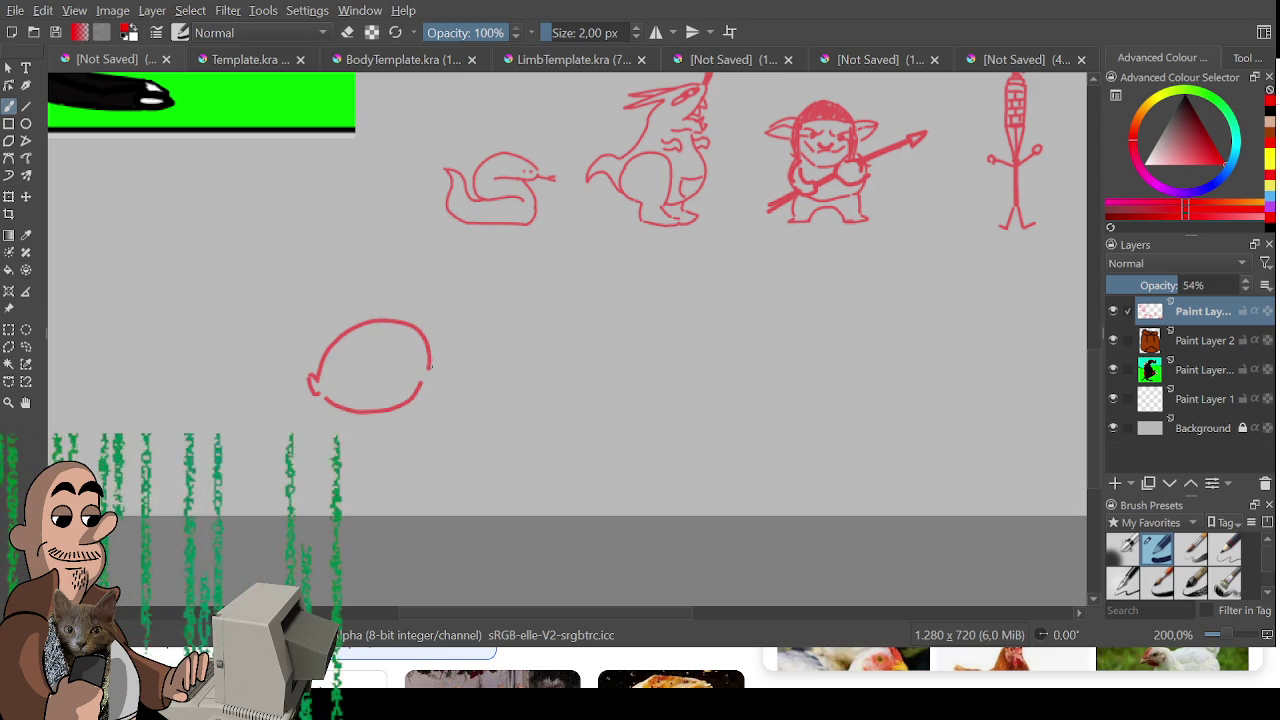
{"action": "key", "text": "ctrl+z"}
{"action": "mouse_move", "coordinate": [362, 408]}
{"action": "left_mouse_down"}
{"action": "mouse_move", "coordinate": [438, 356]}
{"action": "mouse_move", "coordinate": [414, 393]}
{"action": "mouse_move", "coordinate": [426, 378]}
{"action": "left_mouse_up"}
{"action": "key", "text": "e"}
{"action": "key", "text": "e"}
{"action": "key", "text": "e"}
{"action": "key", "text": "e"}
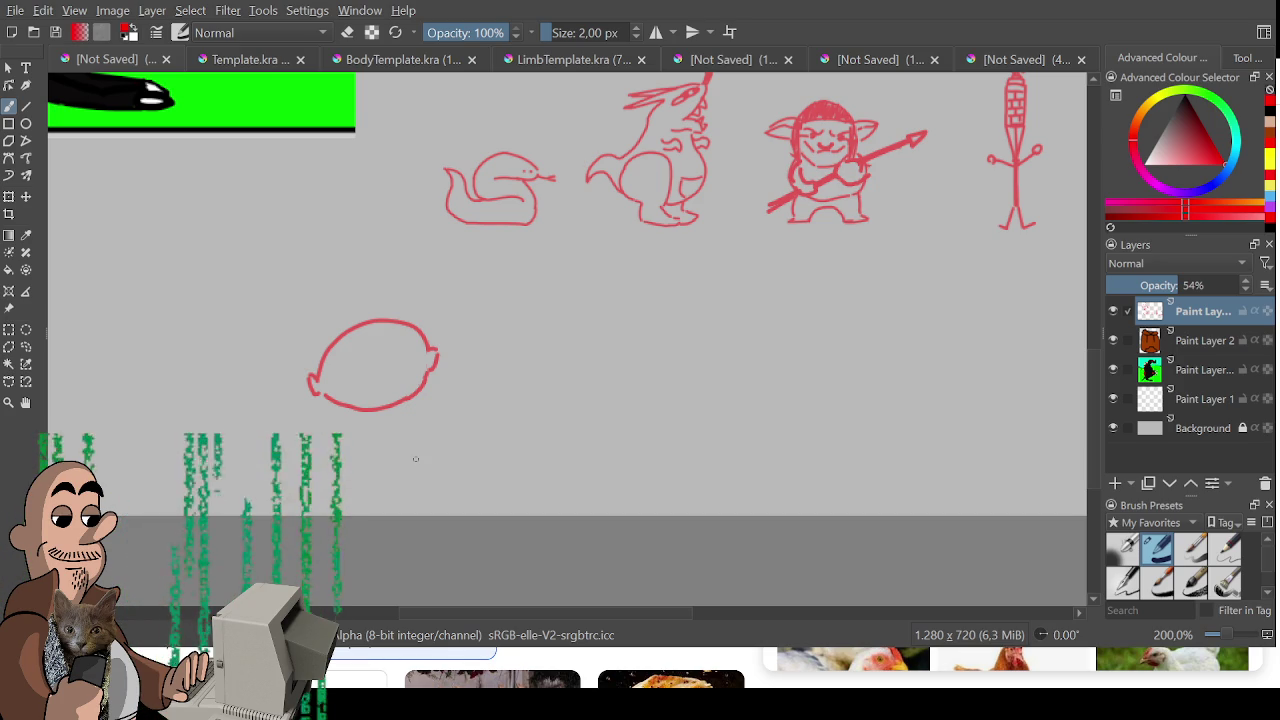
- Add spiral eyes inside the oval, redoing the left eye and dropping a nose
{"action": "mouse_move", "coordinate": [404, 354]}
{"action": "left_mouse_down"}
{"action": "mouse_move", "coordinate": [416, 358]}
{"action": "mouse_move", "coordinate": [412, 338]}
{"action": "mouse_move", "coordinate": [404, 370]}
{"action": "mouse_move", "coordinate": [344, 382]}
{"action": "mouse_move", "coordinate": [348, 358]}
{"action": "mouse_move", "coordinate": [356, 376]}
{"action": "mouse_move", "coordinate": [338, 378]}
{"action": "mouse_move", "coordinate": [358, 384]}
{"action": "left_mouse_up"}
{"action": "key", "text": "ctrl+z"}
{"action": "key", "text": "ctrl+z"}
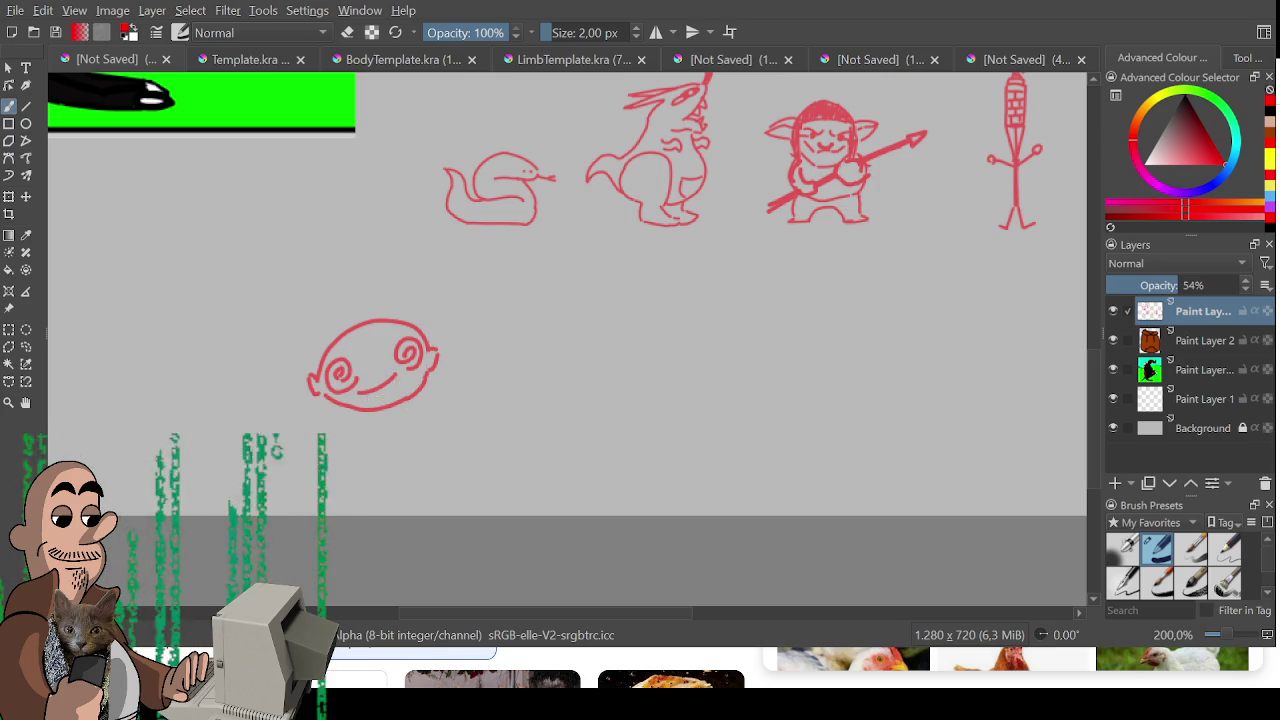
{"action": "mouse_move", "coordinate": [398, 364]}
{"action": "left_mouse_down"}
{"action": "mouse_move", "coordinate": [404, 382]}
{"action": "mouse_move", "coordinate": [384, 400]}
{"action": "left_mouse_up"}
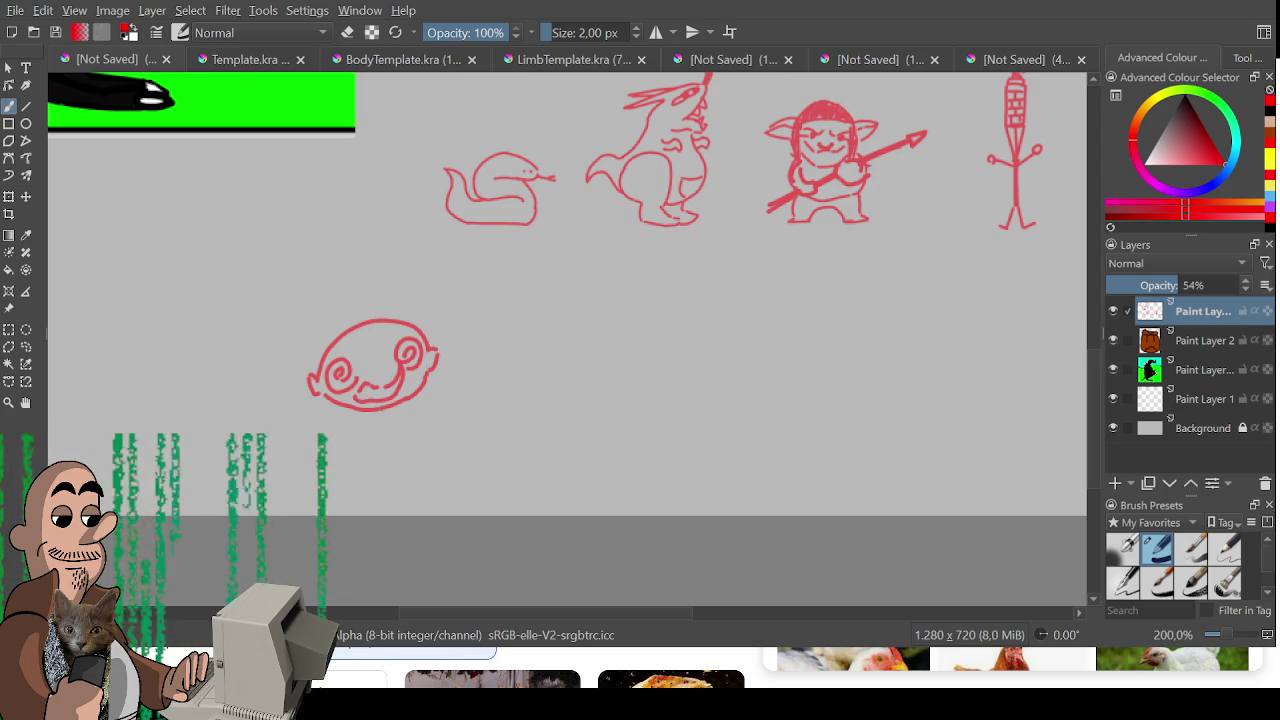
{"action": "key", "text": "ctrl+z"}
- Give the creature an open mouth and a small leg, replacing a first smile
{"action": "mouse_move", "coordinate": [345, 378]}
{"action": "left_mouse_down"}
{"action": "mouse_move", "coordinate": [394, 386]}
{"action": "mouse_move", "coordinate": [401, 372]}
{"action": "left_mouse_up"}
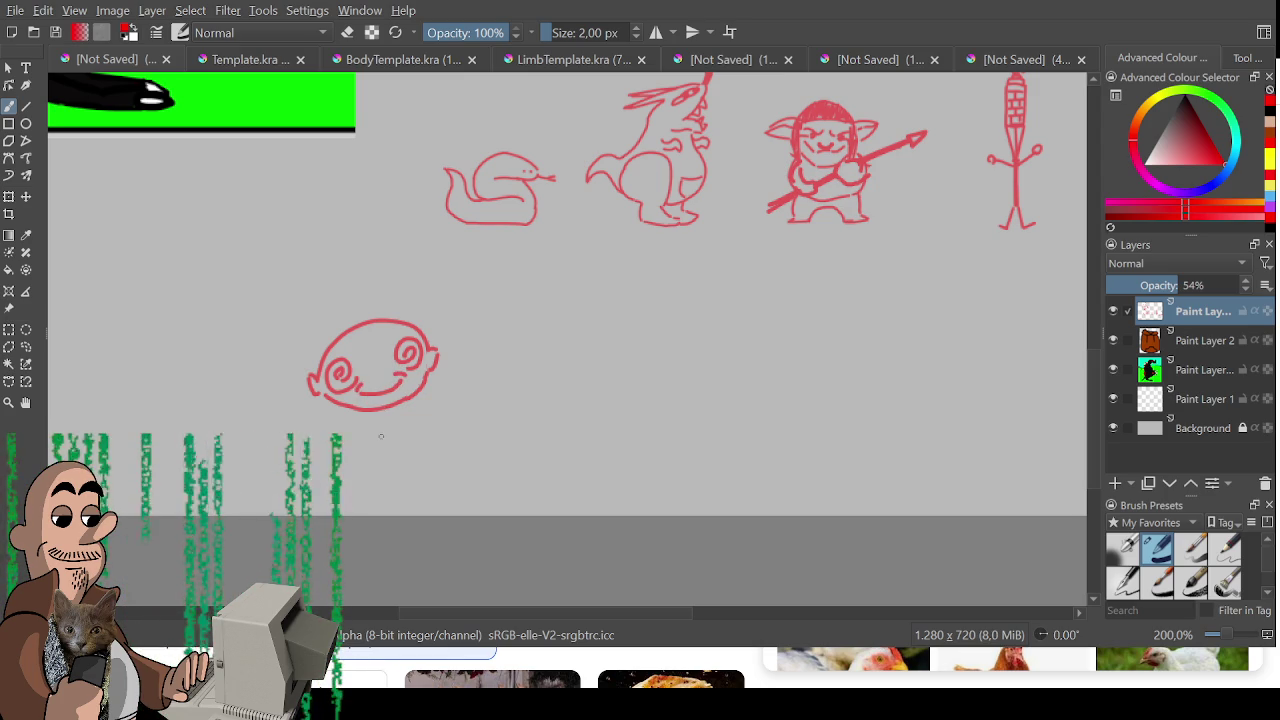
{"action": "key", "text": "ctrl+z"}
{"action": "mouse_move", "coordinate": [372, 390]}
{"action": "left_mouse_down"}
{"action": "mouse_move", "coordinate": [458, 332]}
{"action": "mouse_move", "coordinate": [458, 314]}
{"action": "mouse_move", "coordinate": [478, 336]}
{"action": "mouse_move", "coordinate": [450, 298]}
{"action": "mouse_move", "coordinate": [463, 300]}
{"action": "left_mouse_up"}
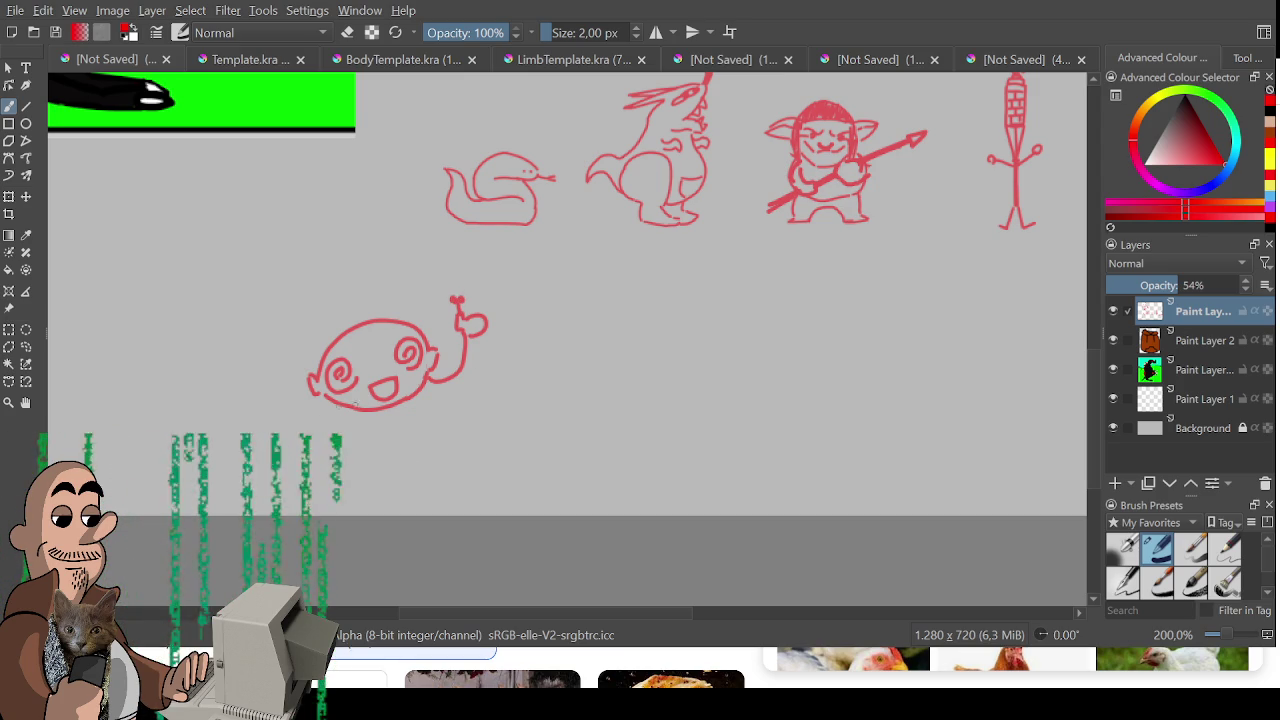
{"action": "mouse_move", "coordinate": [410, 403]}
{"action": "left_mouse_down"}
{"action": "mouse_move", "coordinate": [438, 426]}
{"action": "mouse_move", "coordinate": [420, 414]}
{"action": "mouse_move", "coordinate": [432, 425]}
{"action": "mouse_move", "coordinate": [450, 404]}
{"action": "left_mouse_up"}
{"action": "key", "text": "ctrl+z"}
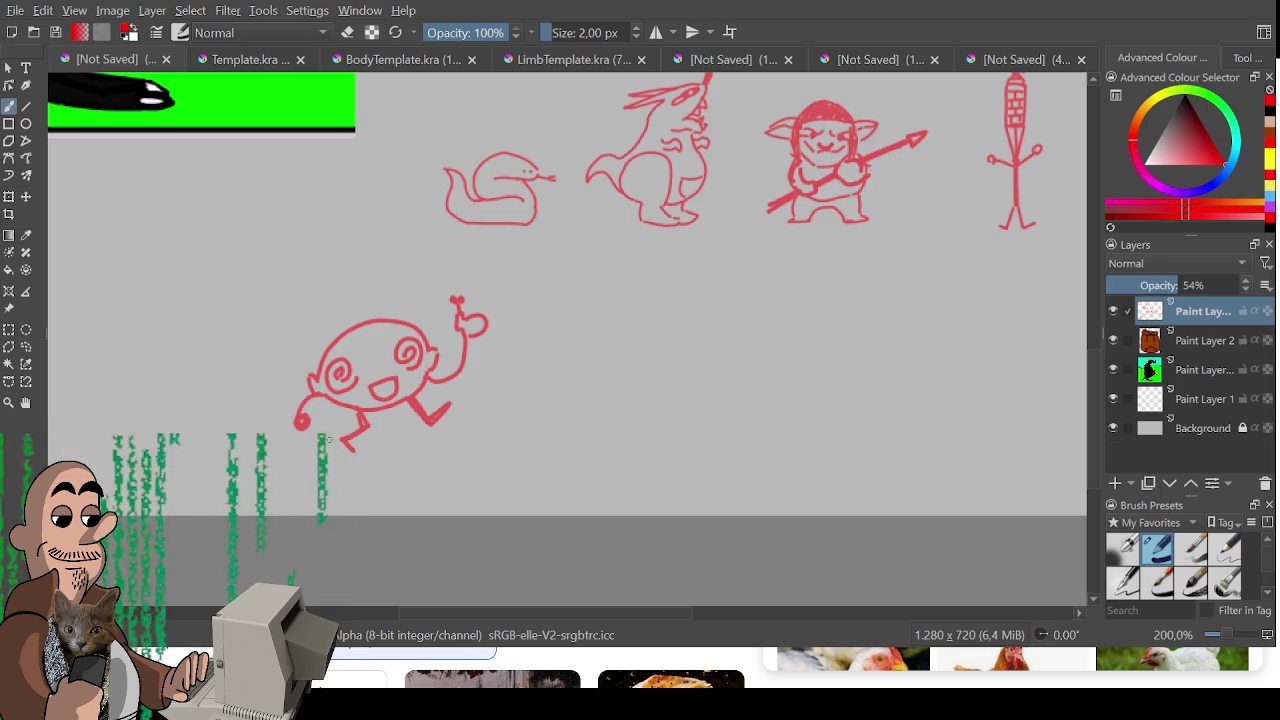
{"action": "scroll", "coordinate": [585, 178], "scroll_direction": "down", "scroll_amount": 3}
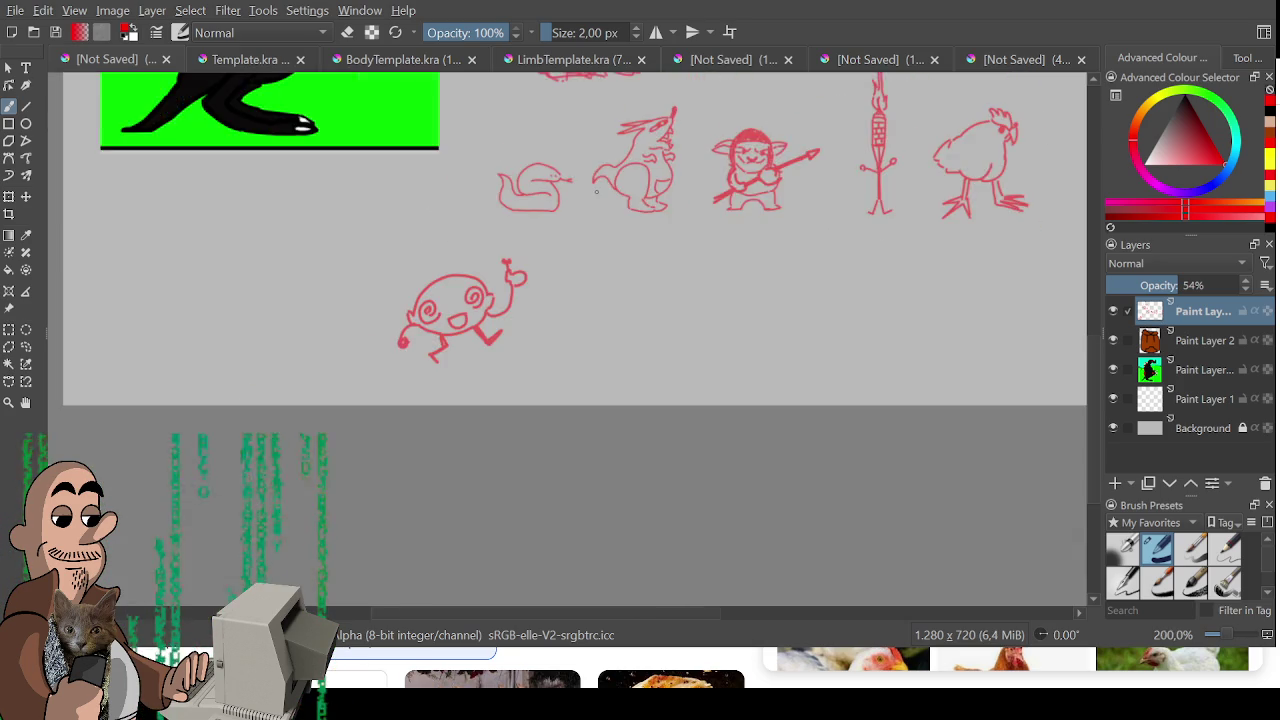
- Box-select the round creature, shrink it above the chicken, and deselect
{"action": "scroll", "coordinate": [551, 351], "scroll_direction": "up", "scroll_amount": 2}
{"action": "key", "text": "ctrl+r"}
{"action": "mouse_move", "coordinate": [336, 336]}
{"action": "left_mouse_down"}
{"action": "mouse_move", "coordinate": [540, 505]}
{"action": "mouse_move", "coordinate": [498, 483]}
{"action": "mouse_move", "coordinate": [443, 357]}
{"action": "mouse_move", "coordinate": [586, 414]}
{"action": "mouse_move", "coordinate": [424, 523]}
{"action": "mouse_move", "coordinate": [896, 357]}
{"action": "mouse_move", "coordinate": [824, 282]}
{"action": "left_mouse_up"}
{"action": "key", "text": "ctrl+t"}
{"action": "key", "text": "ctrl+r"}
{"action": "key", "text": "ctrl+shift+a"}
{"action": "scroll", "coordinate": [690, 450], "scroll_direction": "down", "scroll_amount": 3}
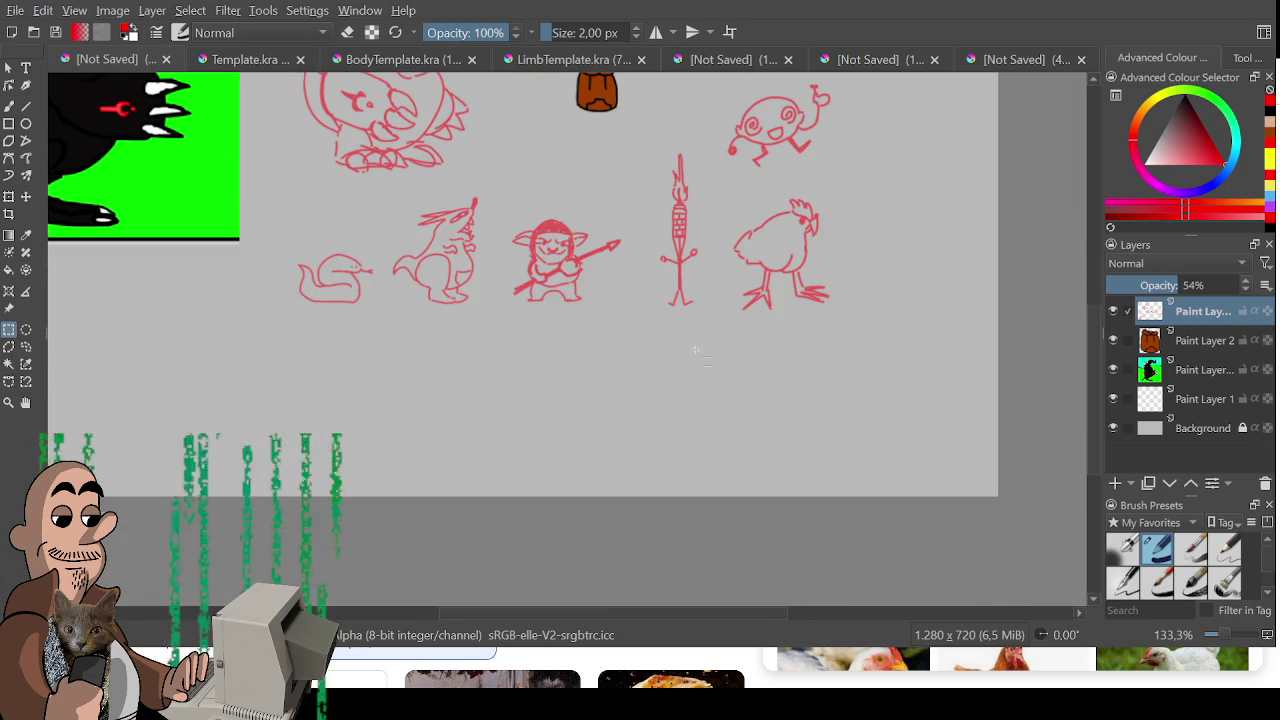
{"action": "key", "text": "b"}
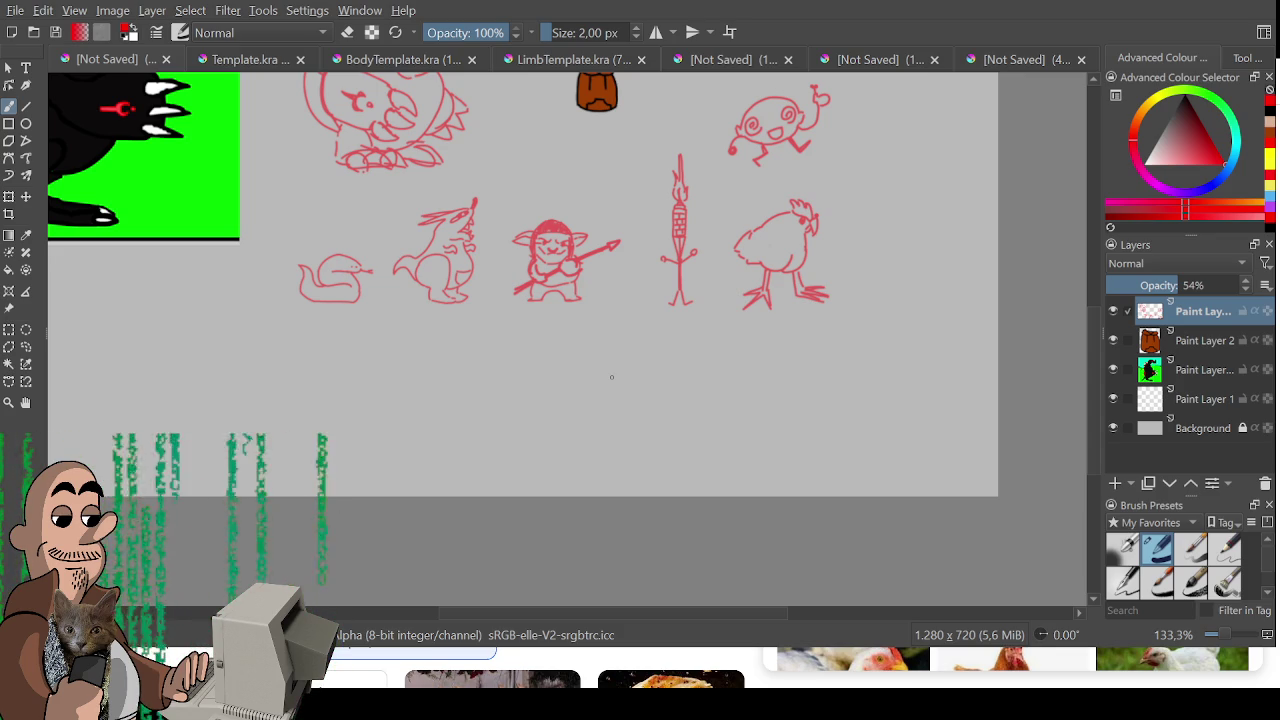
{"action": "scroll", "coordinate": [611, 377], "scroll_direction": "up", "scroll_amount": 3}
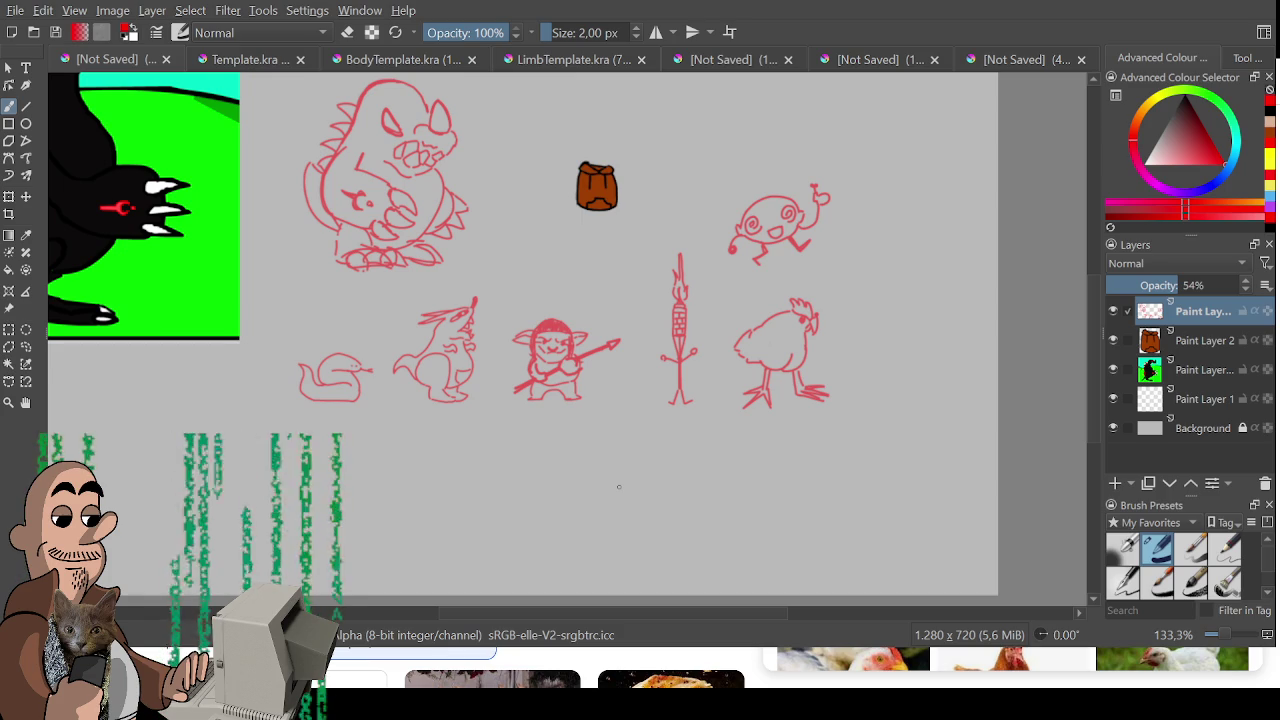
{"action": "scroll", "coordinate": [625, 544], "scroll_direction": "up", "scroll_amount": 2}
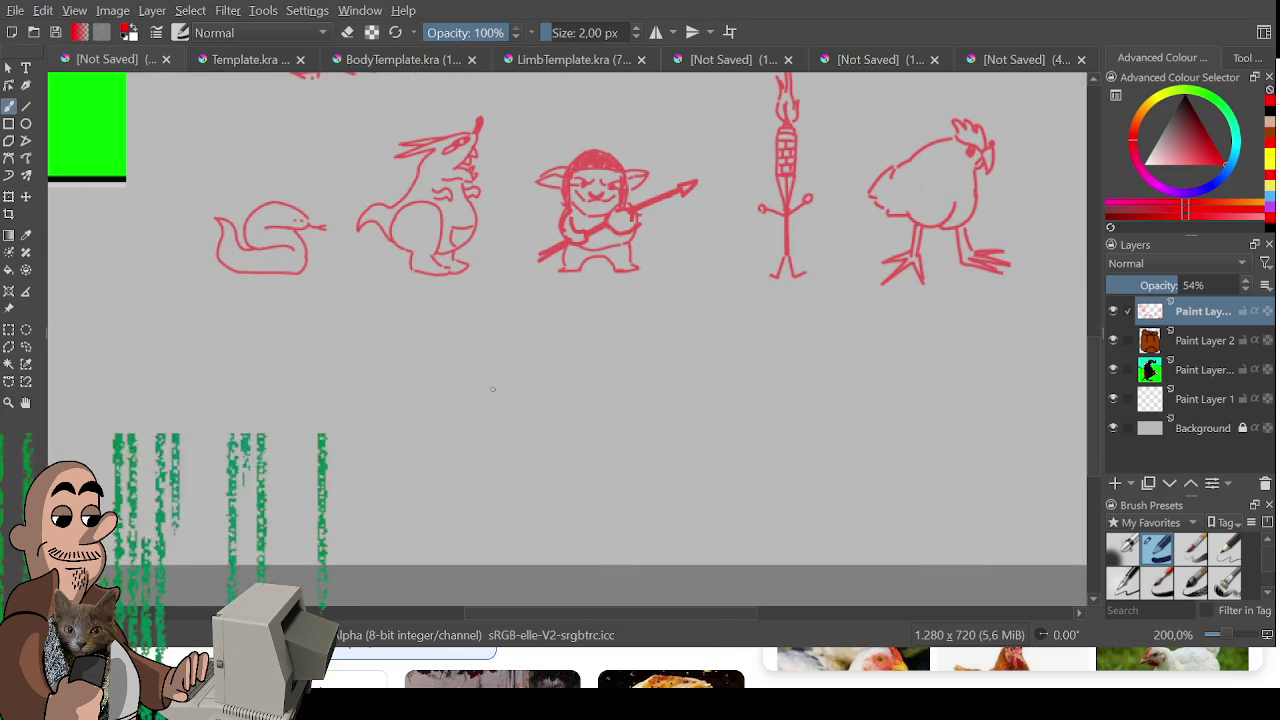
{"action": "left_click_drag", "start_coordinate": [355, 421], "coordinate": [466, 480]}
{"action": "key", "text": "ctrl+z"}
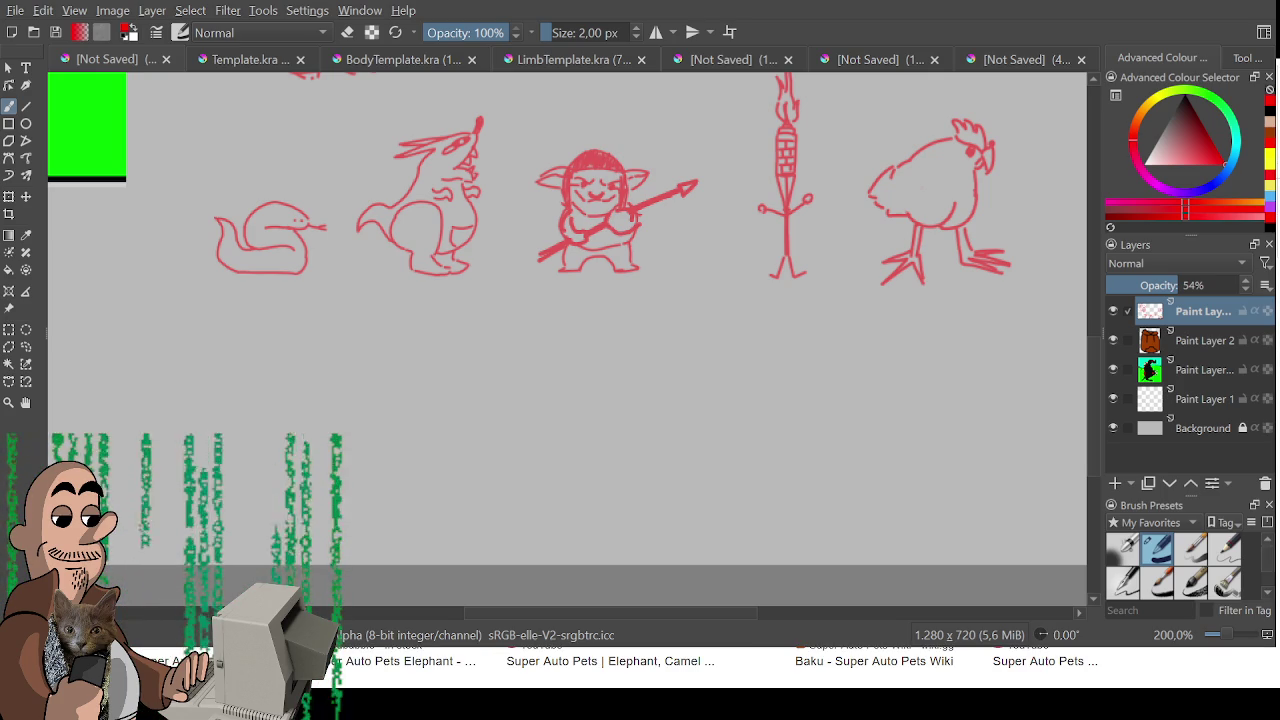
{"action": "mouse_move", "coordinate": [411, 363]}
{"action": "left_mouse_down"}
{"action": "mouse_move", "coordinate": [434, 400]}
{"action": "mouse_move", "coordinate": [421, 487]}
{"action": "mouse_move", "coordinate": [387, 408]}
{"action": "mouse_move", "coordinate": [448, 408]}
{"action": "mouse_move", "coordinate": [428, 420]}
{"action": "left_mouse_up"}
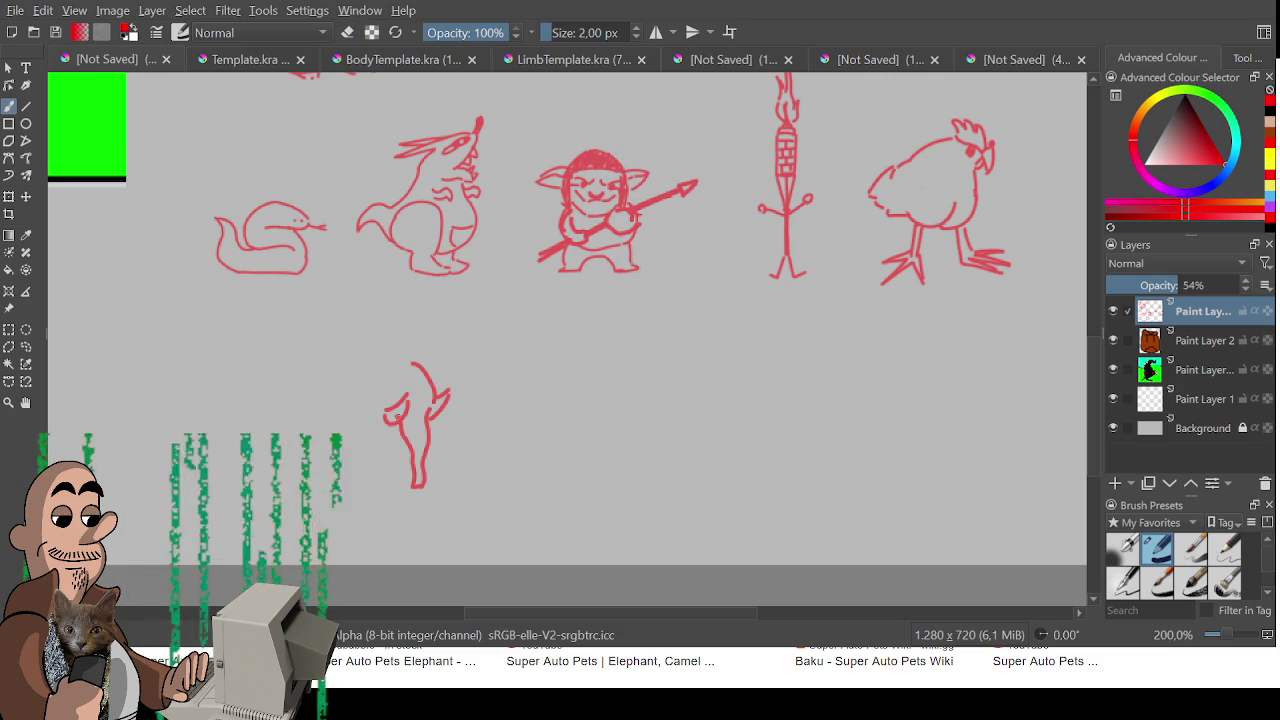
- Dot the elephant's two eyes and try, then undo, a head arc
{"action": "key", "text": "e"}
{"action": "key", "text": "e"}
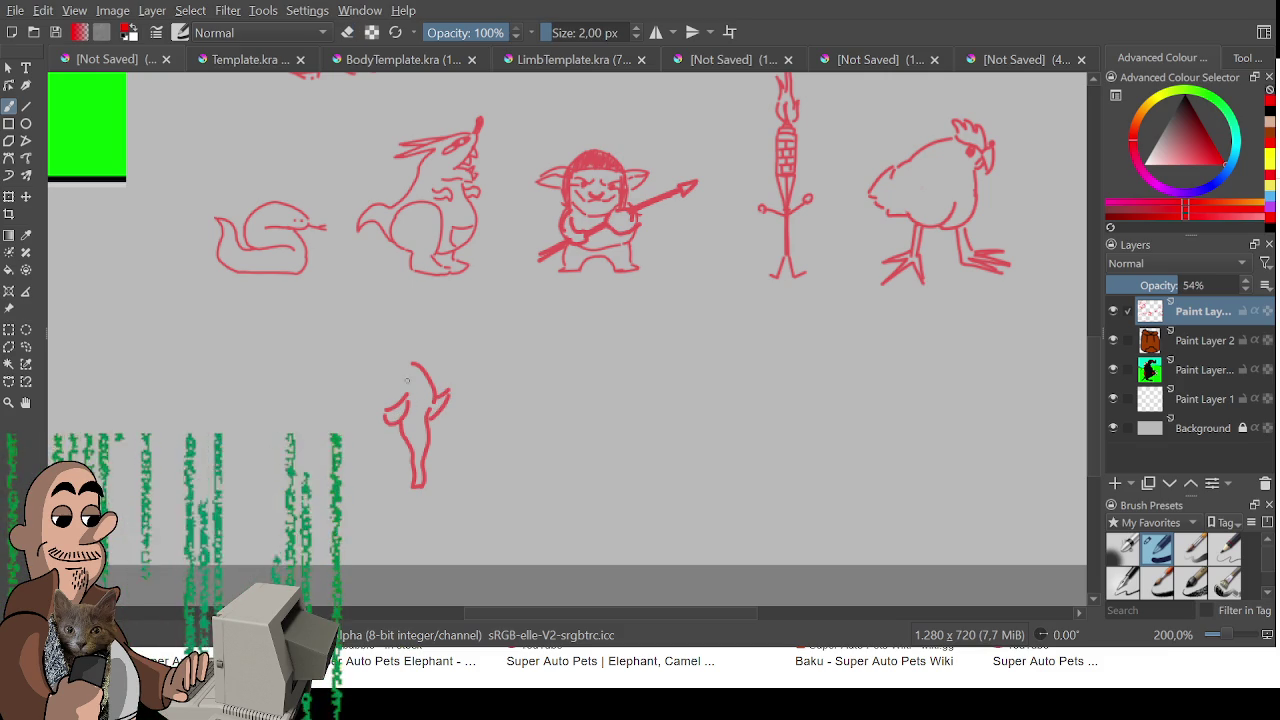
{"action": "left_click", "coordinate": [381, 381]}
{"action": "left_click", "coordinate": [392, 378]}
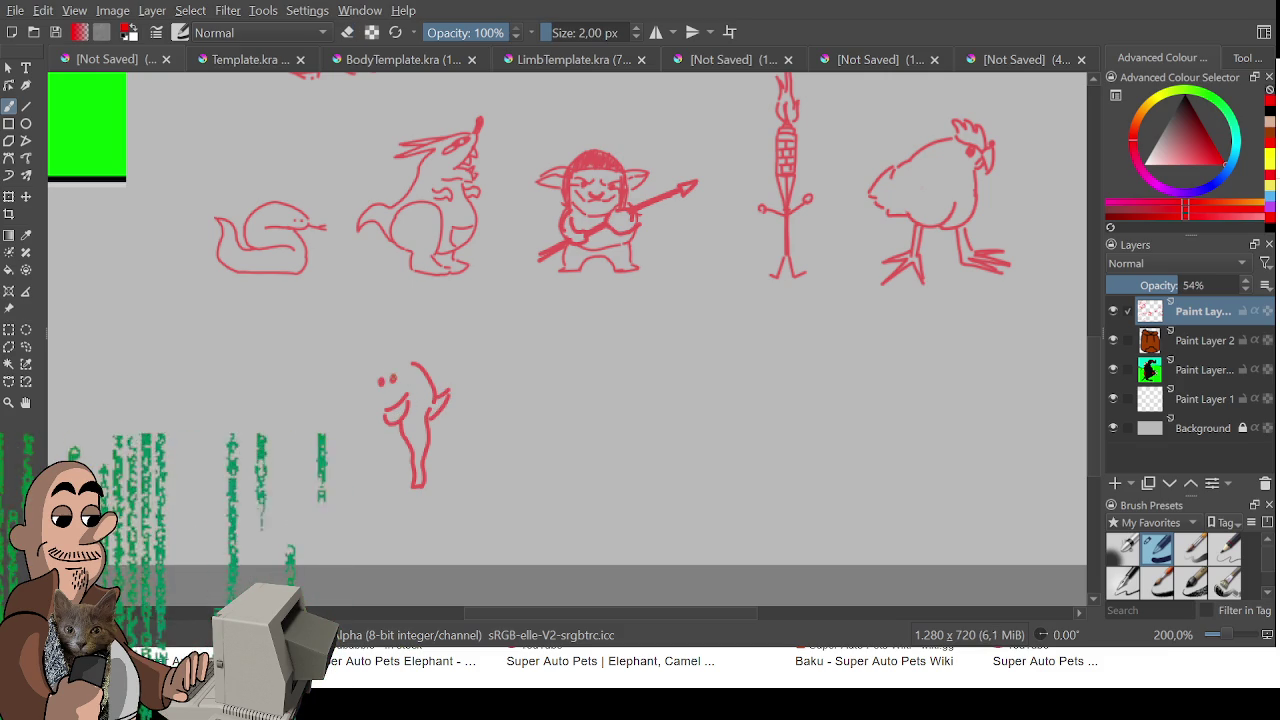
{"action": "mouse_move", "coordinate": [407, 365]}
{"action": "left_mouse_down"}
{"action": "mouse_move", "coordinate": [368, 347]}
{"action": "mouse_move", "coordinate": [338, 384]}
{"action": "mouse_move", "coordinate": [370, 349]}
{"action": "mouse_move", "coordinate": [413, 360]}
{"action": "left_mouse_up"}
{"action": "key", "text": "ctrl+z"}
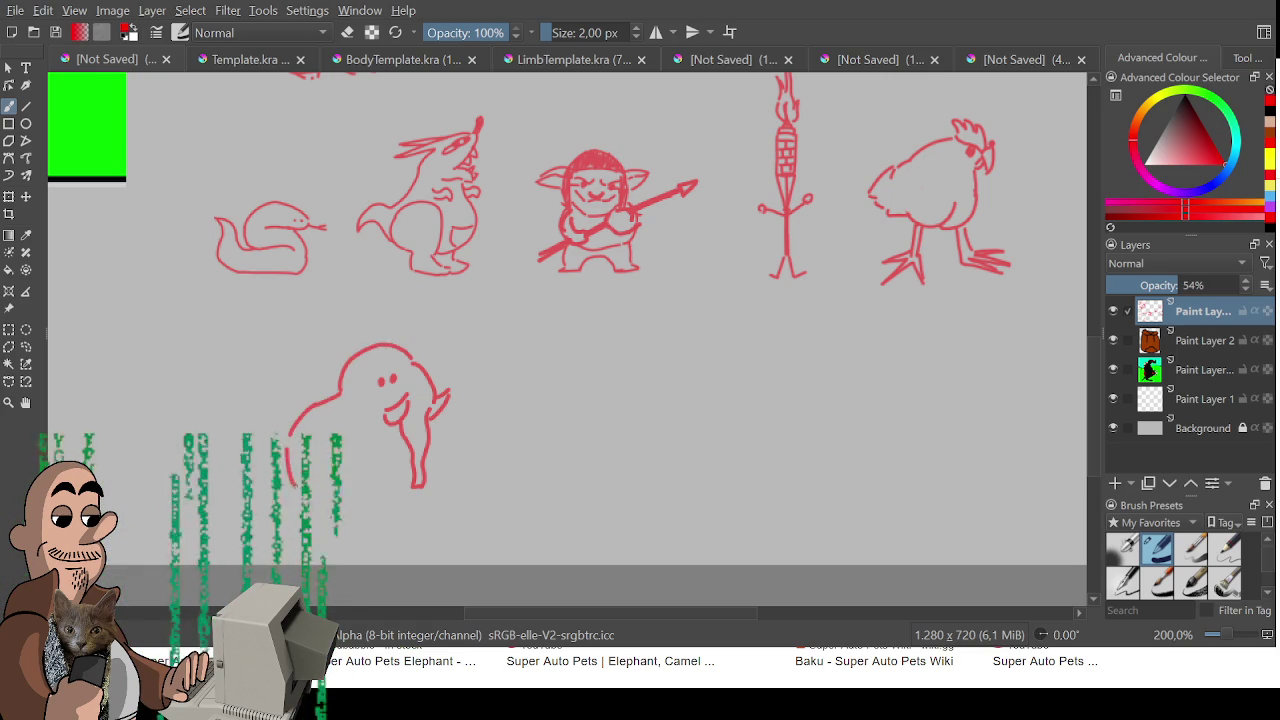
- Add a leg, rework the head top, and return the brush to a fine size
{"action": "left_click_drag", "start_coordinate": [390, 490], "coordinate": [398, 444]}
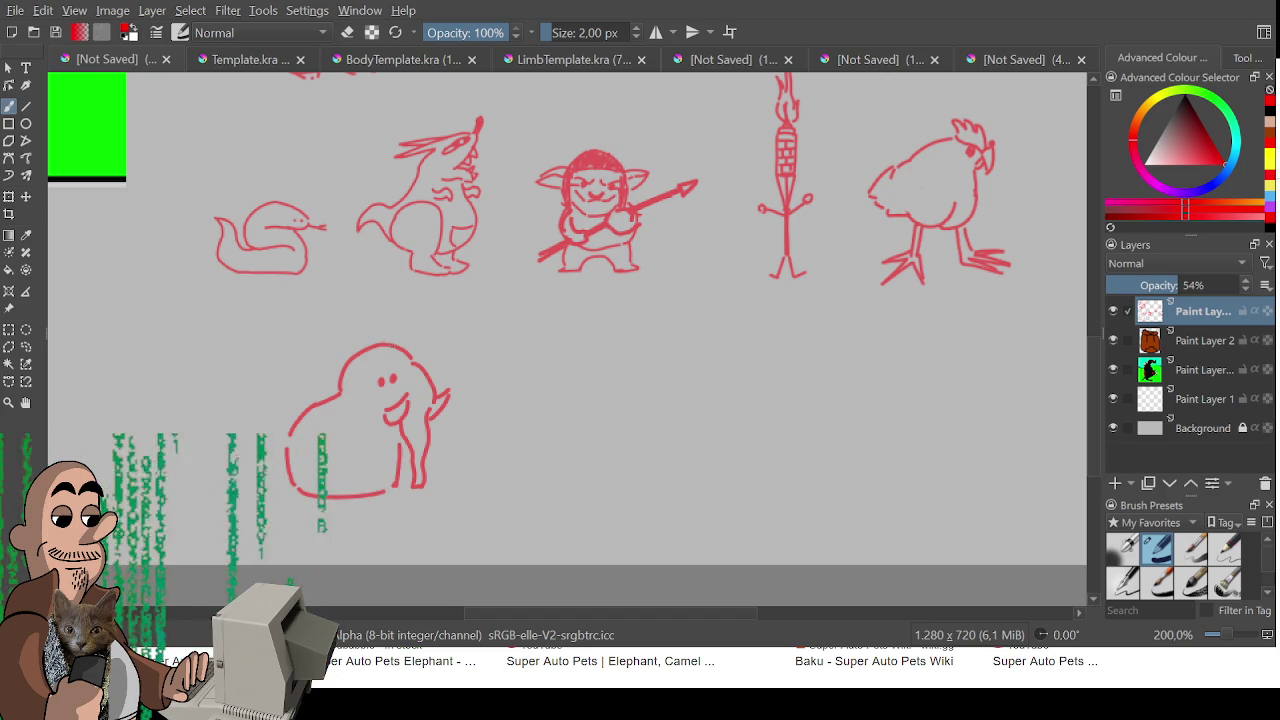
{"action": "mouse_move", "coordinate": [386, 346]}
{"action": "left_mouse_down"}
{"action": "mouse_move", "coordinate": [398, 334]}
{"action": "mouse_move", "coordinate": [440, 360]}
{"action": "mouse_move", "coordinate": [405, 340]}
{"action": "mouse_move", "coordinate": [443, 366]}
{"action": "mouse_move", "coordinate": [440, 390]}
{"action": "mouse_move", "coordinate": [360, 362]}
{"action": "mouse_move", "coordinate": [306, 378]}
{"action": "left_mouse_up"}
{"action": "key", "text": "ctrl+z"}
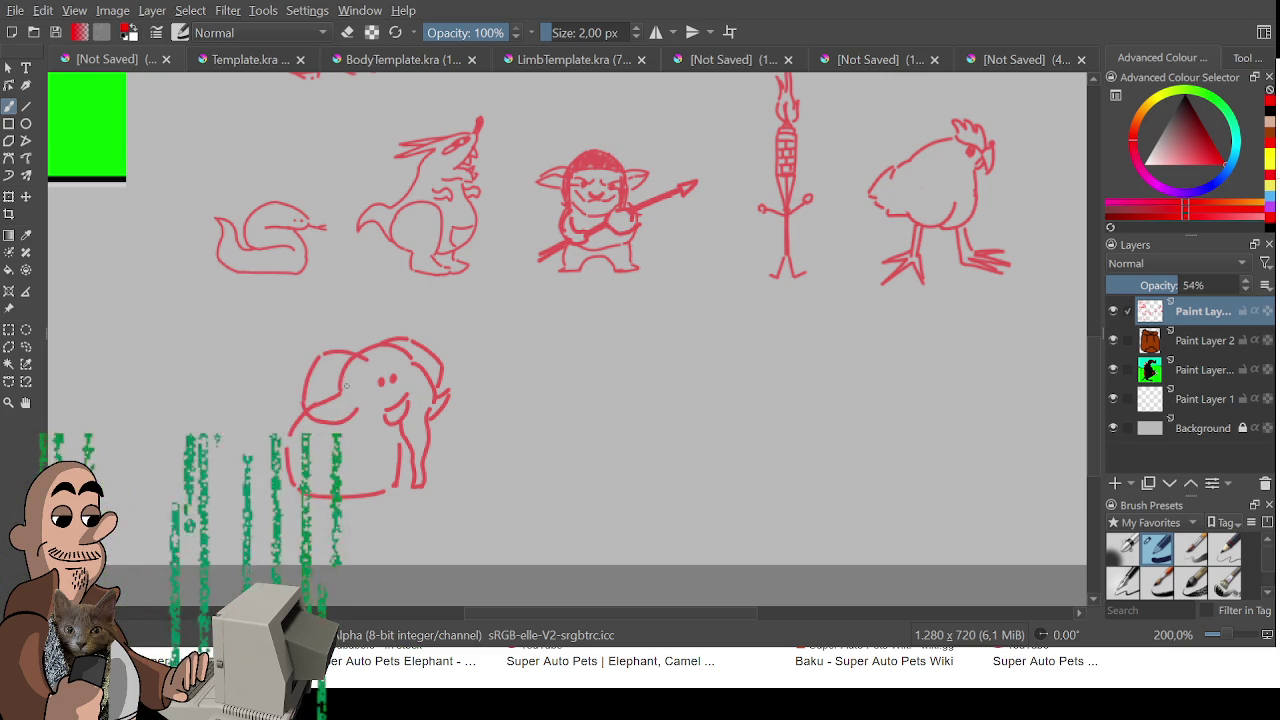
{"action": "left_click", "coordinate": [342, 375]}
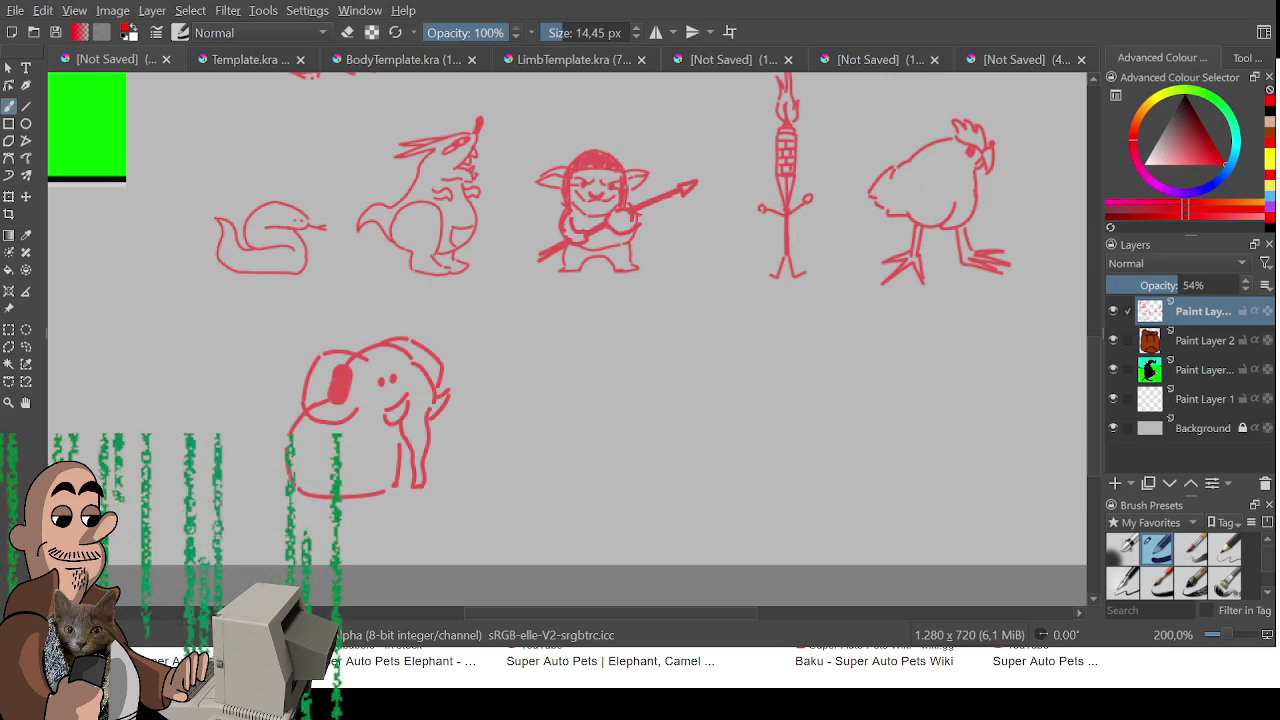
{"action": "key", "text": "ctrl+z"}
{"action": "left_click_drag", "start_coordinate": [605, 32], "coordinate": [580, 32]}
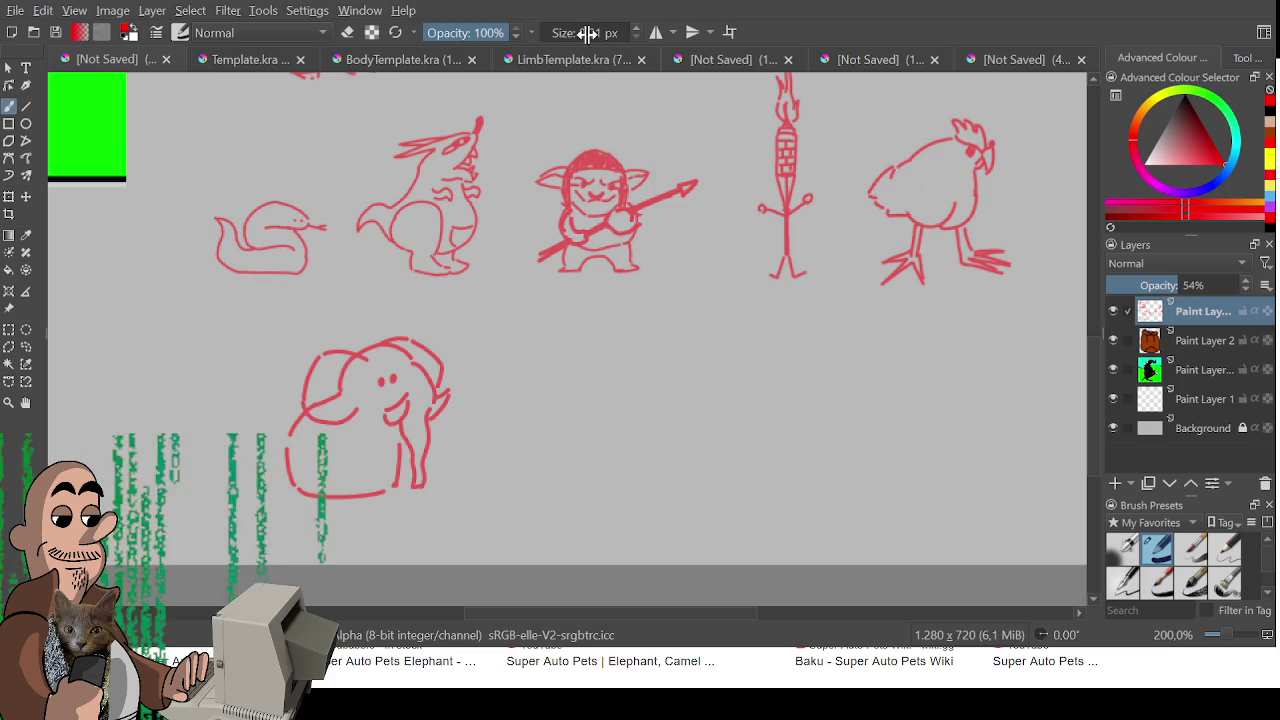
- Fit the page, zoom in, and add a short mark on the elephant's head
{"action": "key", "text": "2"}
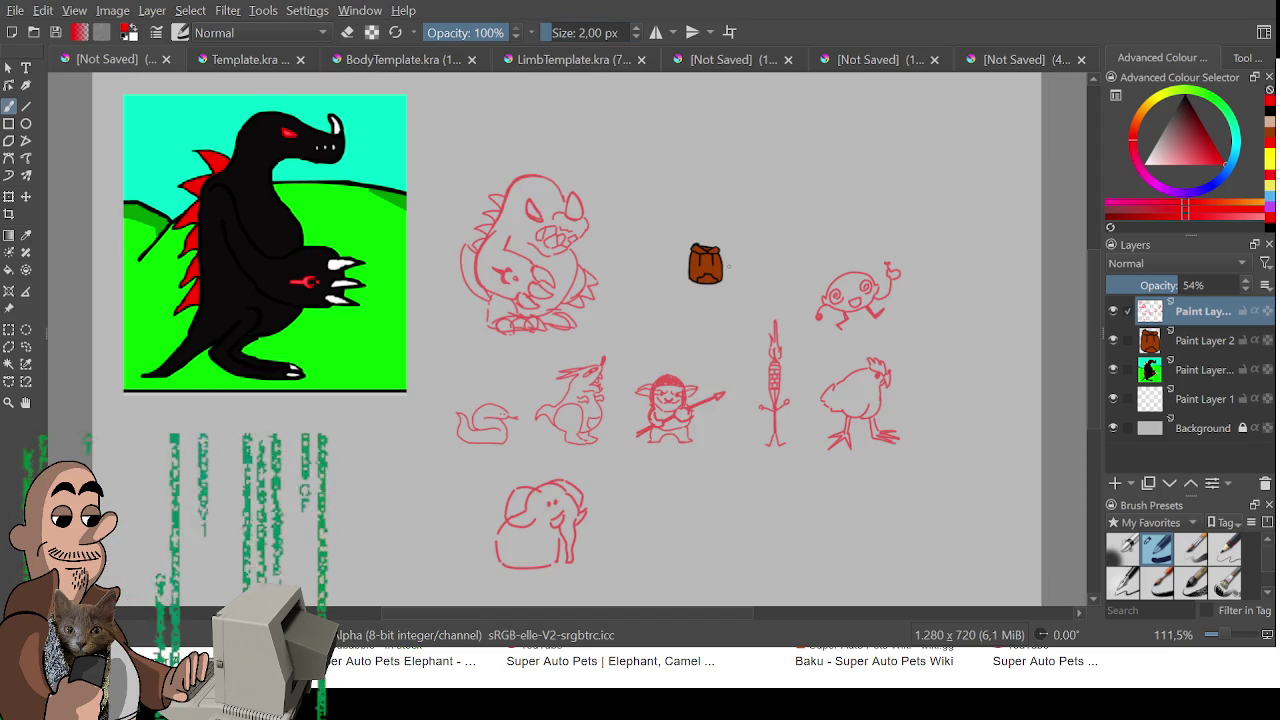
{"action": "scroll", "coordinate": [542, 504], "scroll_direction": "up", "scroll_amount": 3}
{"action": "key", "text": "e"}
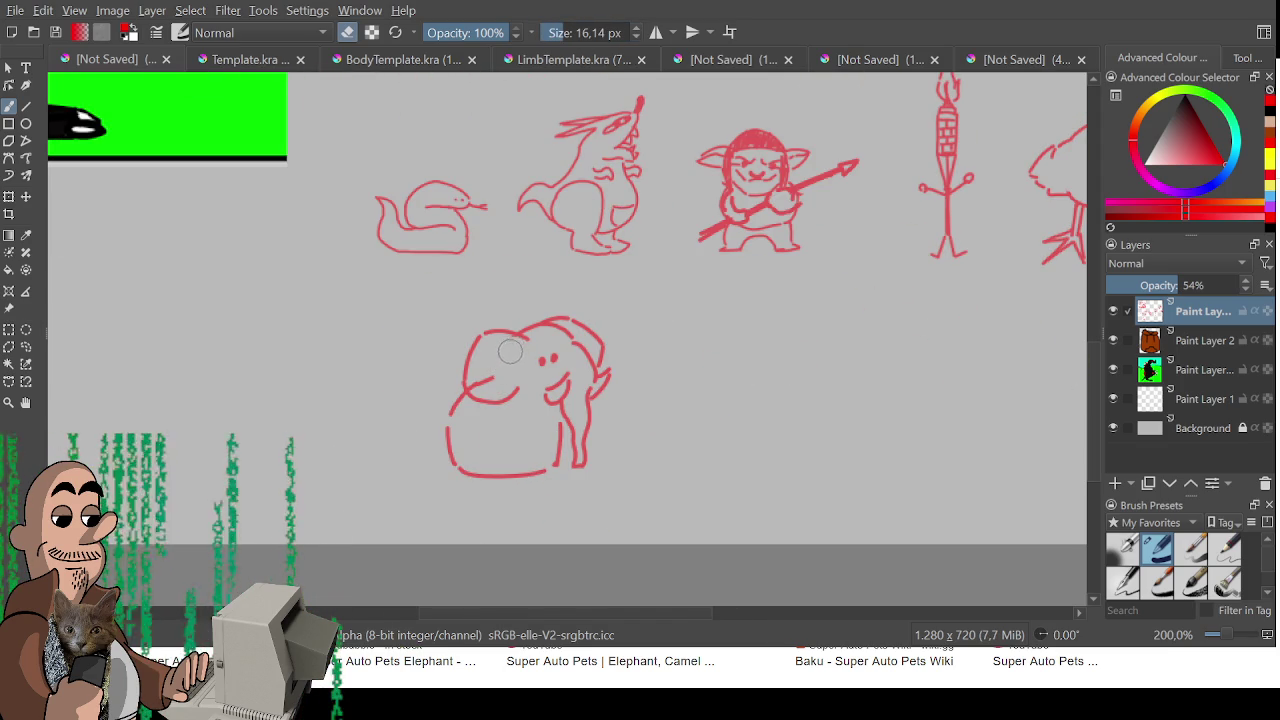
{"action": "key", "text": "e"}
{"action": "left_click_drag", "start_coordinate": [486, 332], "coordinate": [478, 341]}
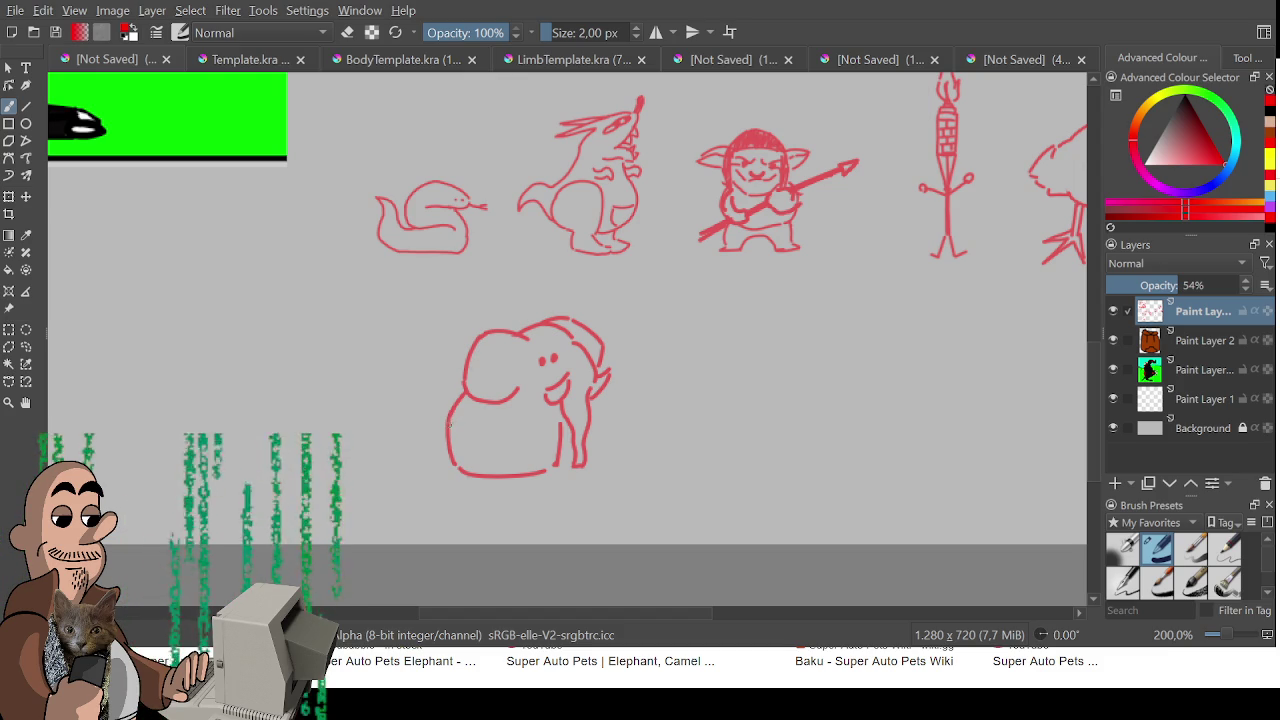
- Add the elephant's small tail, back leg, belly line and front leg
{"action": "mouse_move", "coordinate": [447, 422]}
{"action": "left_mouse_down"}
{"action": "mouse_move", "coordinate": [430, 455]}
{"action": "mouse_move", "coordinate": [445, 447]}
{"action": "left_mouse_up"}
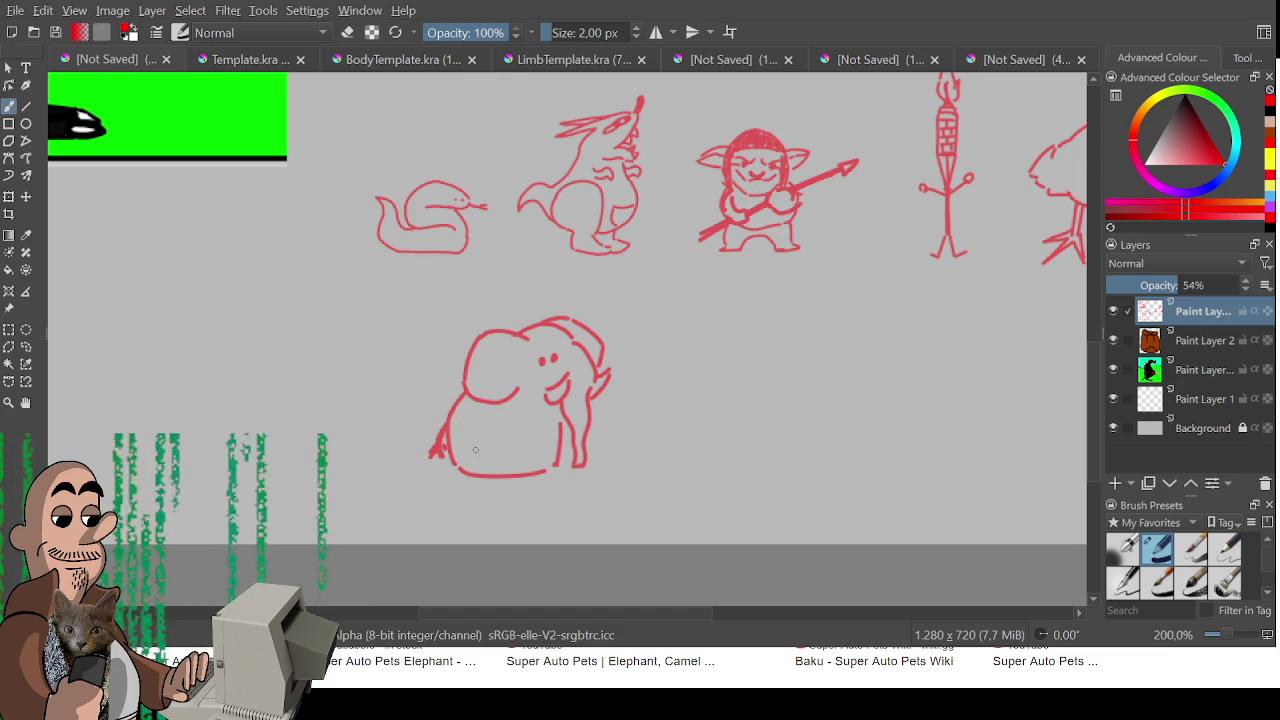
{"action": "scroll", "coordinate": [476, 450], "scroll_direction": "up", "scroll_amount": 1}
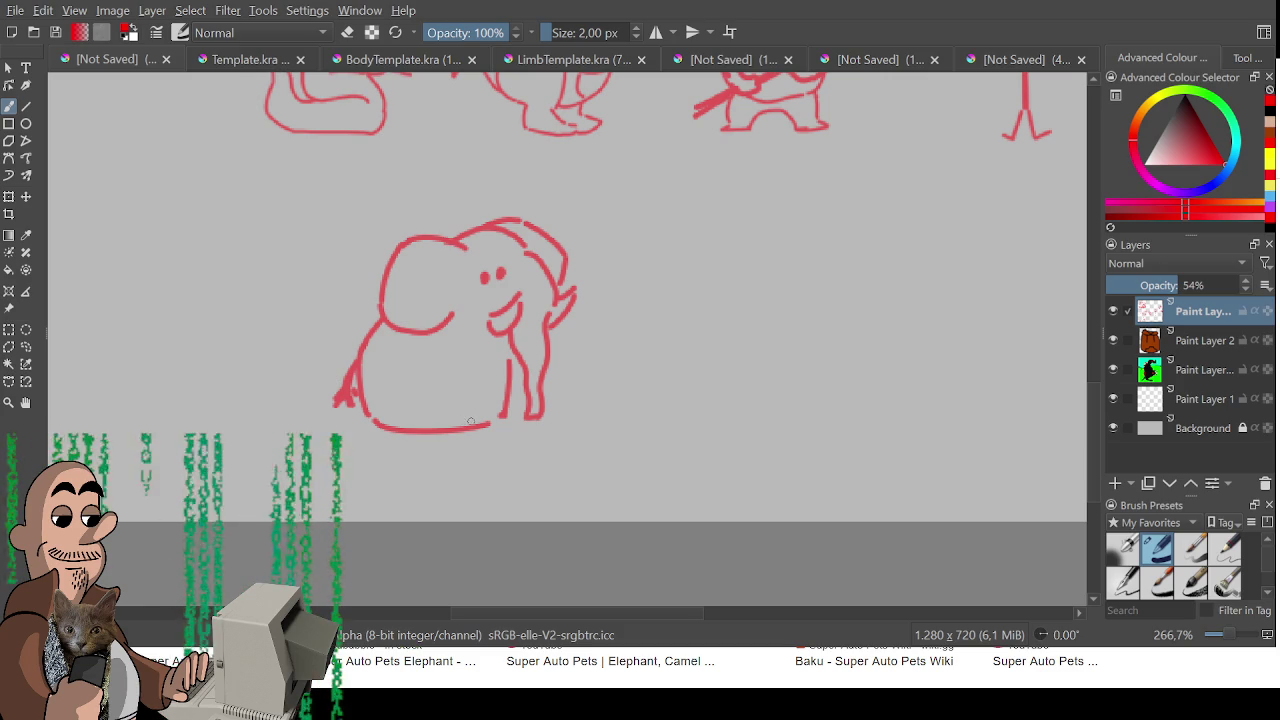
{"action": "mouse_move", "coordinate": [464, 390]}
{"action": "left_mouse_down"}
{"action": "mouse_move", "coordinate": [480, 422]}
{"action": "mouse_move", "coordinate": [503, 413]}
{"action": "left_mouse_up"}
{"action": "mouse_move", "coordinate": [402, 394]}
{"action": "left_mouse_down"}
{"action": "mouse_move", "coordinate": [464, 386]}
{"action": "mouse_move", "coordinate": [401, 427]}
{"action": "mouse_move", "coordinate": [466, 432]}
{"action": "mouse_move", "coordinate": [413, 430]}
{"action": "mouse_move", "coordinate": [458, 422]}
{"action": "left_mouse_up"}
{"action": "key", "text": "e"}
{"action": "key", "text": "e"}
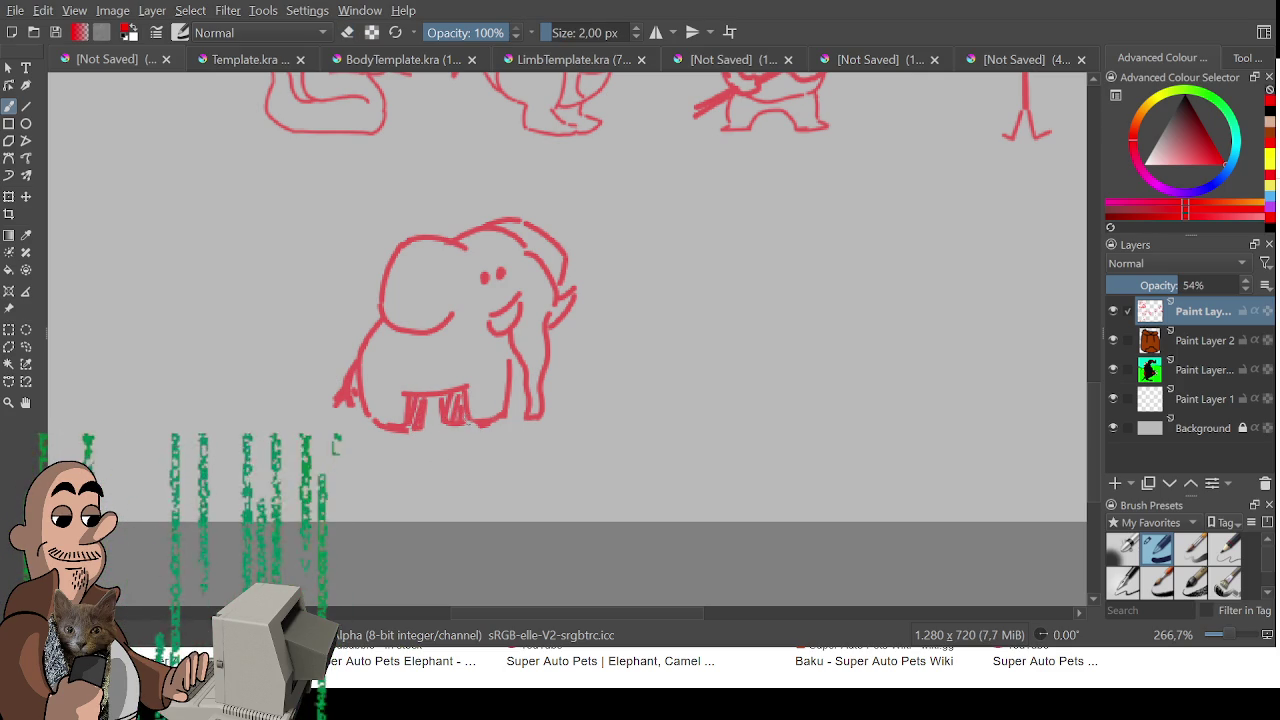
{"action": "scroll", "coordinate": [292, 378], "scroll_direction": "down", "scroll_amount": 3}
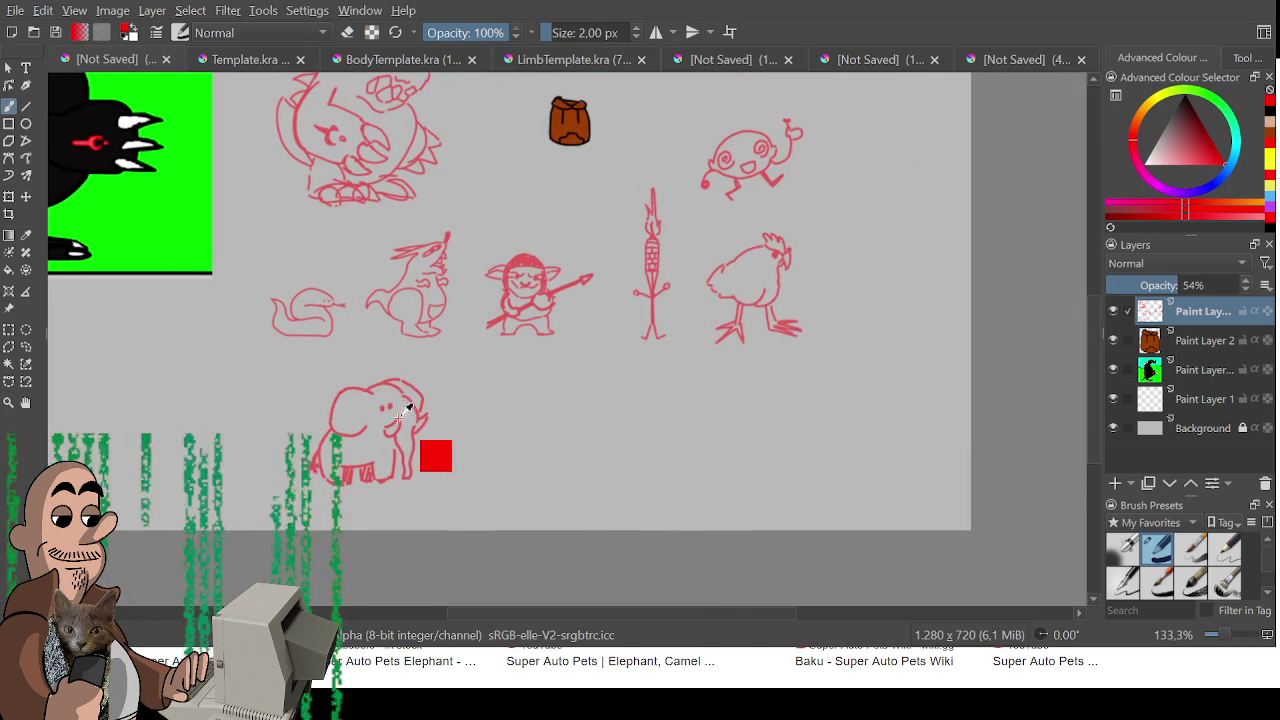
- Box-select the elephant sketch, enlarge it and shift it up and left
{"action": "key", "text": "ctrl+r"}
{"action": "left_click_drag", "start_coordinate": [284, 367], "coordinate": [486, 534]}
{"action": "key", "text": "ctrl+t"}
{"action": "left_click_drag", "start_coordinate": [440, 460], "coordinate": [380, 443]}
{"action": "key", "text": "ctrl+r"}
- Shrink the chicken sketch and move it down into the row
{"action": "left_click_drag", "start_coordinate": [532, 455], "coordinate": [500, 503]}
{"action": "left_click_drag", "start_coordinate": [810, 445], "coordinate": [622, 293]}
{"action": "key", "text": "ctrl+t"}
{"action": "left_click_drag", "start_coordinate": [808, 445], "coordinate": [758, 410]}
{"action": "left_click_drag", "start_coordinate": [693, 349], "coordinate": [694, 378]}
{"action": "key", "text": "ctrl+r"}
- Zoom in beside the elephant and sketch the first curve of a new figure's hat
{"action": "scroll", "coordinate": [575, 470], "scroll_direction": "down", "scroll_amount": 2}
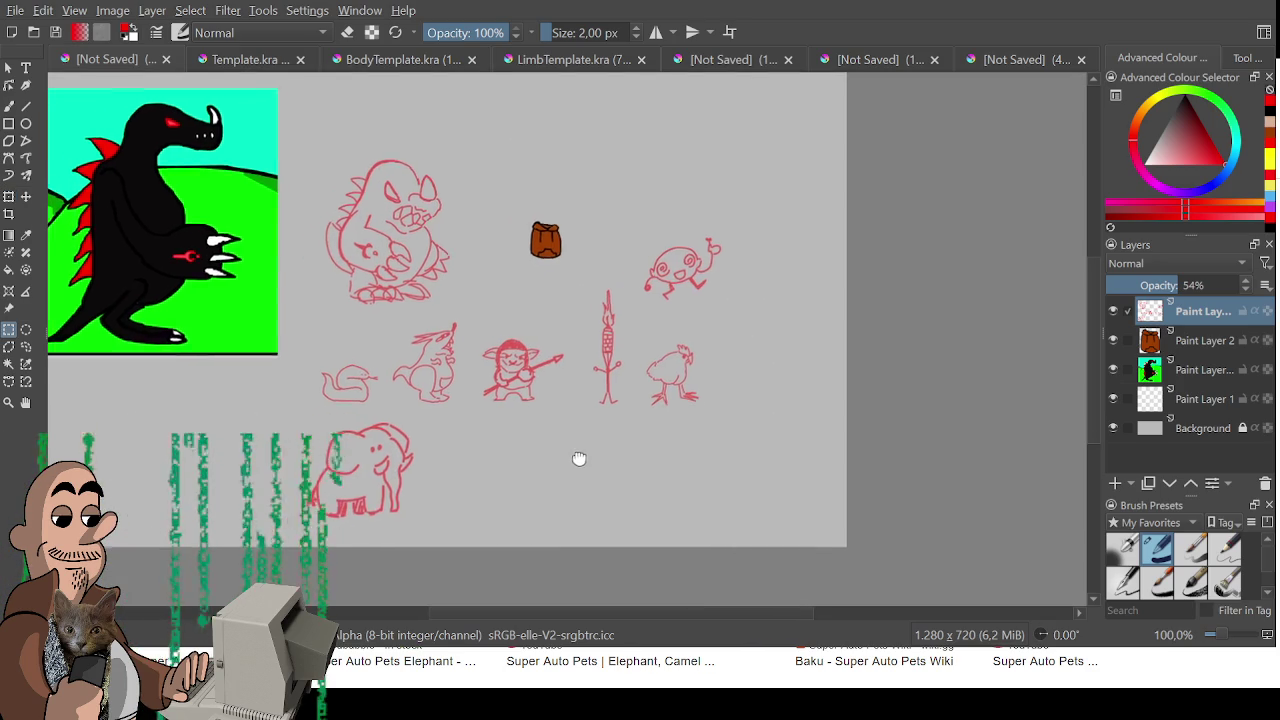
{"action": "scroll", "coordinate": [584, 427], "scroll_direction": "up", "scroll_amount": 2}
{"action": "key", "text": "b"}
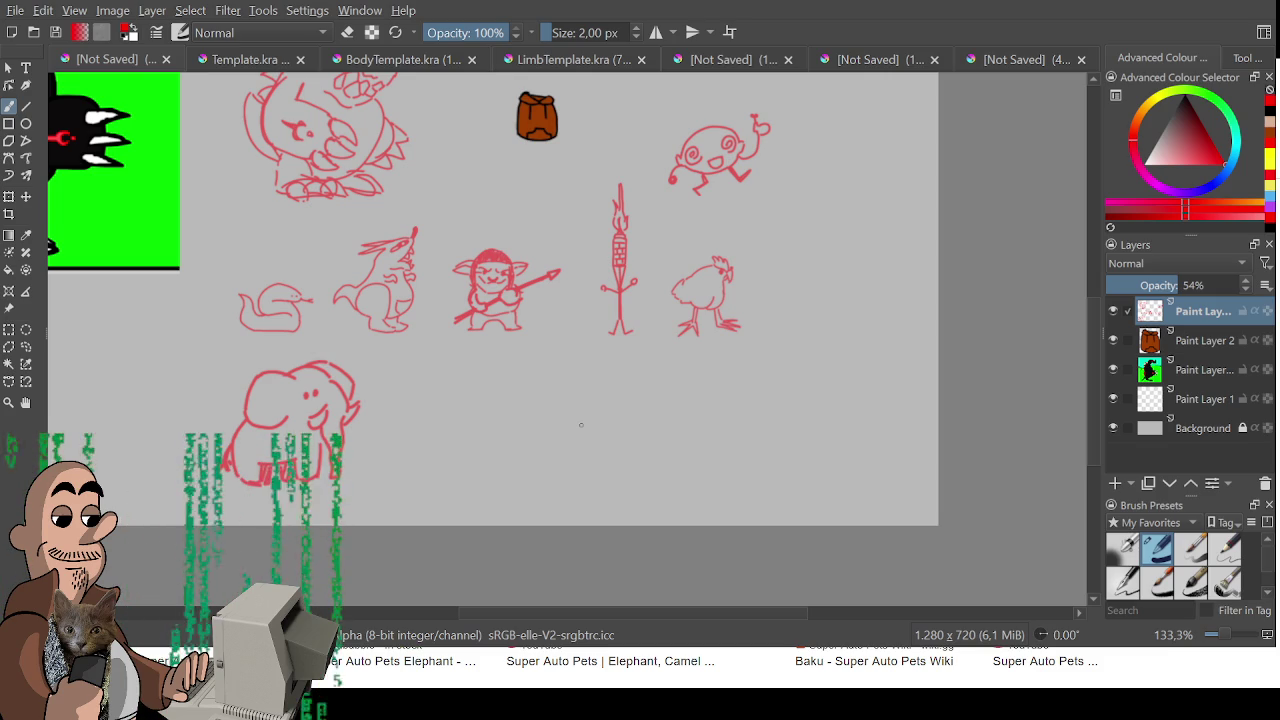
{"action": "scroll", "coordinate": [531, 514], "scroll_direction": "down", "scroll_amount": 2}
{"action": "scroll", "coordinate": [531, 514], "scroll_direction": "up", "scroll_amount": 1}
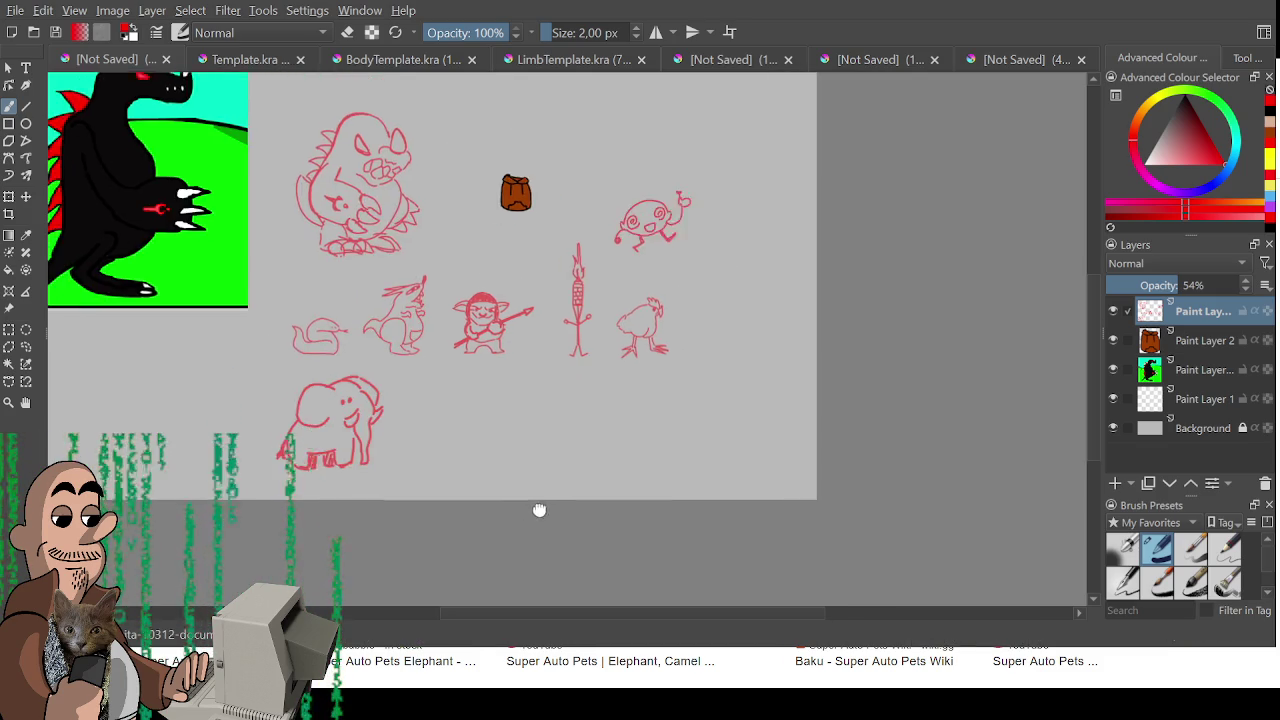
{"action": "scroll", "coordinate": [549, 557], "scroll_direction": "up", "scroll_amount": 3}
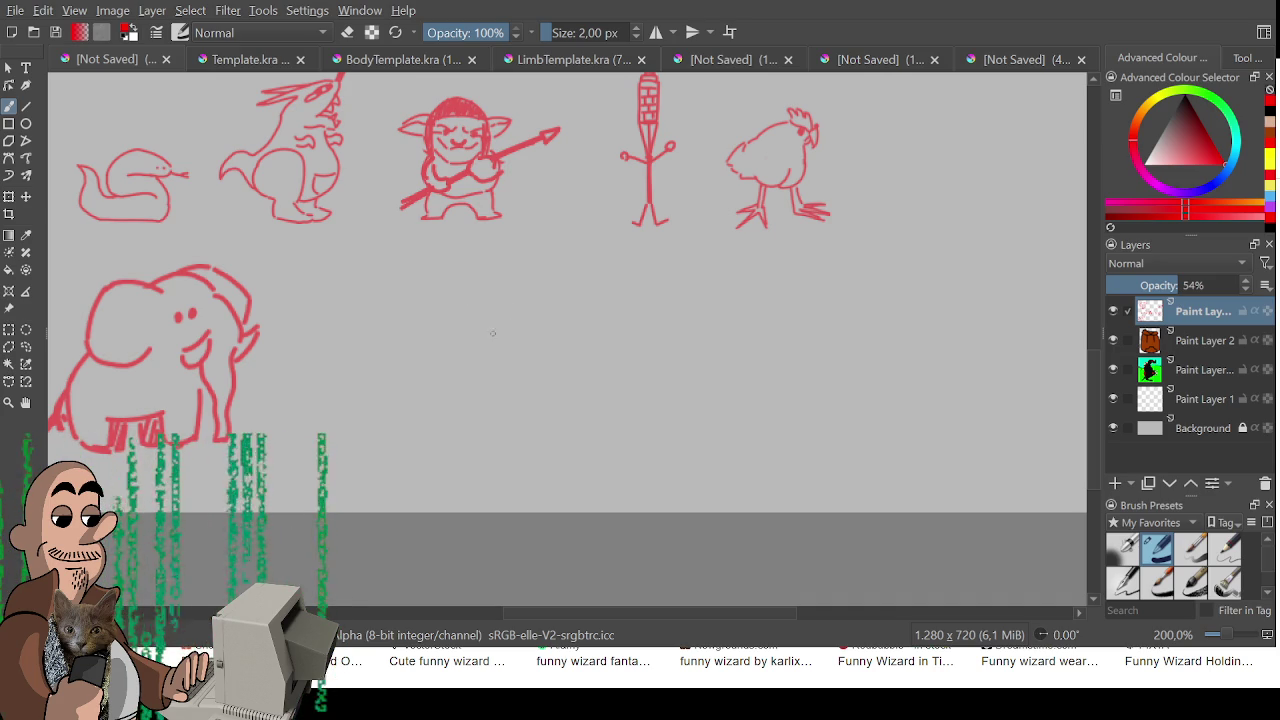
{"action": "left_click_drag", "start_coordinate": [401, 400], "coordinate": [540, 354]}
- Redraw the hat curve slightly lower, then add a round eye and the beard outline
{"action": "key", "text": "ctrl+z"}
{"action": "mouse_move", "coordinate": [410, 410]}
{"action": "left_mouse_down"}
{"action": "mouse_move", "coordinate": [542, 363]}
{"action": "mouse_move", "coordinate": [512, 363]}
{"action": "mouse_move", "coordinate": [455, 320]}
{"action": "mouse_move", "coordinate": [365, 308]}
{"action": "mouse_move", "coordinate": [430, 312]}
{"action": "mouse_move", "coordinate": [412, 408]}
{"action": "left_mouse_up"}
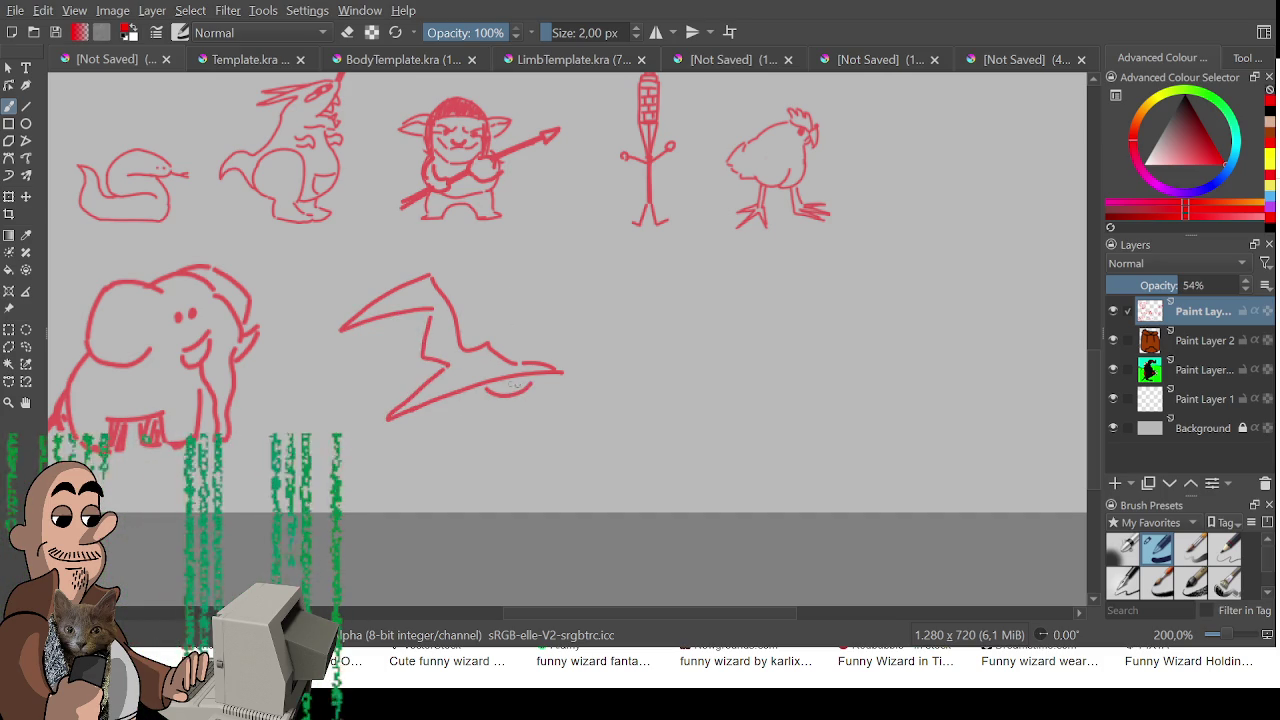
{"action": "mouse_move", "coordinate": [474, 390]}
{"action": "left_mouse_down"}
{"action": "mouse_move", "coordinate": [512, 385]}
{"action": "mouse_move", "coordinate": [452, 402]}
{"action": "mouse_move", "coordinate": [468, 394]}
{"action": "left_mouse_up"}
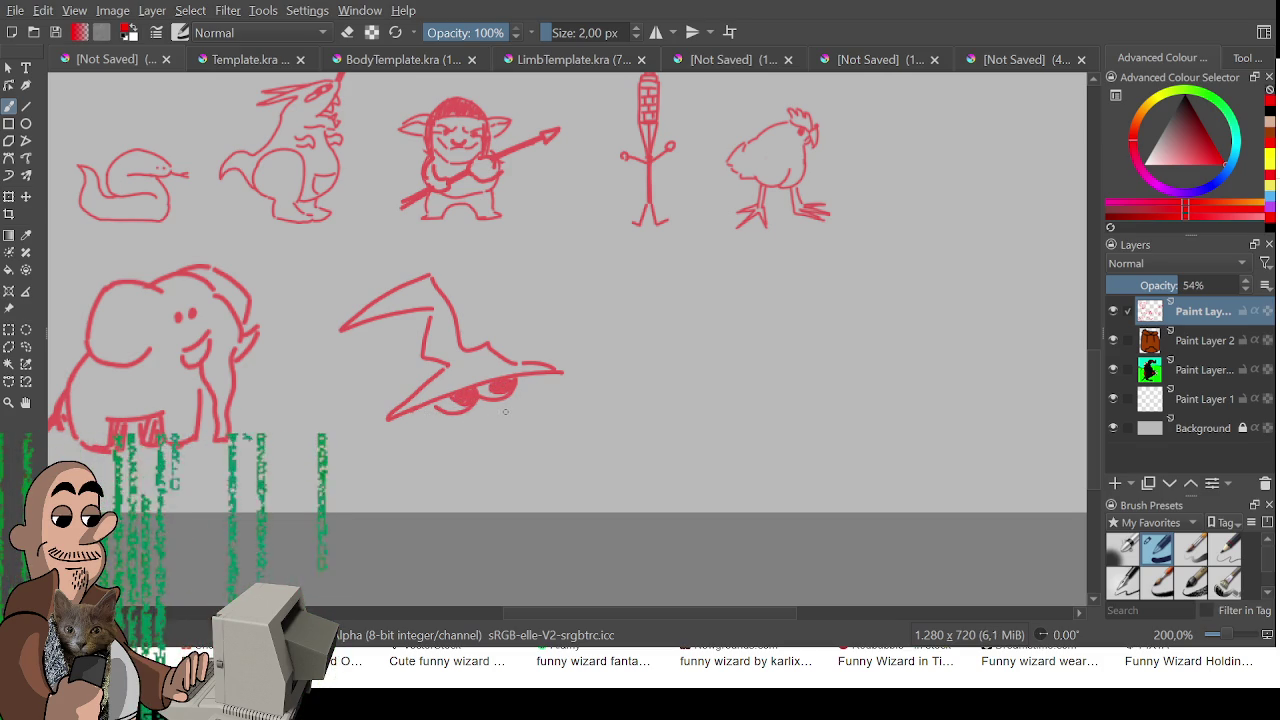
{"action": "mouse_move", "coordinate": [521, 390]}
{"action": "left_mouse_down"}
{"action": "mouse_move", "coordinate": [538, 470]}
{"action": "mouse_move", "coordinate": [568, 478]}
{"action": "mouse_move", "coordinate": [542, 494]}
{"action": "mouse_move", "coordinate": [428, 486]}
{"action": "mouse_move", "coordinate": [420, 414]}
{"action": "left_mouse_up"}
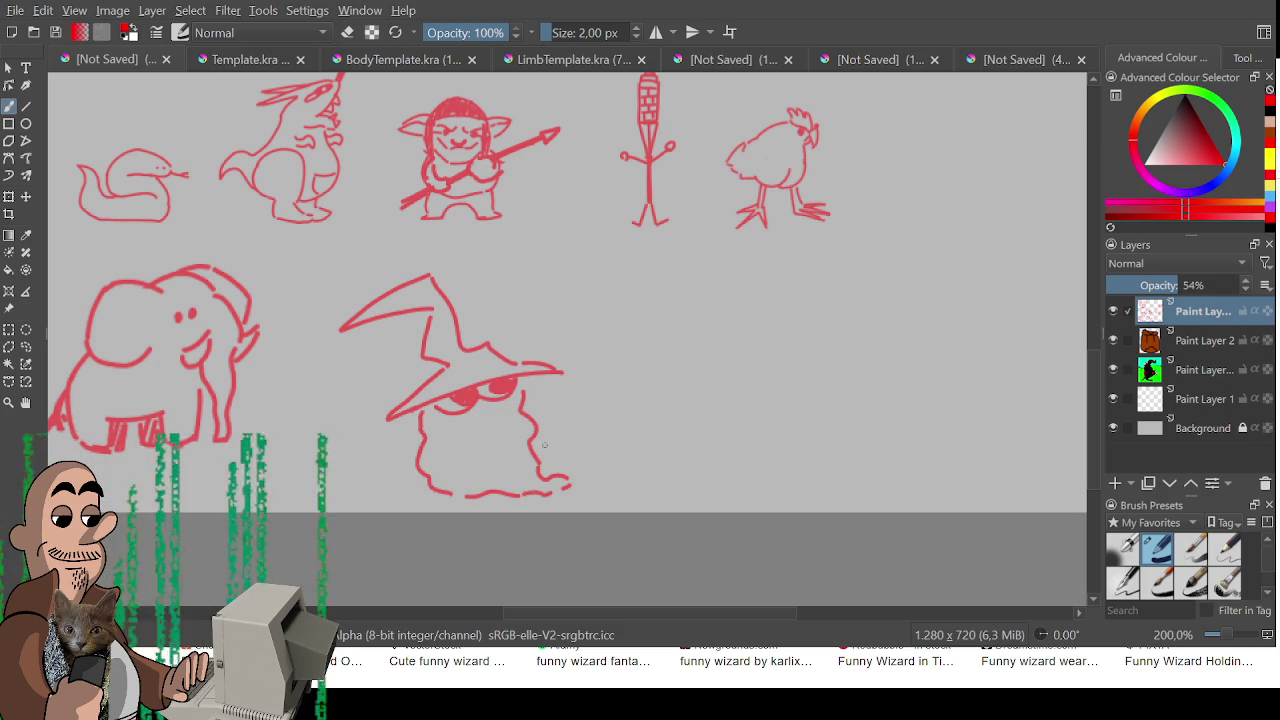
- Draw the wizard's arm reaching out from the beard, ending in a mitten with a thumb
{"action": "mouse_move", "coordinate": [528, 412]}
{"action": "left_mouse_down"}
{"action": "mouse_move", "coordinate": [575, 418]}
{"action": "mouse_move", "coordinate": [560, 434]}
{"action": "mouse_move", "coordinate": [539, 430]}
{"action": "mouse_move", "coordinate": [568, 410]}
{"action": "left_mouse_up"}
{"action": "key", "text": "ctrl+z"}
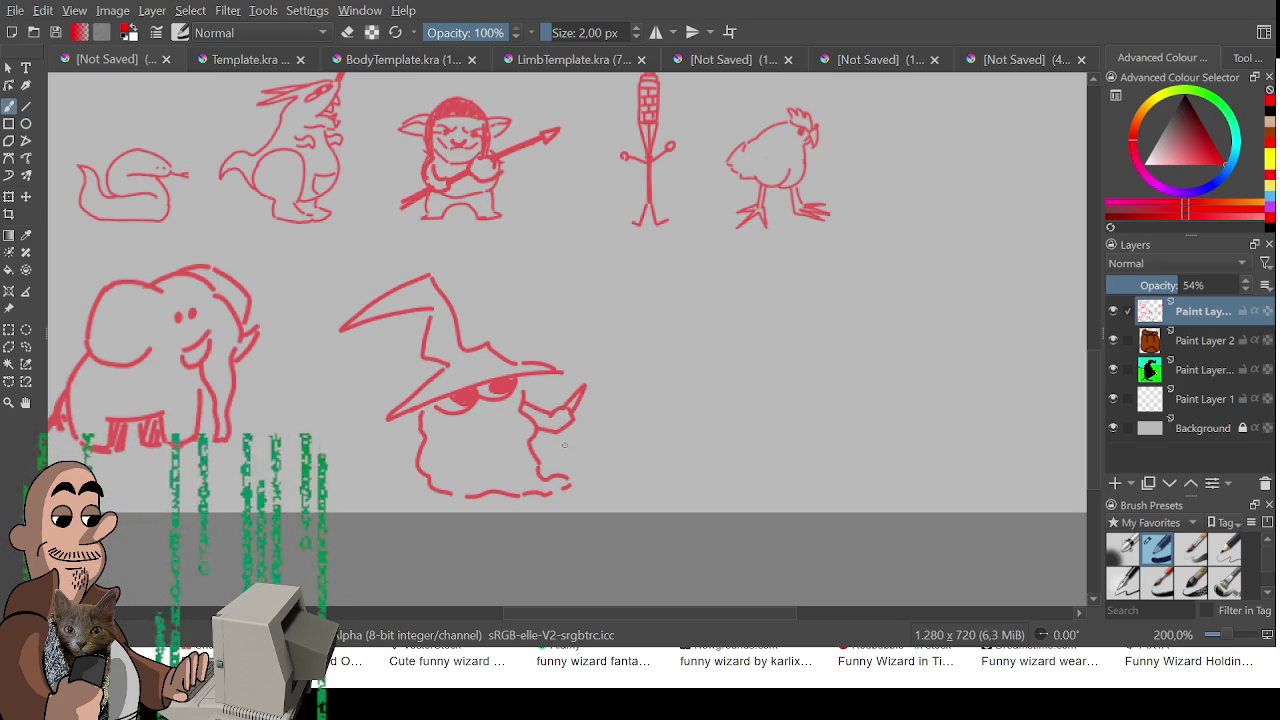
{"action": "key", "text": "ctrl+z"}
{"action": "mouse_move", "coordinate": [566, 412]}
{"action": "left_mouse_down"}
{"action": "mouse_move", "coordinate": [575, 392]}
{"action": "mouse_move", "coordinate": [578, 410]}
{"action": "mouse_move", "coordinate": [560, 388]}
{"action": "mouse_move", "coordinate": [582, 370]}
{"action": "mouse_move", "coordinate": [584, 410]}
{"action": "left_mouse_up"}
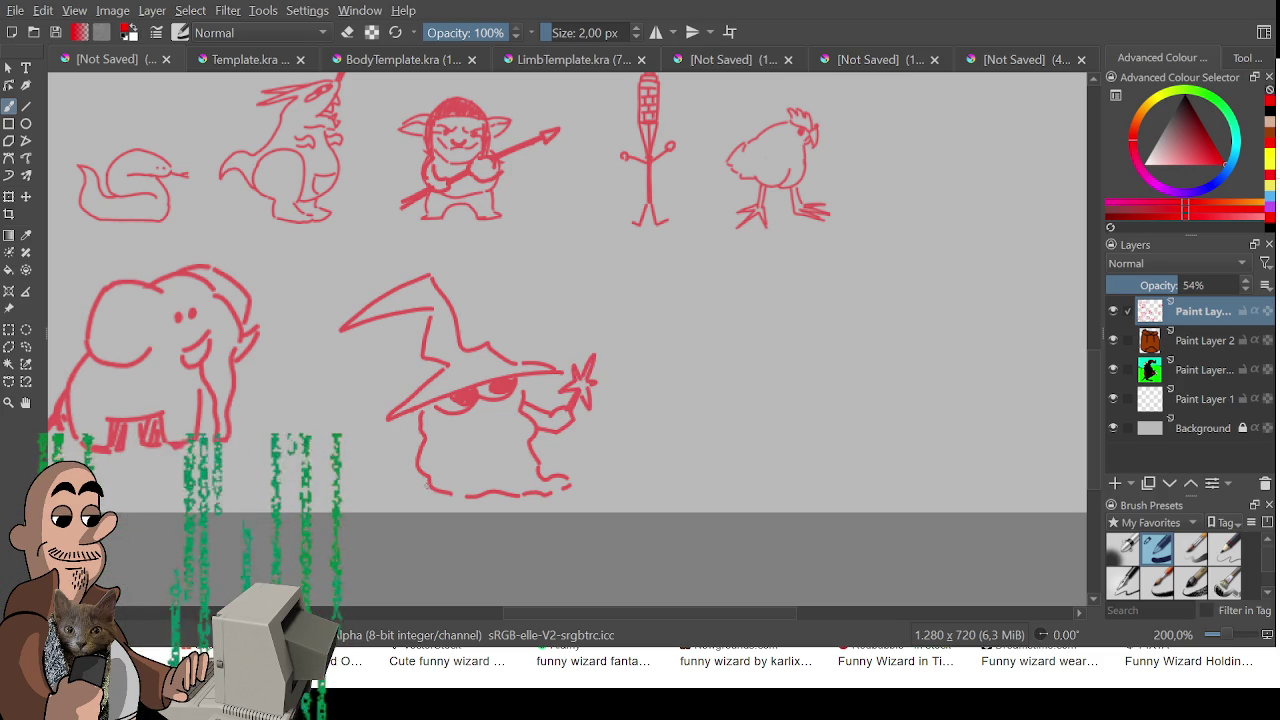
- Draw curled feet with scalloped toes under the wizard's robe
{"action": "mouse_move", "coordinate": [418, 482]}
{"action": "left_mouse_down"}
{"action": "mouse_move", "coordinate": [410, 498]}
{"action": "mouse_move", "coordinate": [422, 485]}
{"action": "mouse_move", "coordinate": [464, 498]}
{"action": "left_mouse_up"}
{"action": "key", "text": "e"}
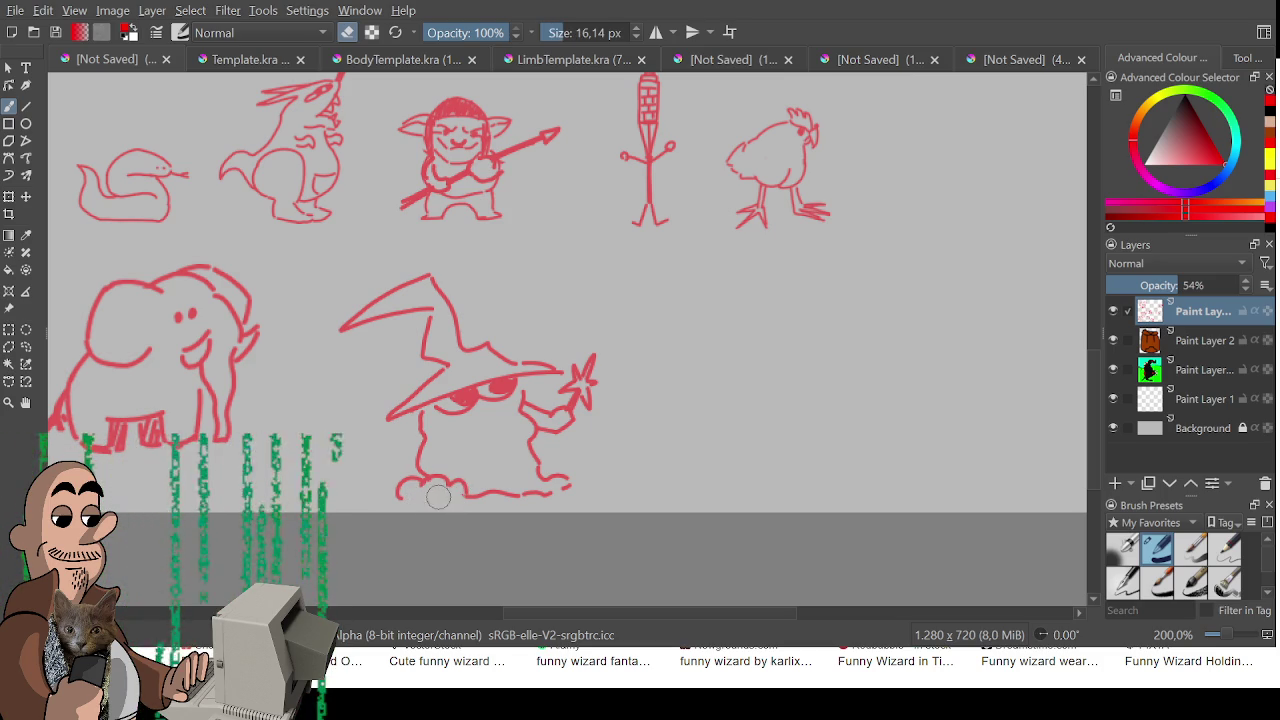
{"action": "key", "text": "e"}
{"action": "left_click_drag", "start_coordinate": [416, 500], "coordinate": [552, 488]}
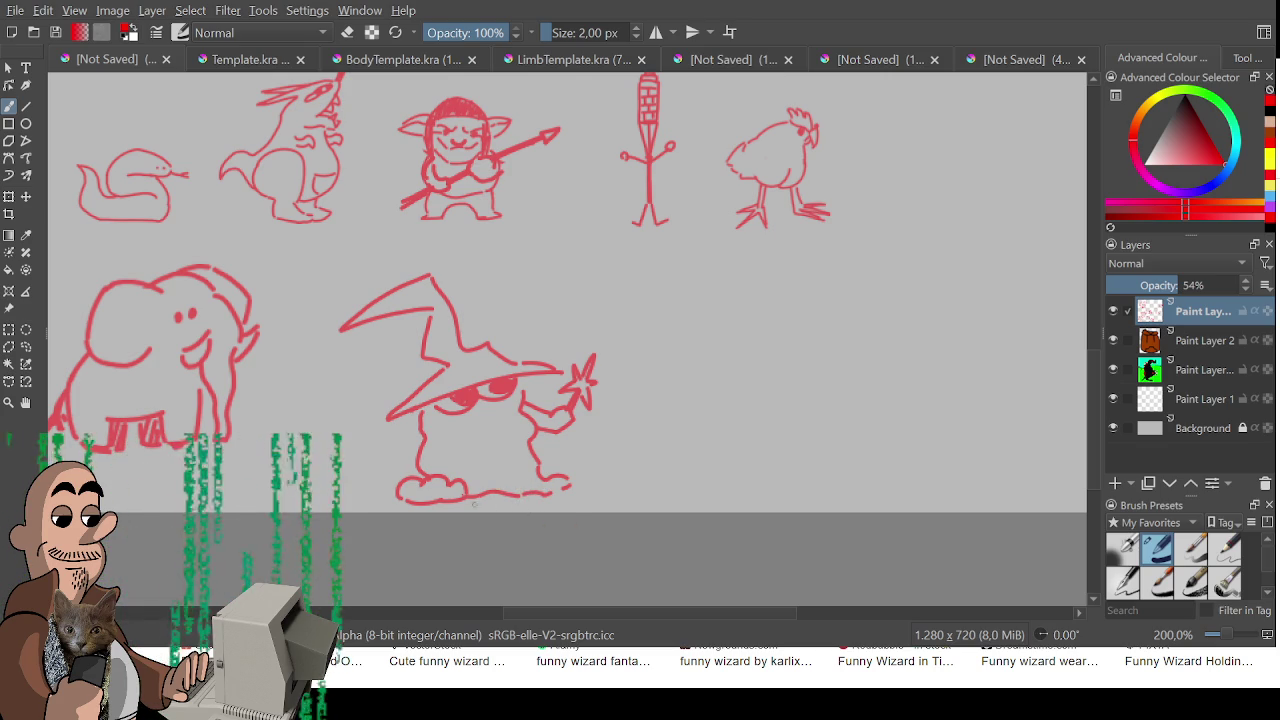
{"action": "key", "text": "ctrl+r"}
- Nudge the wizard's bottom foot stroke slightly right and erase a stray stroke near the feet
{"action": "mouse_move", "coordinate": [398, 478]}
{"action": "left_mouse_down"}
{"action": "mouse_move", "coordinate": [488, 518]}
{"action": "mouse_move", "coordinate": [480, 490]}
{"action": "left_mouse_up"}
{"action": "key", "text": "ctrl+t"}
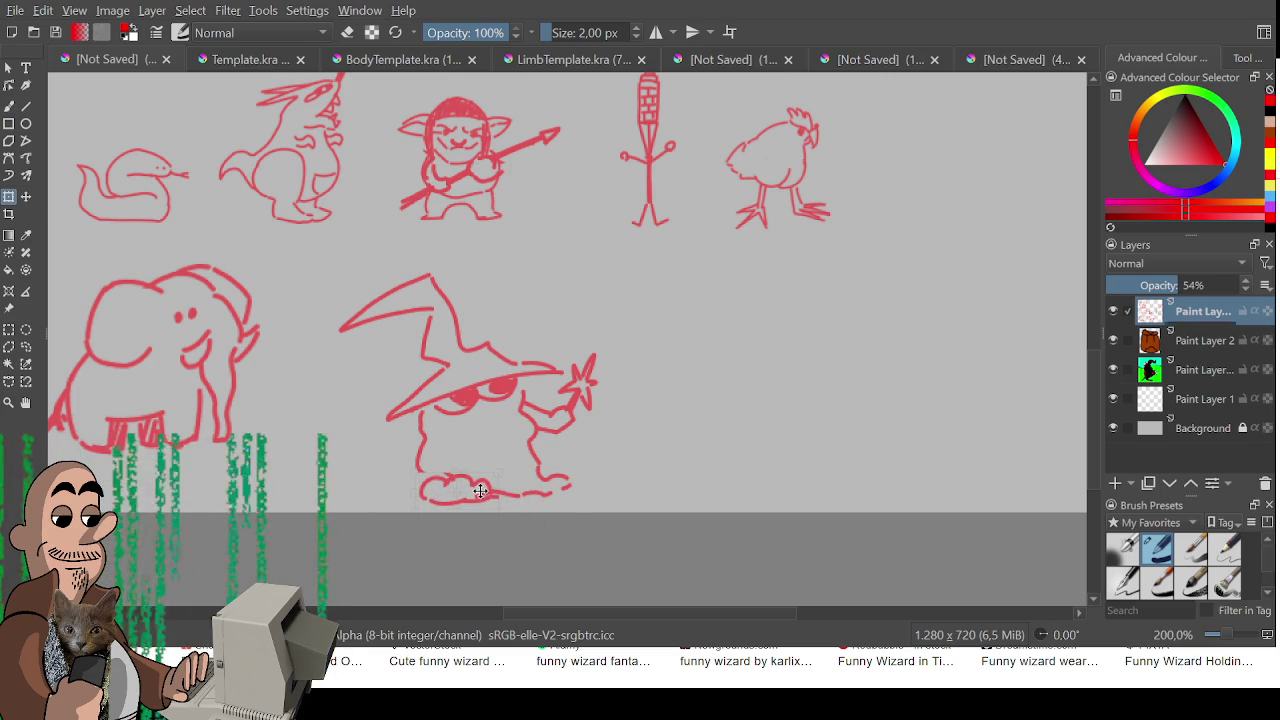
{"action": "key", "text": "Return"}
{"action": "key", "text": "ctrl+r"}
{"action": "key", "text": "b"}
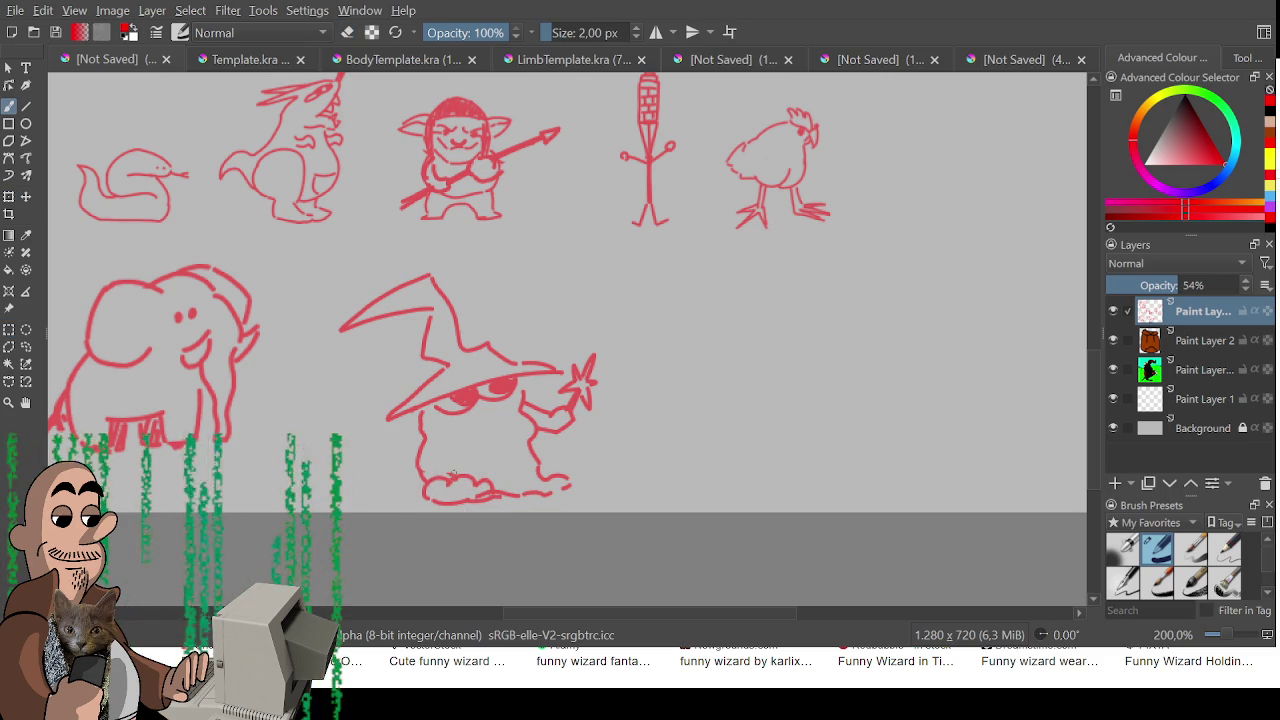
{"action": "key", "text": "e"}
{"action": "key", "text": "e"}
{"action": "mouse_move", "coordinate": [448, 476]}
{"action": "left_mouse_down"}
{"action": "mouse_move", "coordinate": [490, 498]}
{"action": "mouse_move", "coordinate": [472, 484]}
{"action": "mouse_move", "coordinate": [496, 492]}
{"action": "mouse_move", "coordinate": [496, 480]}
{"action": "mouse_move", "coordinate": [472, 480]}
{"action": "mouse_move", "coordinate": [498, 478]}
{"action": "mouse_move", "coordinate": [521, 500]}
{"action": "mouse_move", "coordinate": [570, 484]}
{"action": "left_mouse_up"}
{"action": "key", "text": "e"}
{"action": "key", "text": "e"}
{"action": "key", "text": "e"}
{"action": "key", "text": "e"}
{"action": "key", "text": "e"}
{"action": "key", "text": "e"}
{"action": "key", "text": "e"}
{"action": "key", "text": "e"}
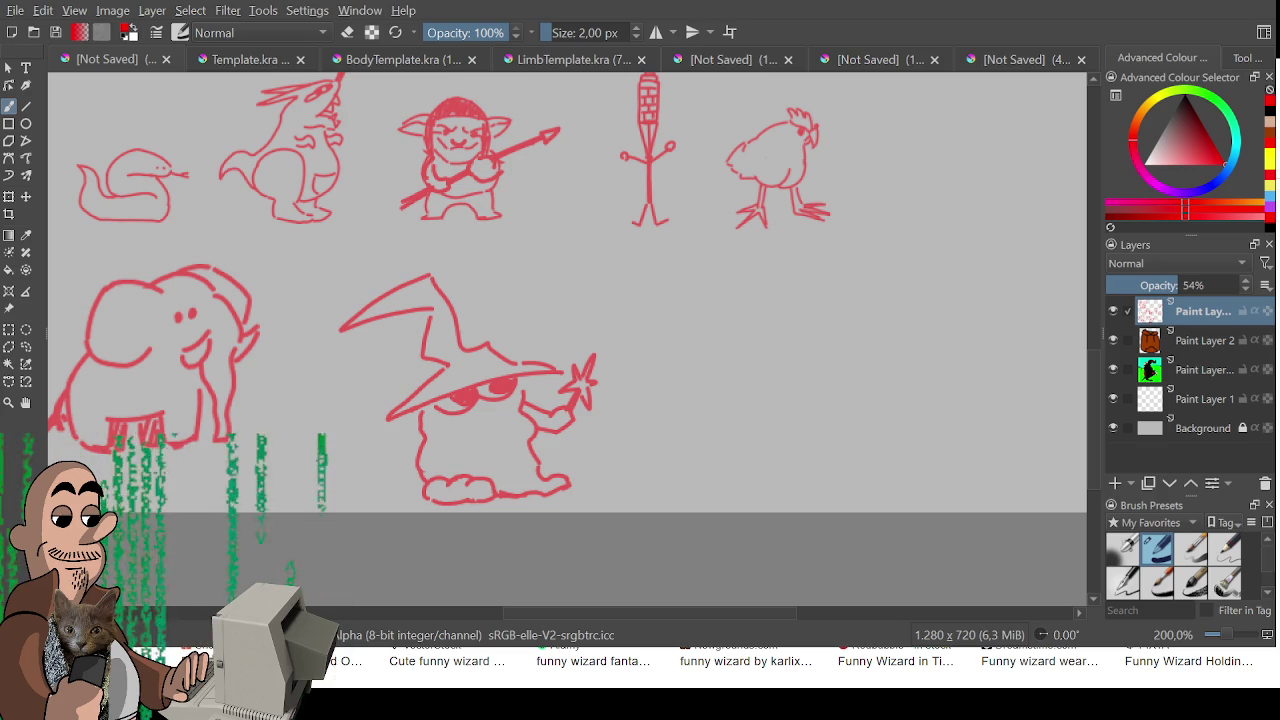
- Add a zigzag crease to the hat brim and a fold down its crown
{"action": "left_click_drag", "start_coordinate": [467, 353], "coordinate": [500, 358]}
{"action": "mouse_move", "coordinate": [432, 316]}
{"action": "left_mouse_down"}
{"action": "mouse_move", "coordinate": [444, 346]}
{"action": "mouse_move", "coordinate": [426, 353]}
{"action": "left_mouse_up"}
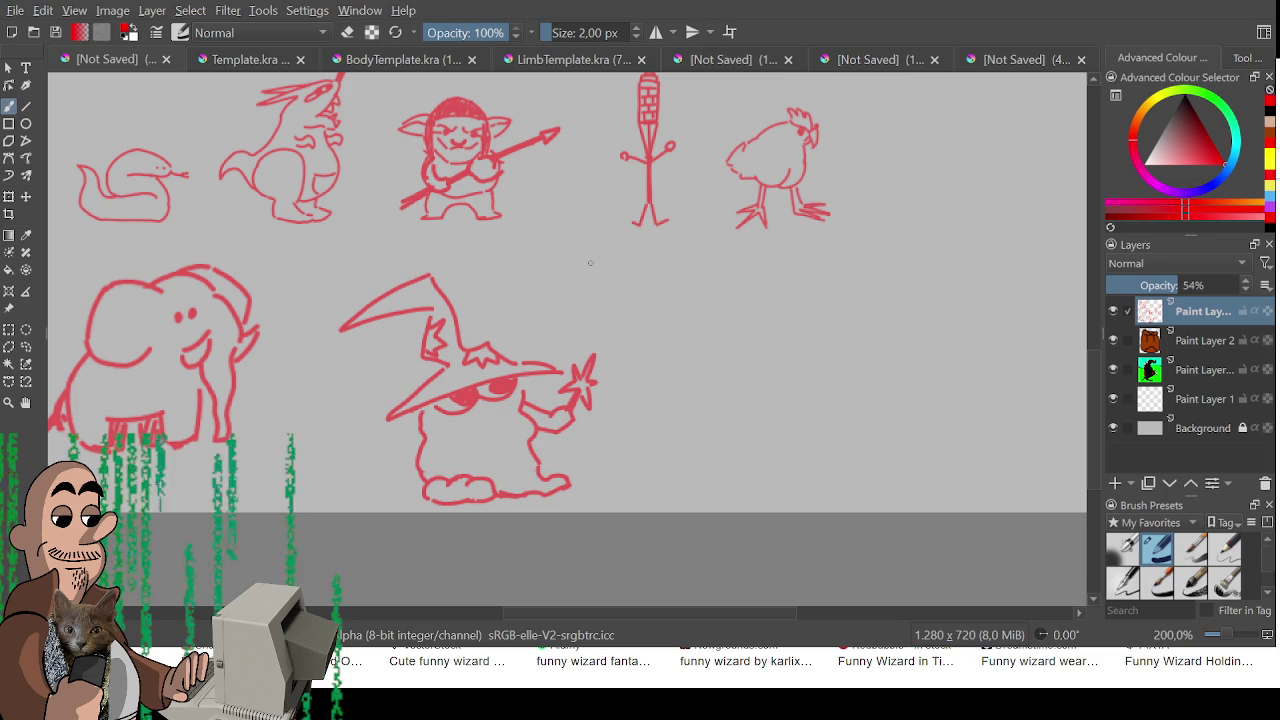
{"action": "mouse_move", "coordinate": [386, 298]}
{"action": "left_mouse_down"}
{"action": "mouse_move", "coordinate": [422, 290]}
{"action": "mouse_move", "coordinate": [402, 306]}
{"action": "mouse_move", "coordinate": [392, 298]}
{"action": "left_mouse_up"}
{"action": "key", "text": "ctrl+z"}
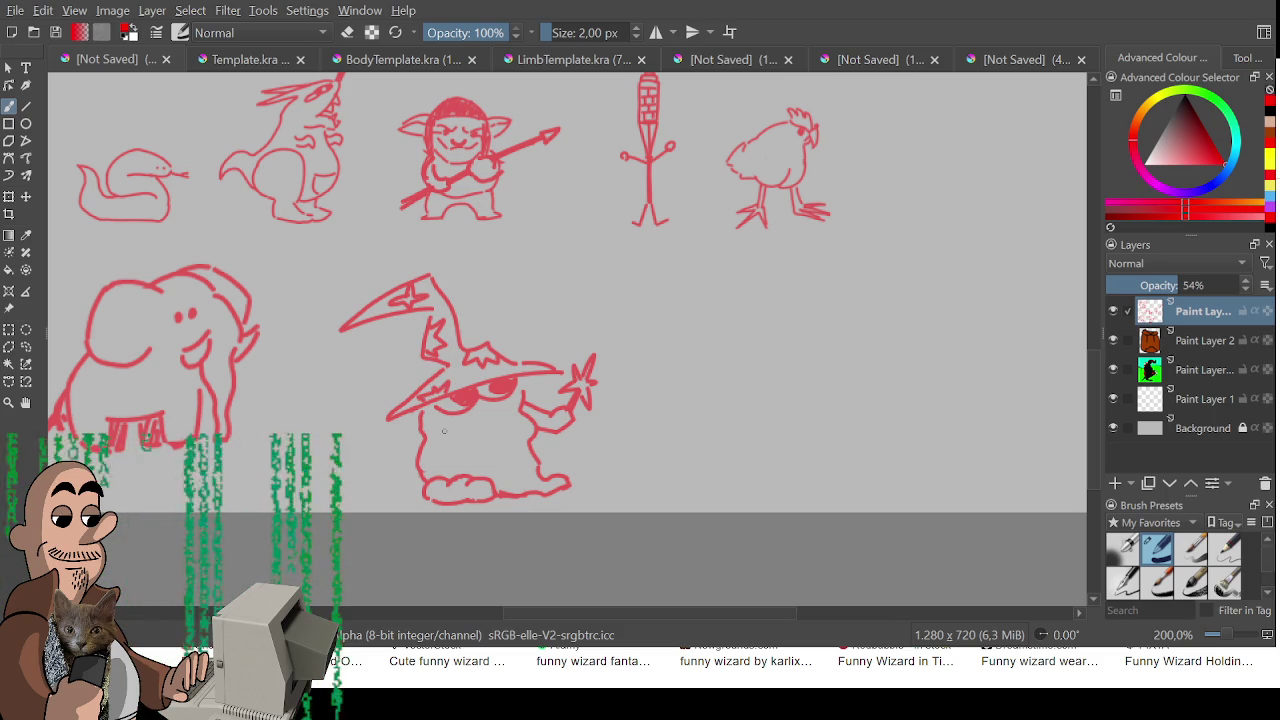
- Shrink the wizard to match the other sketches and place it next to the elephant
{"action": "scroll", "coordinate": [444, 430], "scroll_direction": "down", "scroll_amount": 2}
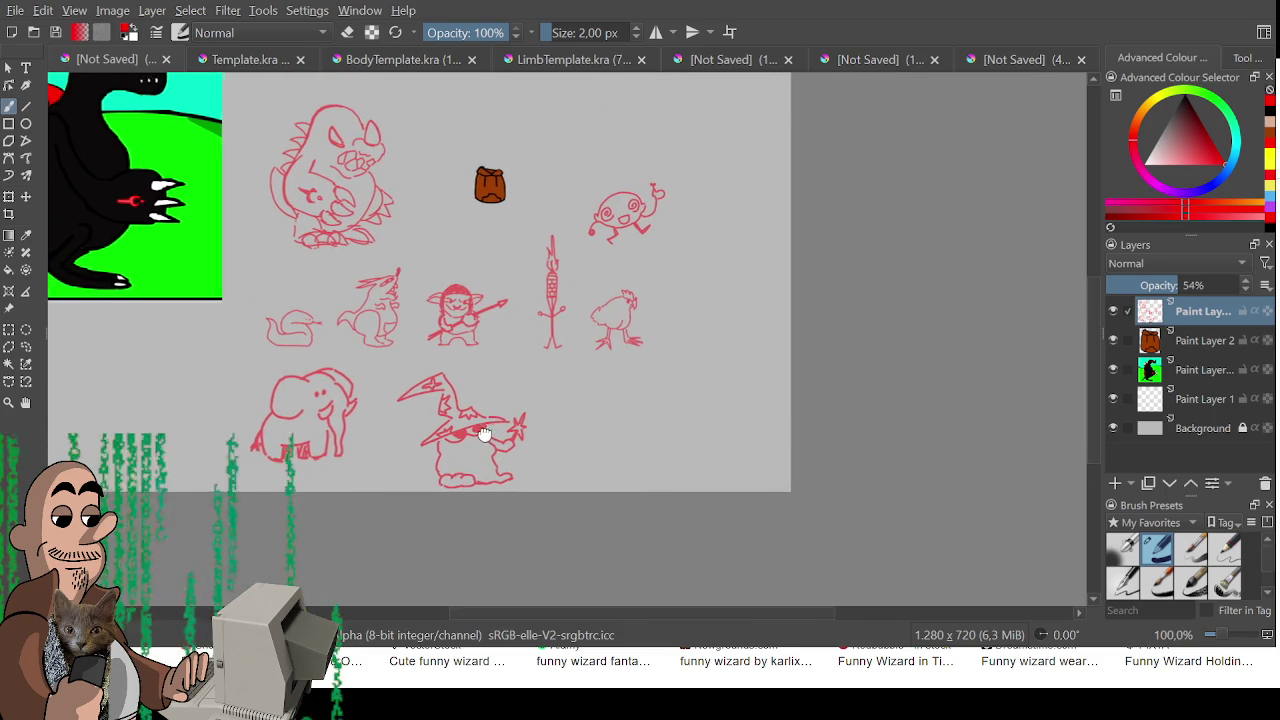
{"action": "key", "text": "ctrl+r"}
{"action": "key", "text": "ctrl+t"}
{"action": "mouse_move", "coordinate": [567, 494]}
{"action": "left_mouse_down"}
{"action": "mouse_move", "coordinate": [390, 358]}
{"action": "mouse_move", "coordinate": [523, 480]}
{"action": "mouse_move", "coordinate": [486, 450]}
{"action": "mouse_move", "coordinate": [505, 453]}
{"action": "left_mouse_up"}
{"action": "left_click_drag", "start_coordinate": [454, 417], "coordinate": [446, 430]}
{"action": "key", "text": "ctrl+r"}
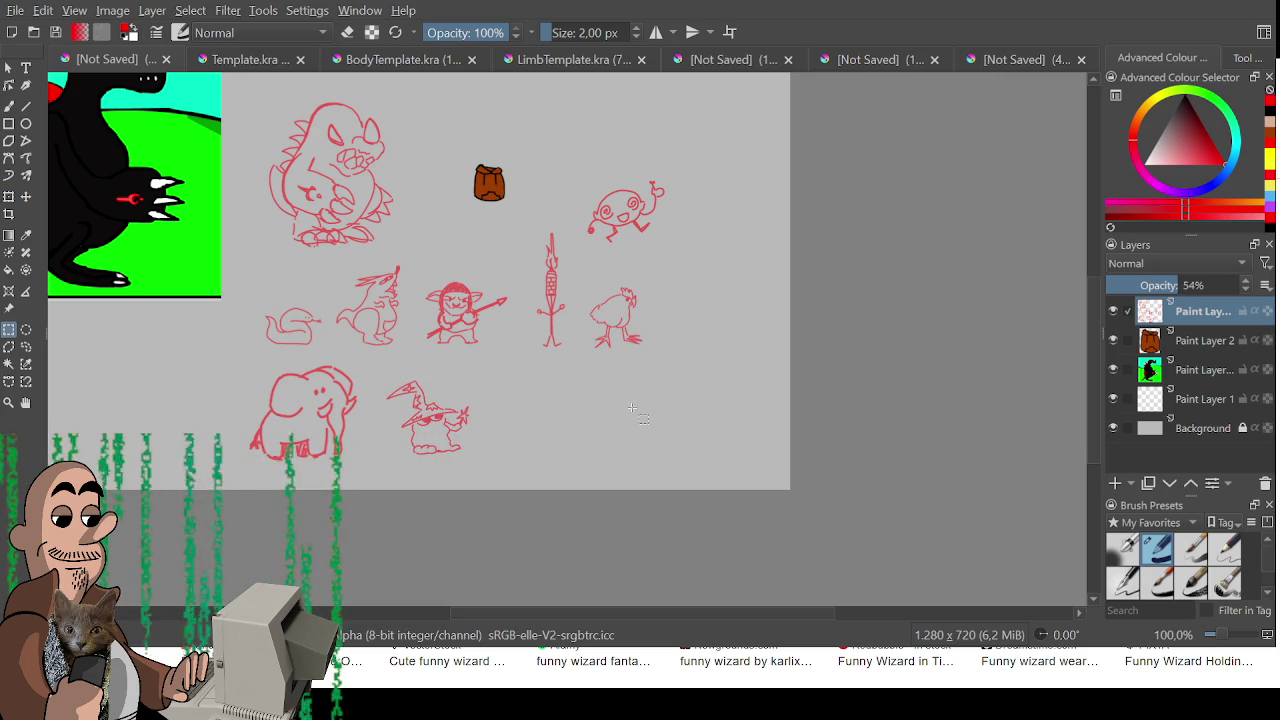
{"action": "key", "text": "b"}
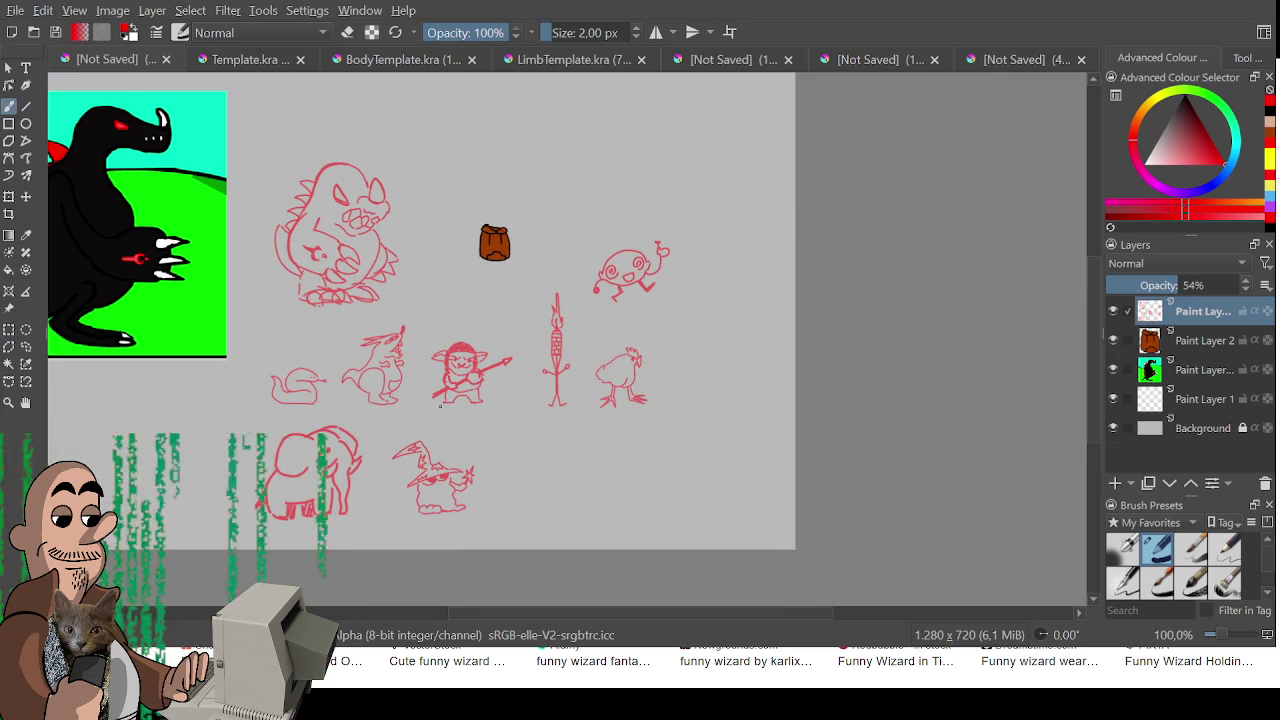
- Pan and zoom around the sheet to check the sketches, then add a new paint layer on top
{"action": "scroll", "coordinate": [432, 438], "scroll_direction": "up", "scroll_amount": 1}
{"action": "mouse_move", "coordinate": [443, 457]}
{"action": "left_mouse_down"}
{"action": "mouse_move", "coordinate": [423, 497]}
{"action": "mouse_move", "coordinate": [449, 543]}
{"action": "left_mouse_up"}
{"action": "scroll", "coordinate": [437, 509], "scroll_direction": "up", "scroll_amount": 1}
{"action": "scroll", "coordinate": [449, 543], "scroll_direction": "down", "scroll_amount": 2}
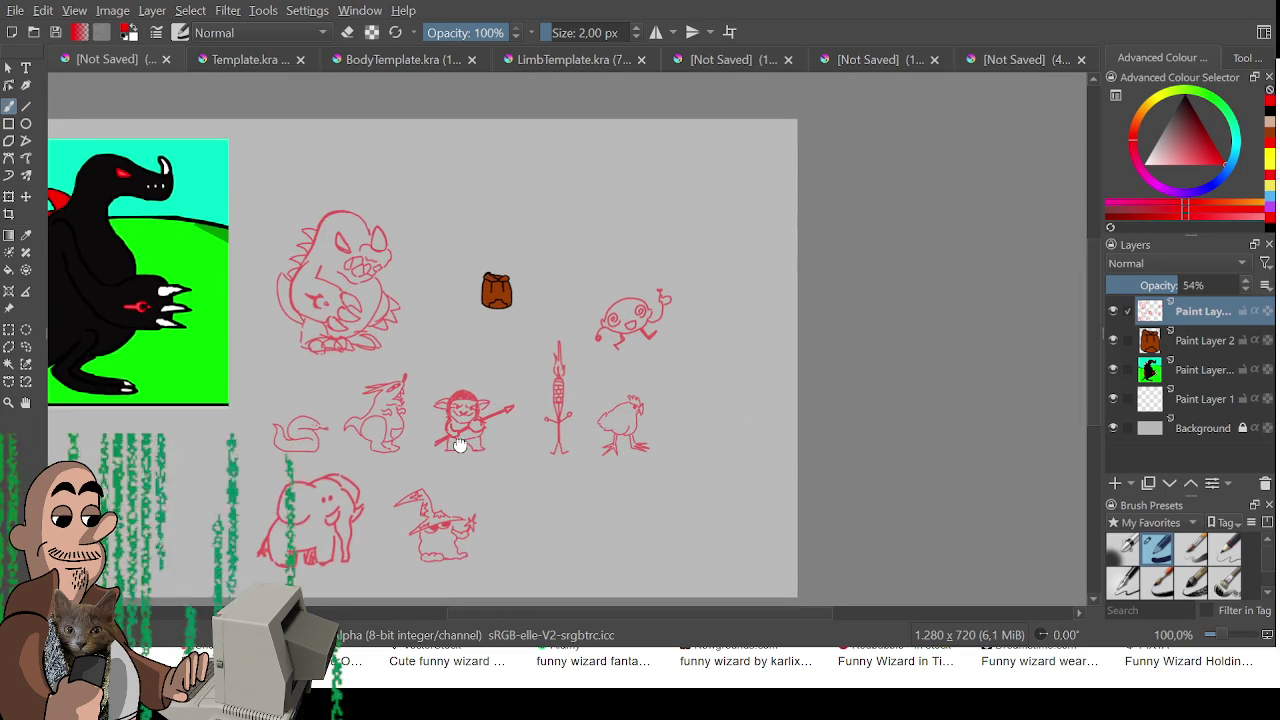
{"action": "left_click_drag", "start_coordinate": [470, 449], "coordinate": [459, 416]}
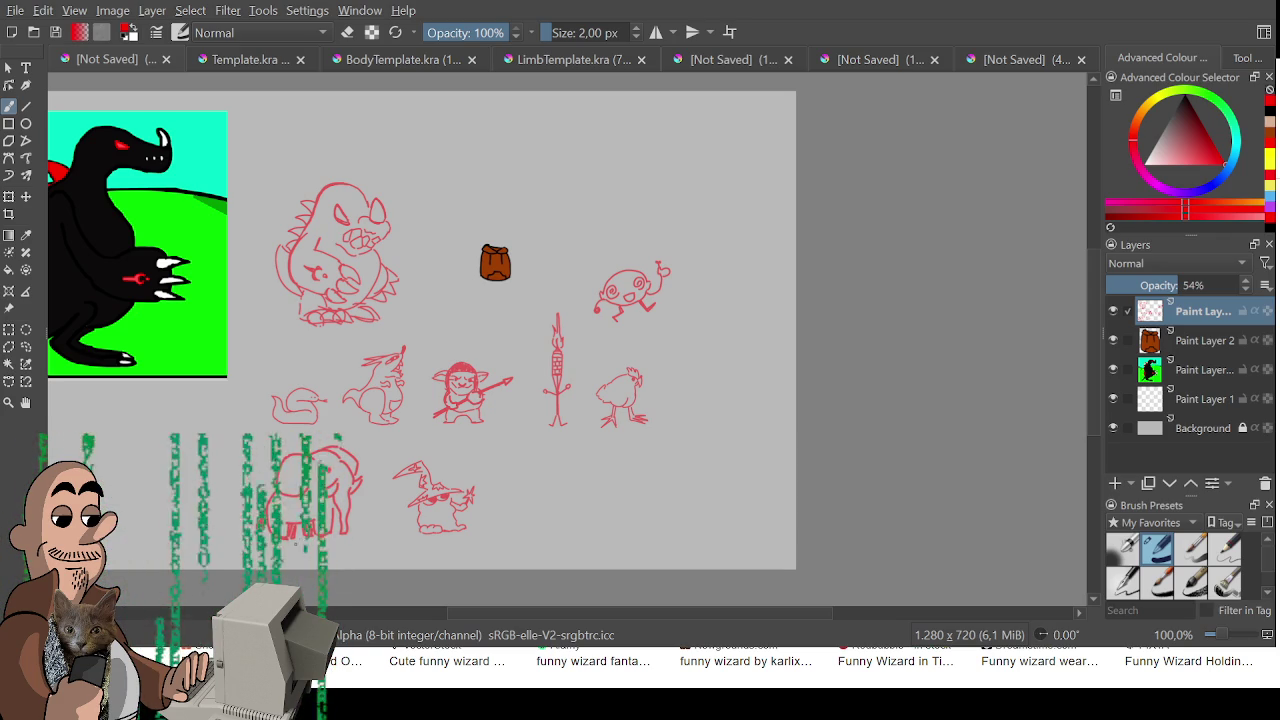
{"action": "mouse_move", "coordinate": [450, 536]}
{"action": "left_mouse_down"}
{"action": "mouse_move", "coordinate": [520, 531]}
{"action": "mouse_move", "coordinate": [552, 512]}
{"action": "left_mouse_up"}
{"action": "scroll", "coordinate": [515, 458], "scroll_direction": "up", "scroll_amount": 1}
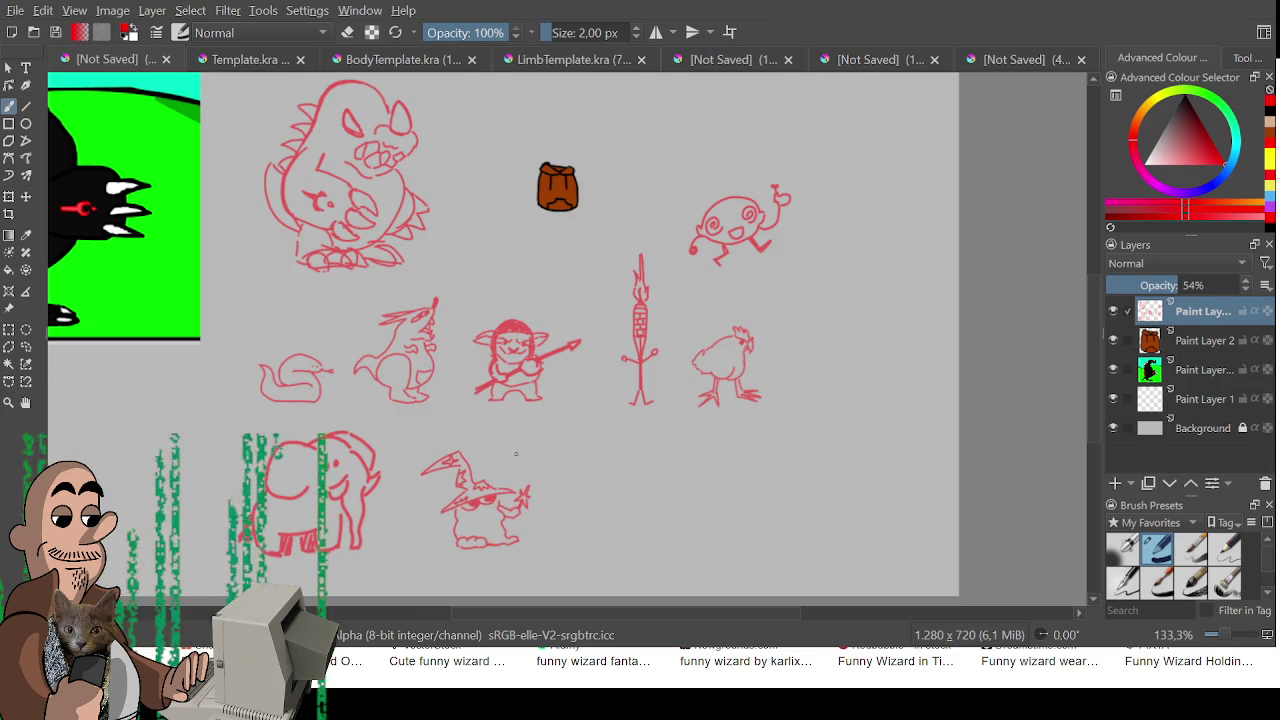
{"action": "left_click", "coordinate": [1115, 483]}
{"action": "mouse_move", "coordinate": [301, 304]}
{"action": "left_mouse_down"}
{"action": "mouse_move", "coordinate": [437, 363]}
{"action": "mouse_move", "coordinate": [307, 298]}
{"action": "mouse_move", "coordinate": [371, 436]}
{"action": "left_mouse_up"}
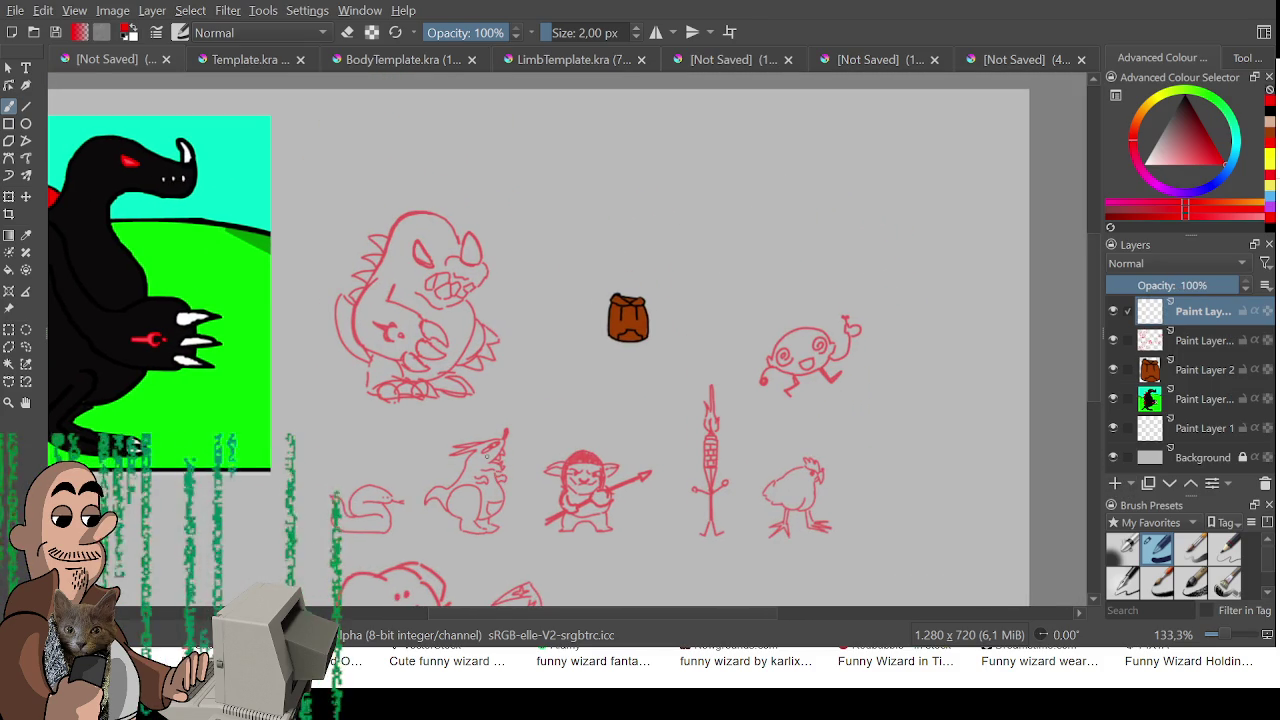
- Zoom in on the snake and set Brush Smoothing to Stabiliser in Tool Options
{"action": "mouse_move", "coordinate": [481, 456]}
{"action": "left_mouse_down"}
{"action": "mouse_move", "coordinate": [476, 415]}
{"action": "mouse_move", "coordinate": [418, 372]}
{"action": "mouse_move", "coordinate": [430, 372]}
{"action": "mouse_move", "coordinate": [440, 320]}
{"action": "left_mouse_up"}
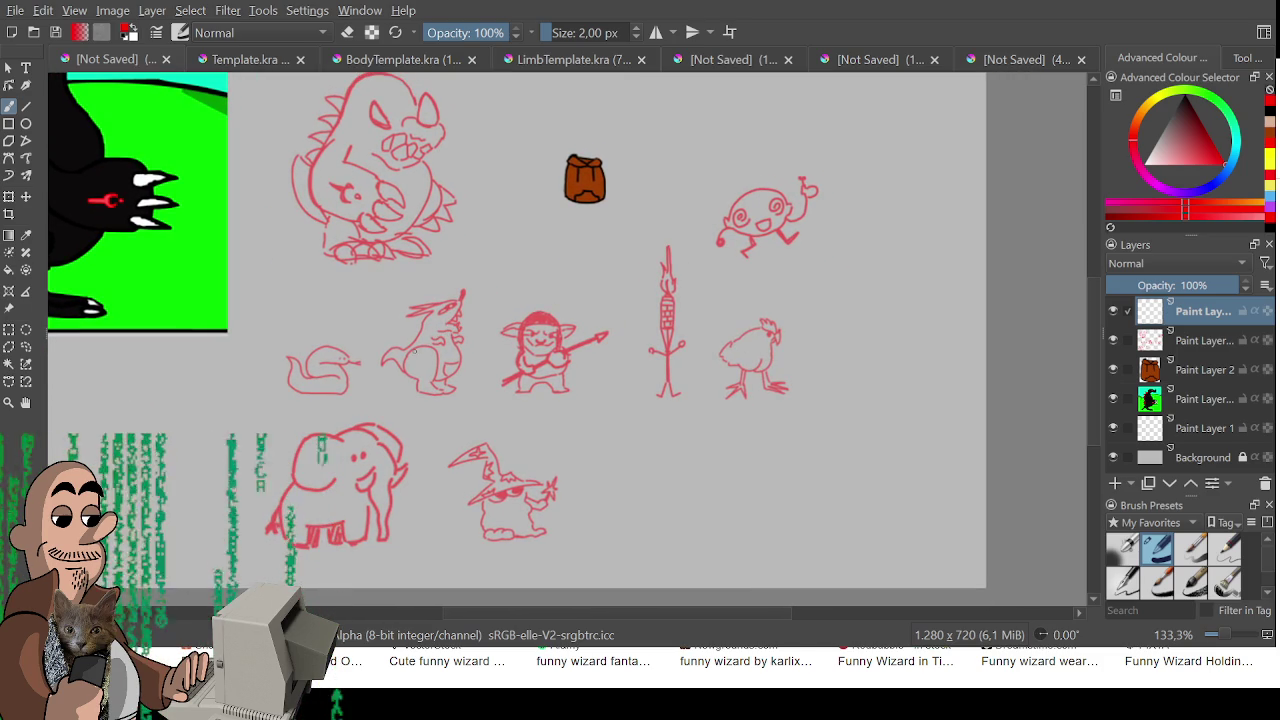
{"action": "scroll", "coordinate": [642, 299], "scroll_direction": "up", "scroll_amount": 6}
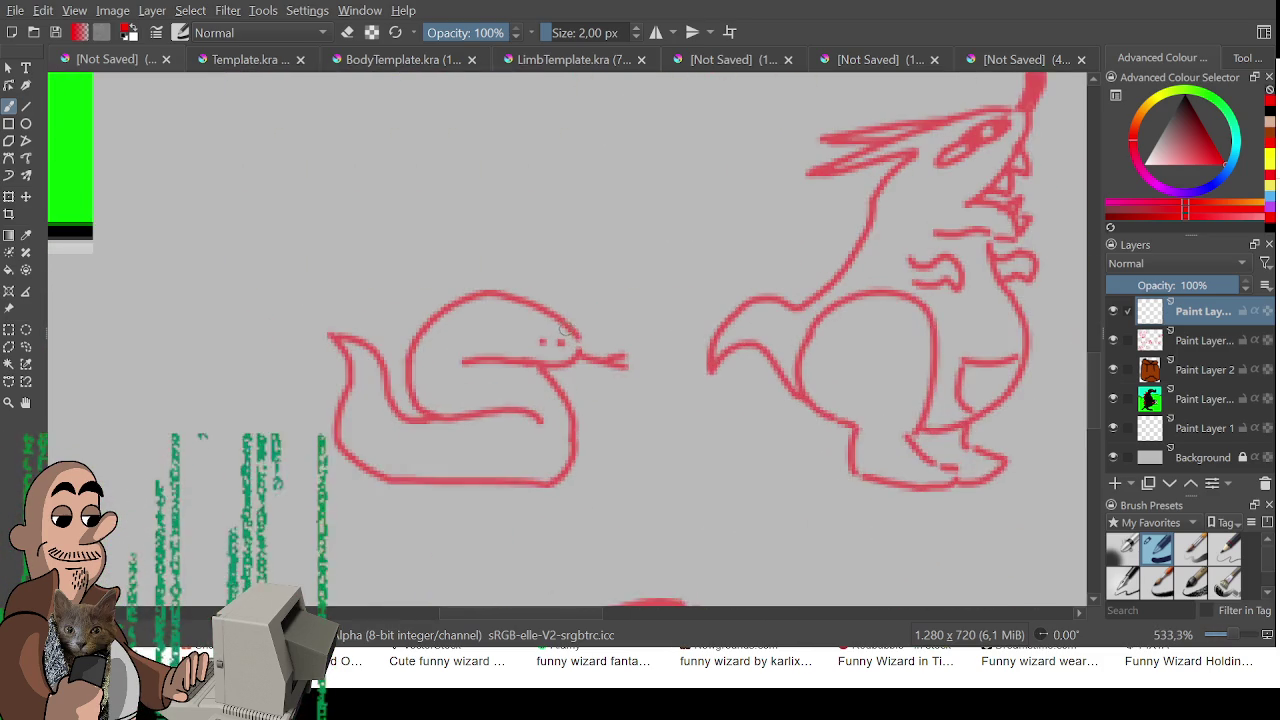
{"action": "left_click_drag", "start_coordinate": [580, 256], "coordinate": [548, 310]}
{"action": "key", "text": "ctrl+z"}
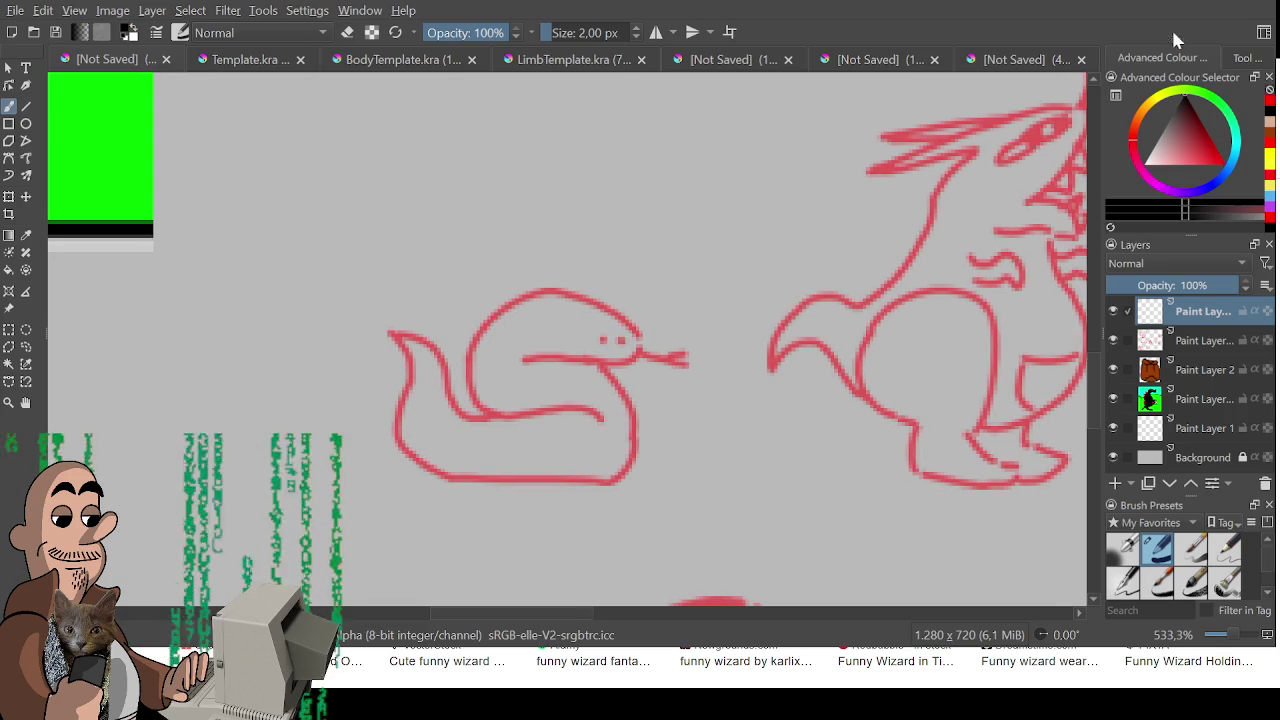
{"action": "left_click", "coordinate": [1242, 62]}
{"action": "left_click", "coordinate": [1240, 100]}
{"action": "left_click", "coordinate": [1245, 174]}
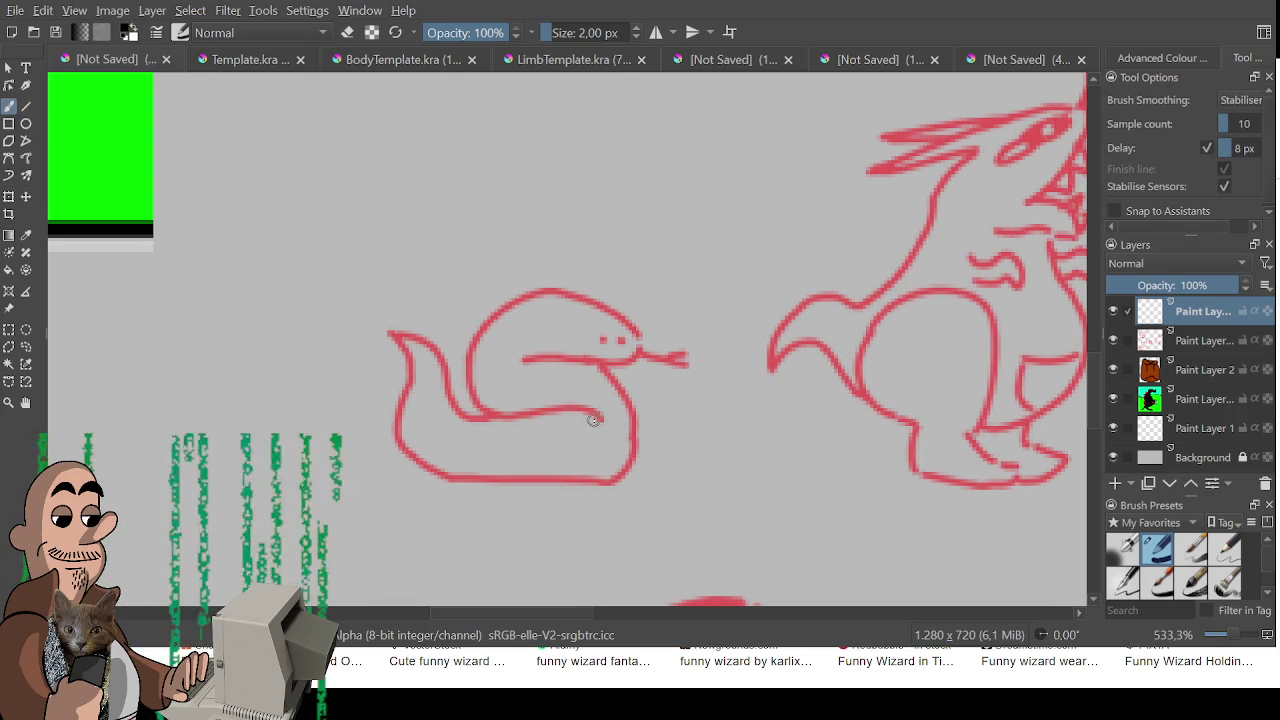
- Ink the snake's tail, body and head outline in black
{"action": "mouse_move", "coordinate": [594, 416]}
{"action": "left_mouse_down"}
{"action": "mouse_move", "coordinate": [464, 417]}
{"action": "mouse_move", "coordinate": [436, 358]}
{"action": "mouse_move", "coordinate": [393, 335]}
{"action": "left_mouse_up"}
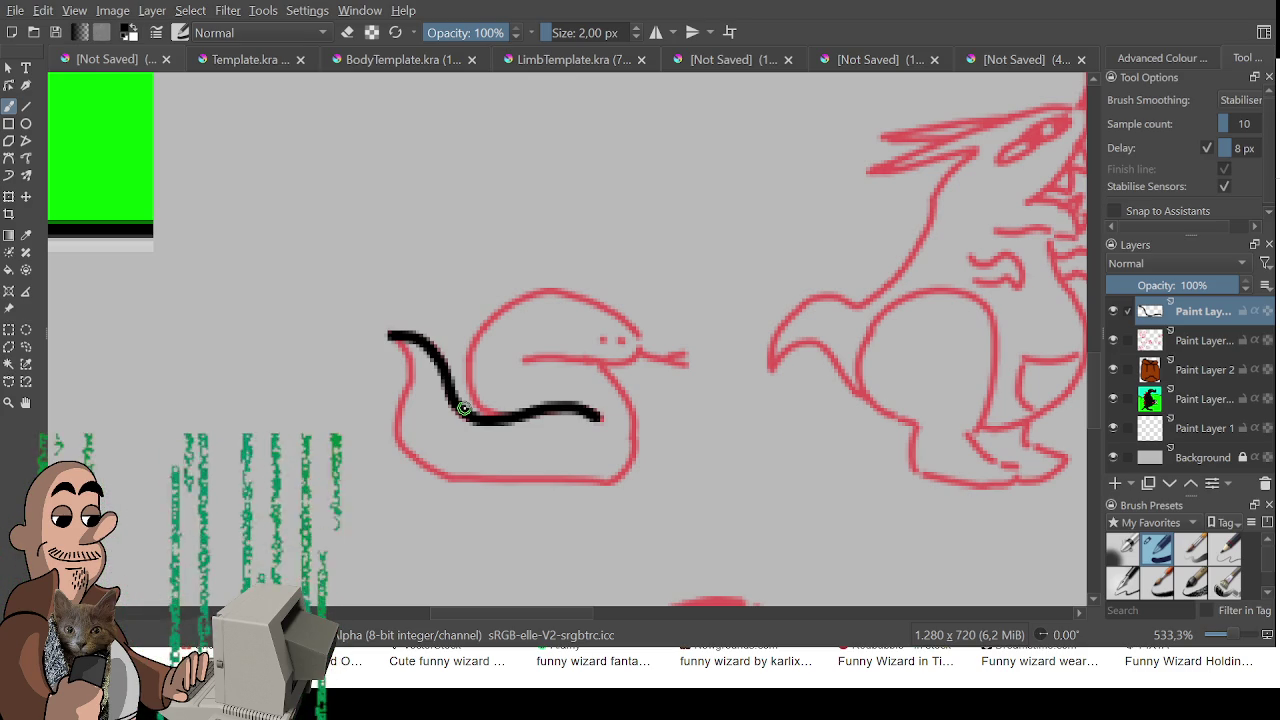
{"action": "mouse_move", "coordinate": [495, 416]}
{"action": "left_mouse_down"}
{"action": "mouse_move", "coordinate": [466, 360]}
{"action": "mouse_move", "coordinate": [537, 289]}
{"action": "mouse_move", "coordinate": [612, 303]}
{"action": "left_mouse_up"}
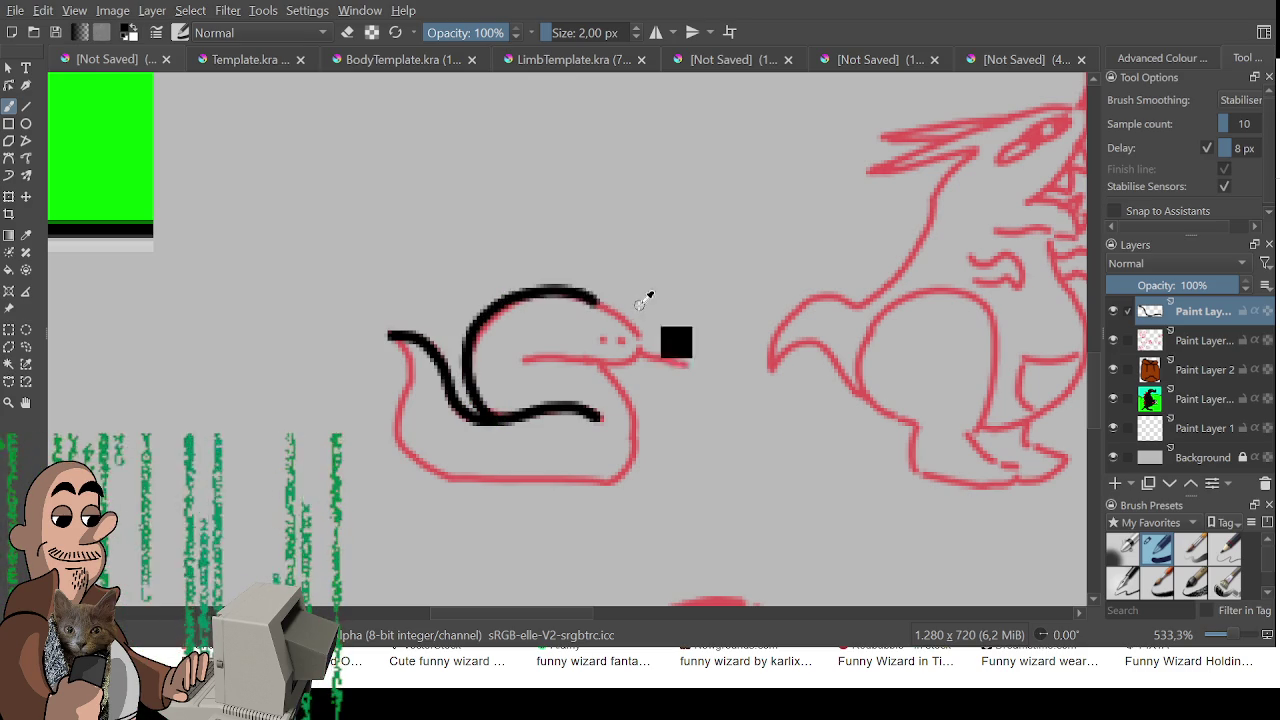
{"action": "key", "text": "ctrl+z"}
{"action": "scroll", "coordinate": [634, 300], "scroll_direction": "down", "scroll_amount": 1}
- Ink the tiki torch's left edge in black down to the figure's body
{"action": "left_click_drag", "start_coordinate": [780, 300], "coordinate": [220, 300]}
{"action": "left_click_drag", "start_coordinate": [642, 290], "coordinate": [222, 290]}
{"action": "scroll", "coordinate": [222, 290], "scroll_direction": "down", "scroll_amount": 2}
{"action": "scroll", "coordinate": [131, 316], "scroll_direction": "up", "scroll_amount": 1}
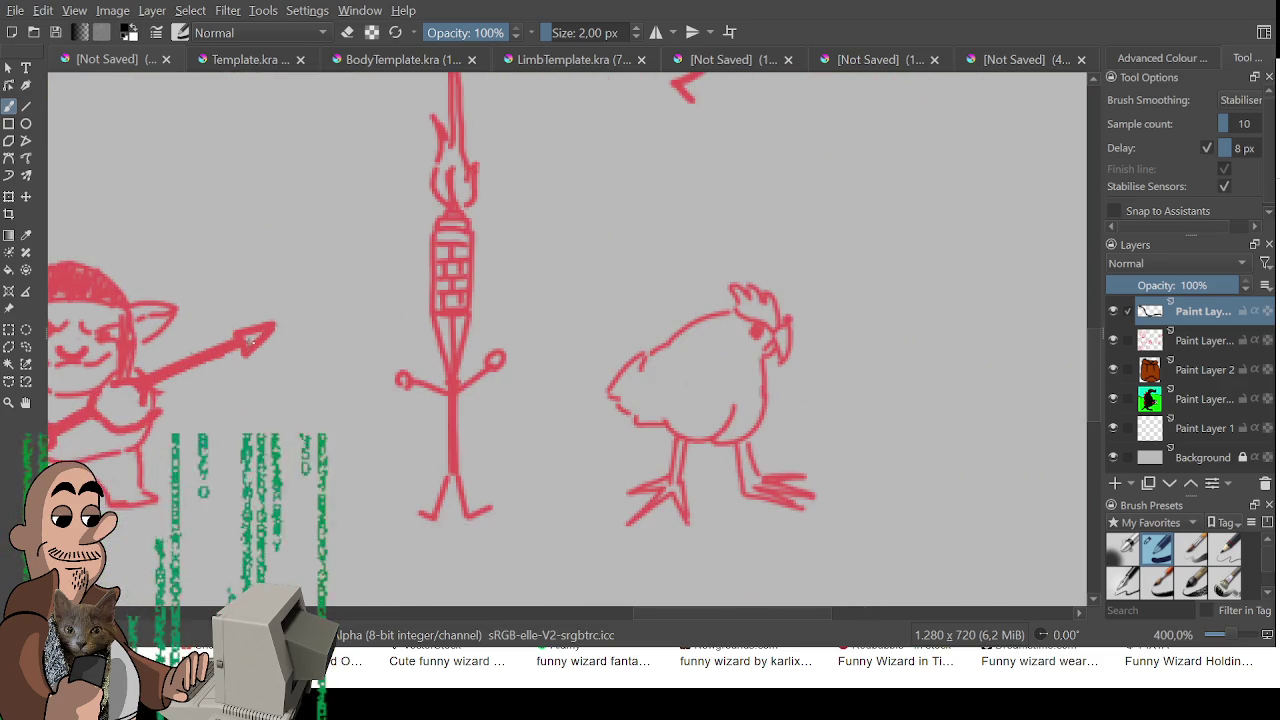
{"action": "scroll", "coordinate": [338, 351], "scroll_direction": "up", "scroll_amount": 1}
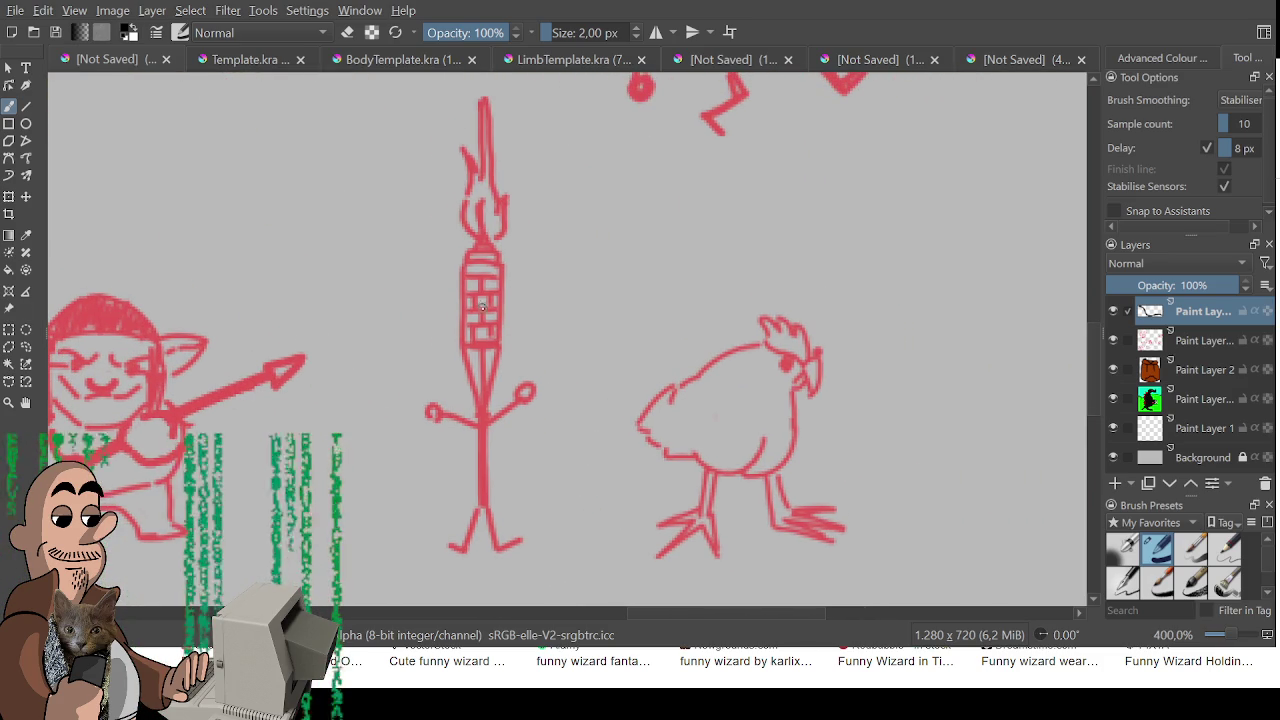
{"action": "left_click_drag", "start_coordinate": [463, 263], "coordinate": [461, 347]}
{"action": "key", "text": "ctrl+z"}
{"action": "left_click_drag", "start_coordinate": [462, 262], "coordinate": [462, 354]}
{"action": "key", "text": "ctrl+z"}
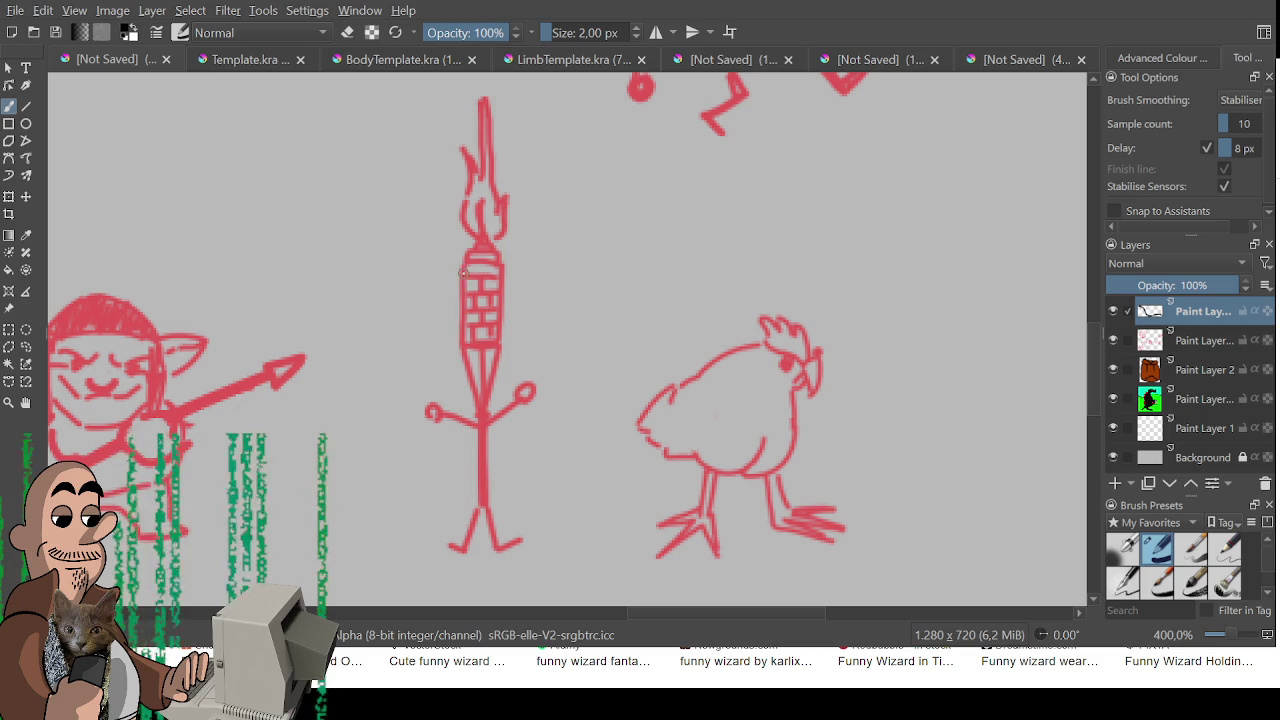
{"action": "left_click_drag", "start_coordinate": [462, 263], "coordinate": [484, 506]}
- Ink the figure's right arm and the torch handle's right side, base V and top edge
{"action": "mouse_move", "coordinate": [483, 425]}
{"action": "left_mouse_down"}
{"action": "mouse_move", "coordinate": [522, 380]}
{"action": "mouse_move", "coordinate": [533, 400]}
{"action": "mouse_move", "coordinate": [428, 404]}
{"action": "mouse_move", "coordinate": [440, 418]}
{"action": "left_mouse_up"}
{"action": "mouse_move", "coordinate": [500, 264]}
{"action": "left_mouse_down"}
{"action": "mouse_move", "coordinate": [499, 350]}
{"action": "mouse_move", "coordinate": [462, 349]}
{"action": "mouse_move", "coordinate": [510, 357]}
{"action": "mouse_move", "coordinate": [482, 424]}
{"action": "left_mouse_up"}
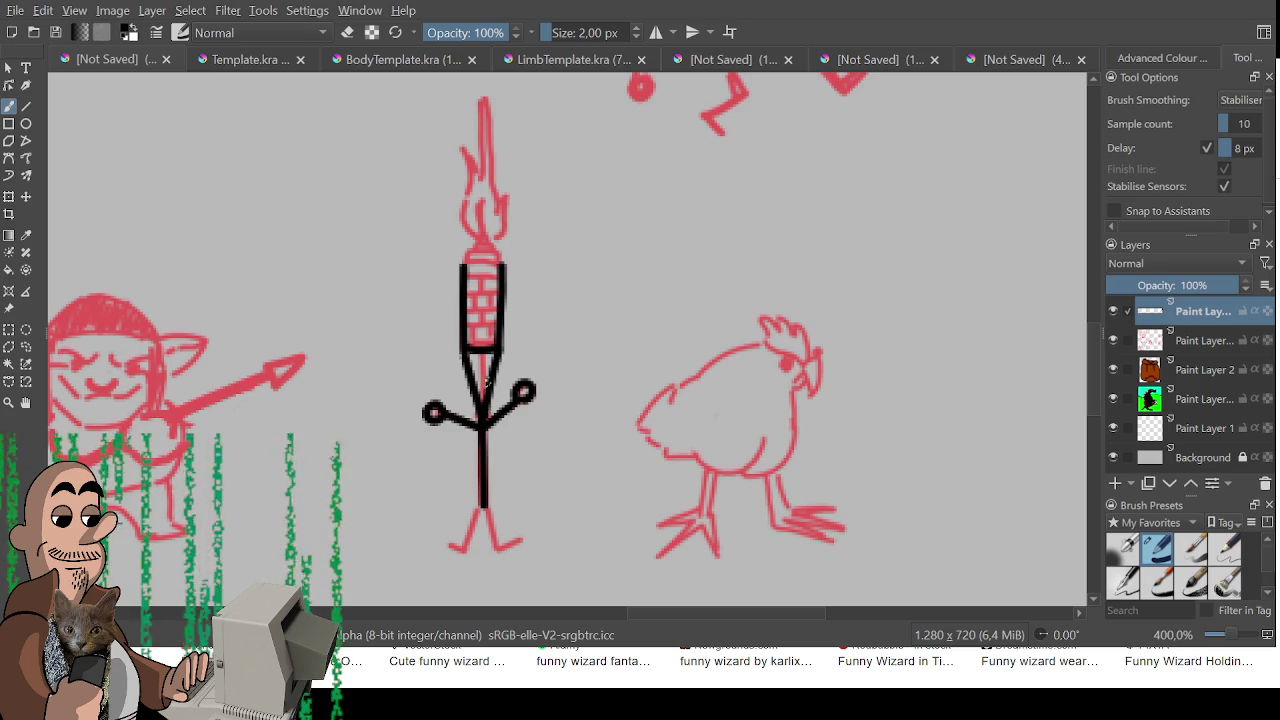
{"action": "left_click_drag", "start_coordinate": [481, 352], "coordinate": [481, 420]}
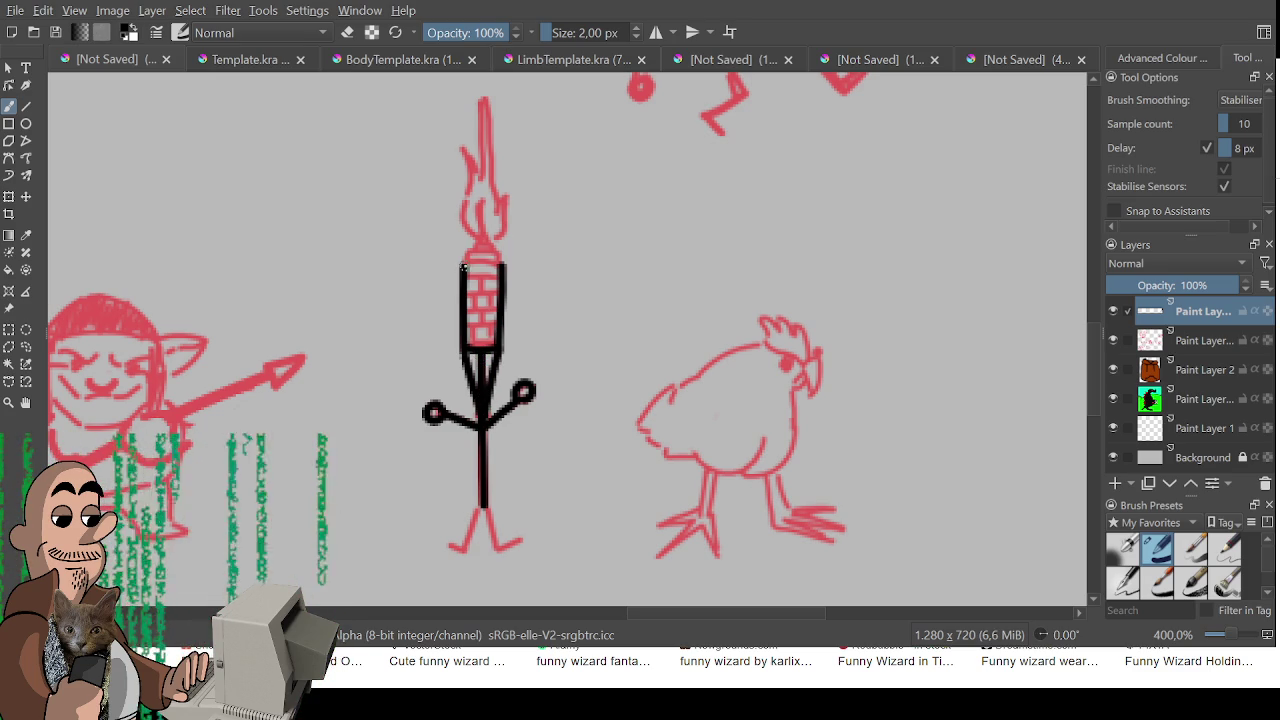
{"action": "left_click_drag", "start_coordinate": [462, 268], "coordinate": [497, 264]}
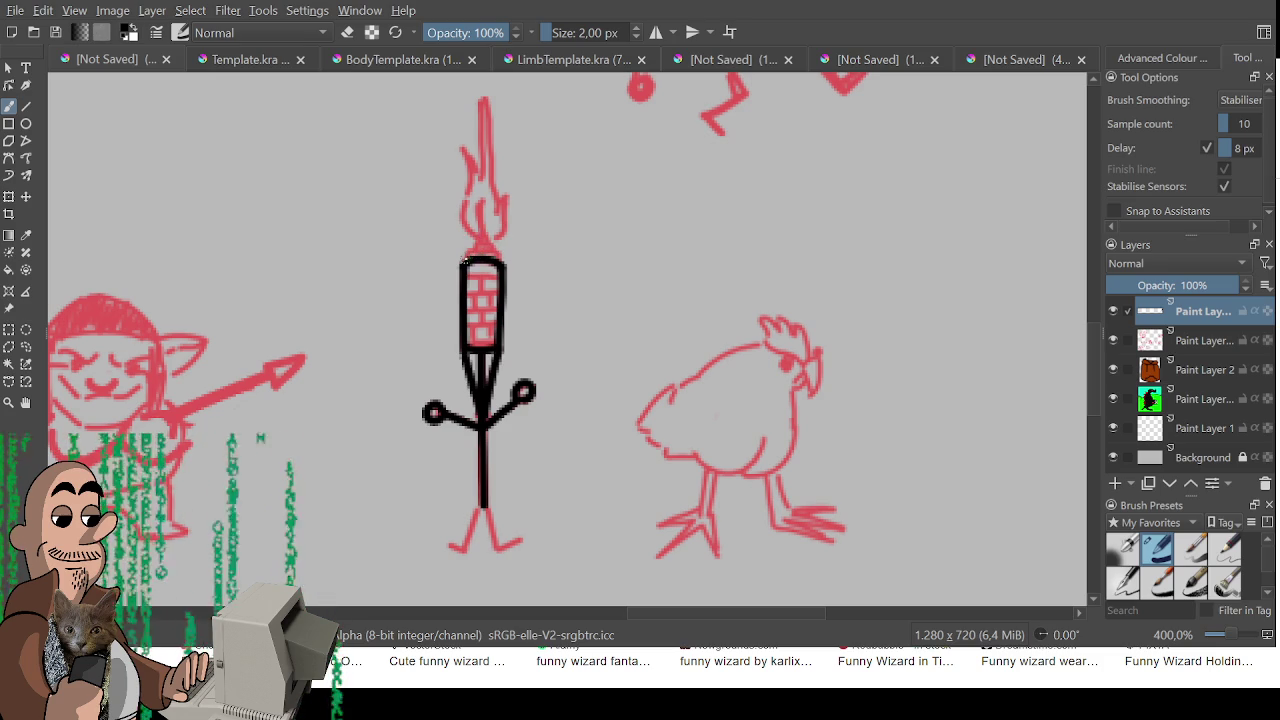
{"action": "mouse_move", "coordinate": [464, 258]}
{"action": "left_mouse_down"}
{"action": "mouse_move", "coordinate": [488, 245]}
{"action": "mouse_move", "coordinate": [500, 265]}
{"action": "left_mouse_up"}
{"action": "left_click_drag", "start_coordinate": [484, 204], "coordinate": [489, 245]}
{"action": "key", "text": "ctrl+z"}
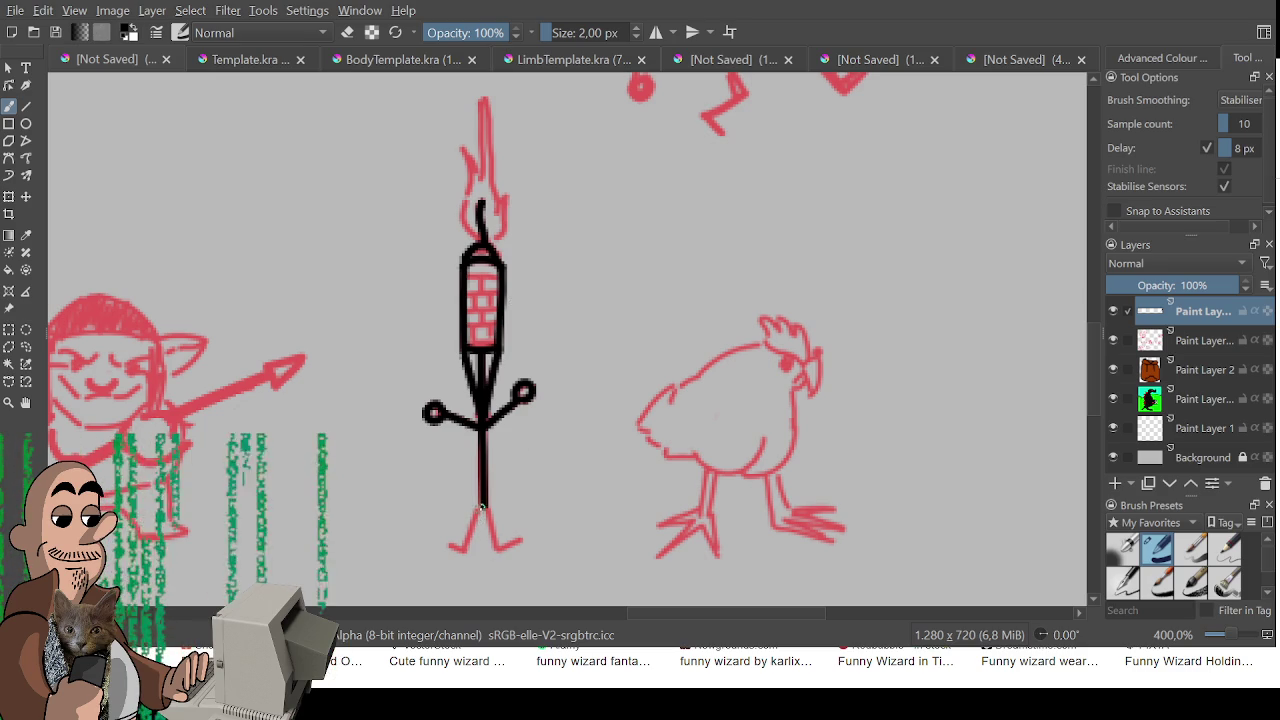
- Ink both of the stick figure's legs over the red feet
{"action": "mouse_move", "coordinate": [484, 505]}
{"action": "left_mouse_down"}
{"action": "mouse_move", "coordinate": [462, 550]}
{"action": "mouse_move", "coordinate": [450, 548]}
{"action": "left_mouse_up"}
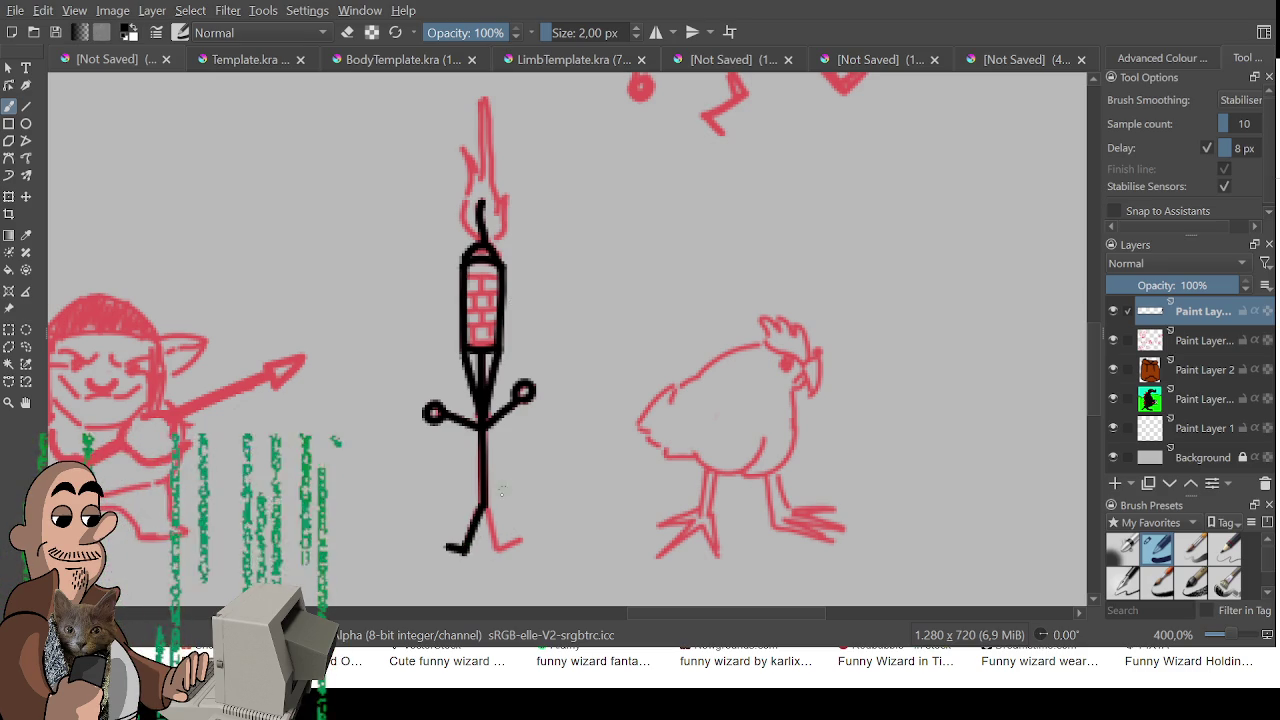
{"action": "left_click_drag", "start_coordinate": [484, 505], "coordinate": [500, 548]}
{"action": "key", "text": "ctrl+z"}
{"action": "mouse_move", "coordinate": [484, 505]}
{"action": "left_mouse_down"}
{"action": "mouse_move", "coordinate": [497, 548]}
{"action": "mouse_move", "coordinate": [520, 541]}
{"action": "left_mouse_up"}
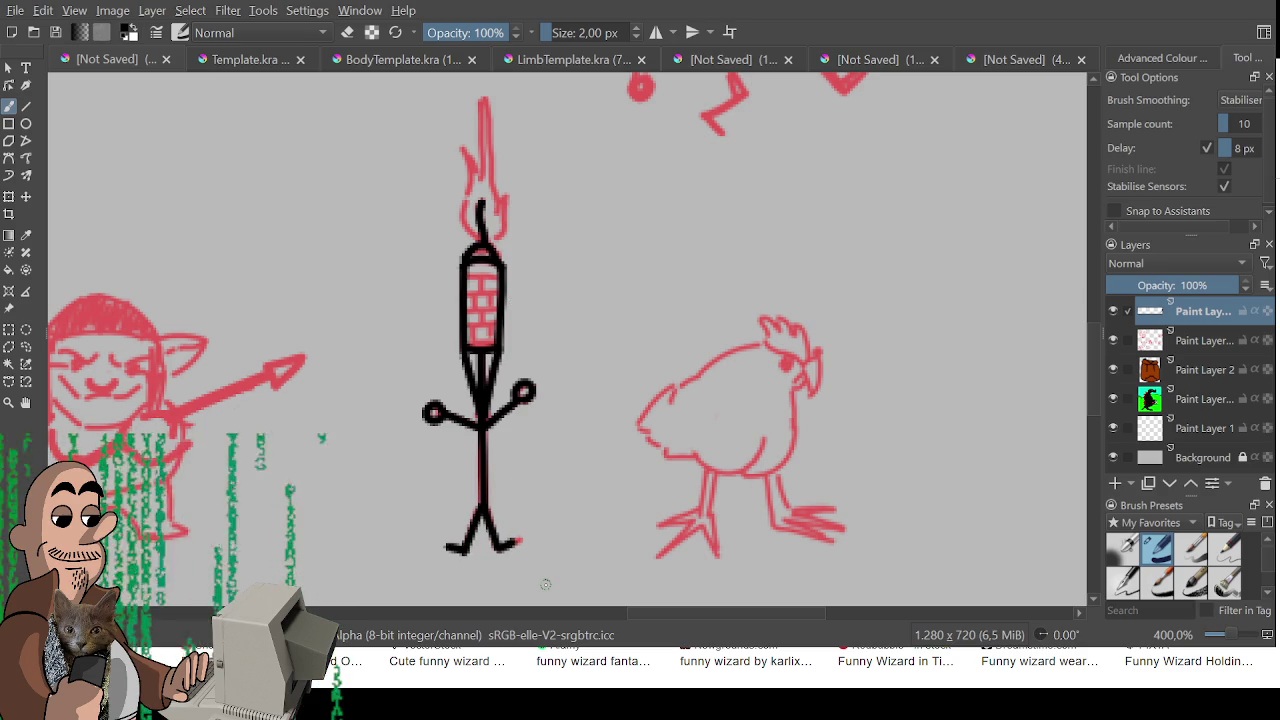
- Ink the flame's left, right and inner strokes and a line down the torch's middle
{"action": "mouse_move", "coordinate": [462, 148]}
{"action": "left_mouse_down"}
{"action": "mouse_move", "coordinate": [466, 230]}
{"action": "mouse_move", "coordinate": [492, 242]}
{"action": "left_mouse_up"}
{"action": "left_click_drag", "start_coordinate": [490, 94], "coordinate": [482, 190]}
{"action": "mouse_move", "coordinate": [486, 102]}
{"action": "left_mouse_down"}
{"action": "mouse_move", "coordinate": [492, 206]}
{"action": "mouse_move", "coordinate": [508, 196]}
{"action": "mouse_move", "coordinate": [500, 236]}
{"action": "left_mouse_up"}
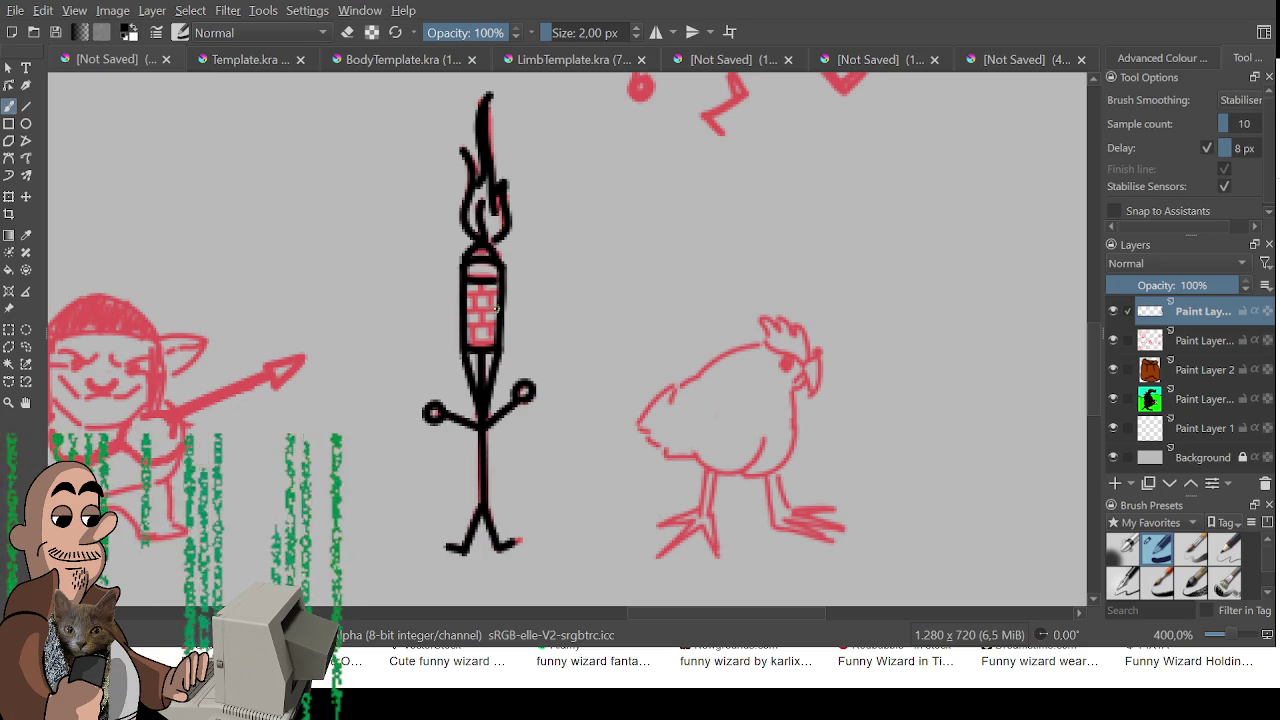
{"action": "mouse_move", "coordinate": [481, 283]}
{"action": "left_mouse_down"}
{"action": "mouse_move", "coordinate": [494, 304]}
{"action": "mouse_move", "coordinate": [474, 327]}
{"action": "mouse_move", "coordinate": [489, 329]}
{"action": "mouse_move", "coordinate": [486, 356]}
{"action": "left_mouse_up"}
{"action": "scroll", "coordinate": [645, 350], "scroll_direction": "down", "scroll_amount": 2}
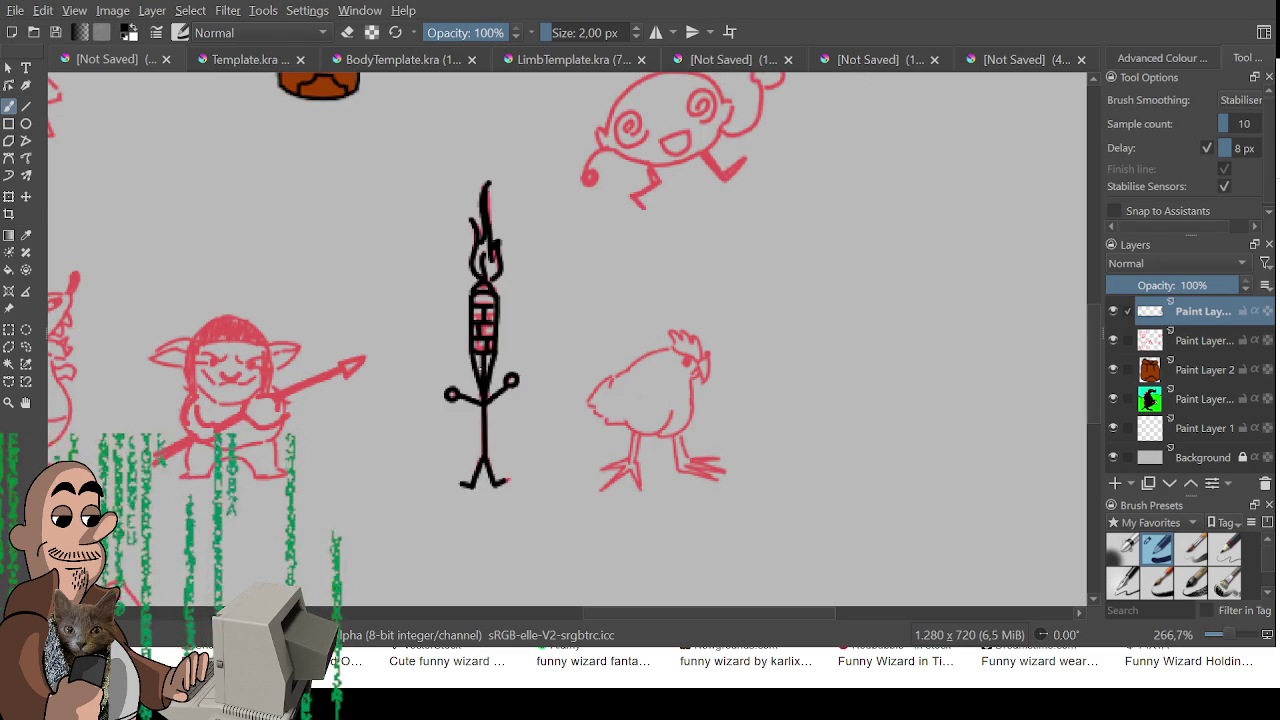
- Centre the snake, then ink its lower body and a line down from its head
{"action": "scroll", "coordinate": [645, 350], "scroll_direction": "up", "scroll_amount": 1}
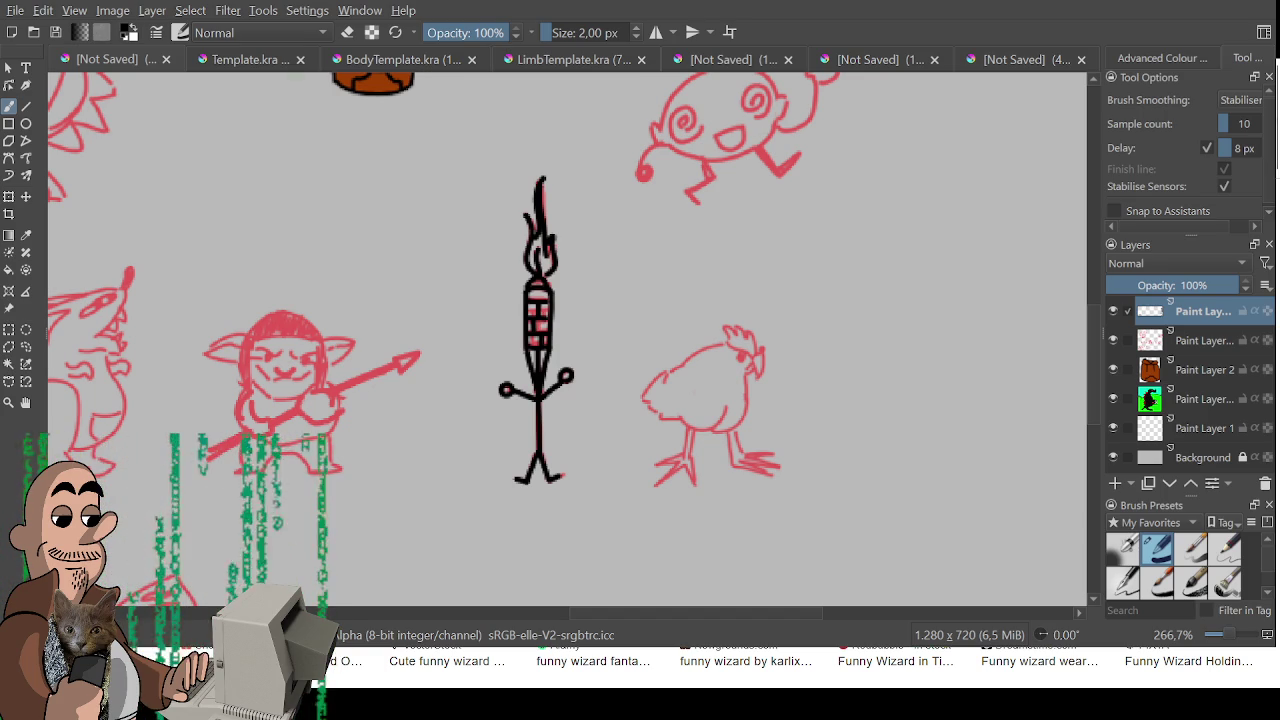
{"action": "left_click_drag", "start_coordinate": [535, 155], "coordinate": [866, 134]}
{"action": "left_click_drag", "start_coordinate": [300, 380], "coordinate": [470, 340]}
{"action": "scroll", "coordinate": [478, 347], "scroll_direction": "up", "scroll_amount": 2}
{"action": "left_click_drag", "start_coordinate": [624, 390], "coordinate": [759, 355]}
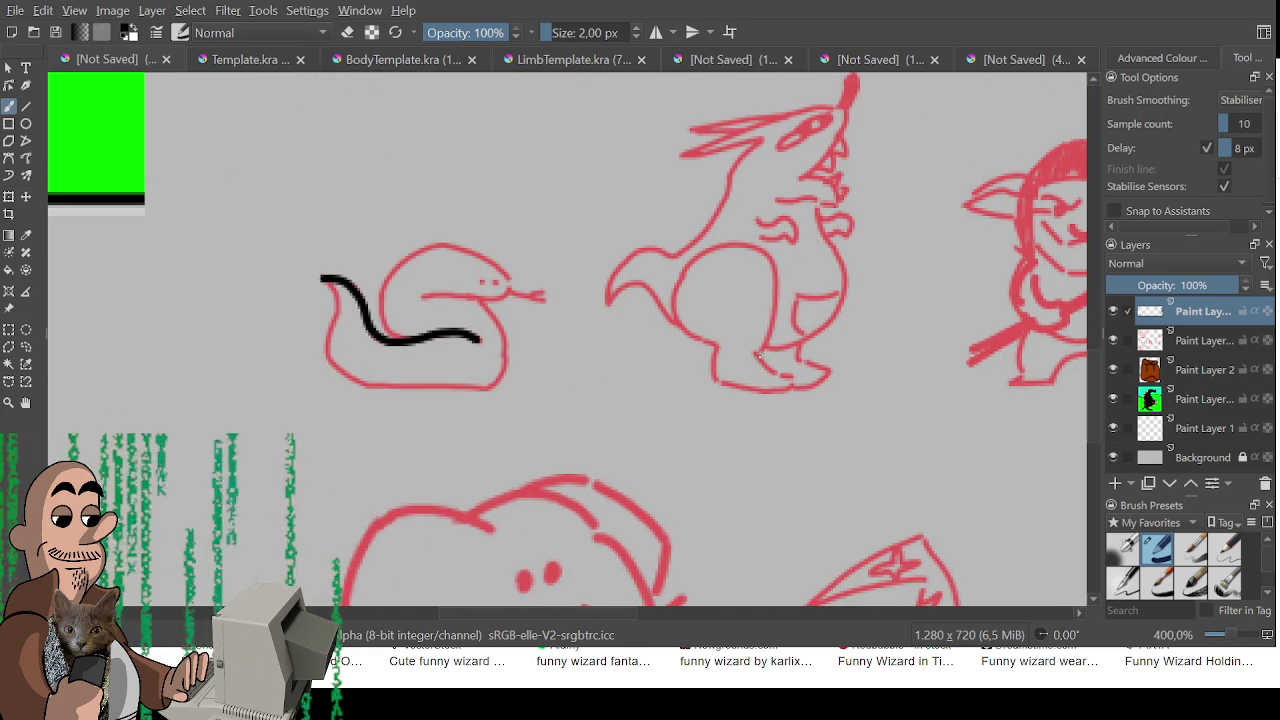
{"action": "mouse_move", "coordinate": [324, 279]}
{"action": "left_mouse_down"}
{"action": "mouse_move", "coordinate": [338, 298]}
{"action": "mouse_move", "coordinate": [326, 340]}
{"action": "mouse_move", "coordinate": [350, 382]}
{"action": "mouse_move", "coordinate": [498, 390]}
{"action": "left_mouse_up"}
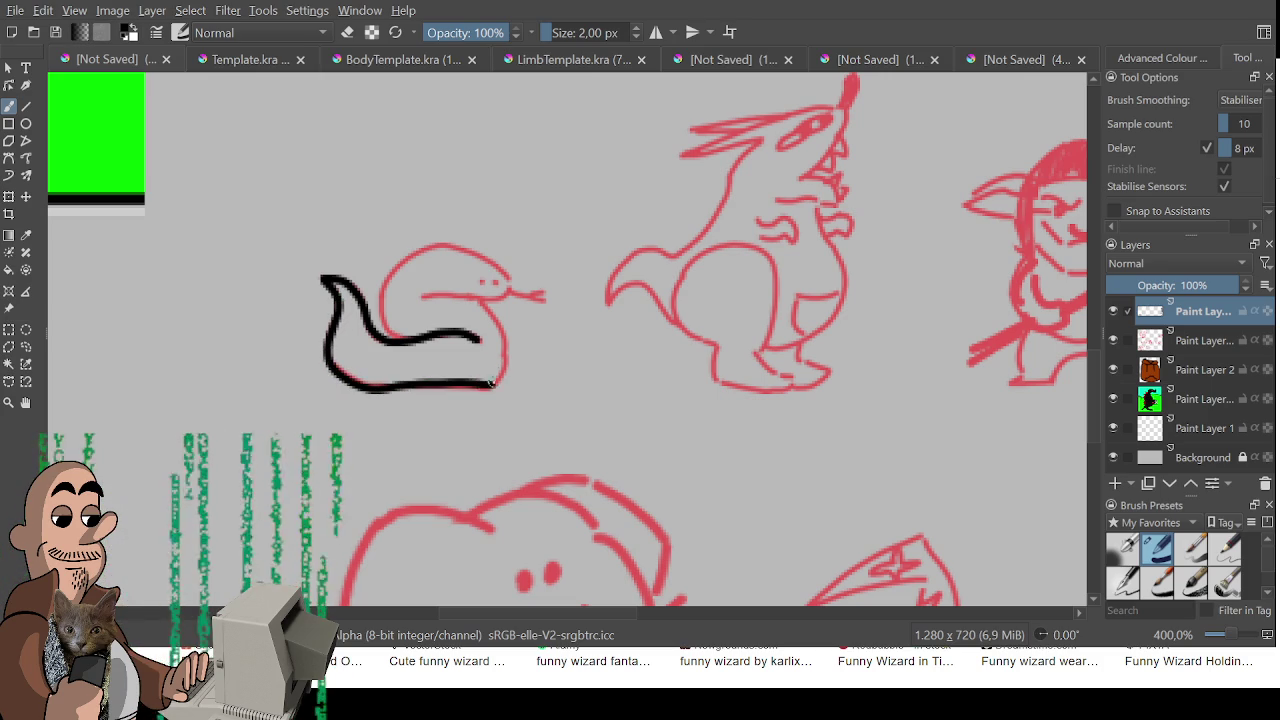
{"action": "key", "text": "ctrl+z"}
{"action": "mouse_move", "coordinate": [321, 278]}
{"action": "left_mouse_down"}
{"action": "mouse_move", "coordinate": [340, 318]}
{"action": "mouse_move", "coordinate": [328, 366]}
{"action": "mouse_move", "coordinate": [372, 389]}
{"action": "left_mouse_up"}
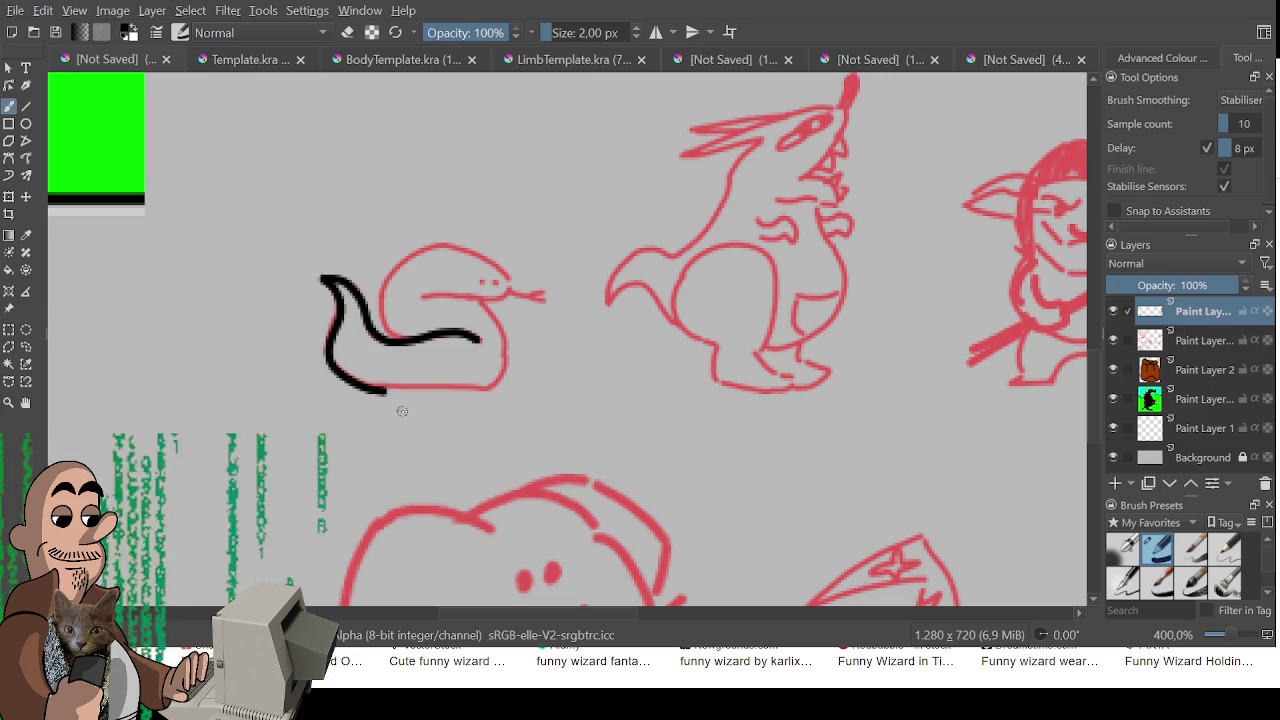
{"action": "left_click_drag", "start_coordinate": [379, 391], "coordinate": [494, 395]}
{"action": "key", "text": "ctrl+z"}
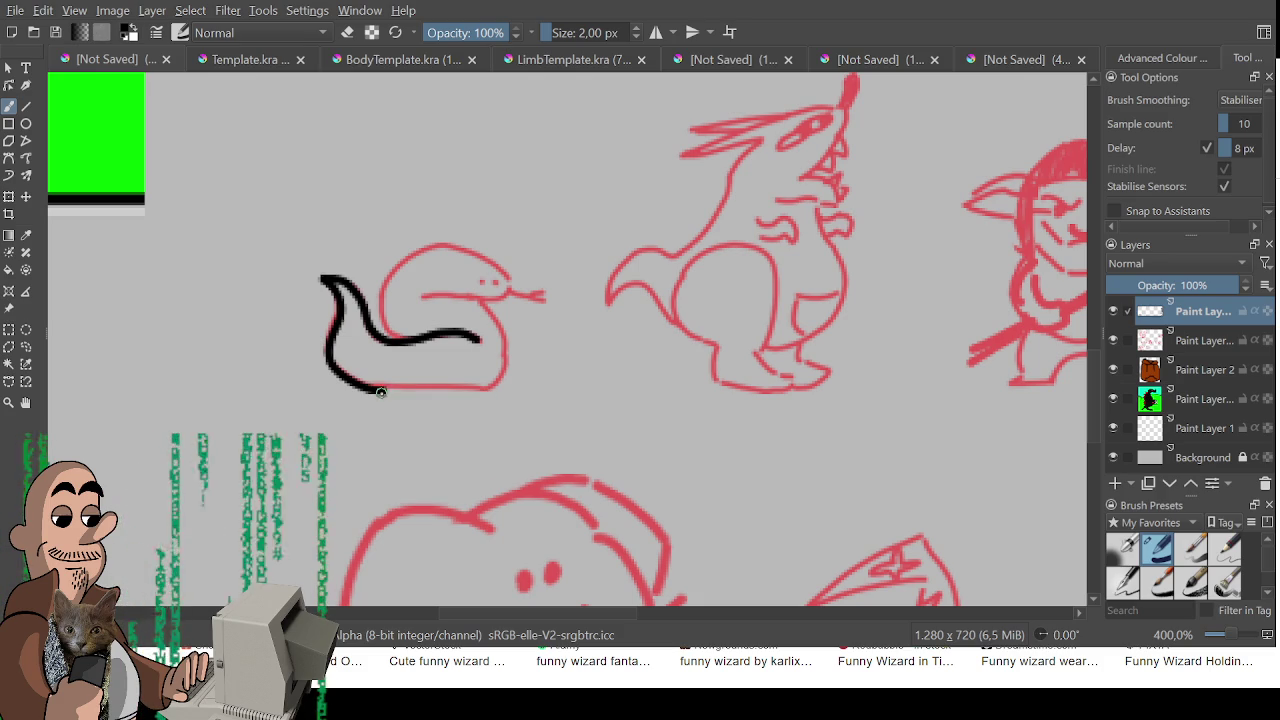
- Ink the snake's bottom outline, head outline and right side down to its base
{"action": "key", "text": "e"}
{"action": "key", "text": "e"}
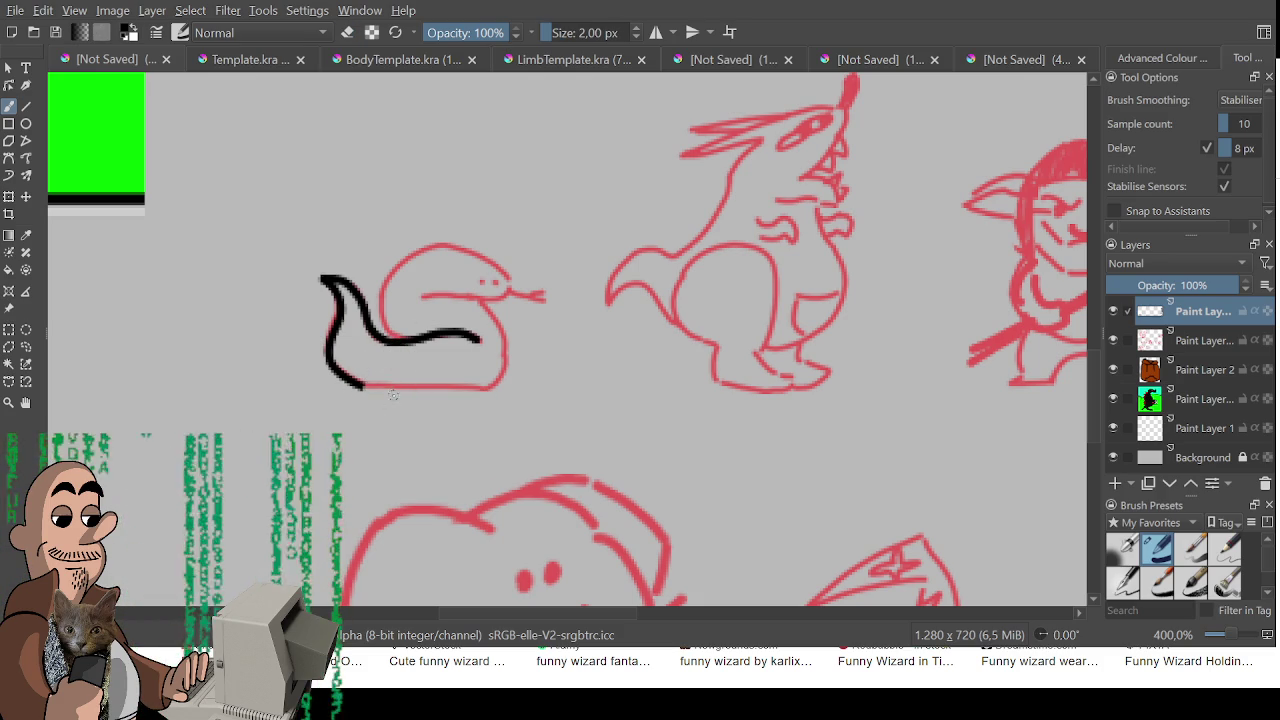
{"action": "left_click_drag", "start_coordinate": [384, 391], "coordinate": [454, 392]}
{"action": "key", "text": "ctrl+z"}
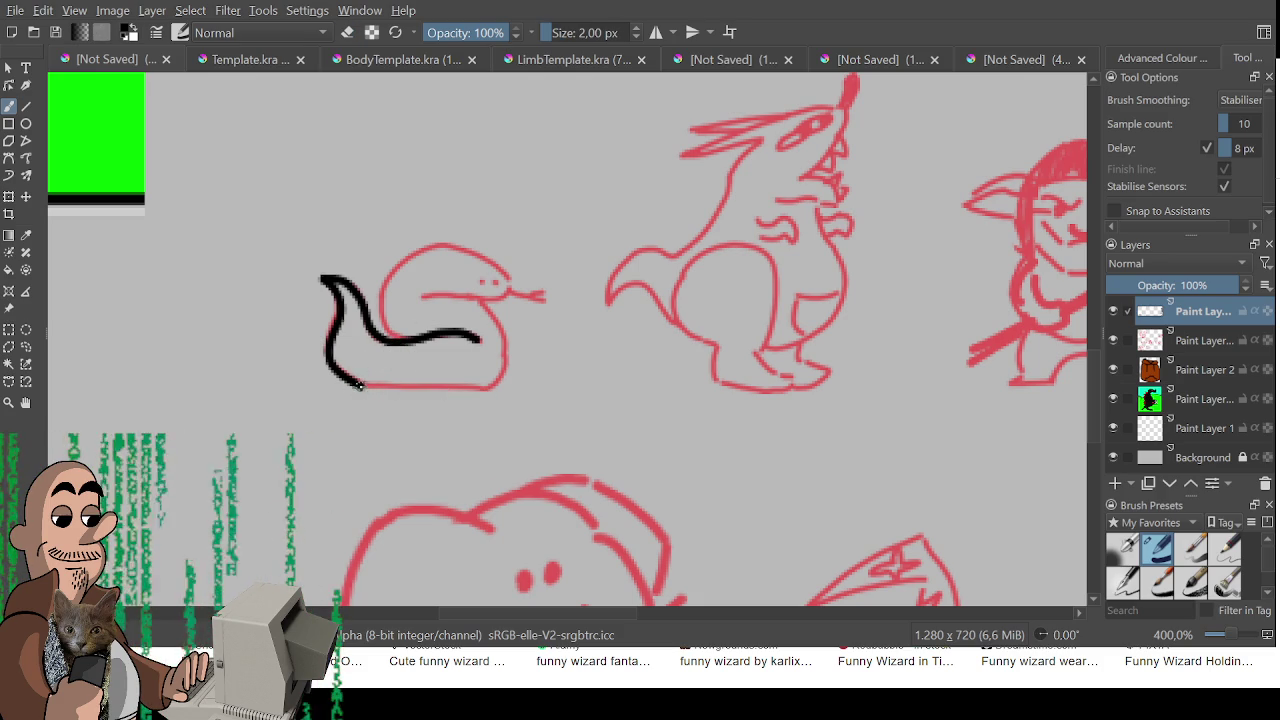
{"action": "mouse_move", "coordinate": [376, 388]}
{"action": "left_mouse_down"}
{"action": "mouse_move", "coordinate": [484, 390]}
{"action": "mouse_move", "coordinate": [489, 347]}
{"action": "left_mouse_up"}
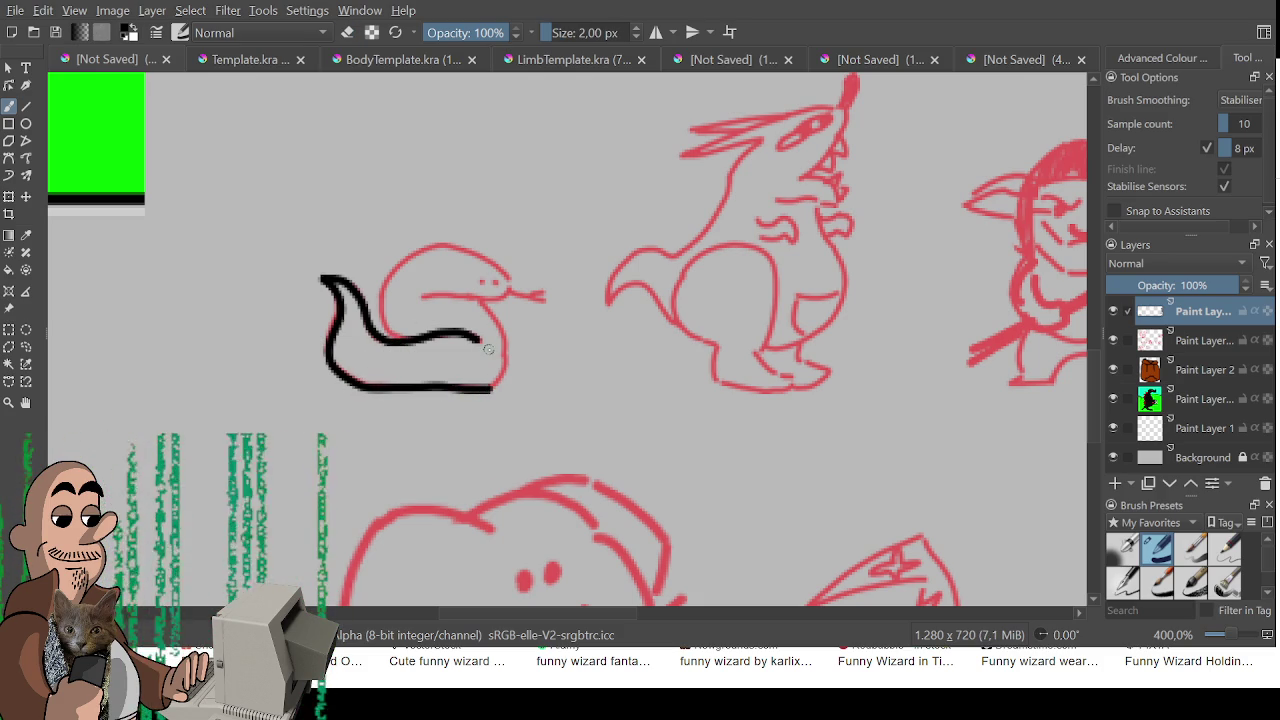
{"action": "mouse_move", "coordinate": [400, 341]}
{"action": "left_mouse_down"}
{"action": "mouse_move", "coordinate": [381, 292]}
{"action": "mouse_move", "coordinate": [410, 258]}
{"action": "mouse_move", "coordinate": [468, 242]}
{"action": "mouse_move", "coordinate": [513, 280]}
{"action": "mouse_move", "coordinate": [487, 299]}
{"action": "mouse_move", "coordinate": [418, 297]}
{"action": "left_mouse_up"}
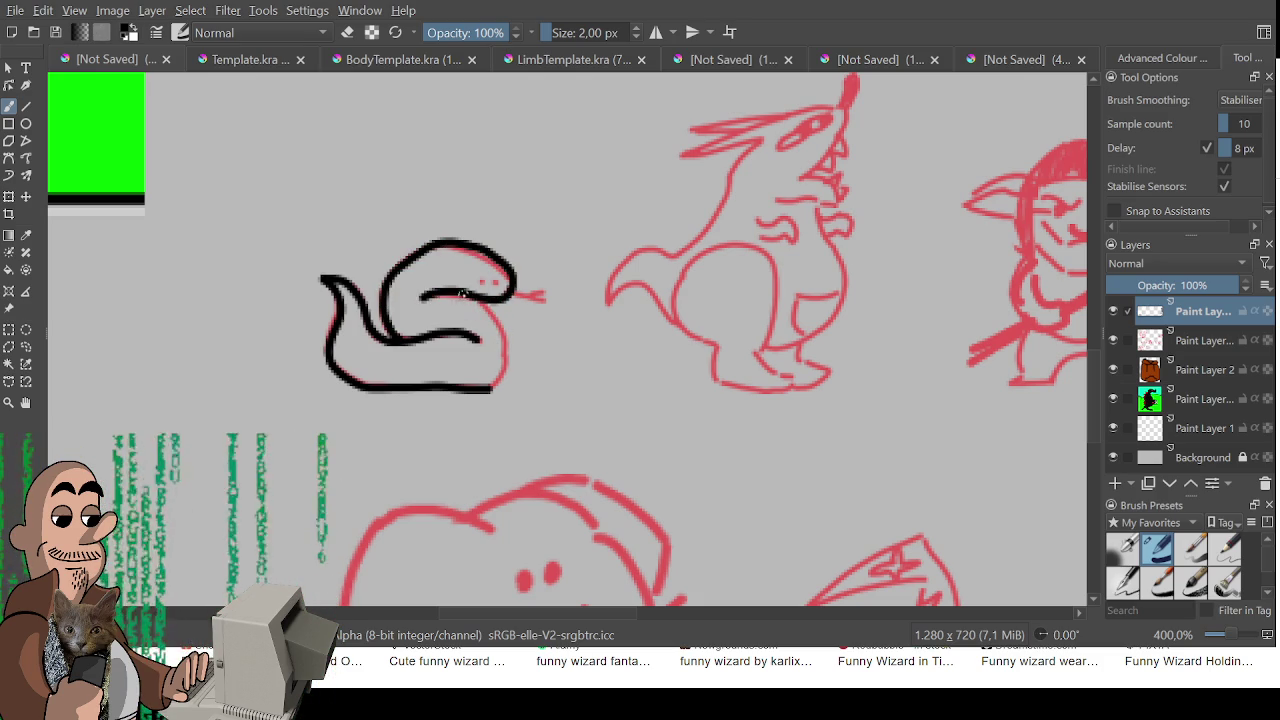
{"action": "mouse_move", "coordinate": [468, 293]}
{"action": "left_mouse_down"}
{"action": "mouse_move", "coordinate": [506, 340]}
{"action": "mouse_move", "coordinate": [500, 388]}
{"action": "mouse_move", "coordinate": [487, 391]}
{"action": "left_mouse_up"}
- Add the snake's second eye dot and ink its forked tongue
{"action": "scroll", "coordinate": [520, 371], "scroll_direction": "down", "scroll_amount": 5}
{"action": "scroll", "coordinate": [584, 496], "scroll_direction": "up", "scroll_amount": 2}
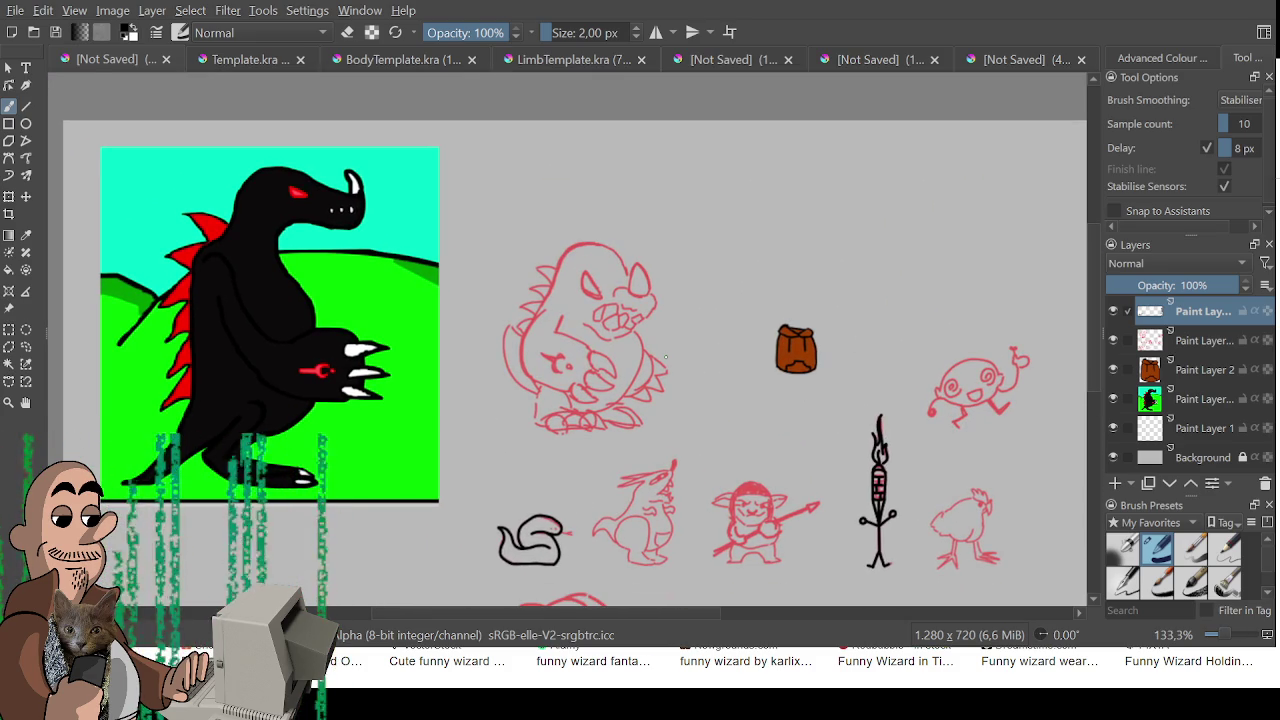
{"action": "scroll", "coordinate": [602, 498], "scroll_direction": "up", "scroll_amount": 3}
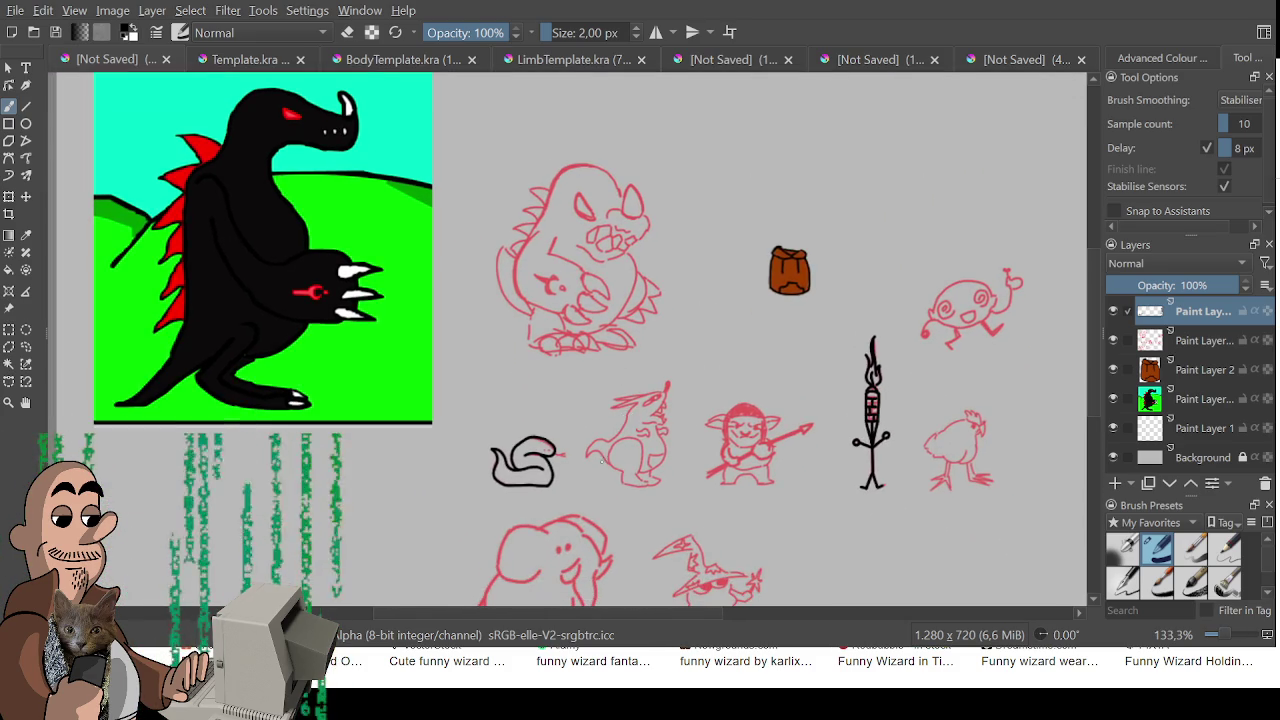
{"action": "scroll", "coordinate": [602, 498], "scroll_direction": "up", "scroll_amount": 1}
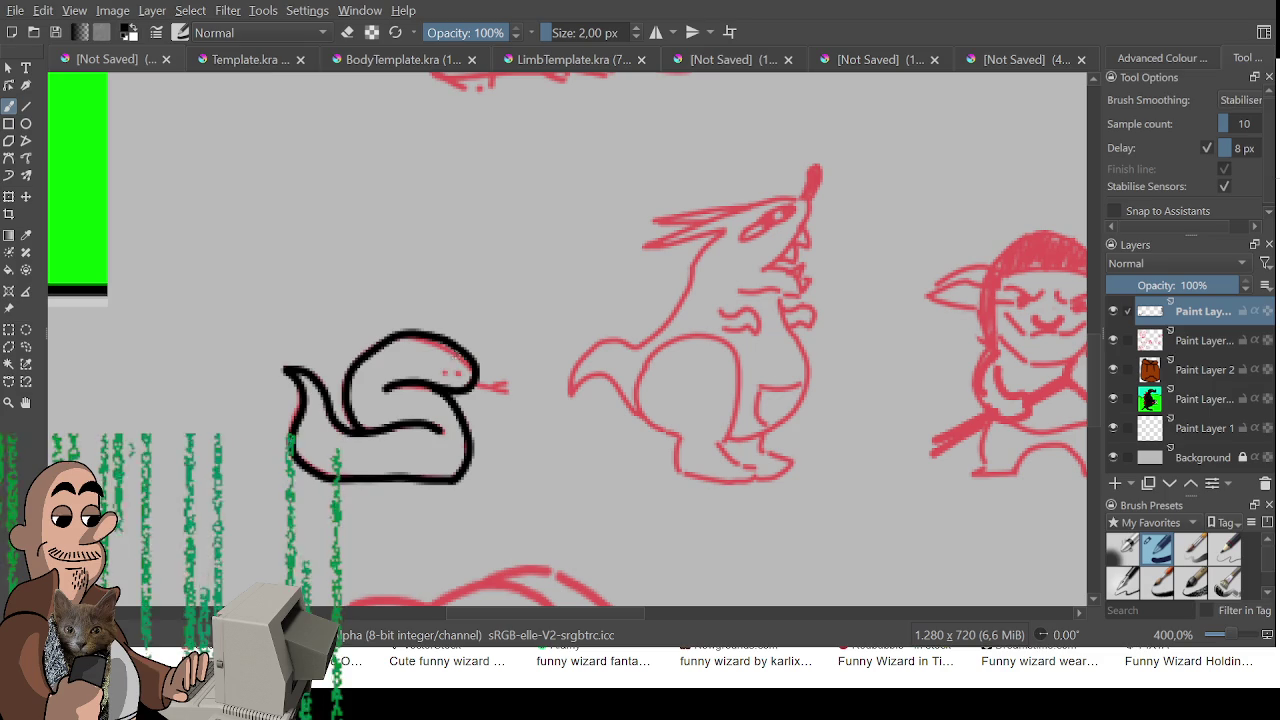
{"action": "left_click", "coordinate": [458, 373]}
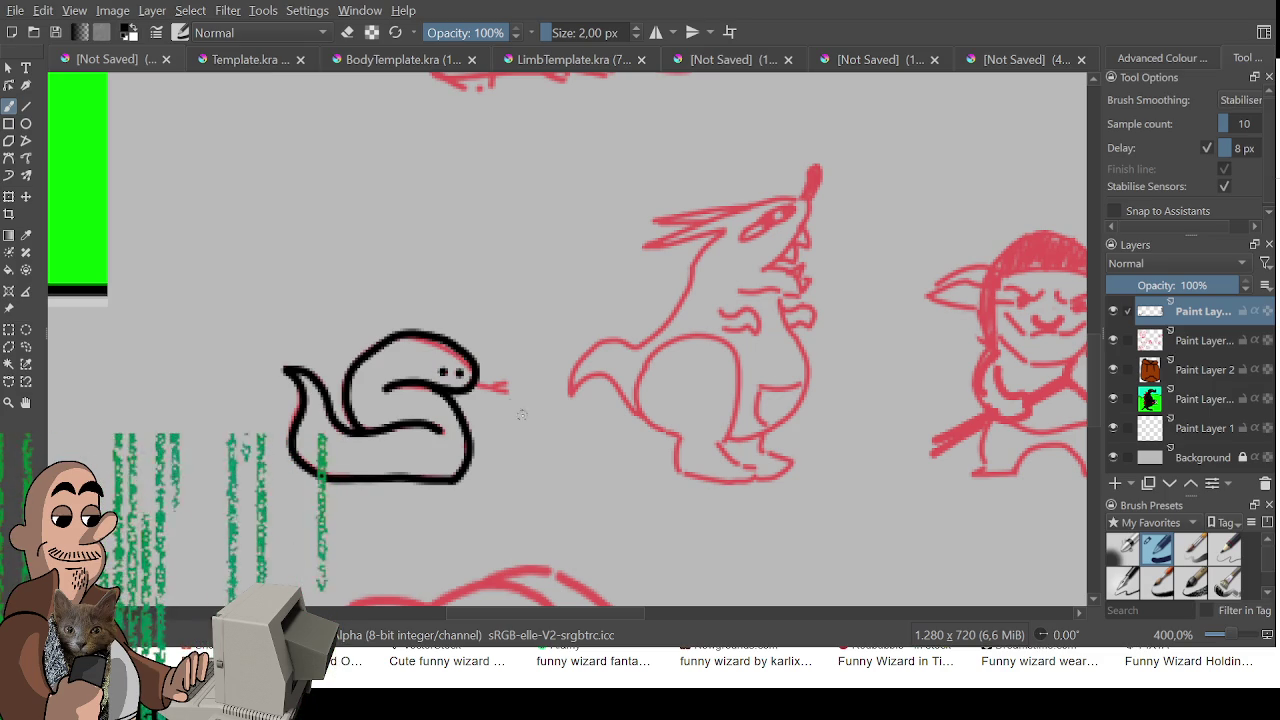
{"action": "left_click_drag", "start_coordinate": [470, 385], "coordinate": [506, 389]}
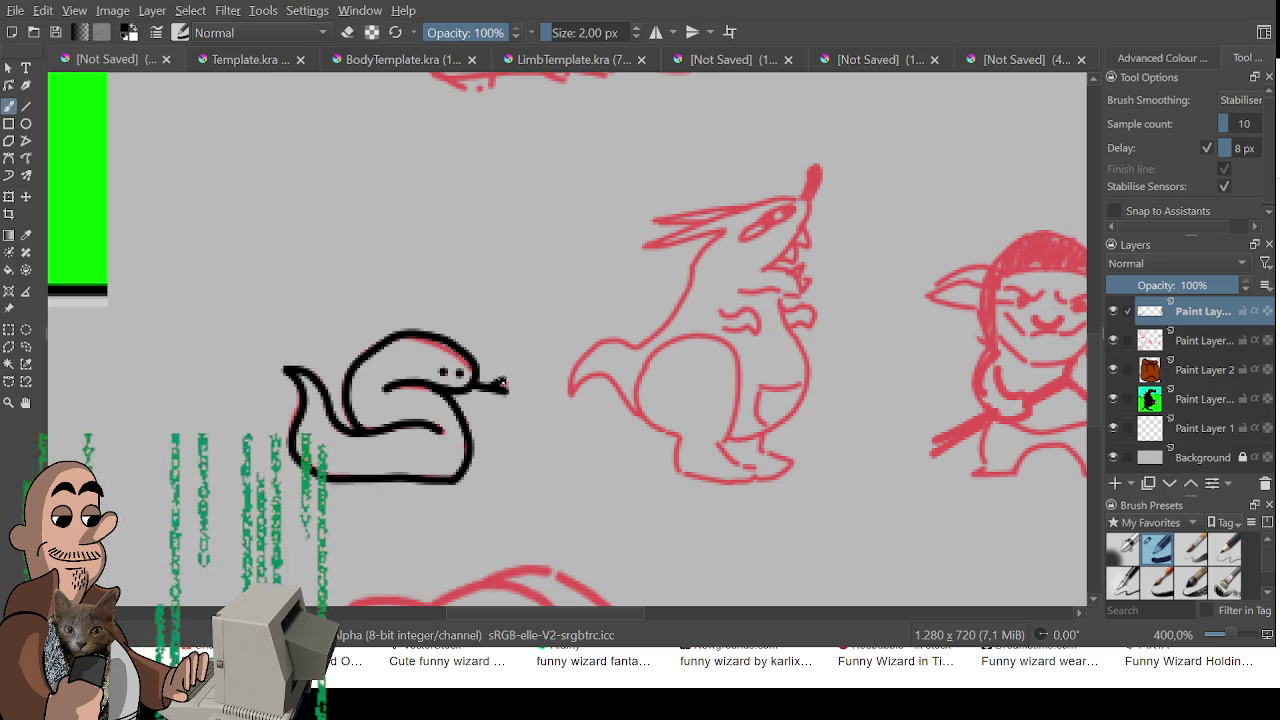
{"action": "scroll", "coordinate": [510, 408], "scroll_direction": "down", "scroll_amount": 2}
{"action": "mouse_move", "coordinate": [651, 371]}
{"action": "left_mouse_down"}
{"action": "mouse_move", "coordinate": [257, 400]}
{"action": "mouse_move", "coordinate": [330, 400]}
{"action": "mouse_move", "coordinate": [443, 277]}
{"action": "mouse_move", "coordinate": [424, 368]}
{"action": "mouse_move", "coordinate": [443, 457]}
{"action": "mouse_move", "coordinate": [433, 463]}
{"action": "mouse_move", "coordinate": [422, 452]}
{"action": "mouse_move", "coordinate": [450, 355]}
{"action": "left_mouse_up"}
{"action": "scroll", "coordinate": [424, 368], "scroll_direction": "down", "scroll_amount": 1}
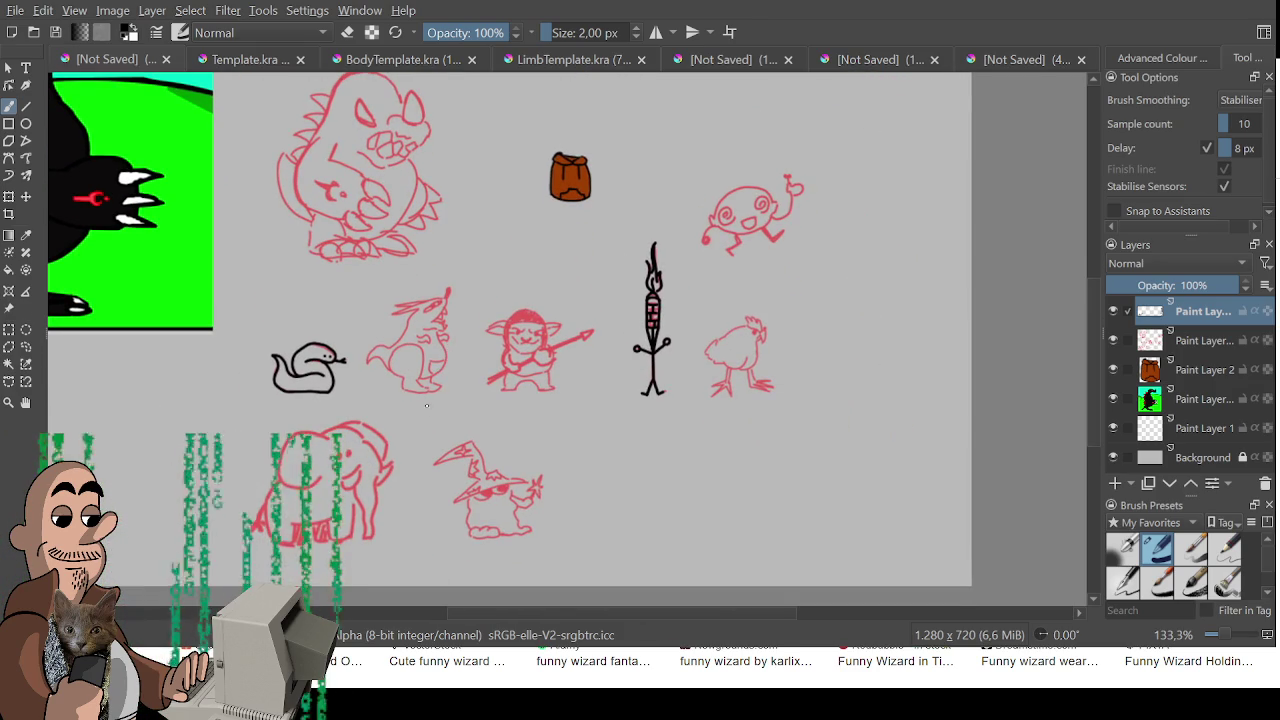
{"action": "scroll", "coordinate": [442, 458], "scroll_direction": "up", "scroll_amount": 1}
- Frame the elephant and wizard, then ink the elephant's smiling mouth in black
{"action": "mouse_move", "coordinate": [432, 464]}
{"action": "left_mouse_down"}
{"action": "mouse_move", "coordinate": [437, 483]}
{"action": "mouse_move", "coordinate": [537, 337]}
{"action": "left_mouse_up"}
{"action": "scroll", "coordinate": [423, 366], "scroll_direction": "up", "scroll_amount": 1}
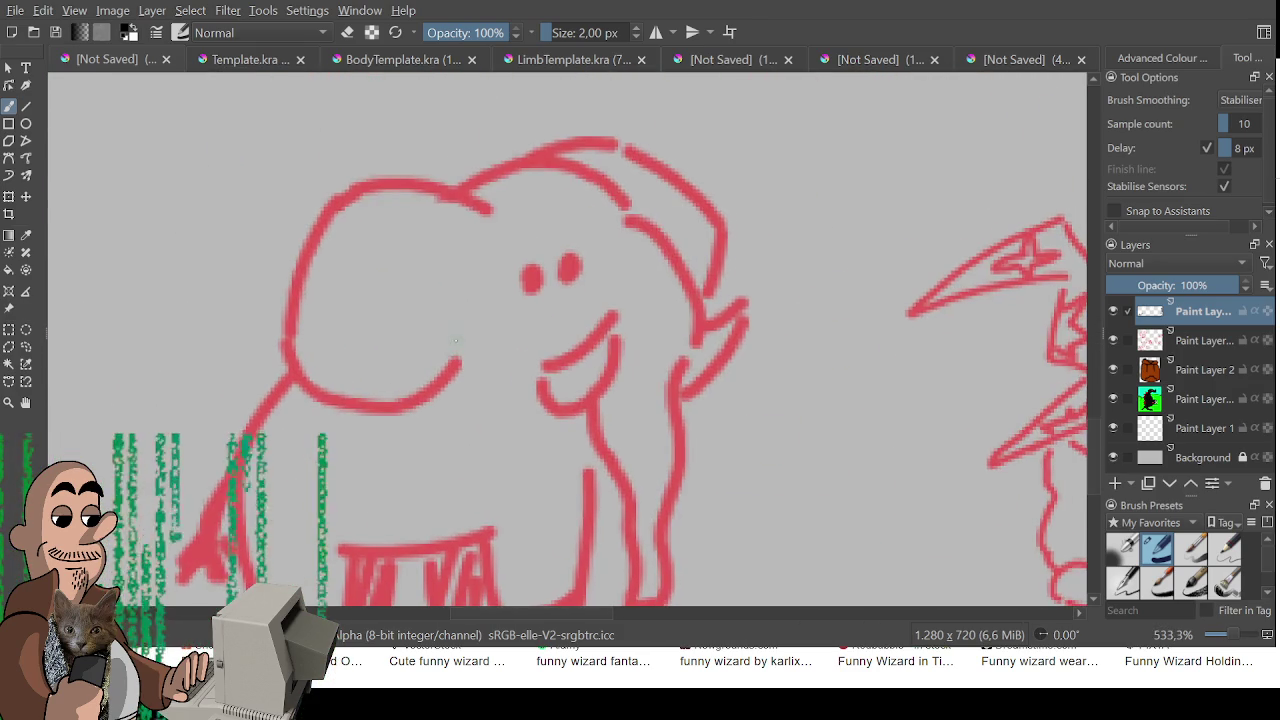
{"action": "scroll", "coordinate": [457, 349], "scroll_direction": "down", "scroll_amount": 1}
{"action": "left_click_drag", "start_coordinate": [457, 349], "coordinate": [440, 335]}
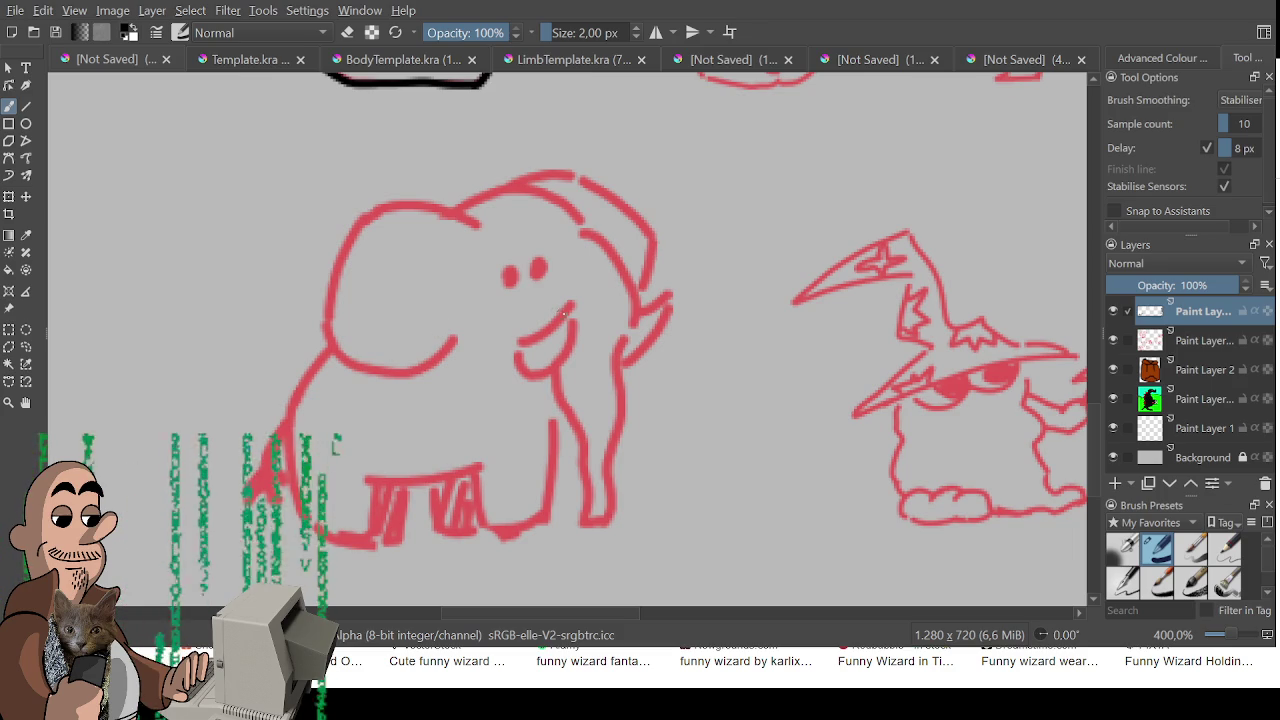
{"action": "mouse_move", "coordinate": [570, 303]}
{"action": "left_mouse_down"}
{"action": "mouse_move", "coordinate": [512, 348]}
{"action": "mouse_move", "coordinate": [540, 375]}
{"action": "mouse_move", "coordinate": [566, 346]}
{"action": "mouse_move", "coordinate": [572, 303]}
{"action": "left_mouse_up"}
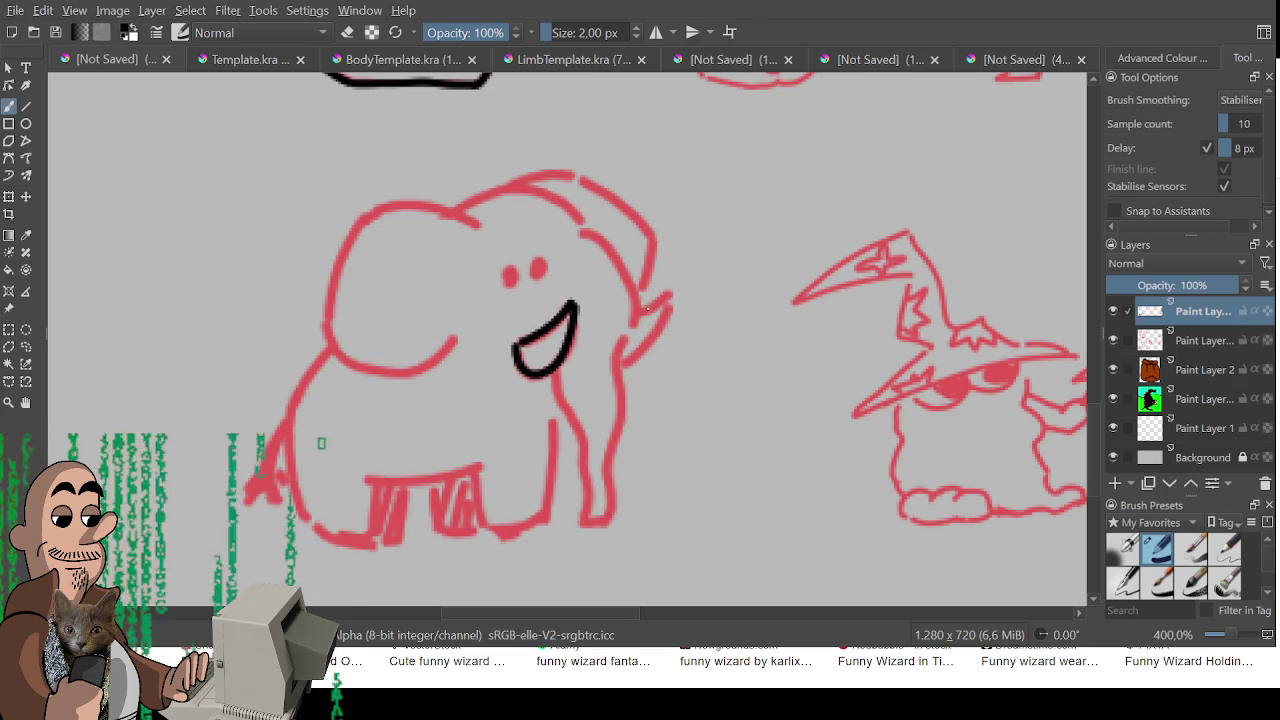
- Ink the elephant's trunk edge in a long black line down to the ground
{"action": "mouse_move", "coordinate": [580, 231]}
{"action": "left_mouse_down"}
{"action": "mouse_move", "coordinate": [632, 296]}
{"action": "mouse_move", "coordinate": [624, 333]}
{"action": "left_mouse_up"}
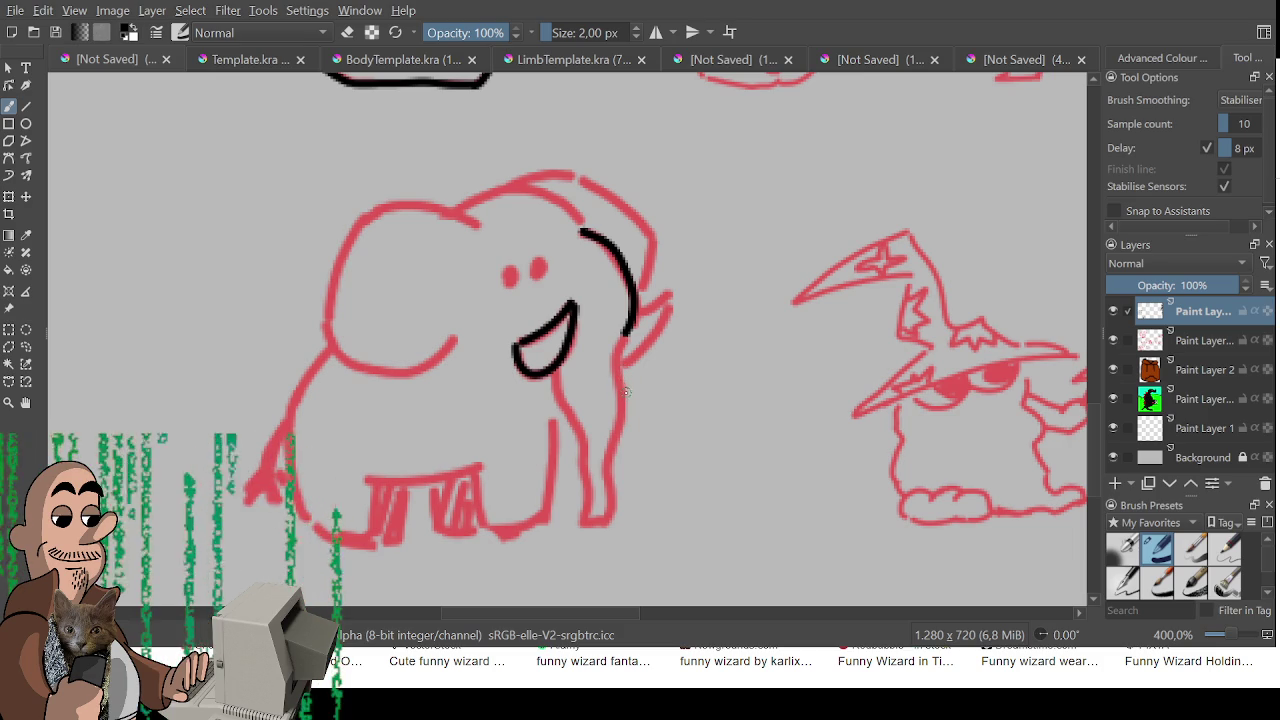
{"action": "key", "text": "ctrl+z"}
{"action": "mouse_move", "coordinate": [583, 233]}
{"action": "left_mouse_down"}
{"action": "mouse_move", "coordinate": [628, 268]}
{"action": "mouse_move", "coordinate": [606, 520]}
{"action": "left_mouse_up"}
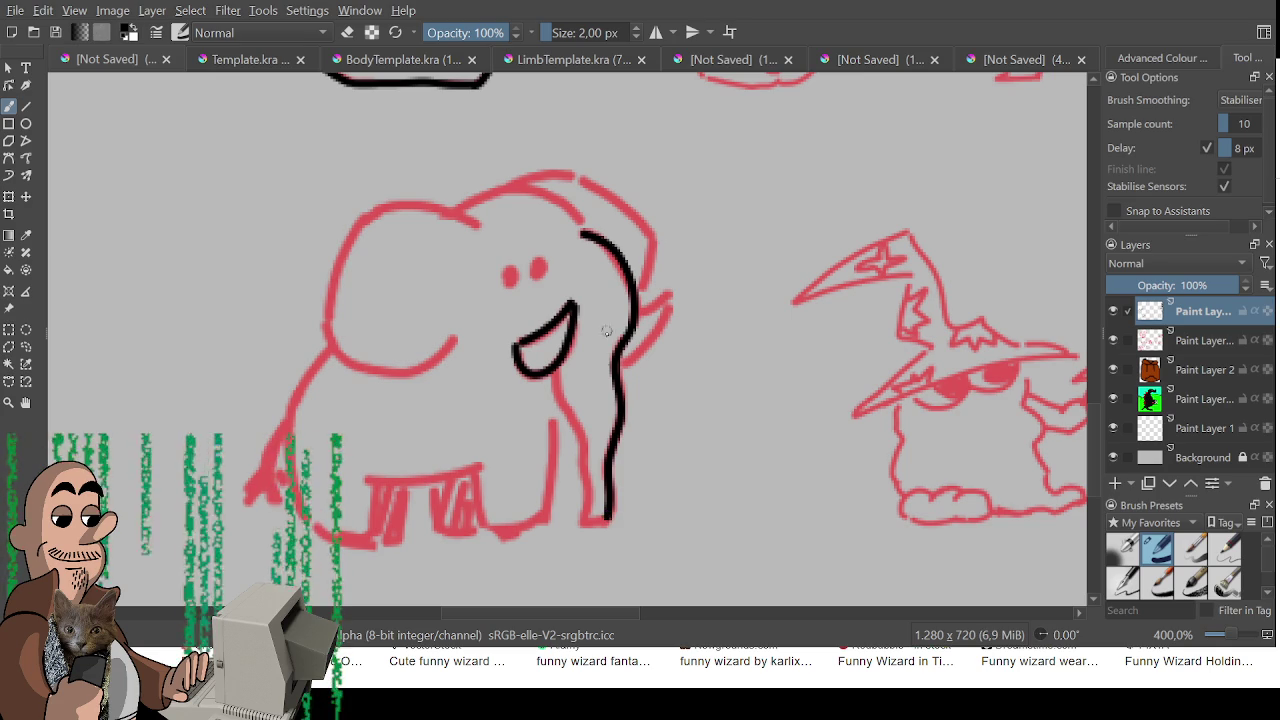